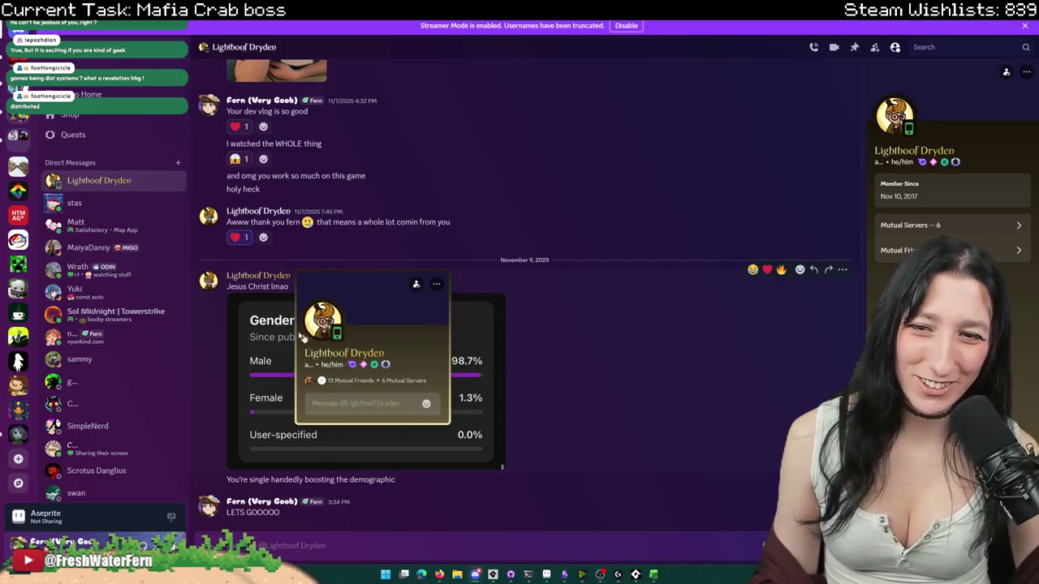
# - Check the chat partner's profile and the enlarged Gender chart image, then switch to GameMaker
pyautogui.click(328, 321)
pyautogui.click(648, 534)
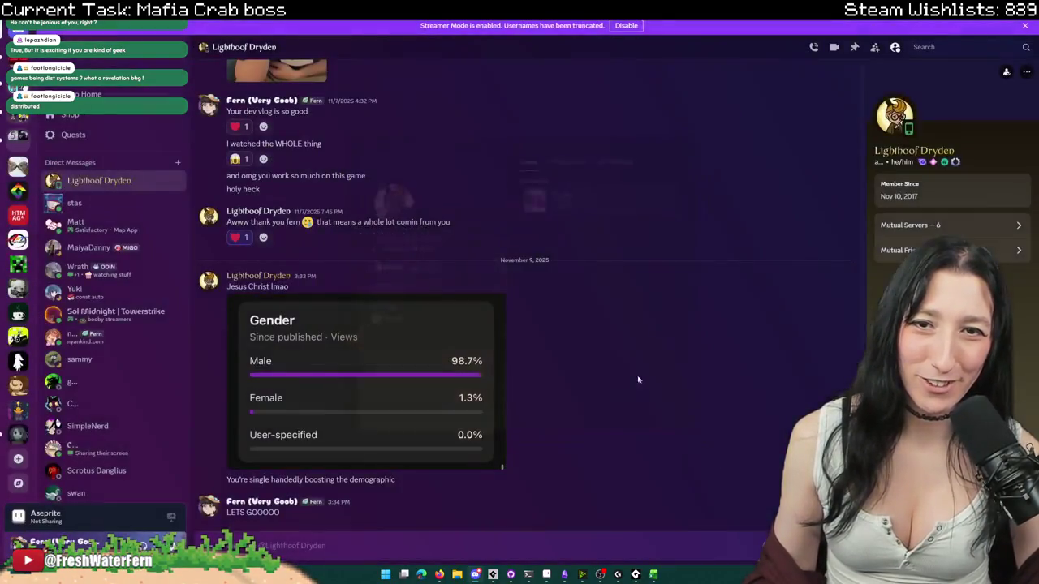
pyautogui.click(406, 365)
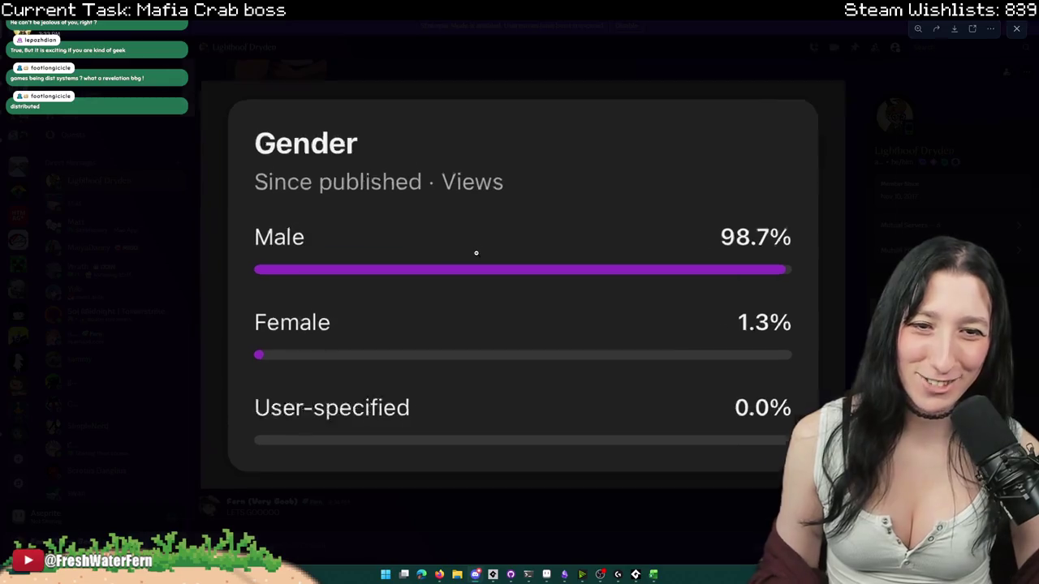
pyautogui.click(476, 253)
pyautogui.click(511, 259)
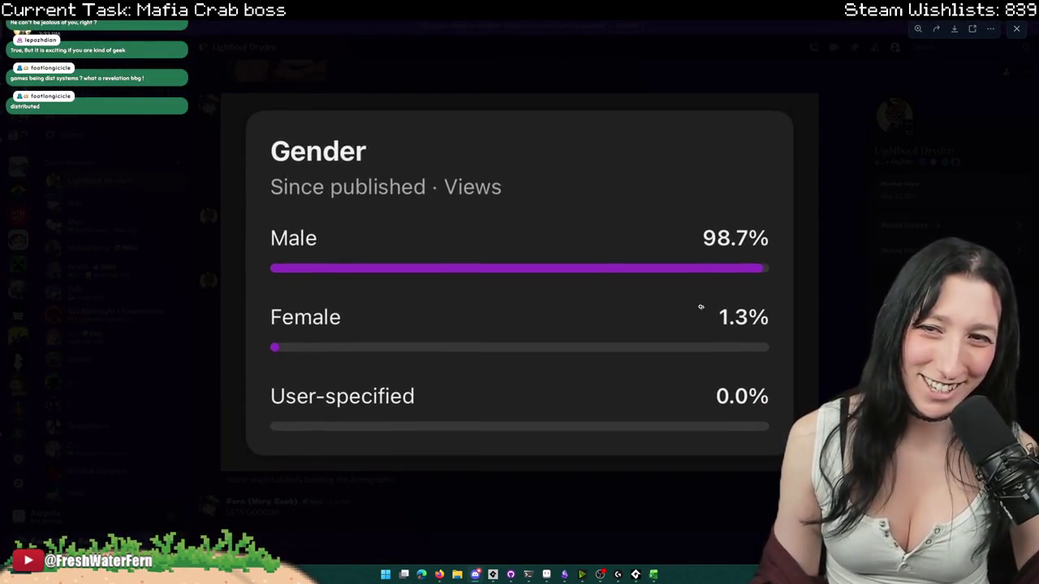
pyautogui.click(823, 297)
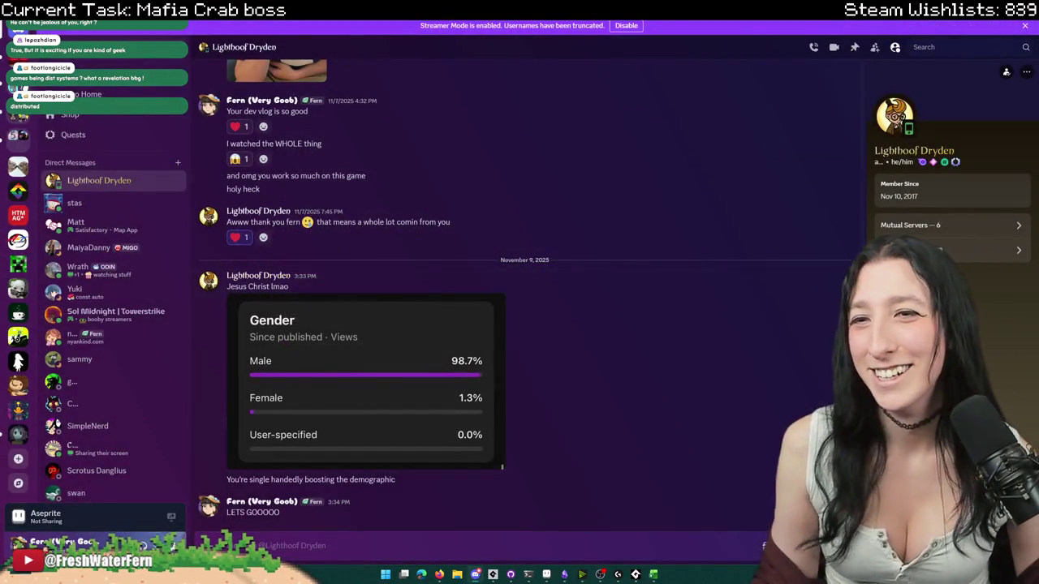
pyautogui.hotkey('alt', 'Tab')
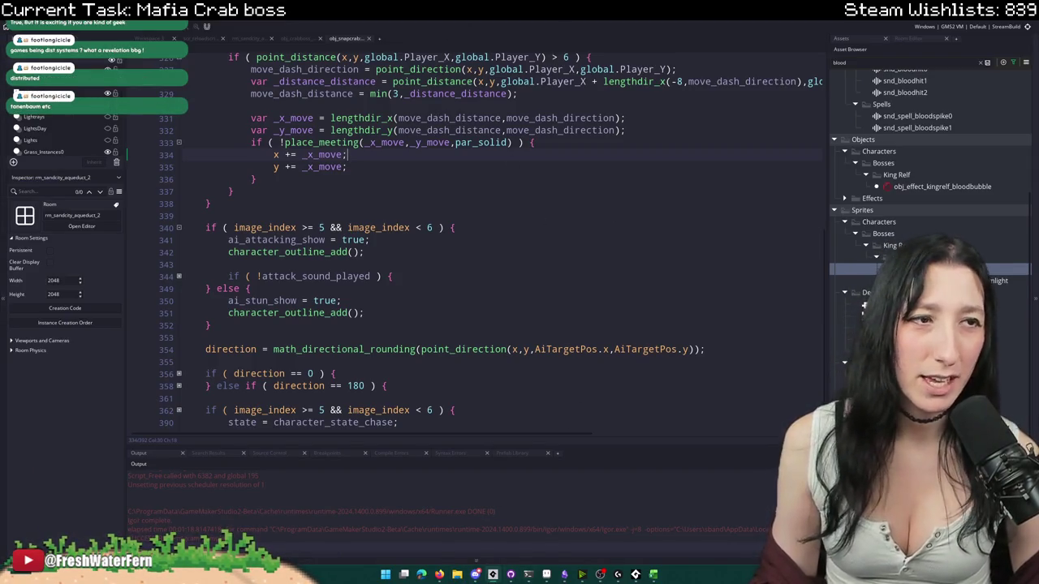
# - Review the snap state code around lines 329-336 and collapse the snap state function
pyautogui.click(497, 185)
pyautogui.scroll(1, 557, 177)
pyautogui.scroll(2, 618, 183)
pyautogui.scroll(1, 633, 194)
pyautogui.scroll(1, 646, 207)
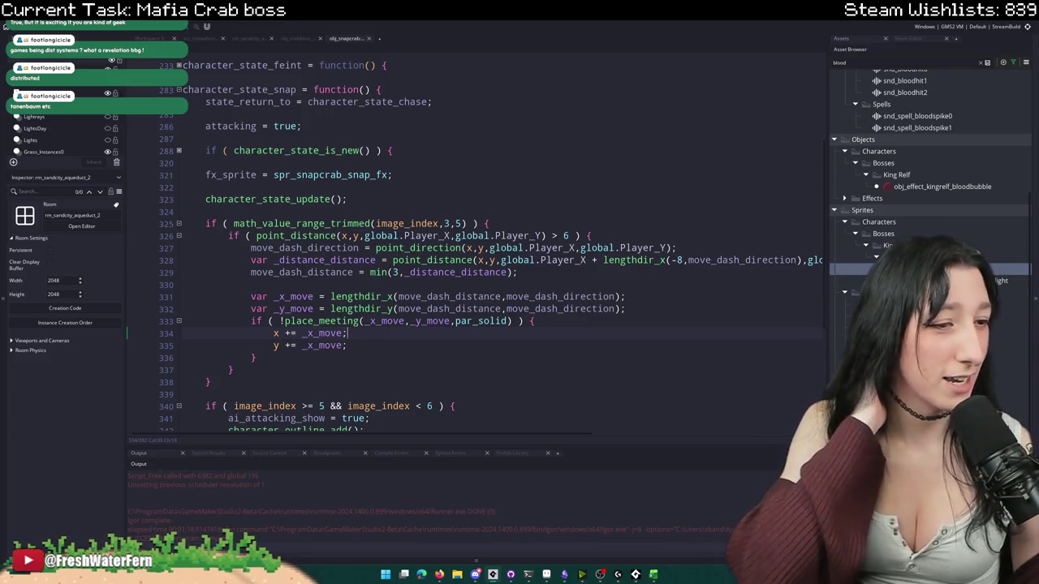
pyautogui.click(524, 268)
pyautogui.scroll(1, 487, 211)
pyautogui.scroll(1, 438, 162)
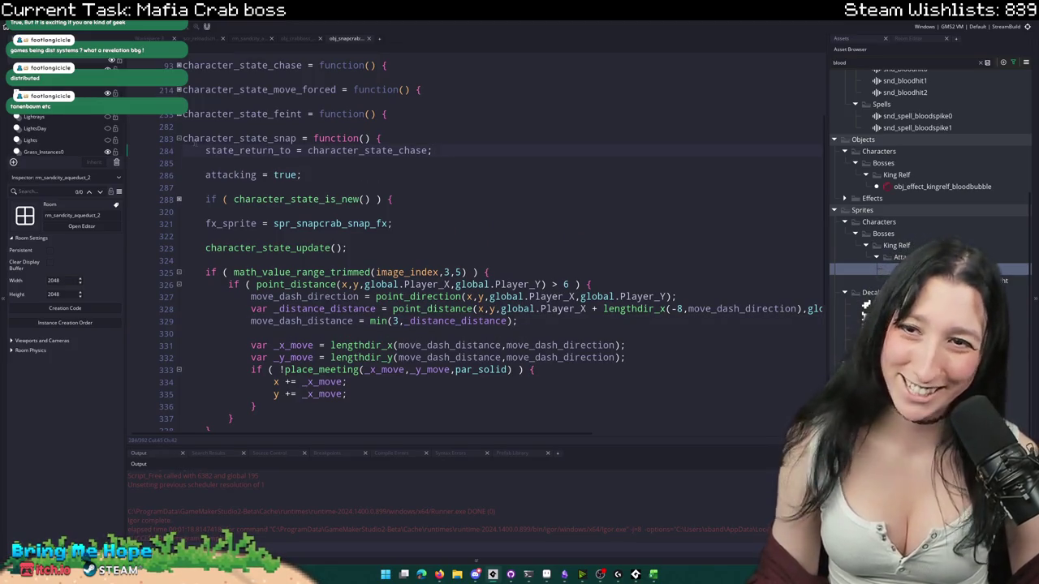
pyautogui.click(179, 138)
# - Review the obj_crabboss dash code, then bring up the CrabBoss sprite in Aseprite
pyautogui.click(312, 38)
pyautogui.click(318, 38)
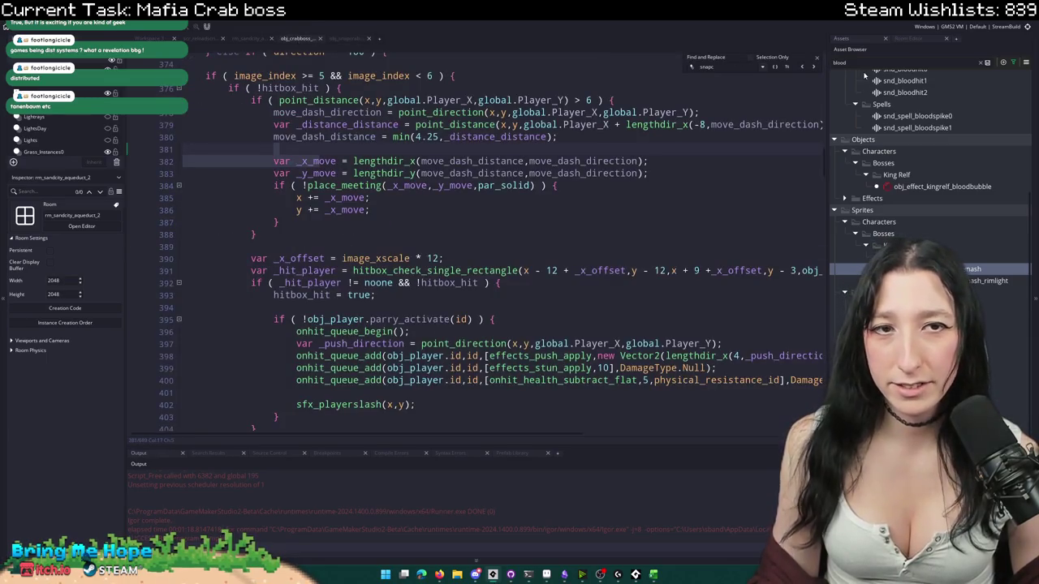
pyautogui.click(819, 60)
pyautogui.click(696, 197)
pyautogui.scroll(3, 453, 263)
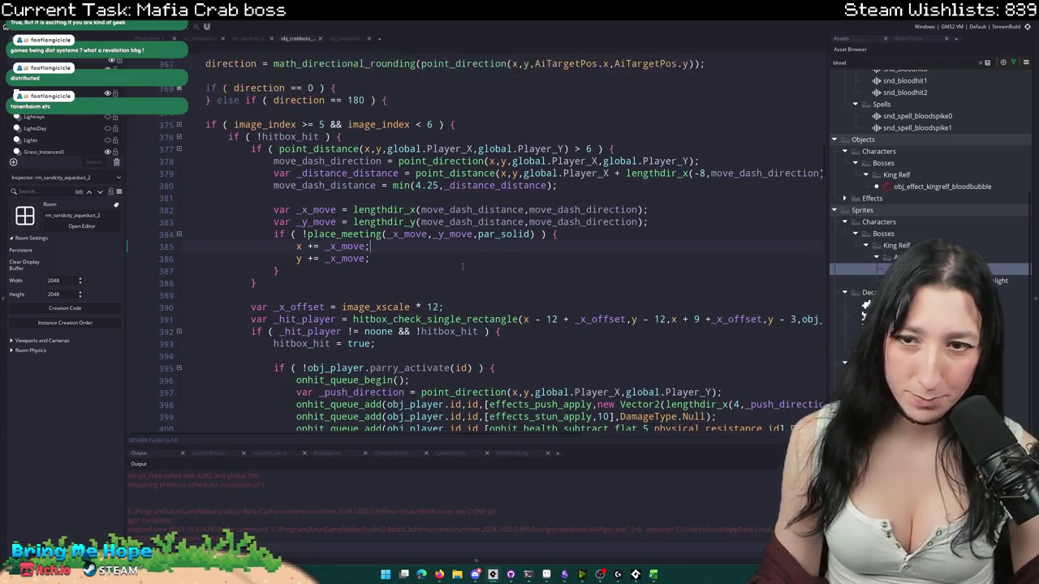
pyautogui.scroll(-3, 452, 262)
pyautogui.scroll(-2, 452, 262)
pyautogui.scroll(-2, 452, 262)
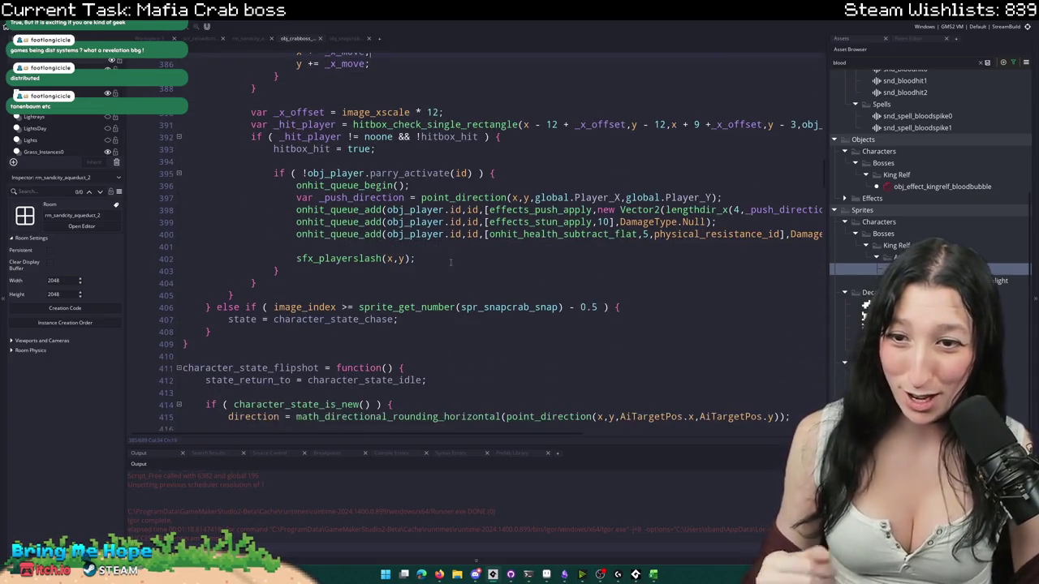
pyautogui.scroll(-3, 452, 262)
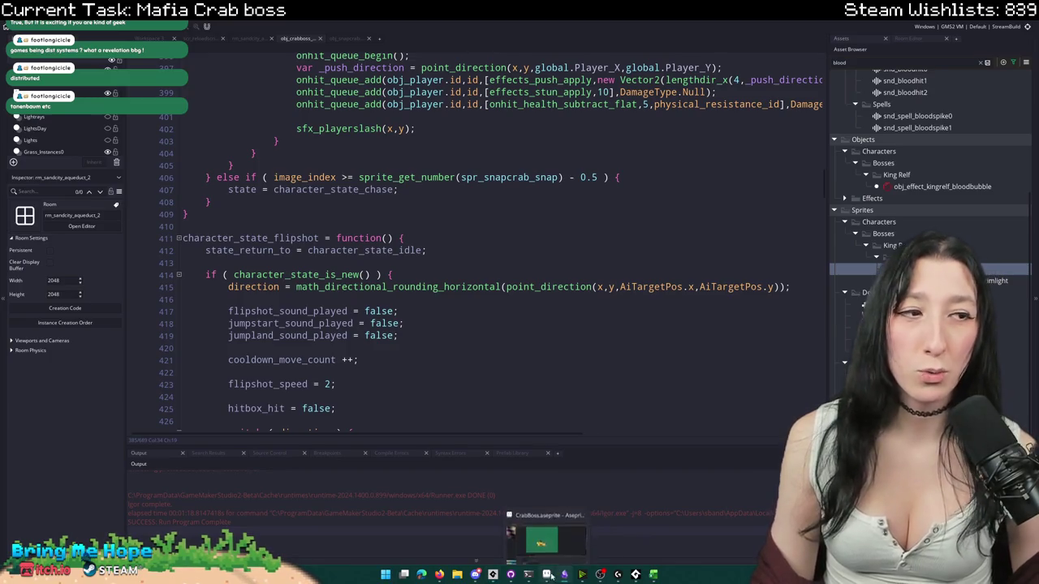
pyautogui.click(547, 573)
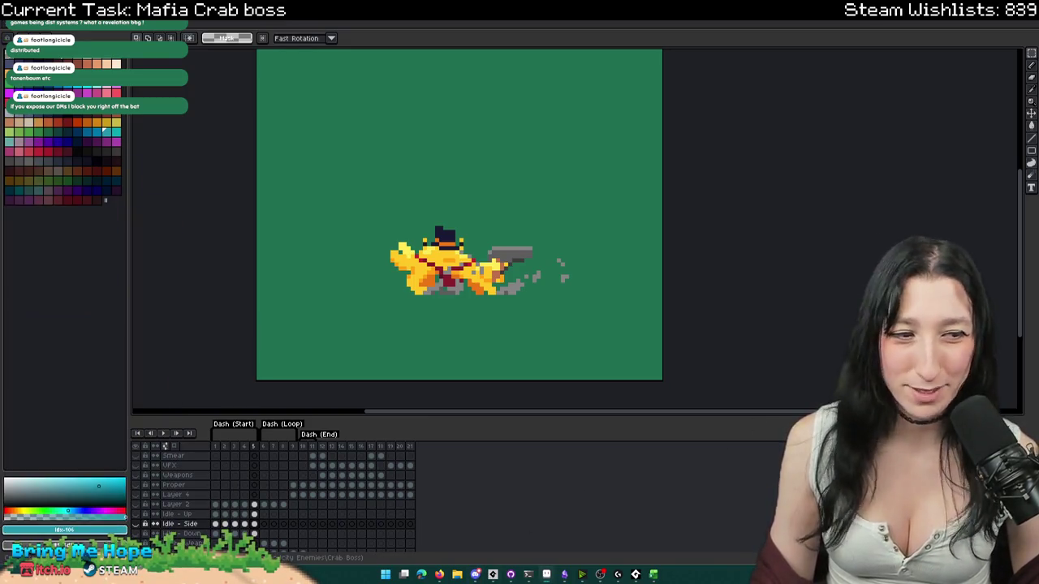
# - Delete the Dash (End), Dash (Loop) and Dash (Start) tags from the timeline
pyautogui.moveTo(656, 237); pyautogui.dragTo(620, 144)
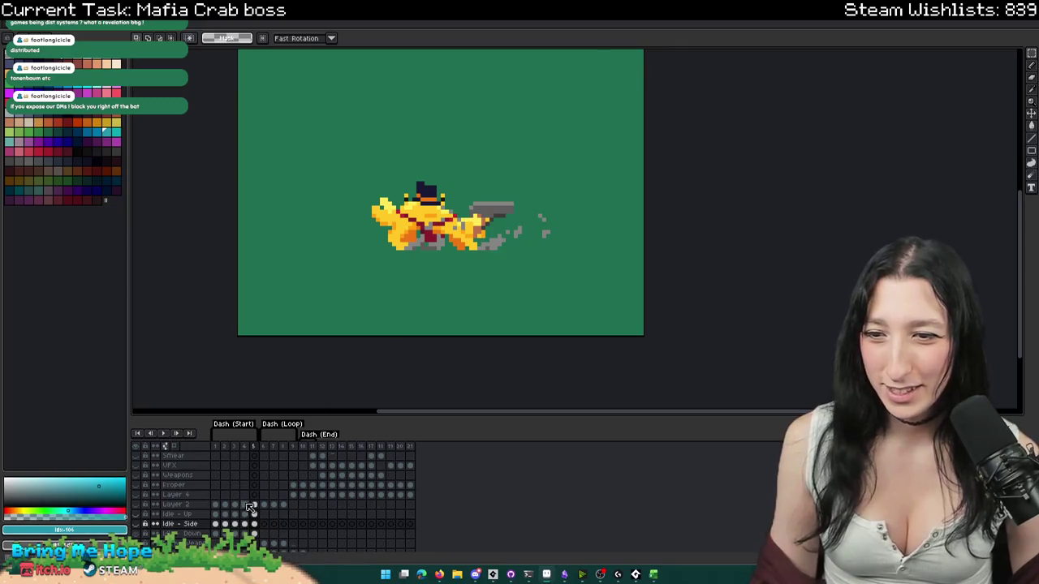
pyautogui.scroll(-1, 250, 500)
pyautogui.scroll(-3, 250, 500)
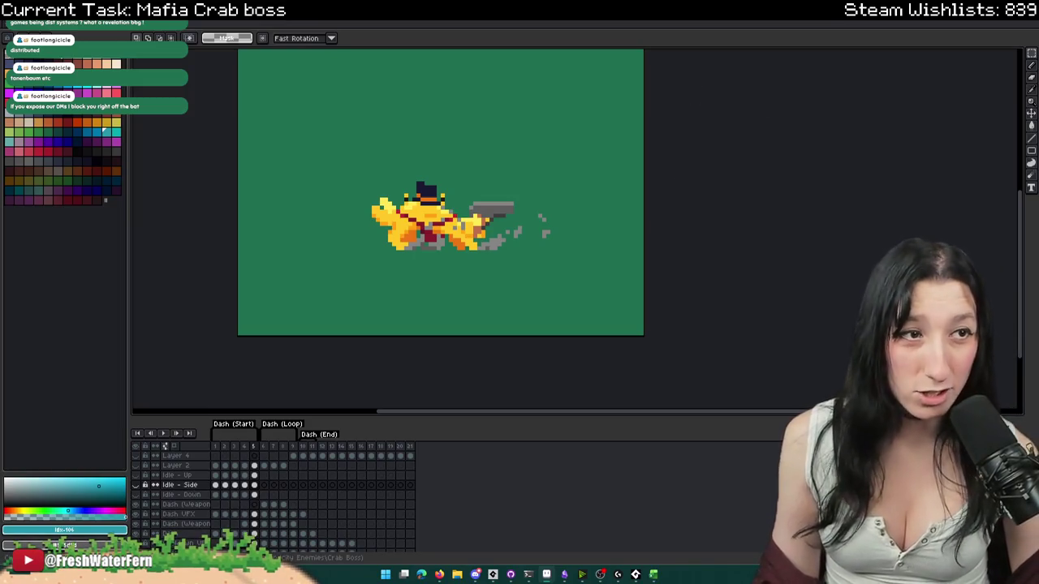
pyautogui.scroll(1, 586, 187)
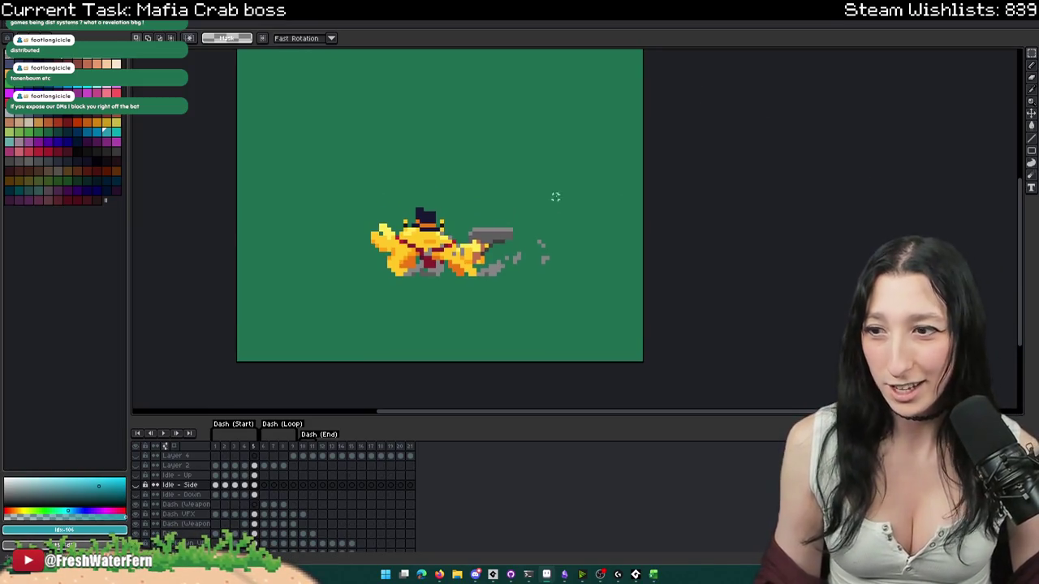
pyautogui.scroll(-2, 215, 519)
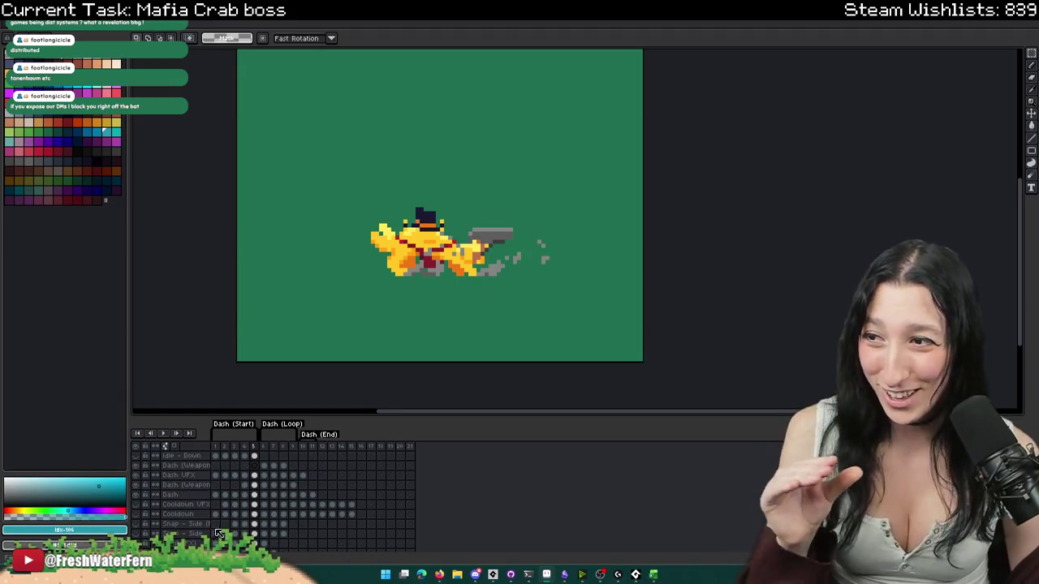
pyautogui.rightClick(312, 435)
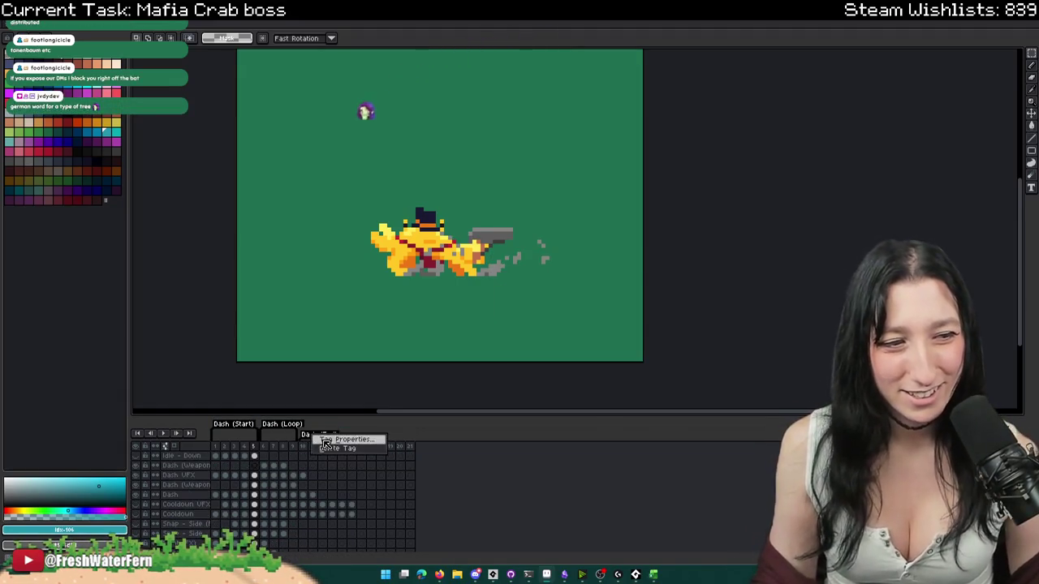
pyautogui.click(326, 449)
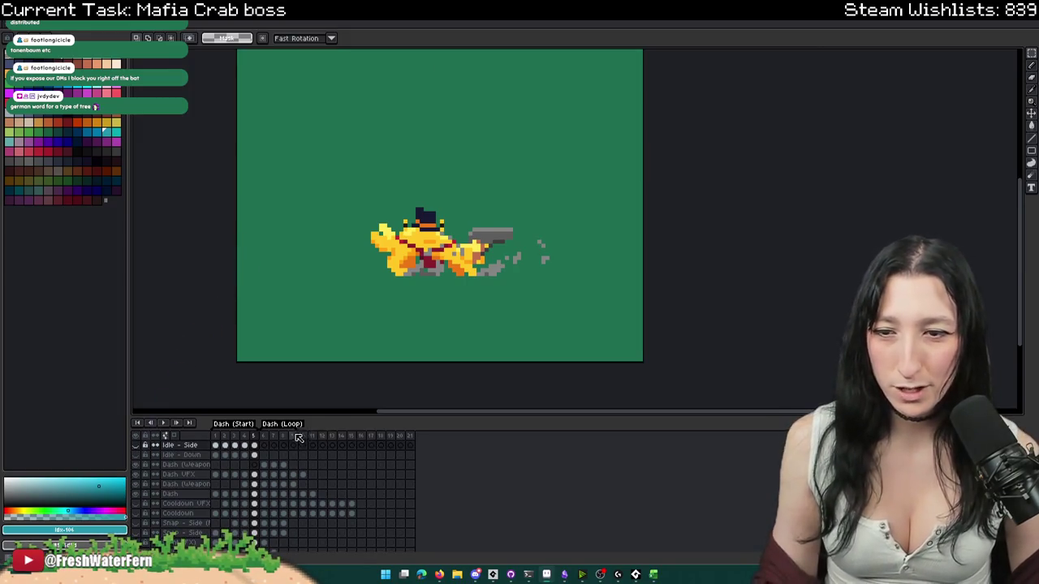
pyautogui.rightClick(285, 429)
pyautogui.click(305, 439)
pyautogui.rightClick(250, 426)
pyautogui.click(270, 439)
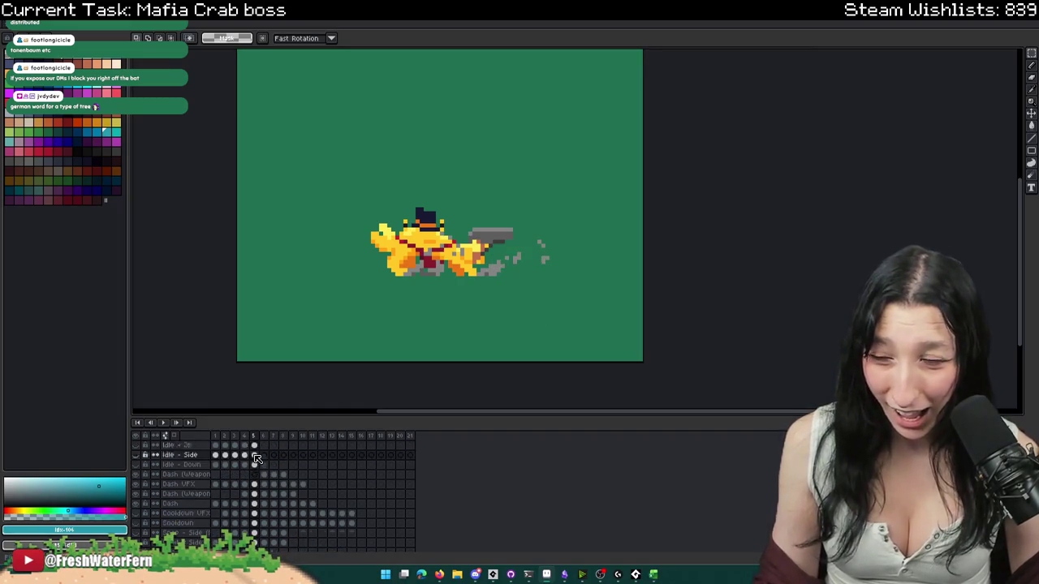
# - Add a new layer (Layer 5) and open its Layer Properties
pyautogui.scroll(-1, 257, 459)
pyautogui.scroll(-3, 257, 460)
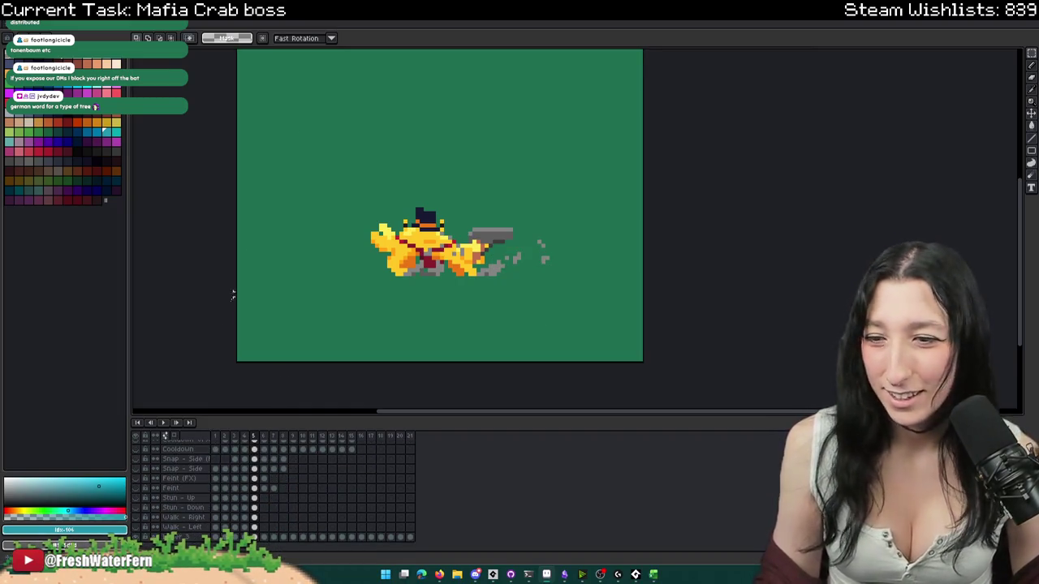
pyautogui.scroll(1, 187, 487)
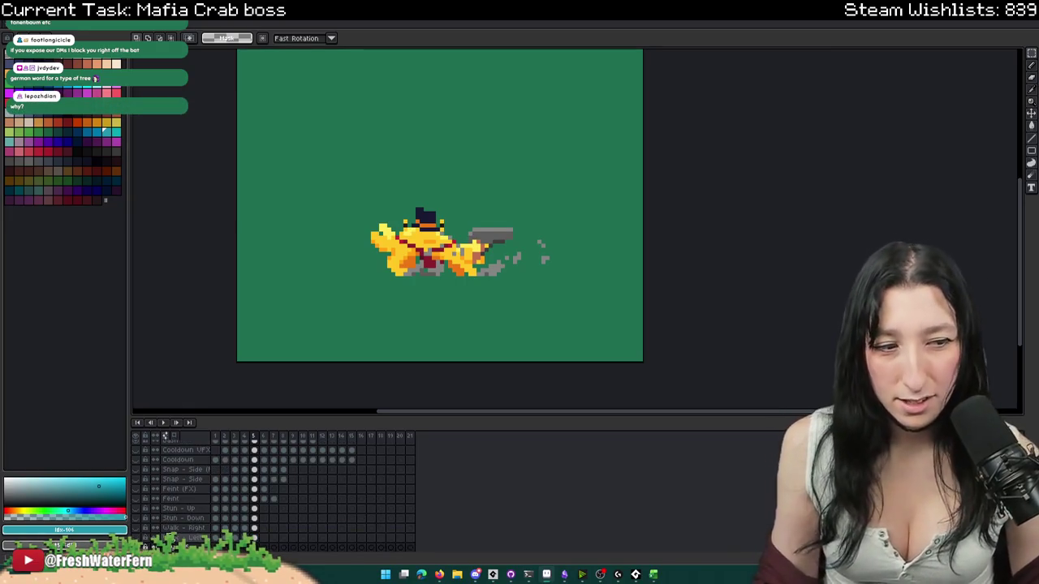
pyautogui.hotkey('shift', 'n')
pyautogui.doubleClick(173, 528)
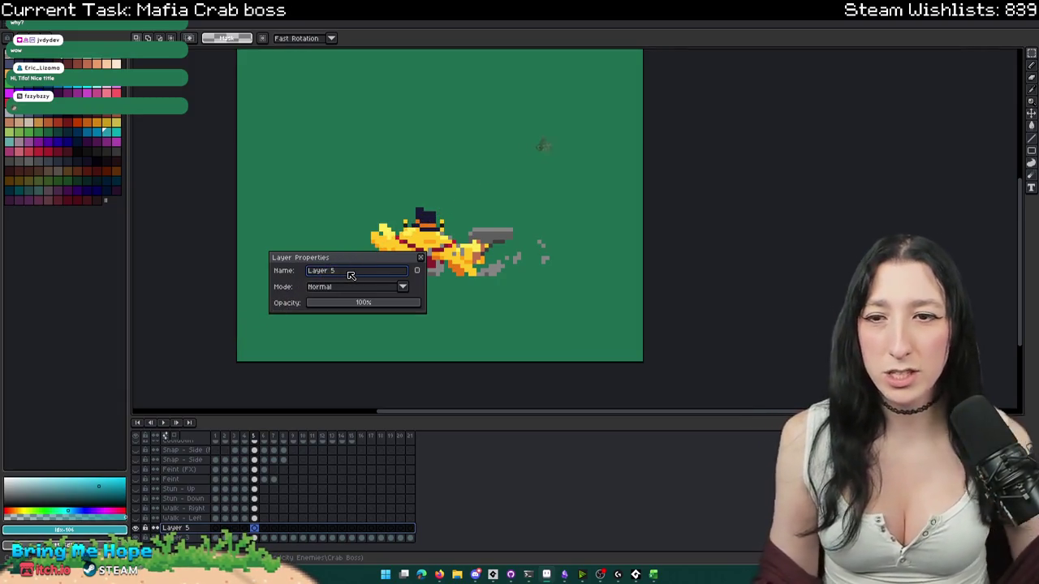
# - Replace the default layer name with 'Spin Shot' and confirm it
pyautogui.moveTo(336, 272); pyautogui.dragTo(302, 282)
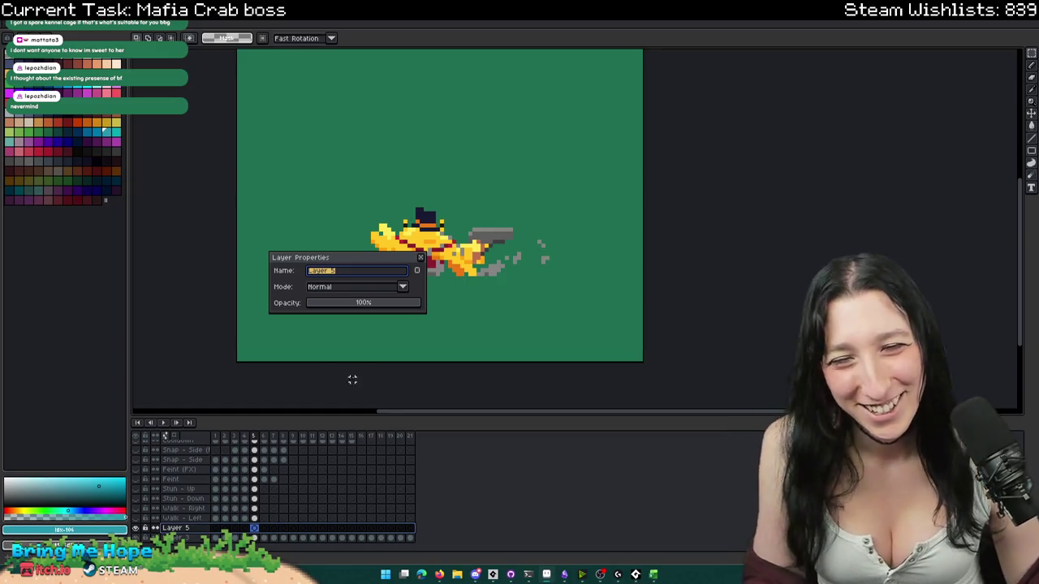
pyautogui.write('Spin Shot')
pyautogui.press('Return')
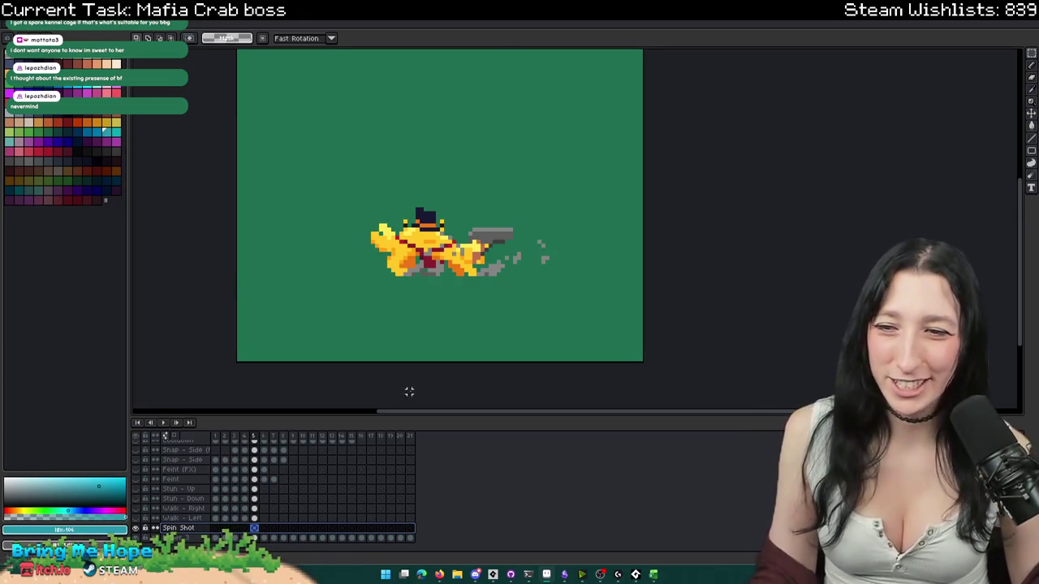
# - On frame 1, toggle layer visibility and restore the selection around the crab sprite
pyautogui.click(215, 528)
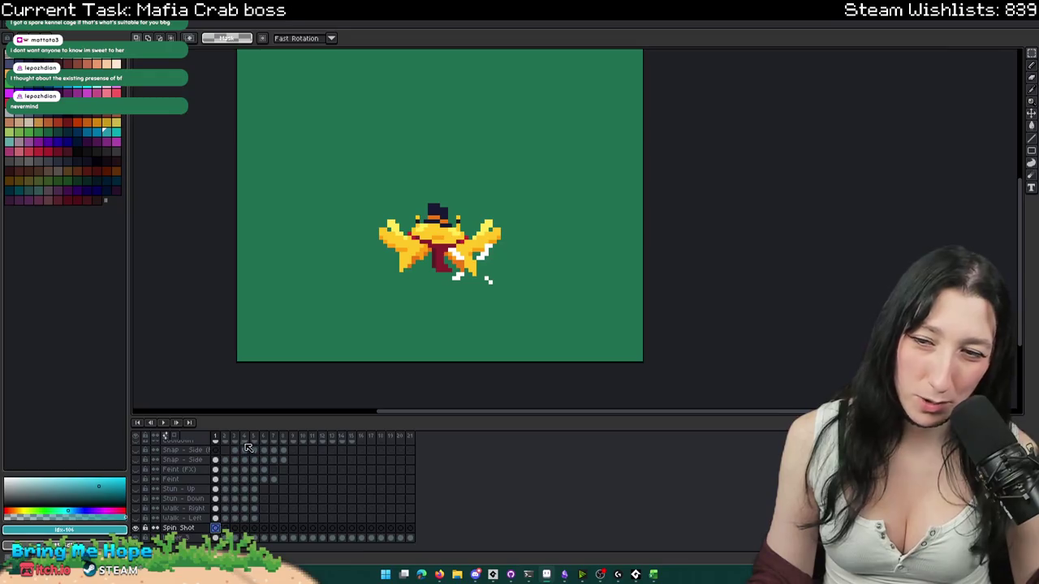
pyautogui.scroll(1, 189, 487)
pyautogui.click(135, 479)
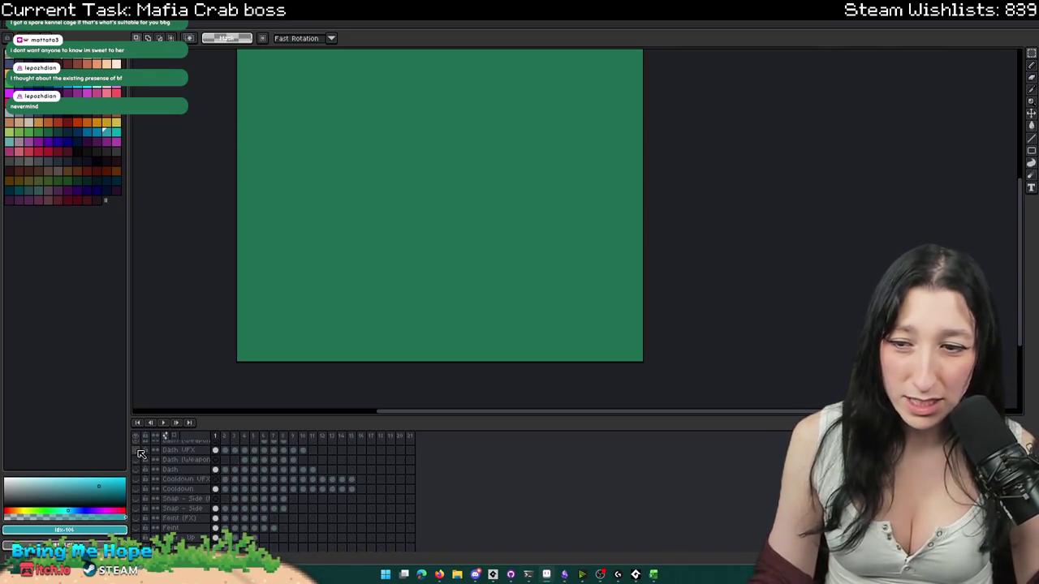
pyautogui.scroll(1, 138, 465)
pyautogui.click(139, 460)
pyautogui.moveTo(350, 187); pyautogui.dragTo(510, 285)
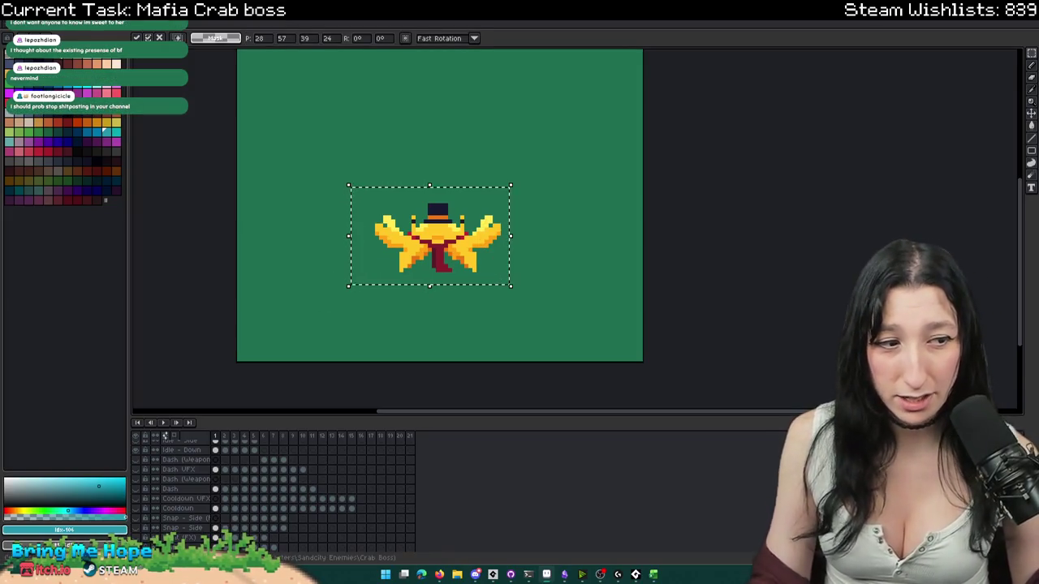
pyautogui.click(482, 75)
pyautogui.scroll(-3, 188, 509)
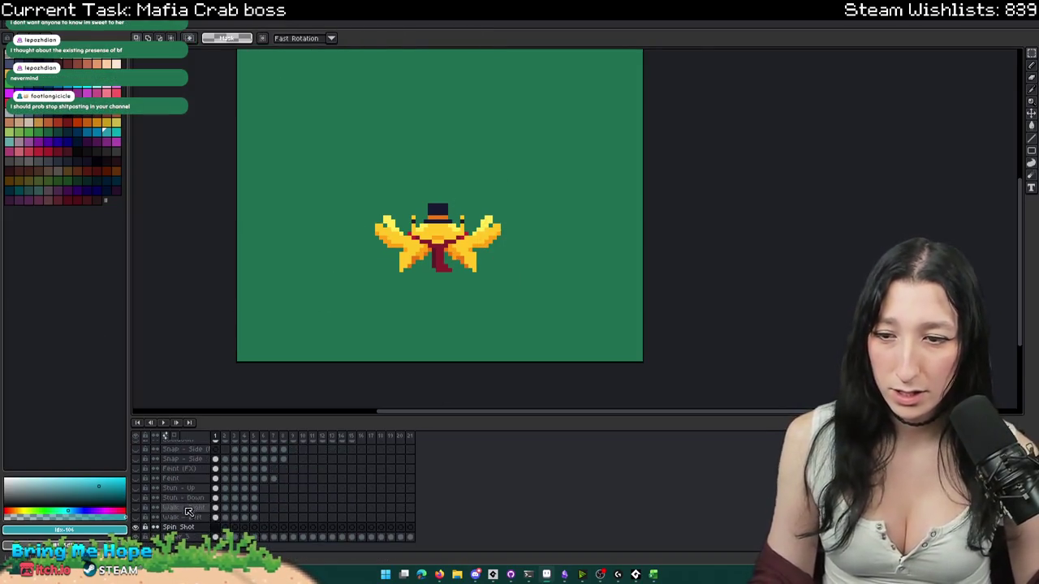
pyautogui.hotkey('ctrl', 'z')
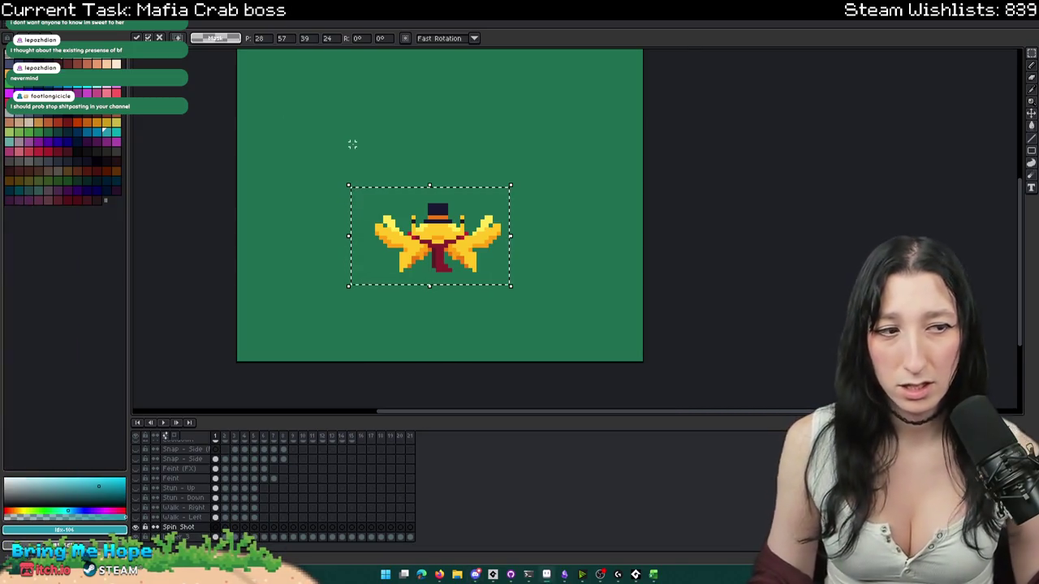
# - Sample the crab's yellow body colour (#ffc625), switch to the pencil and deselect
pyautogui.press('i')
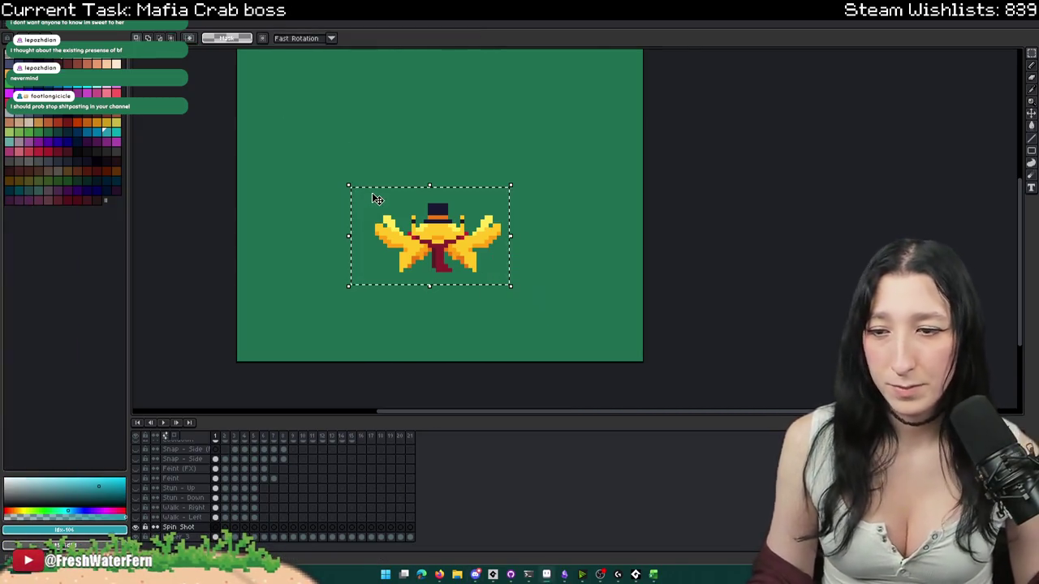
pyautogui.scroll(3, 365, 192)
pyautogui.scroll(-1, 414, 210)
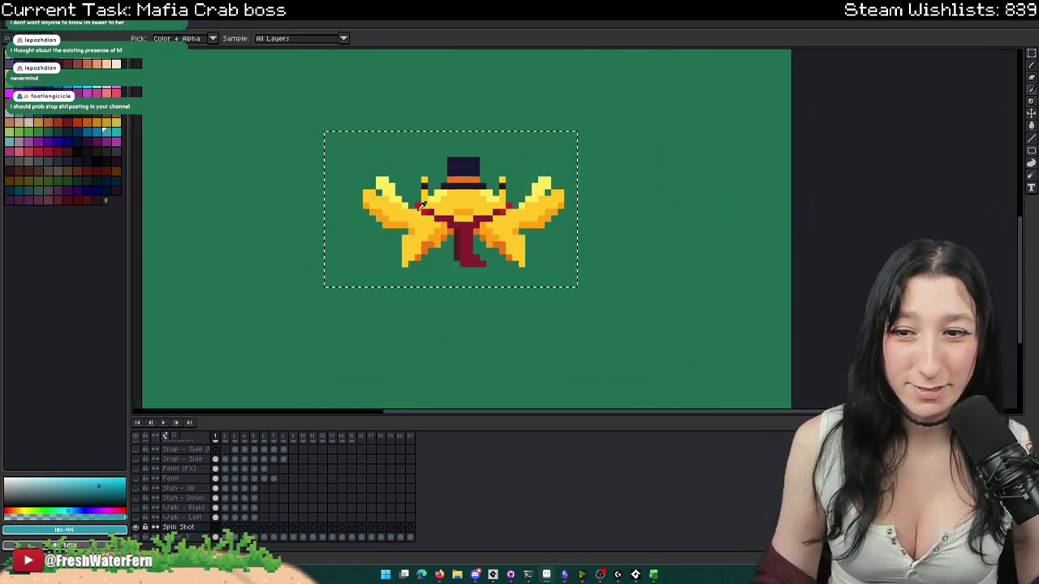
pyautogui.scroll(1, 413, 208)
pyautogui.click(390, 240)
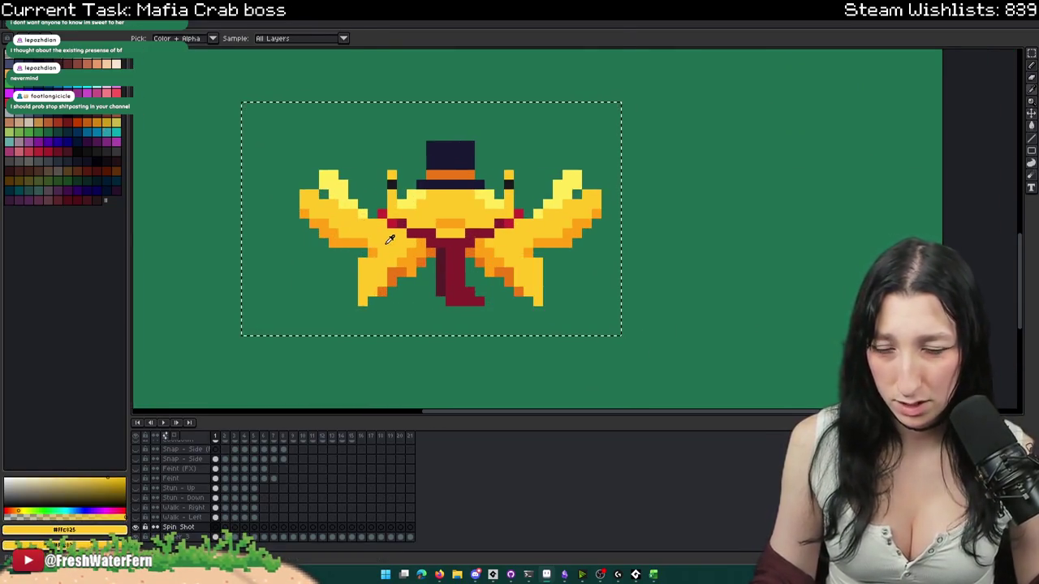
pyautogui.scroll(-1, 389, 240)
pyautogui.press('b')
pyautogui.scroll(1, 419, 243)
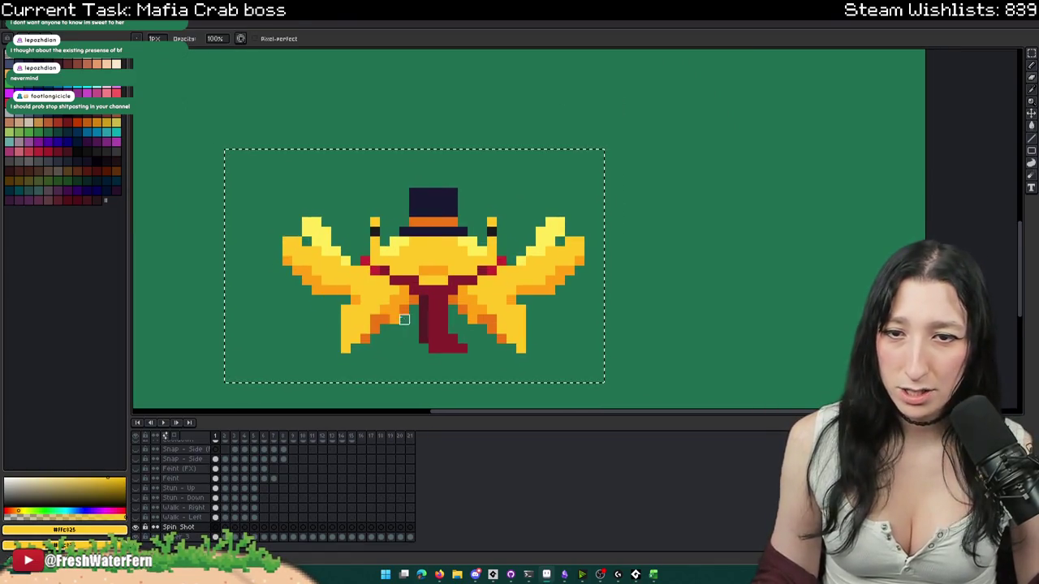
pyautogui.scroll(-2, 431, 335)
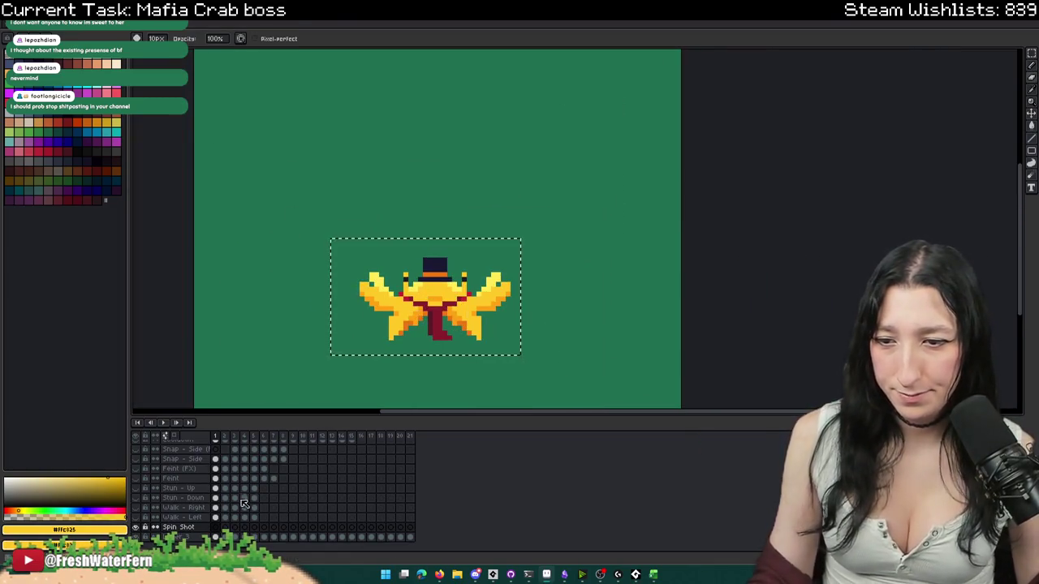
pyautogui.hotkey('ctrl', 'd')
pyautogui.scroll(-5, 213, 503)
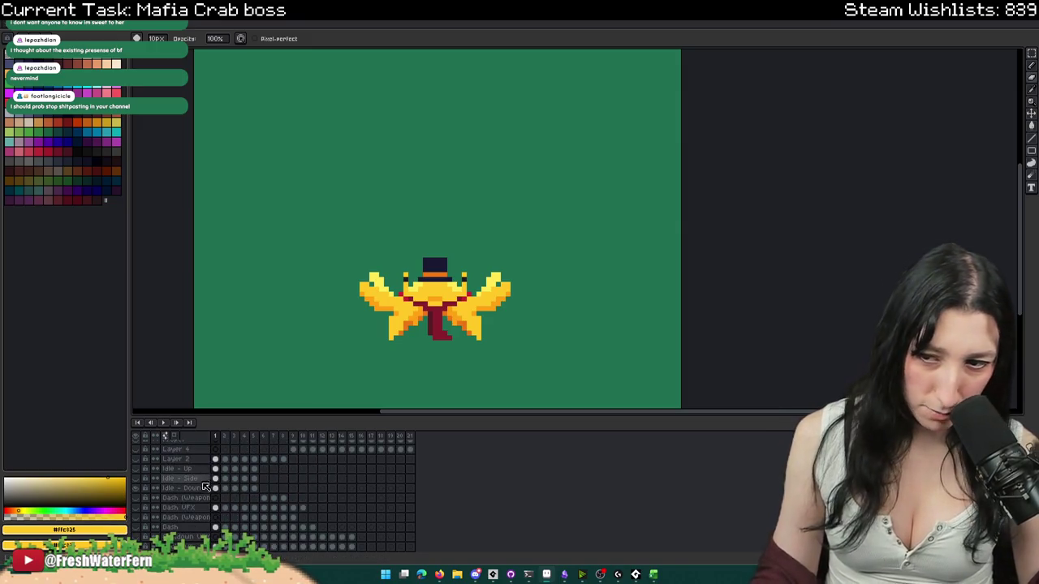
# - Select the first Spin Shot frame cel to draw on
pyautogui.click(216, 489)
pyautogui.scroll(-3, 216, 494)
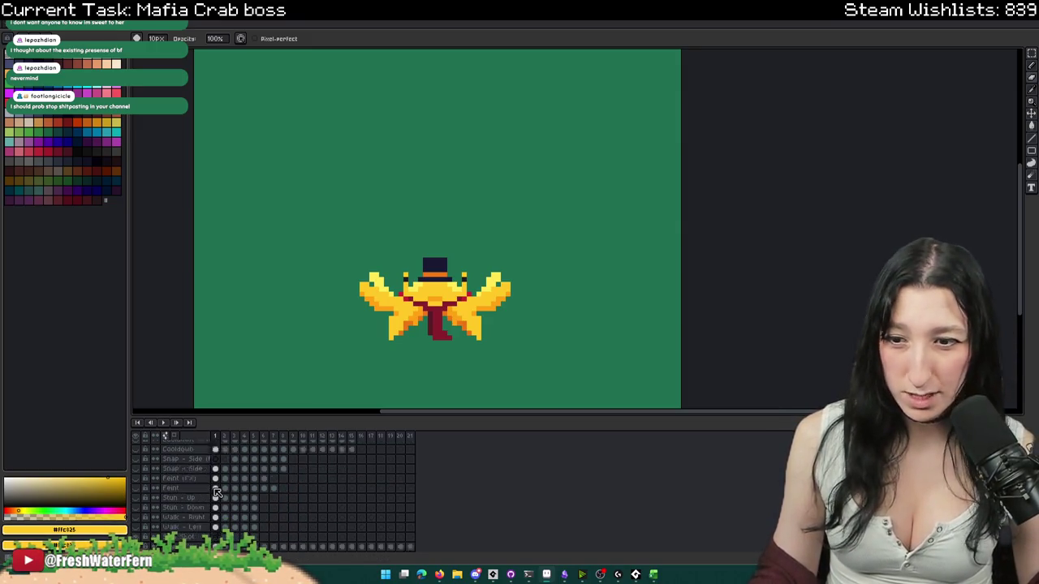
pyautogui.scroll(-2, 213, 503)
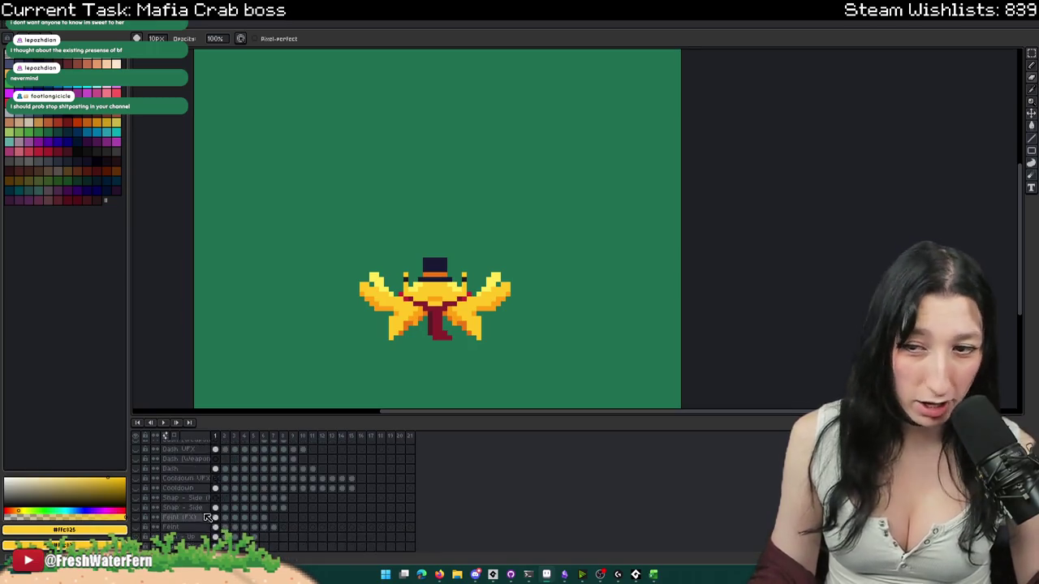
pyautogui.scroll(5, 155, 519)
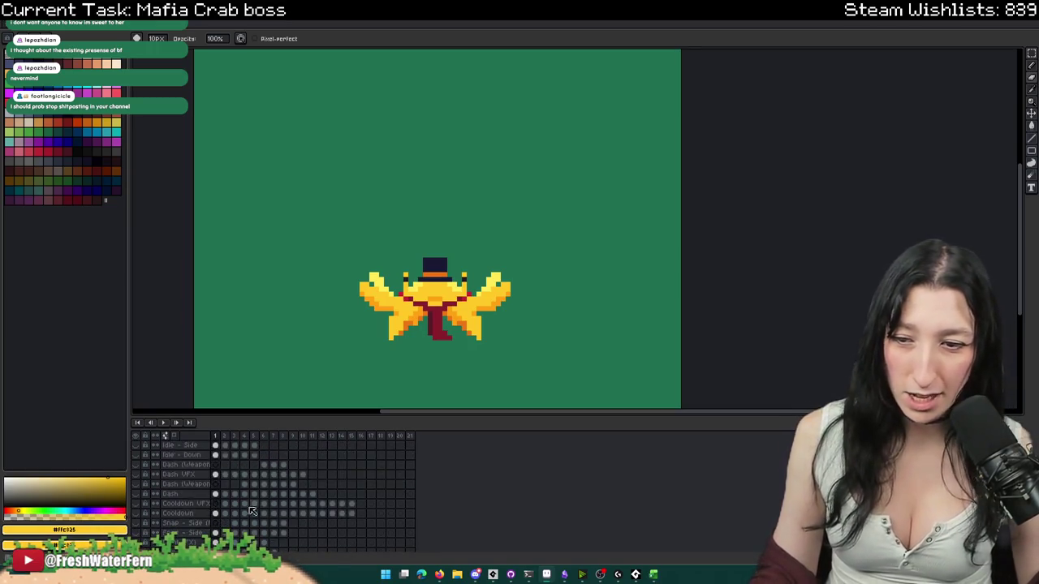
pyautogui.scroll(-5, 236, 515)
pyautogui.click(216, 528)
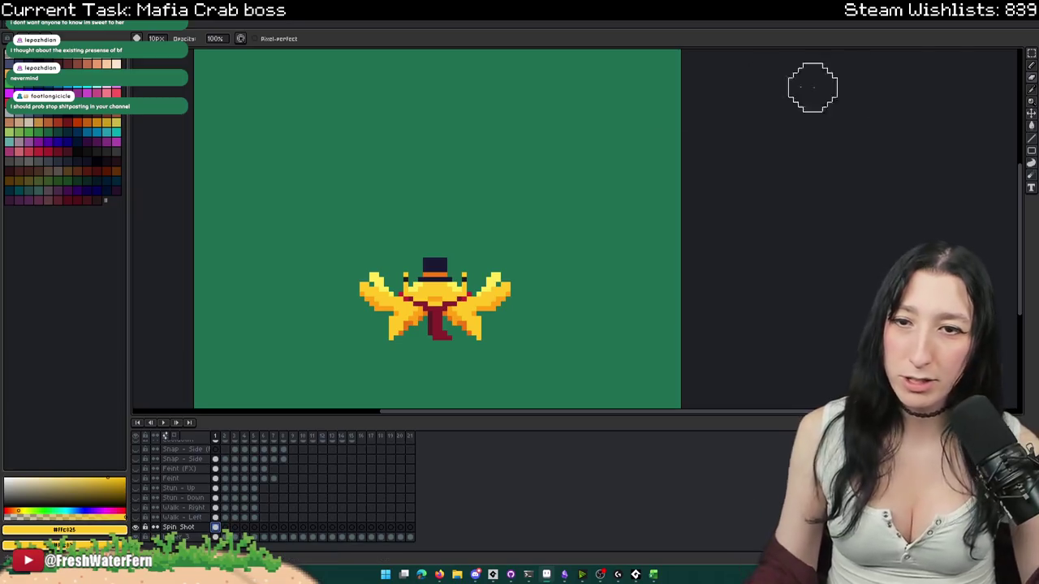
pyautogui.scroll(3, 406, 193)
pyautogui.scroll(2, 330, 181)
# - Try a stepped yellow line across the top, then erase and undo it
pyautogui.hotkey('ctrl', 'z')
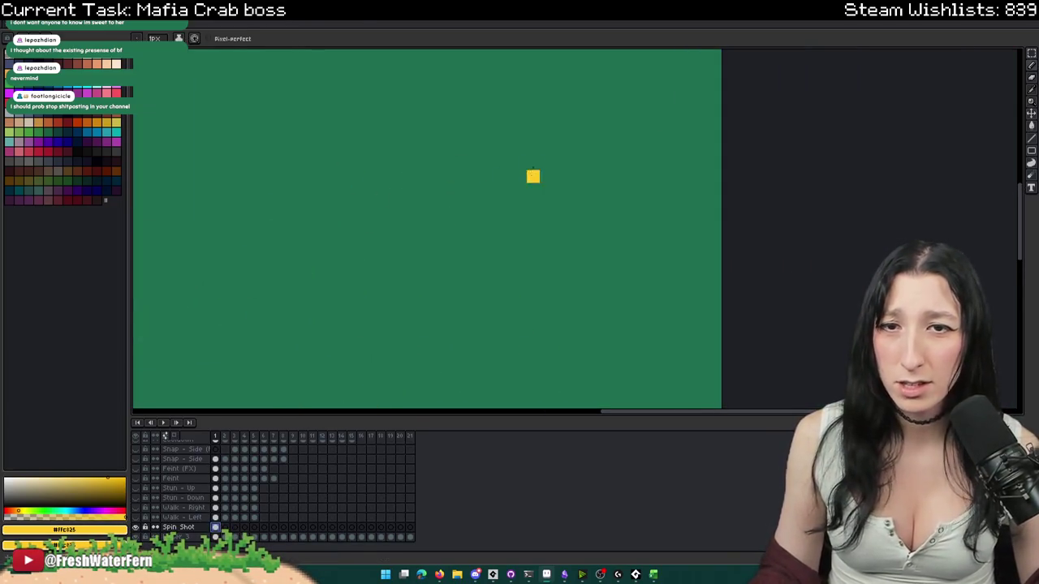
pyautogui.moveTo(436, 138); pyautogui.dragTo(636, 207)
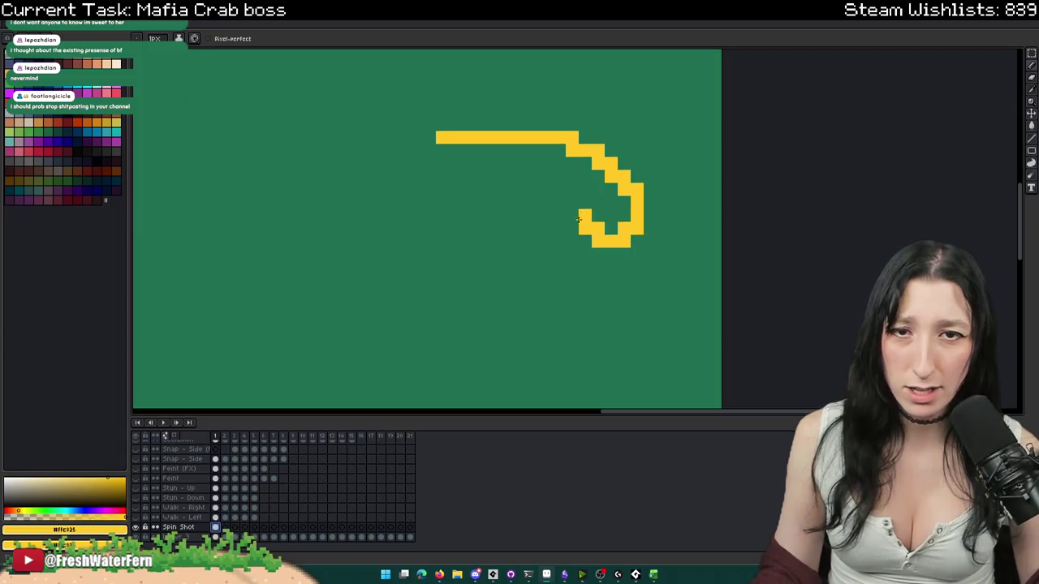
pyautogui.press('e')
pyautogui.moveTo(490, 107); pyautogui.dragTo(487, 155)
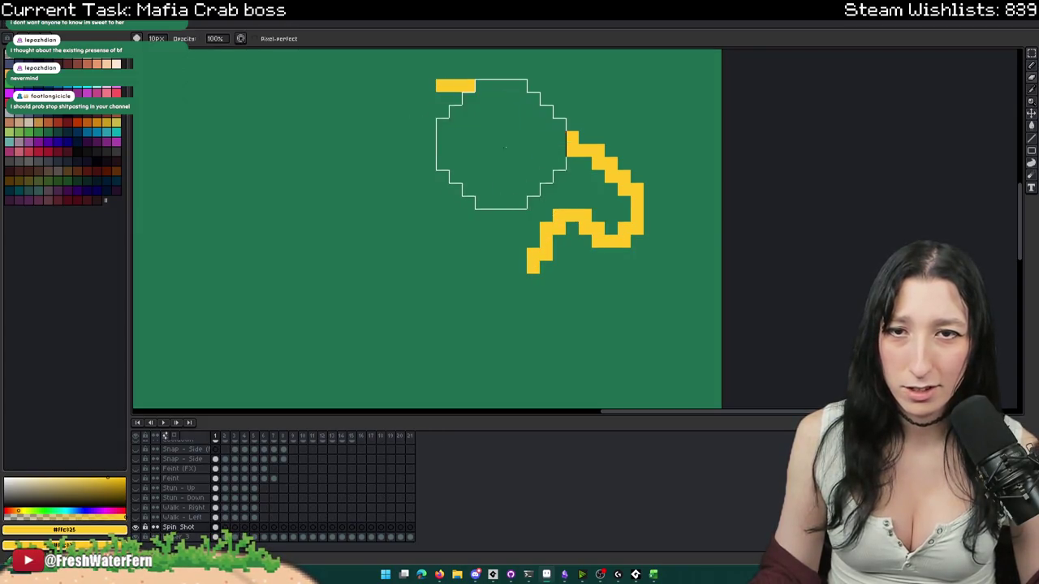
pyautogui.moveTo(440, 86); pyautogui.dragTo(464, 116)
pyautogui.moveTo(562, 143); pyautogui.dragTo(597, 168)
pyautogui.scroll(-1, 597, 168)
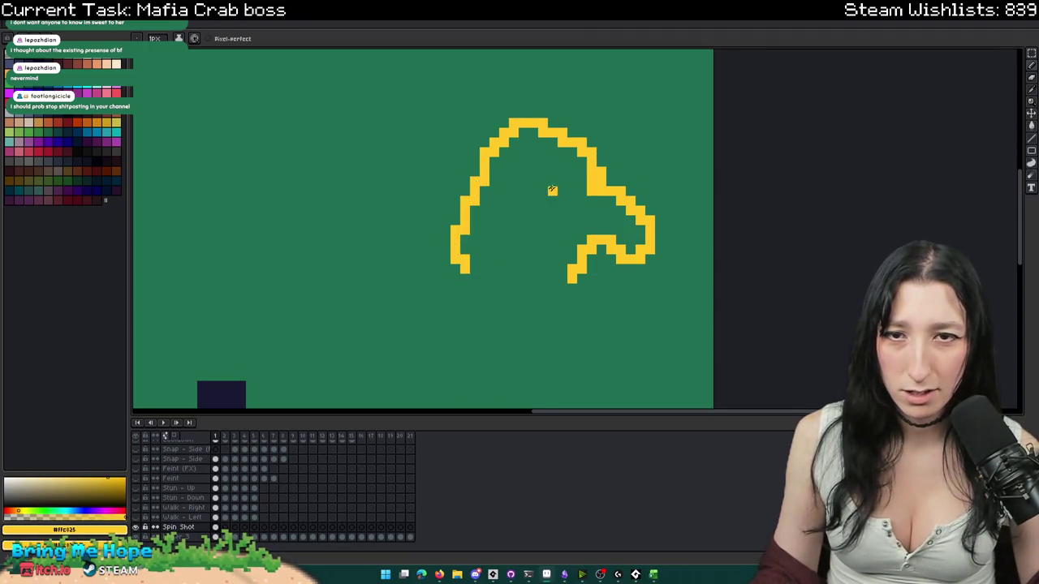
pyautogui.hotkey('ctrl', 'z')
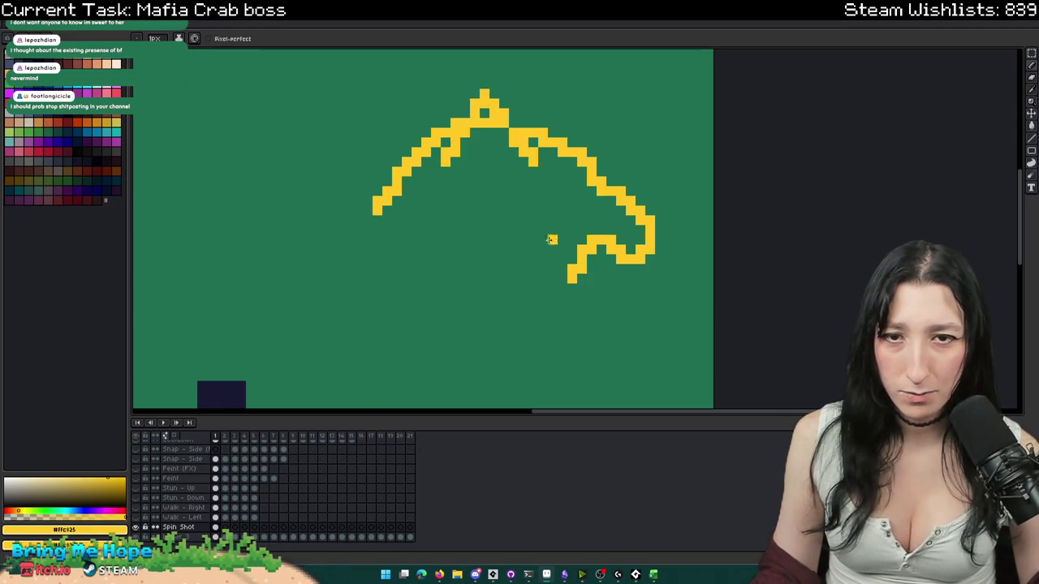
# - Draw long yellow lines down from the head and a looped claw on the left
pyautogui.scroll(-2, 556, 187)
pyautogui.scroll(2, 533, 233)
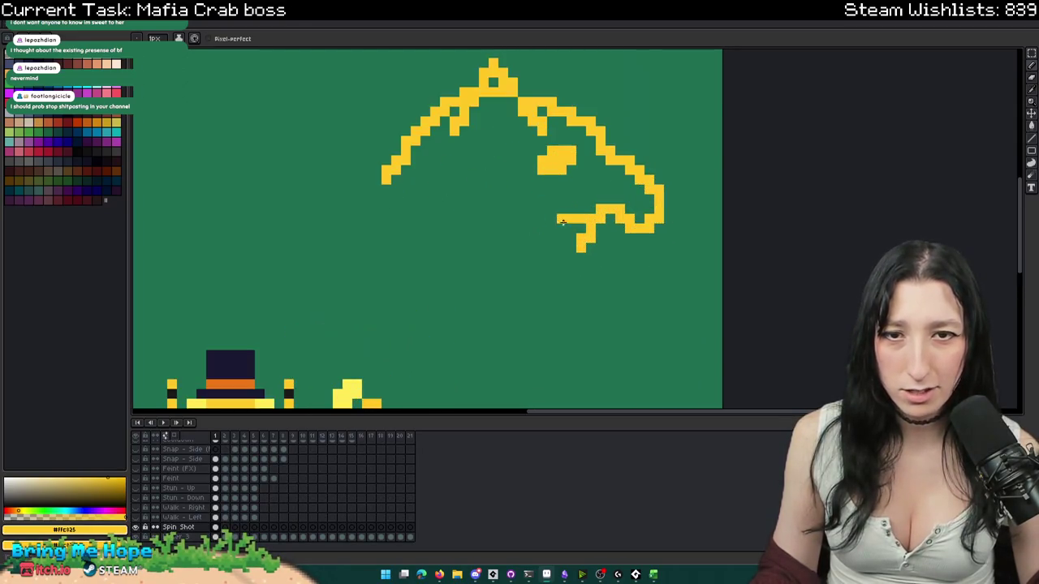
pyautogui.scroll(-2, 529, 239)
pyautogui.scroll(3, 380, 139)
pyautogui.moveTo(381, 138)
pyautogui.mouseDown()
pyautogui.moveTo(343, 166)
pyautogui.moveTo(474, 367)
pyautogui.mouseUp()
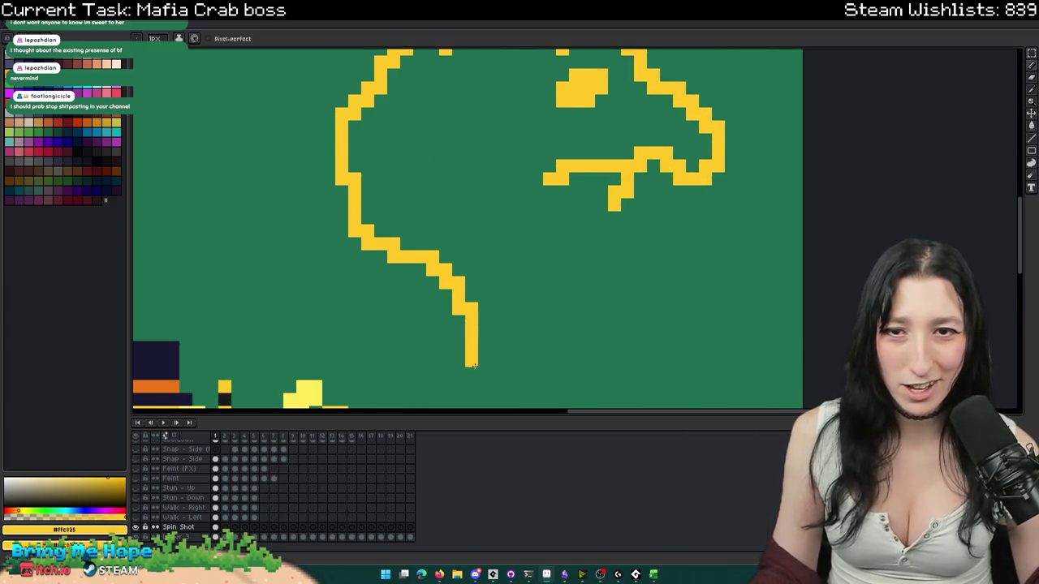
pyautogui.moveTo(653, 114); pyautogui.dragTo(676, 244)
pyautogui.scroll(-1, 676, 244)
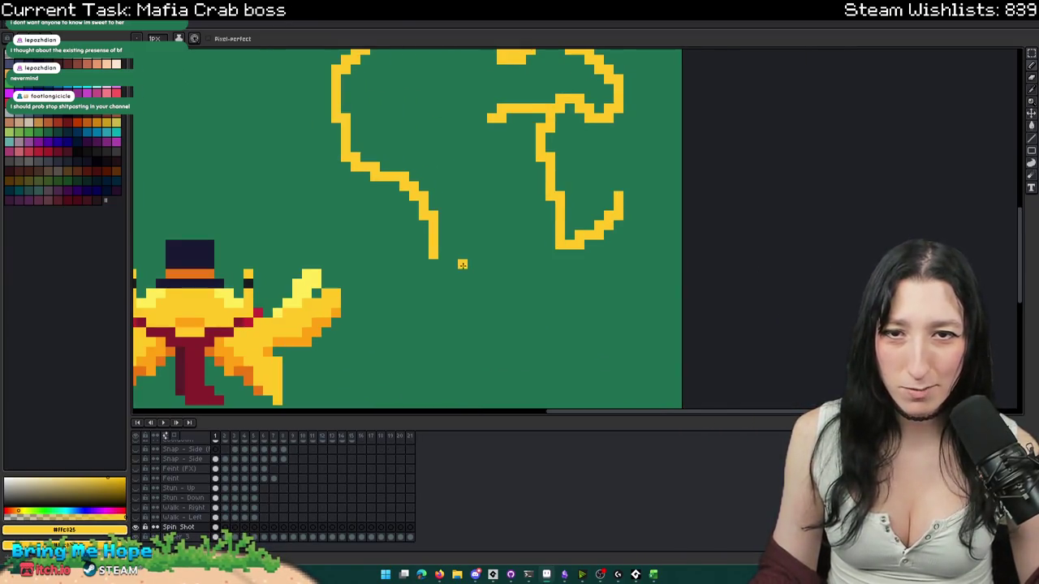
pyautogui.moveTo(427, 243); pyautogui.dragTo(430, 268)
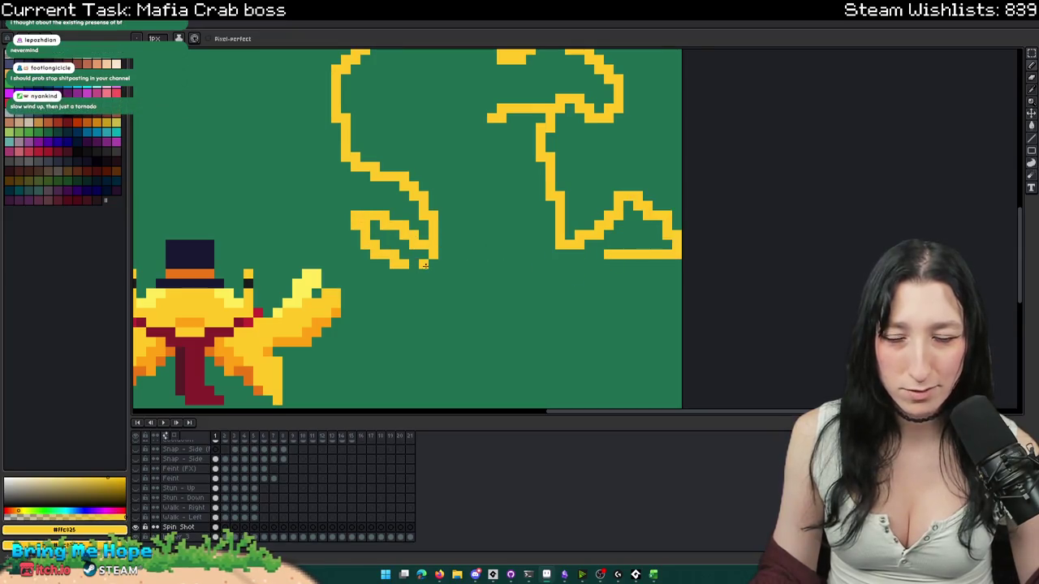
pyautogui.scroll(-2, 479, 268)
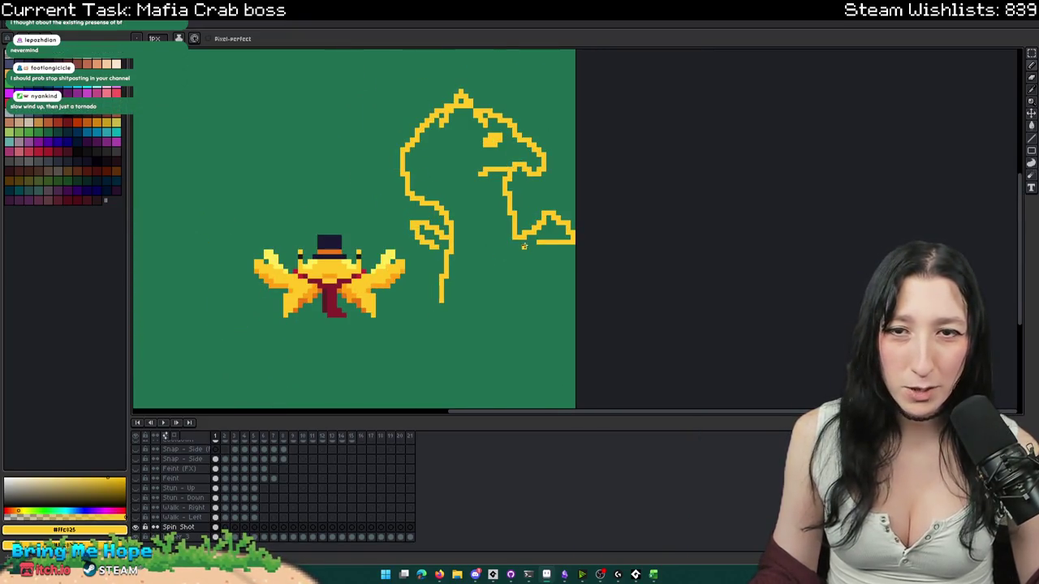
pyautogui.moveTo(510, 308); pyautogui.dragTo(500, 250)
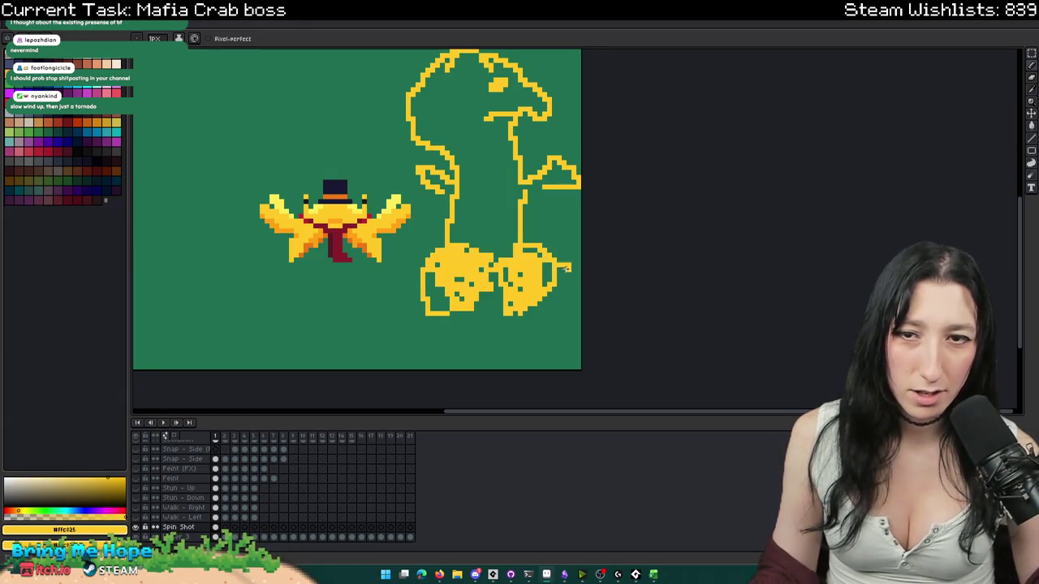
pyautogui.scroll(-2, 567, 265)
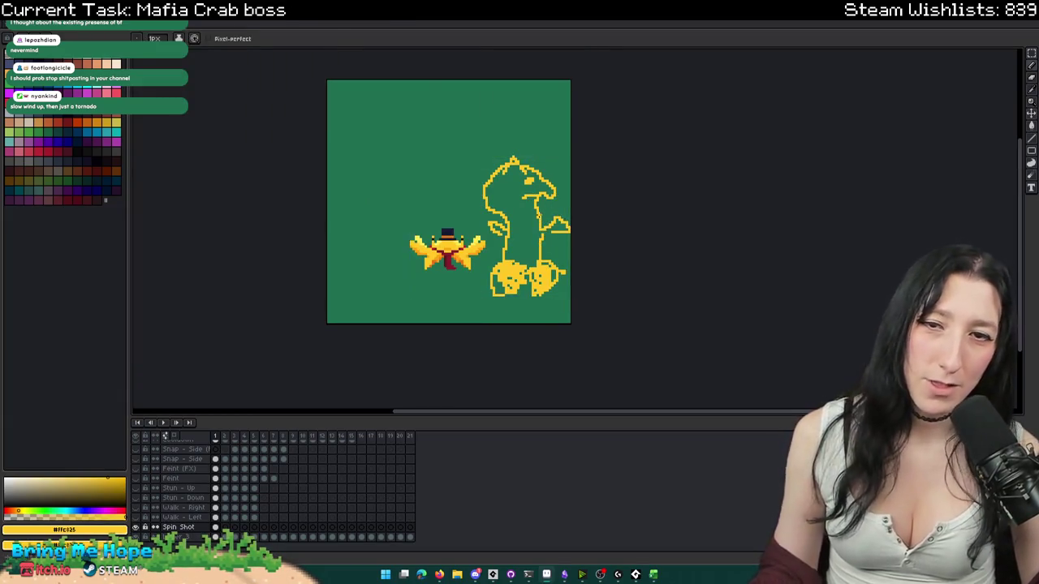
pyautogui.press('m')
pyautogui.press('Left')
pyautogui.scroll(1, 513, 188)
pyautogui.press('Right')
pyautogui.moveTo(465, 140); pyautogui.dragTo(591, 253)
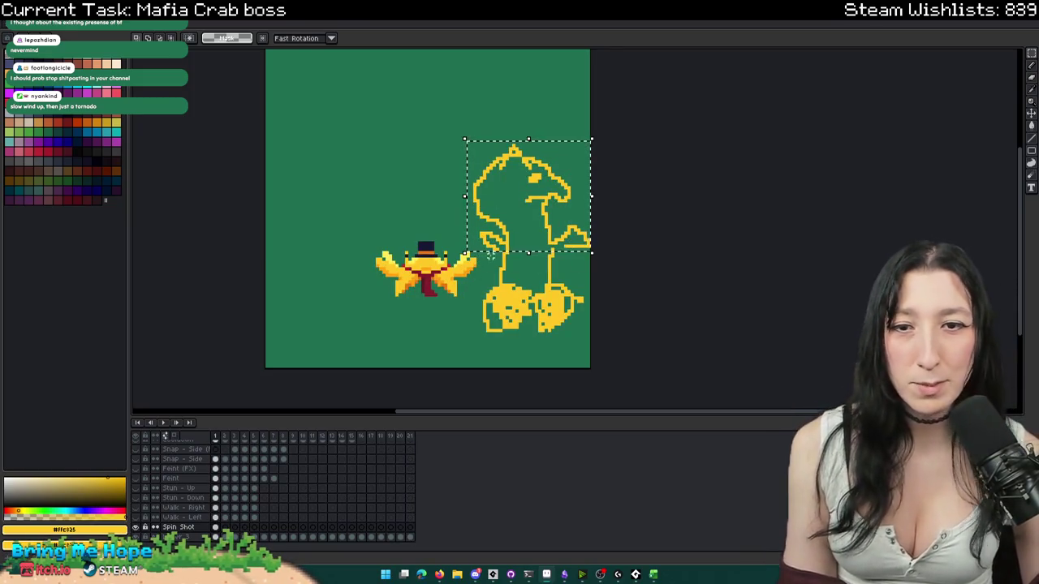
pyautogui.press('Delete')
pyautogui.hotkey('ctrl', 'z')
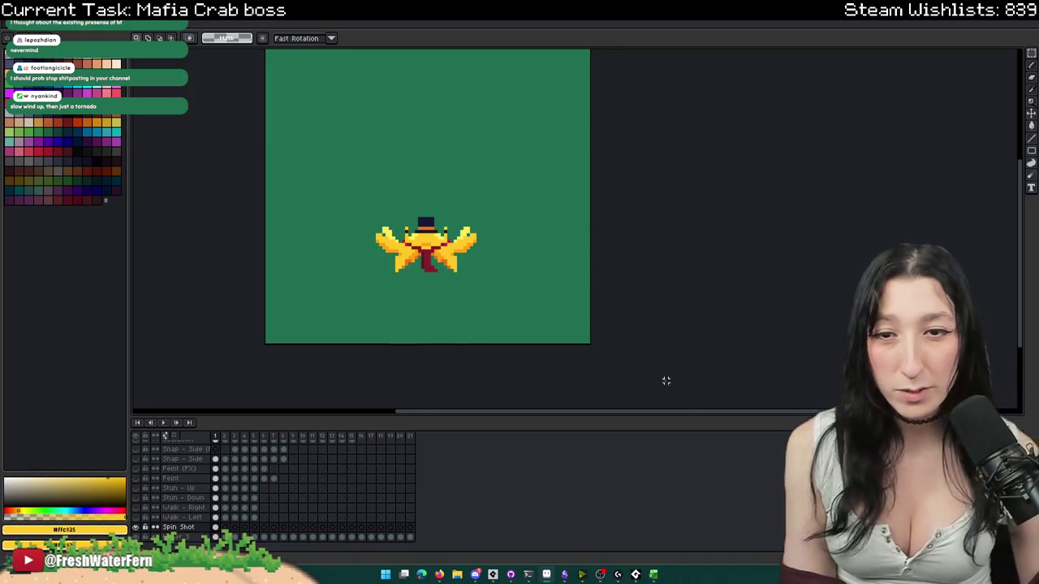
pyautogui.hotkey('ctrl', 's')
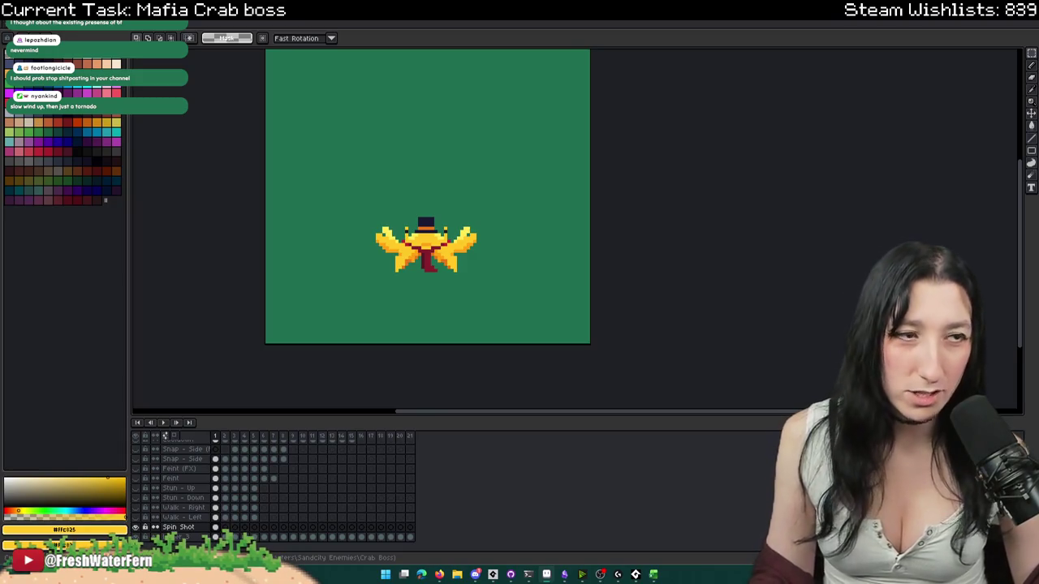
pyautogui.scroll(1, 366, 271)
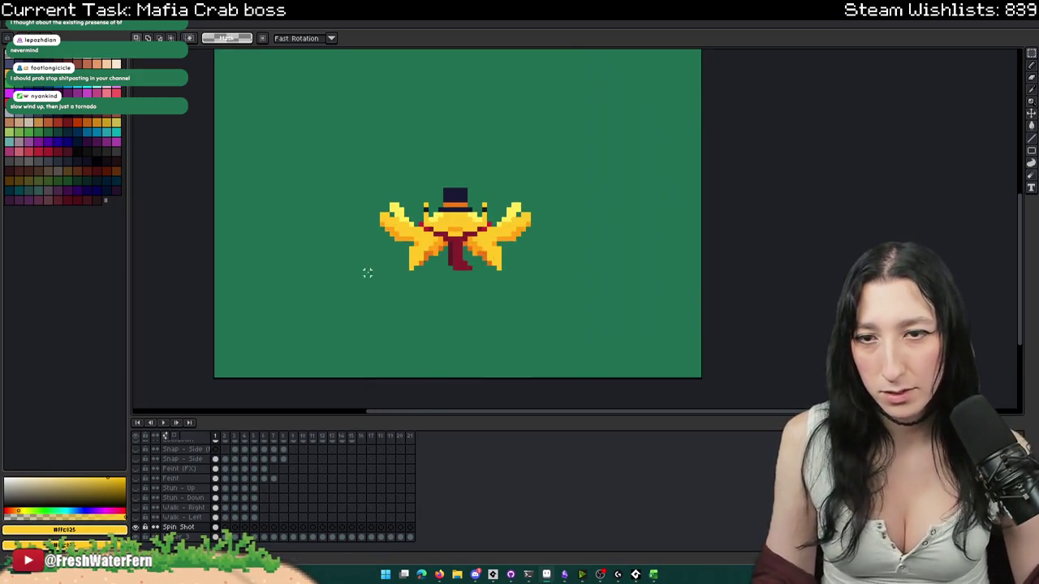
pyautogui.scroll(1, 366, 203)
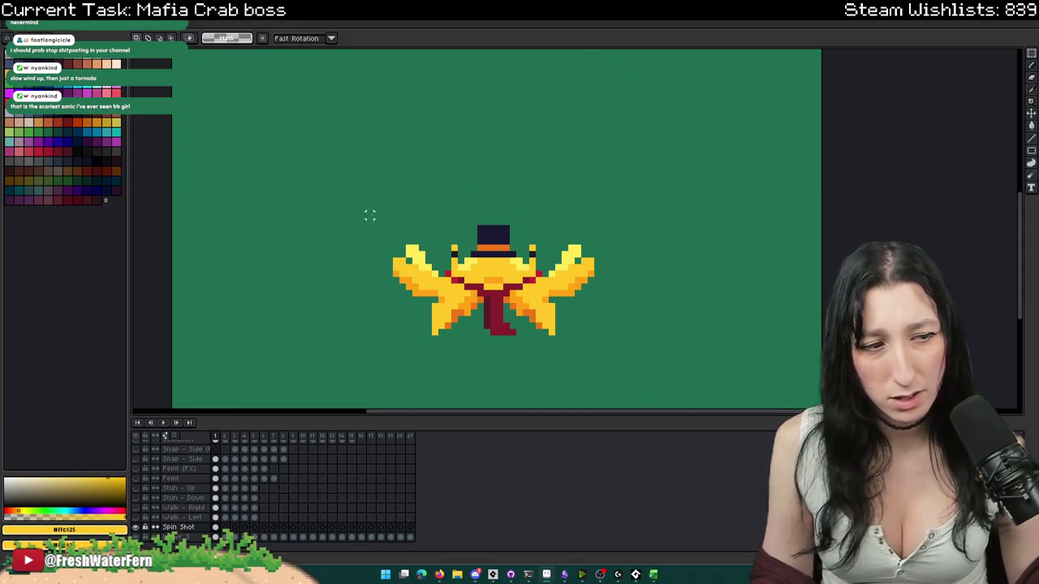
pyautogui.press('b')
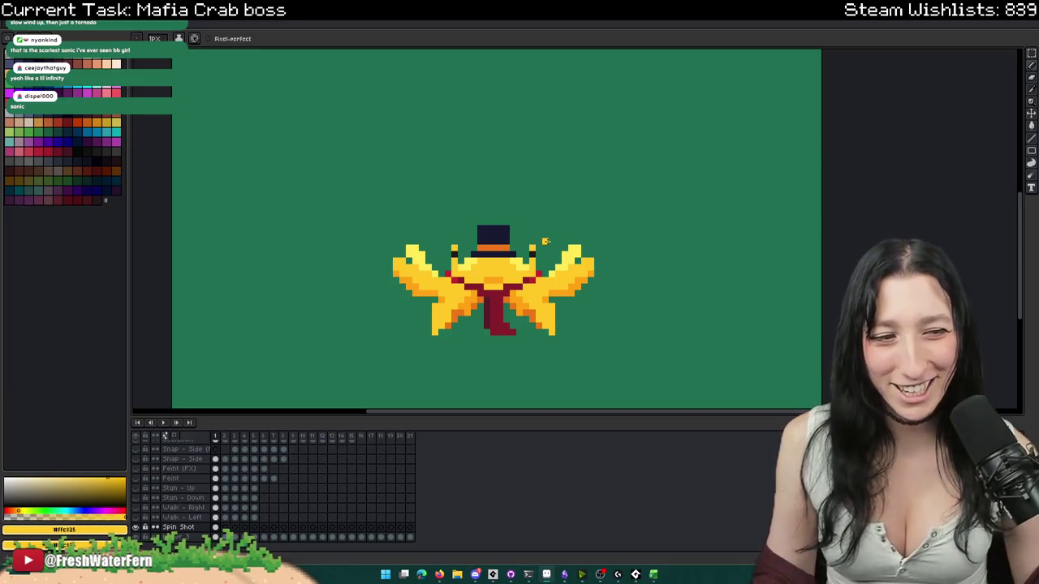
pyautogui.scroll(1, 520, 260)
pyautogui.scroll(-1, 503, 260)
pyautogui.scroll(2, 471, 260)
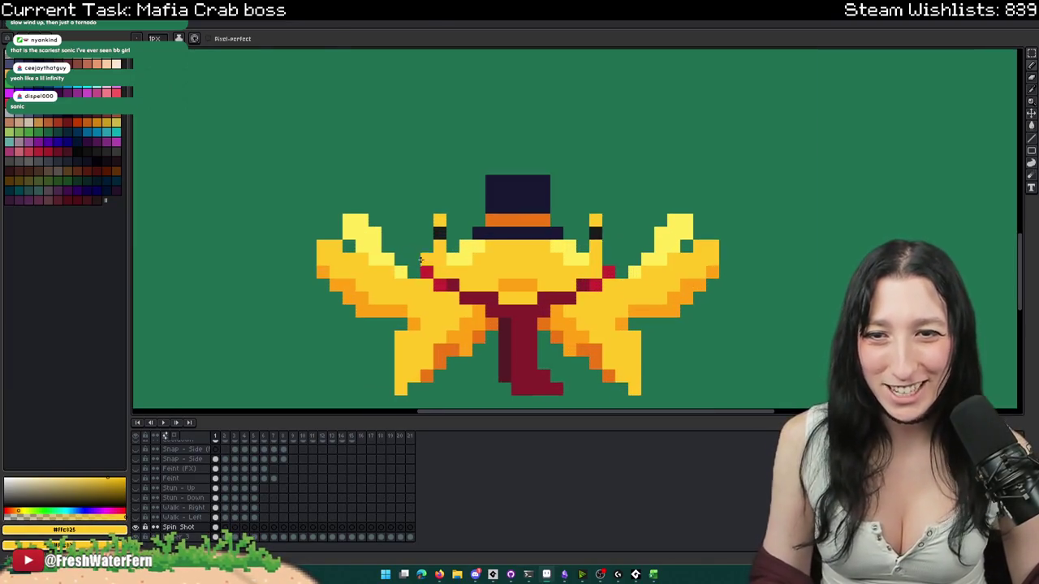
pyautogui.press('v')
pyautogui.moveTo(630, 199); pyautogui.dragTo(584, 241)
pyautogui.scroll(-3, 588, 244)
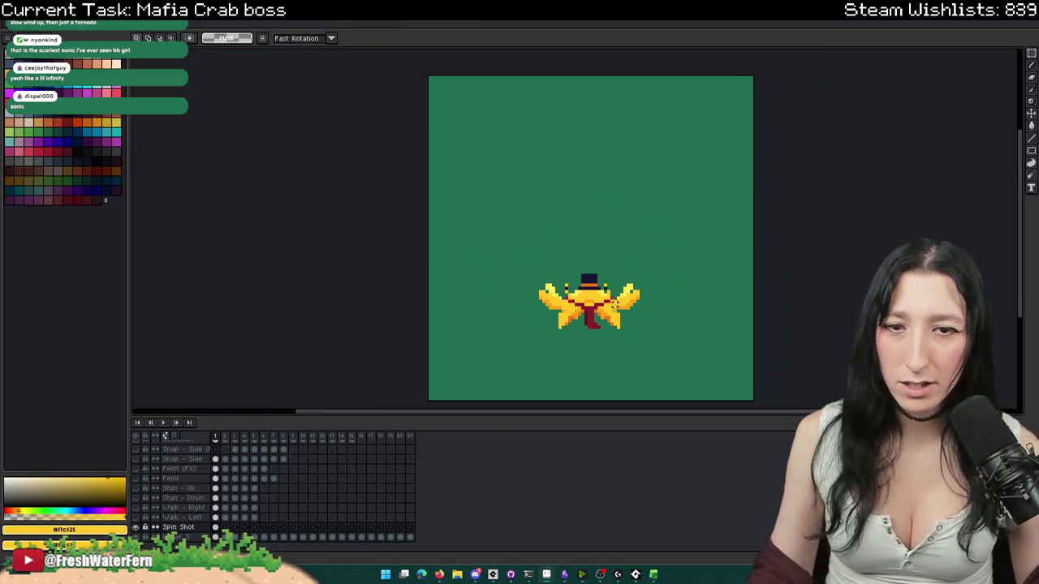
pyautogui.scroll(3, 617, 374)
pyautogui.press('b')
pyautogui.scroll(-3, 564, 325)
pyautogui.scroll(-2, 565, 325)
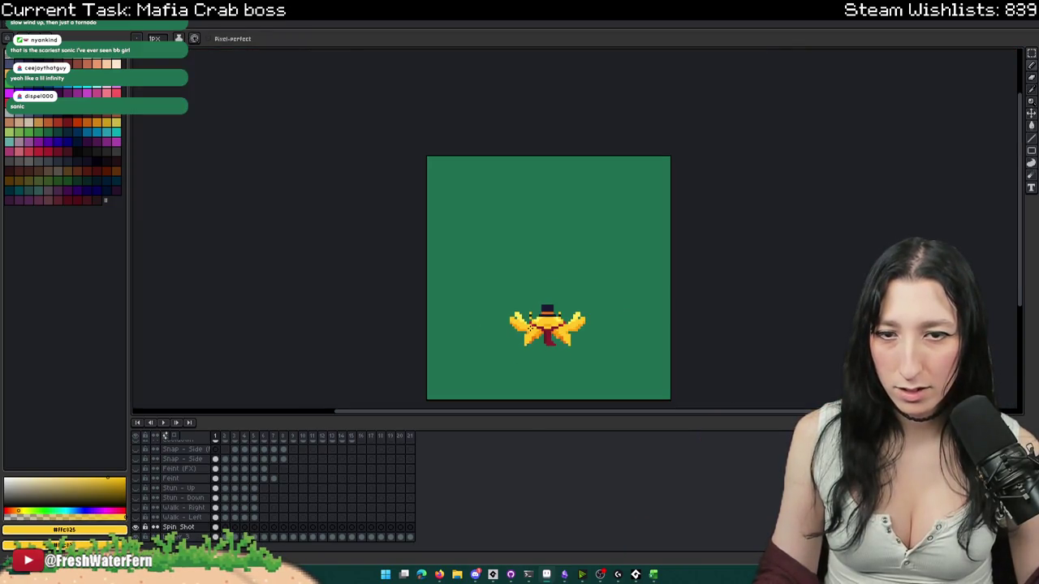
pyautogui.scroll(2, 529, 325)
pyautogui.scroll(2, 520, 317)
pyautogui.press('m')
pyautogui.scroll(2, 464, 288)
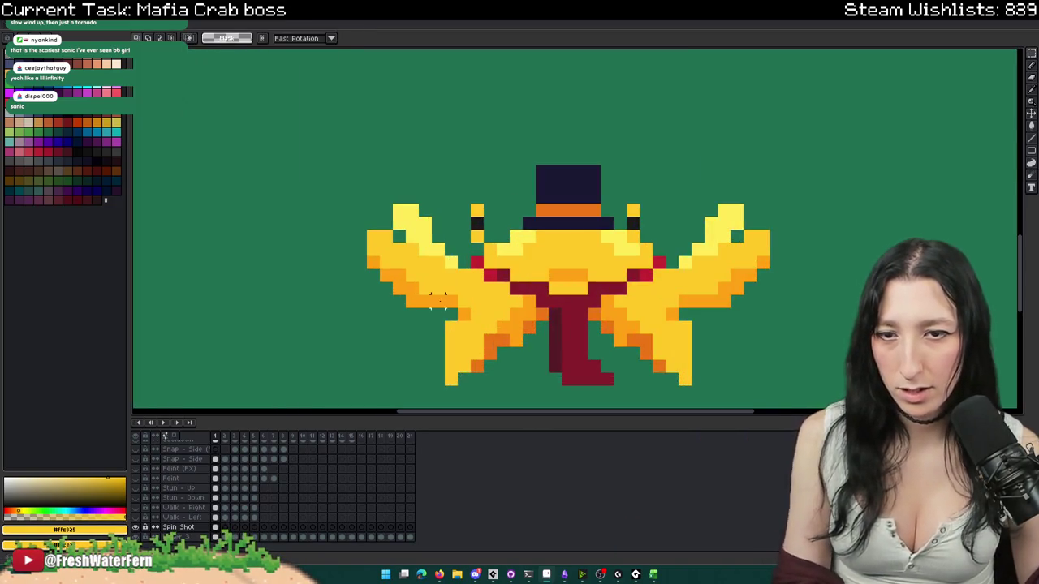
pyautogui.moveTo(434, 310); pyautogui.dragTo(340, 190)
pyautogui.press('Right')
pyautogui.press('Up')
pyautogui.press('Return')
pyautogui.press('b')
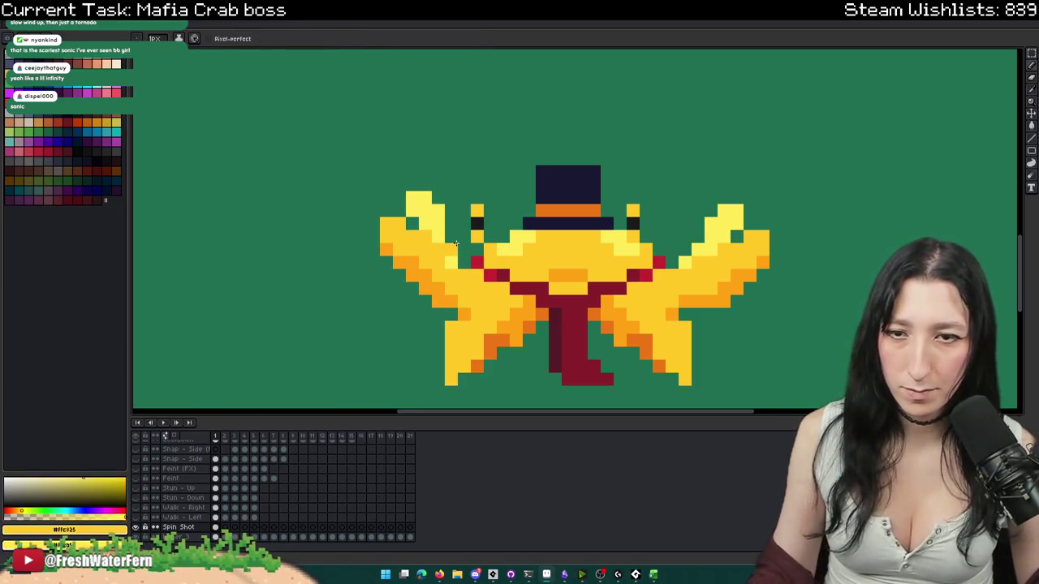
pyautogui.scroll(-3, 457, 244)
pyautogui.press('m')
pyautogui.scroll(1, 596, 204)
pyautogui.moveTo(600, 203); pyautogui.dragTo(522, 282)
pyautogui.hotkey('ctrl', 'd')
pyautogui.scroll(-2, 584, 323)
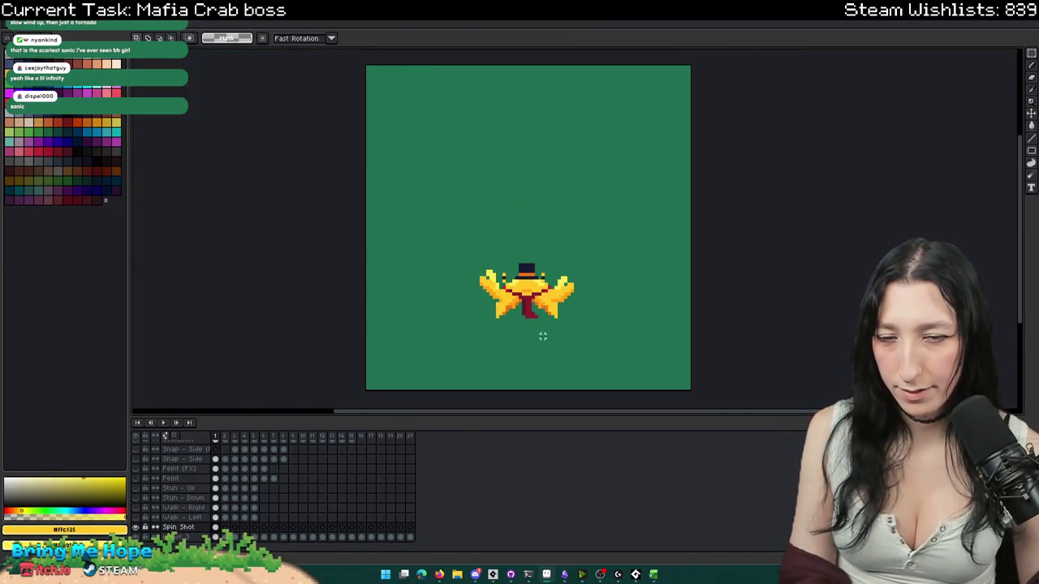
pyautogui.scroll(1, 536, 328)
pyautogui.scroll(-1, 519, 321)
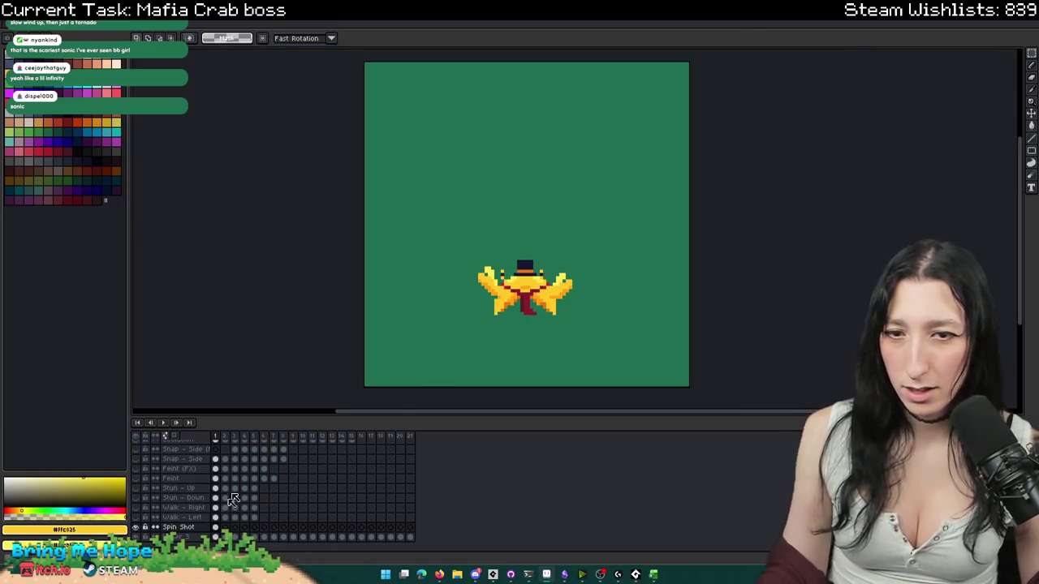
pyautogui.scroll(1, 424, 349)
pyautogui.hscroll(2, 452, 347)
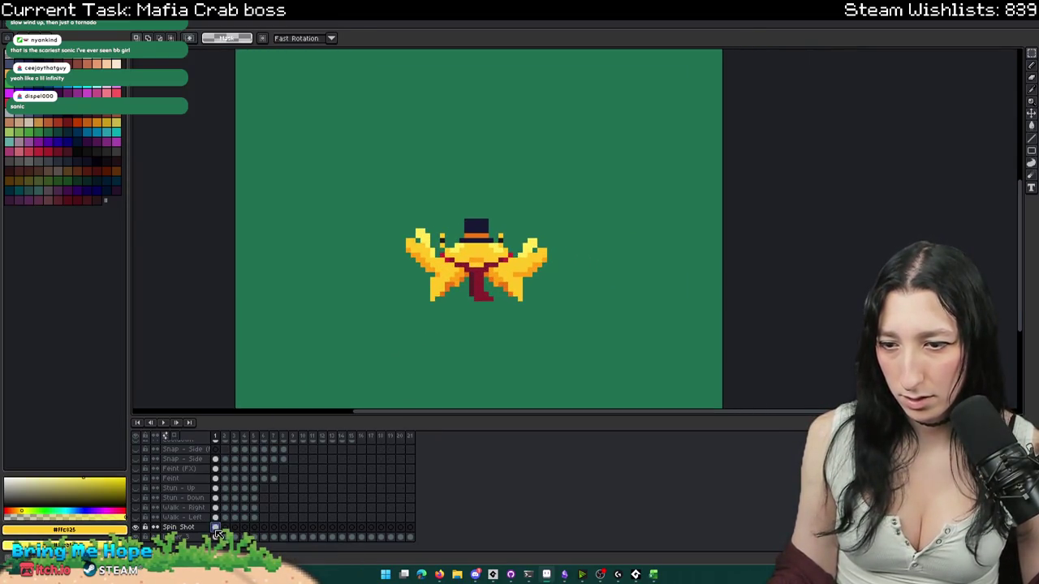
# - Go to the second Spin Shot frame and paste the crab drawing
pyautogui.click(225, 528)
pyautogui.hotkey('ctrl', 'v')
pyautogui.scroll(-3, 321, 392)
pyautogui.scroll(2, 349, 349)
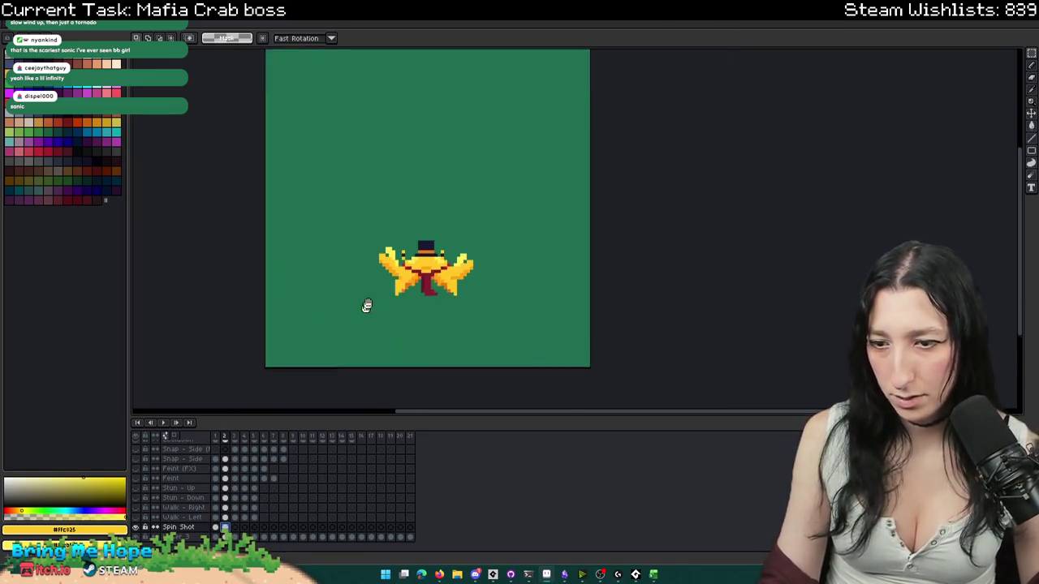
pyautogui.scroll(2, 358, 325)
pyautogui.scroll(1, 442, 219)
pyautogui.scroll(-1, 499, 134)
pyautogui.scroll(2, 366, 166)
# - Move the crab's left wing right onto the body and flip it vertically
pyautogui.moveTo(335, 145)
pyautogui.mouseDown()
pyautogui.moveTo(413, 272)
pyautogui.moveTo(441, 274)
pyautogui.mouseUp()
pyautogui.moveTo(389, 219)
pyautogui.mouseDown()
pyautogui.moveTo(474, 226)
pyautogui.moveTo(467, 271)
pyautogui.mouseUp()
pyautogui.hotkey('shift', 'v')
pyautogui.press('Return')
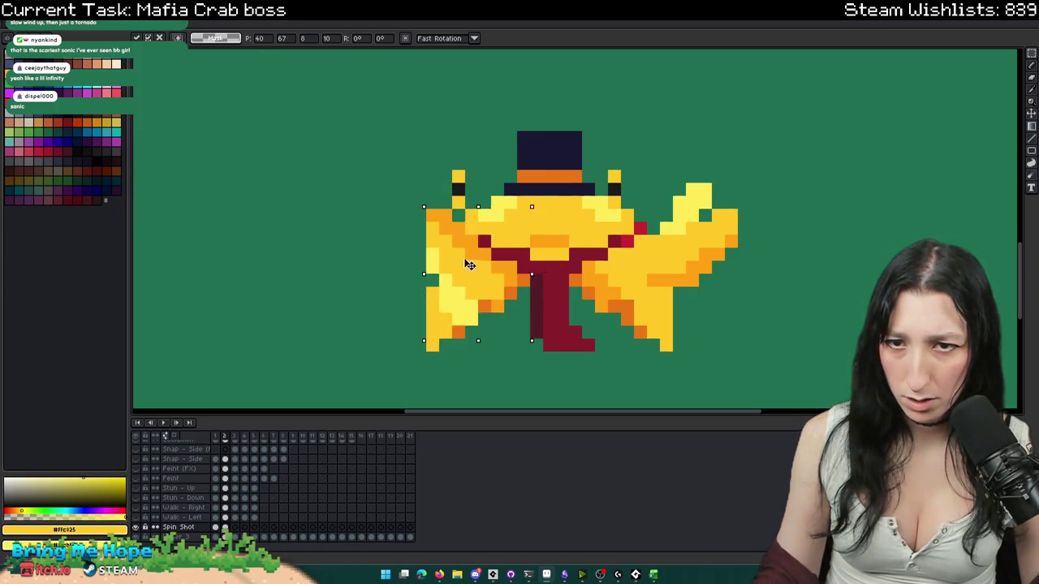
# - Erase the wing's lower part and fill its gaps with yellow
pyautogui.press('b')
pyautogui.press('e')
pyautogui.moveTo(461, 327); pyautogui.dragTo(443, 341)
pyautogui.moveTo(450, 306); pyautogui.dragTo(491, 280)
pyautogui.scroll(-3, 500, 280)
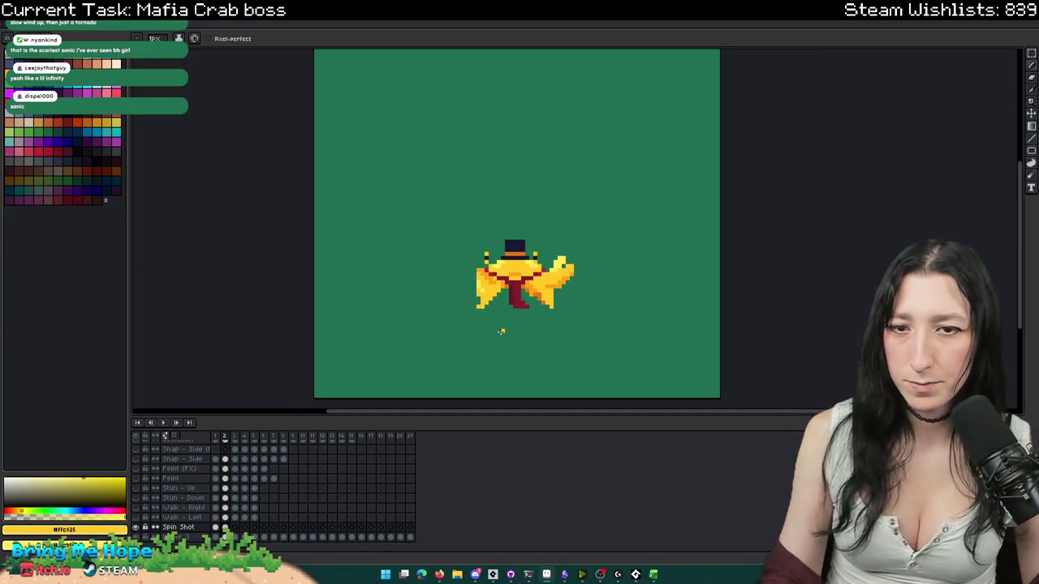
# - Shrink the brush by one pixel and pencil light-yellow highlights onto the left wing
pyautogui.scroll(-1, 501, 331)
pyautogui.scroll(-1, 501, 331)
pyautogui.scroll(2, 496, 325)
pyautogui.scroll(2, 479, 261)
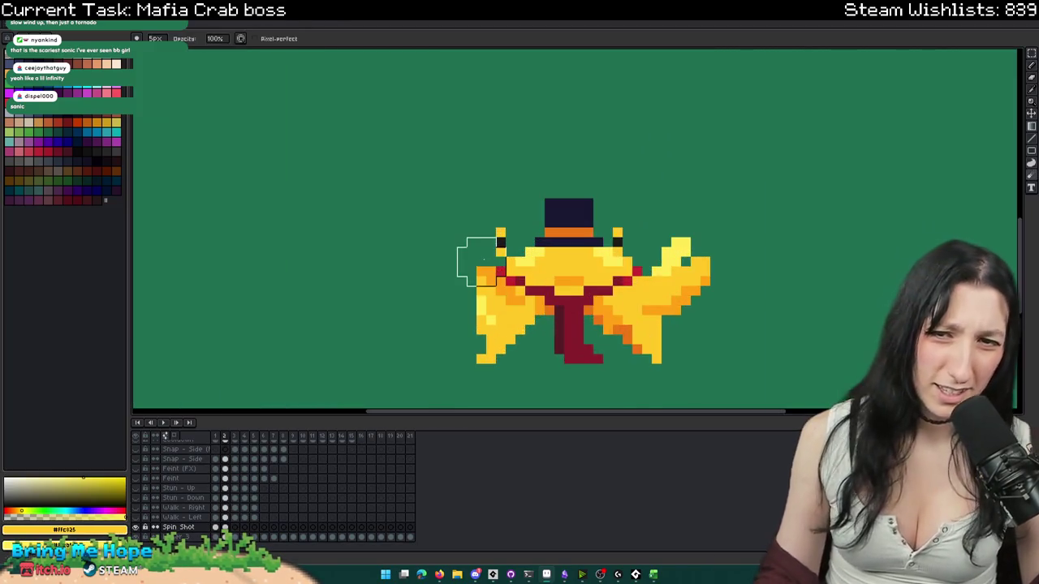
pyautogui.press('-')
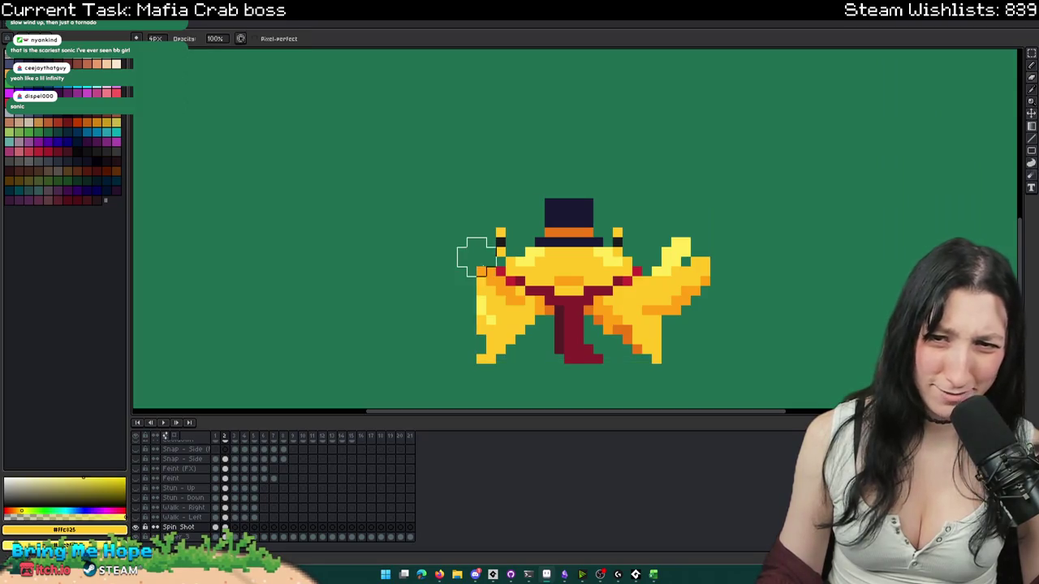
pyautogui.scroll(-2, 478, 276)
pyautogui.scroll(1, 488, 292)
pyautogui.scroll(3, 500, 313)
pyautogui.press('b')
pyautogui.moveTo(499, 312); pyautogui.dragTo(512, 328)
pyautogui.scroll(-5, 489, 332)
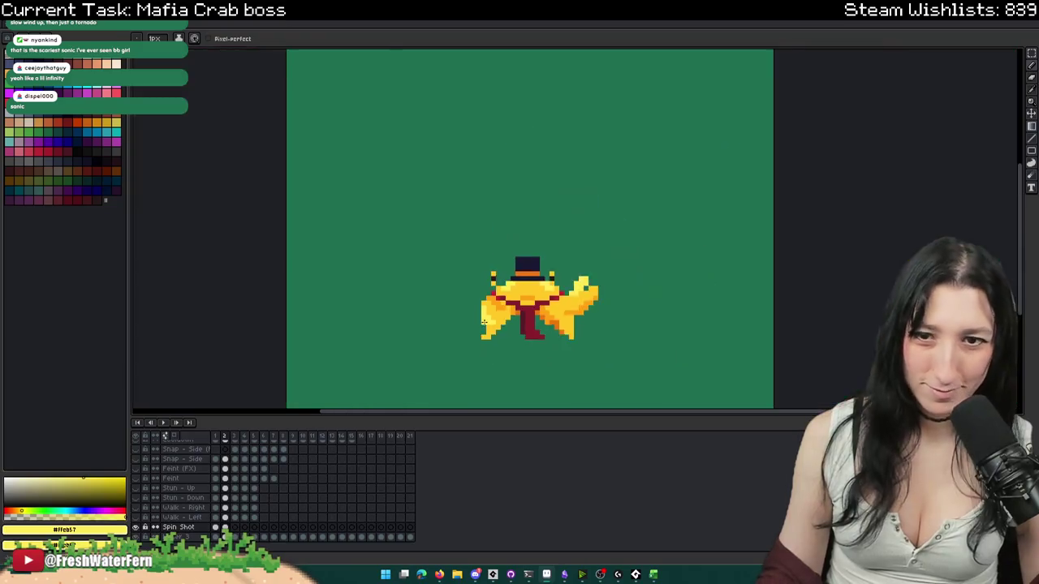
# - Flip repeatedly between frames 1 and 2 to compare the wing pose
pyautogui.press('i')
pyautogui.press('Down')
pyautogui.press('Up')
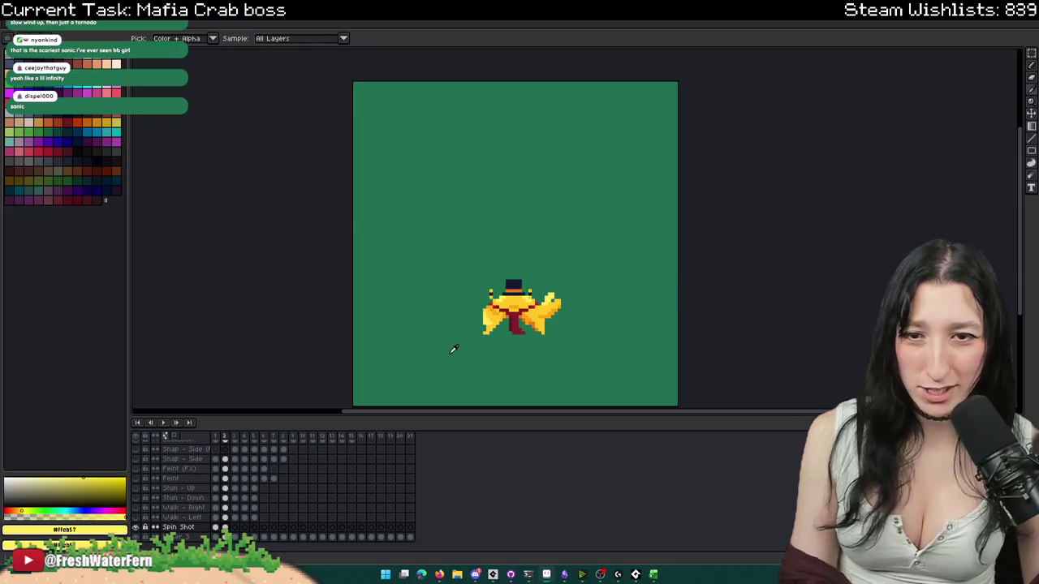
pyautogui.press('Left')
pyautogui.press('Right')
pyautogui.press('Left')
pyautogui.press('Right')
pyautogui.press('Left')
pyautogui.press('Right')
pyautogui.press('Left')
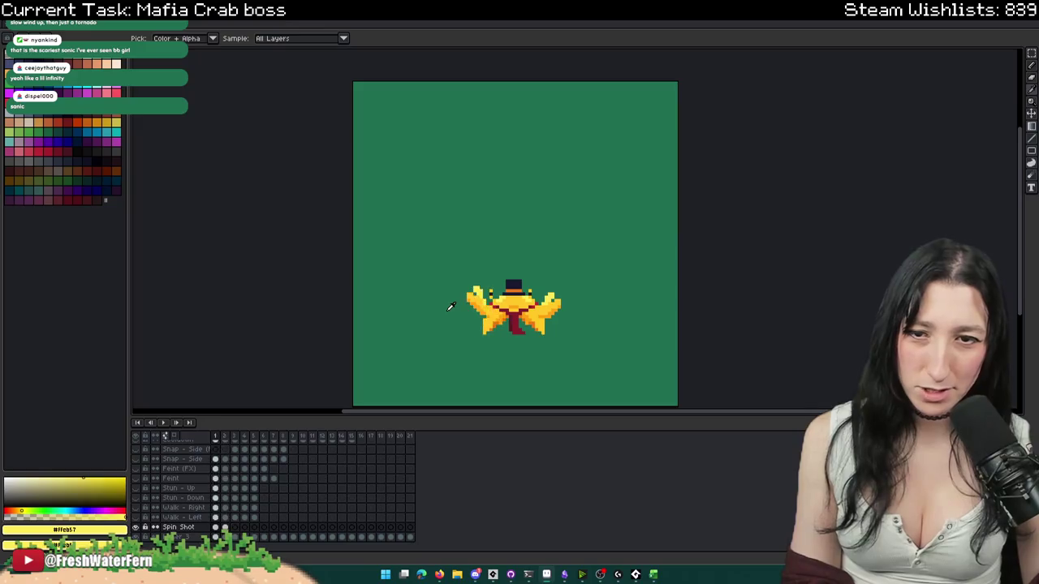
pyautogui.press('Right')
# - Return to the pencil and zoom in on the left wing's lower tip
pyautogui.scroll(1, 451, 306)
pyautogui.scroll(6, 534, 347)
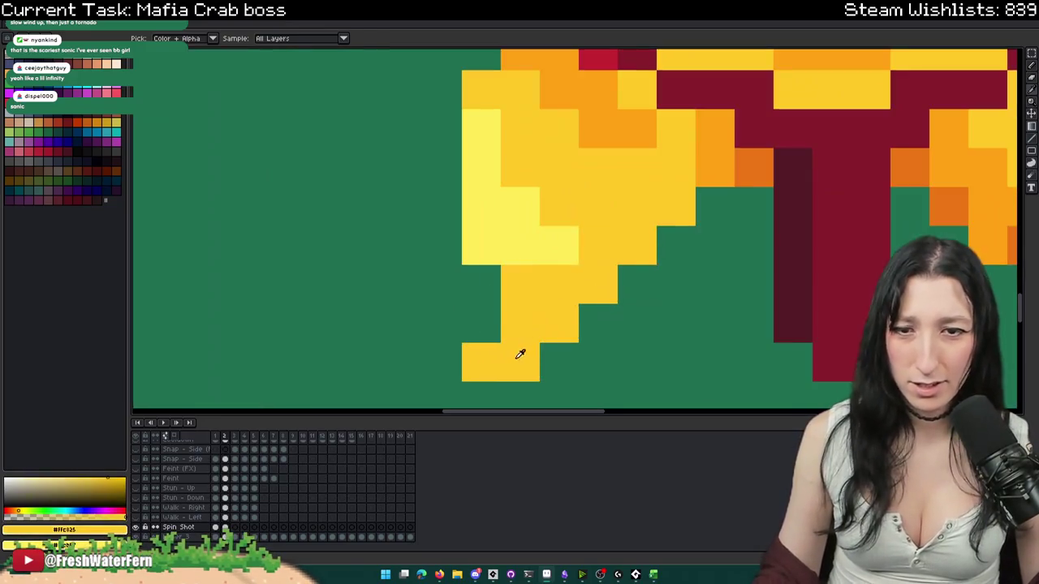
pyautogui.press('b')
pyautogui.scroll(-3, 519, 352)
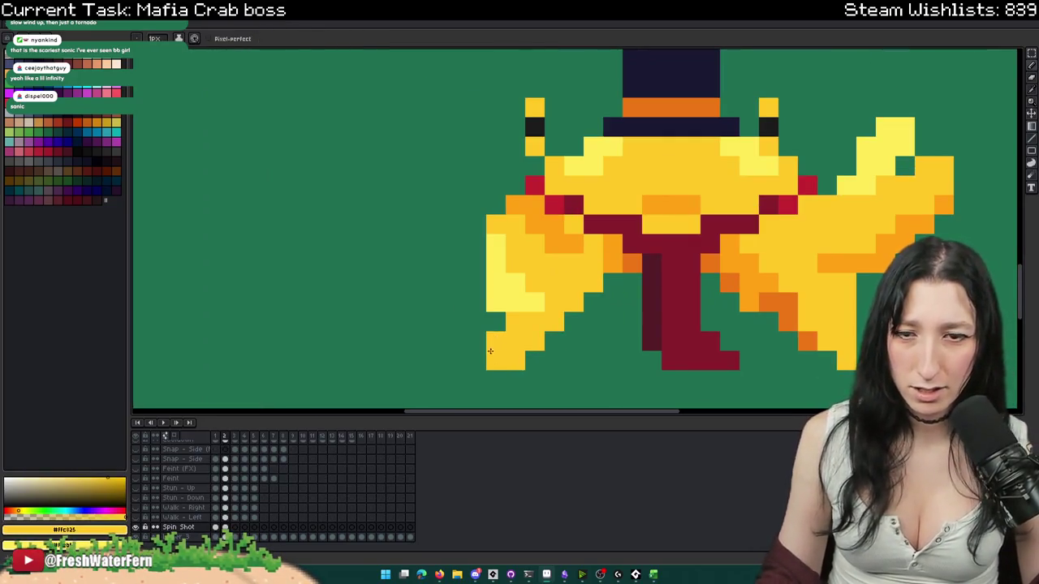
pyautogui.scroll(-1, 490, 351)
pyautogui.scroll(-1, 495, 345)
pyautogui.scroll(1, 511, 334)
pyautogui.scroll(1, 521, 329)
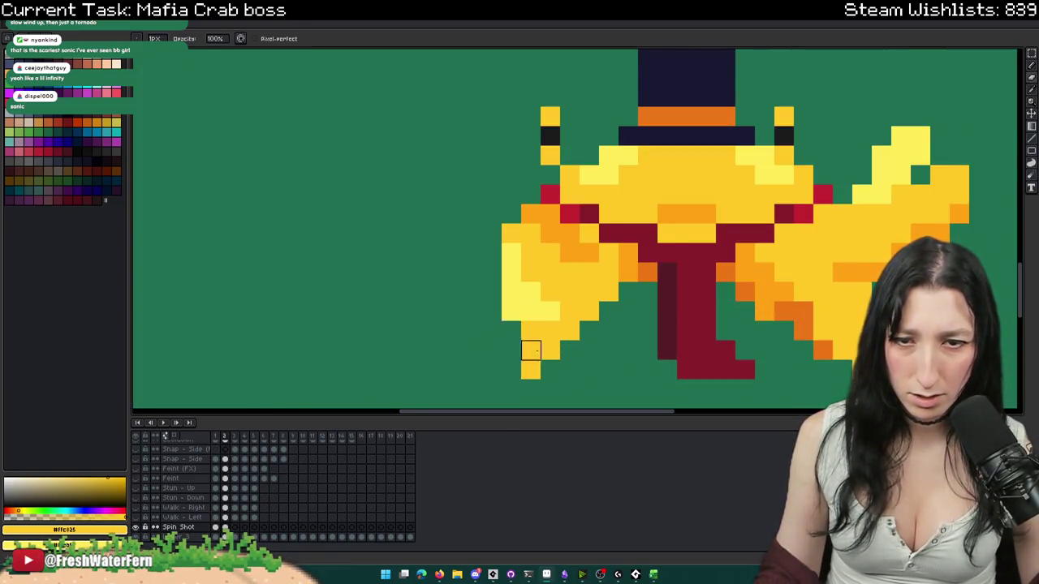
pyautogui.scroll(-4, 531, 349)
pyautogui.press('m')
pyautogui.scroll(2, 630, 331)
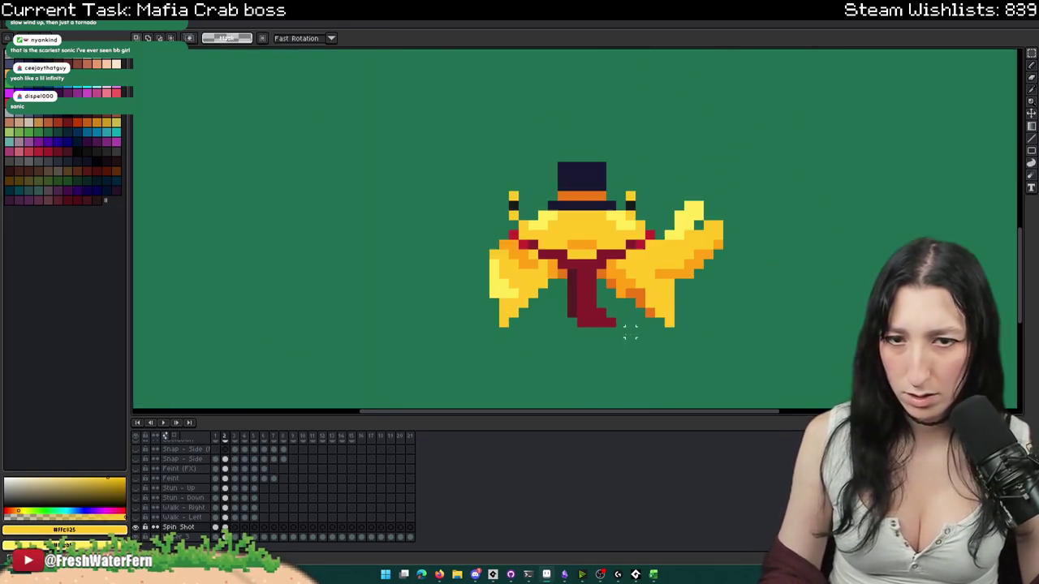
# - Select and delete the stray pixels under the left leg
pyautogui.moveTo(536, 334); pyautogui.dragTo(471, 310)
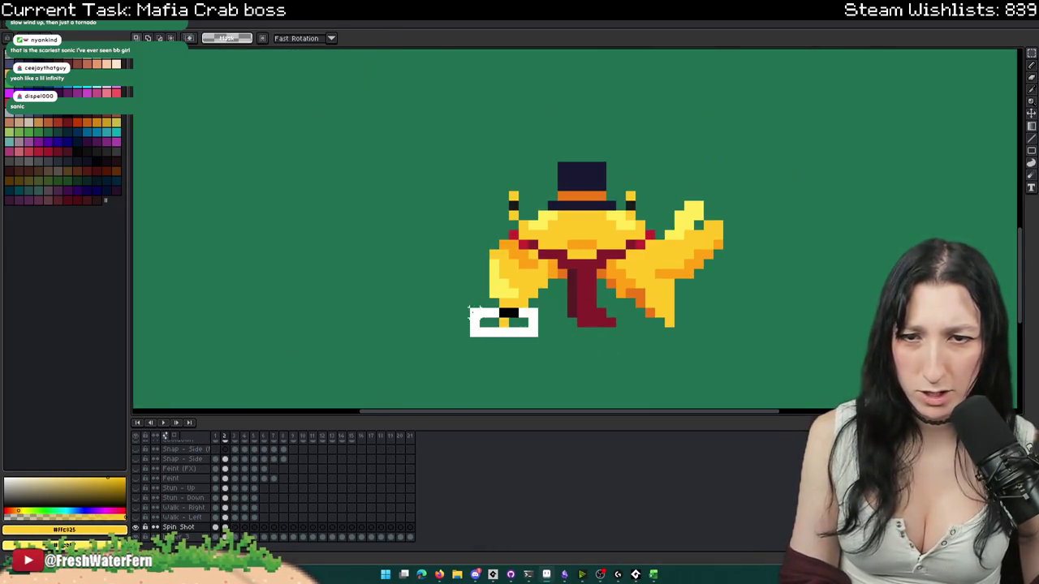
pyautogui.press('Delete')
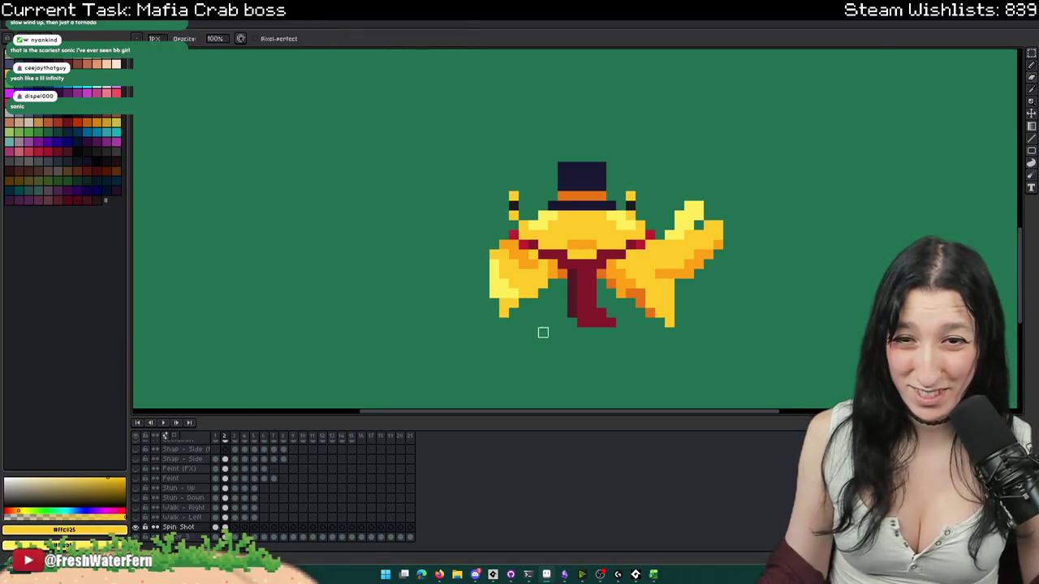
pyautogui.scroll(-2, 543, 332)
pyautogui.scroll(1, 541, 329)
# - Move the crab's right claw and right half one pixel to the left
pyautogui.moveTo(657, 339); pyautogui.dragTo(590, 258)
pyautogui.moveTo(650, 246); pyautogui.dragTo(589, 338)
pyautogui.click(700, 324)
pyautogui.click(695, 246)
pyautogui.press('Left')
pyautogui.press('Right')
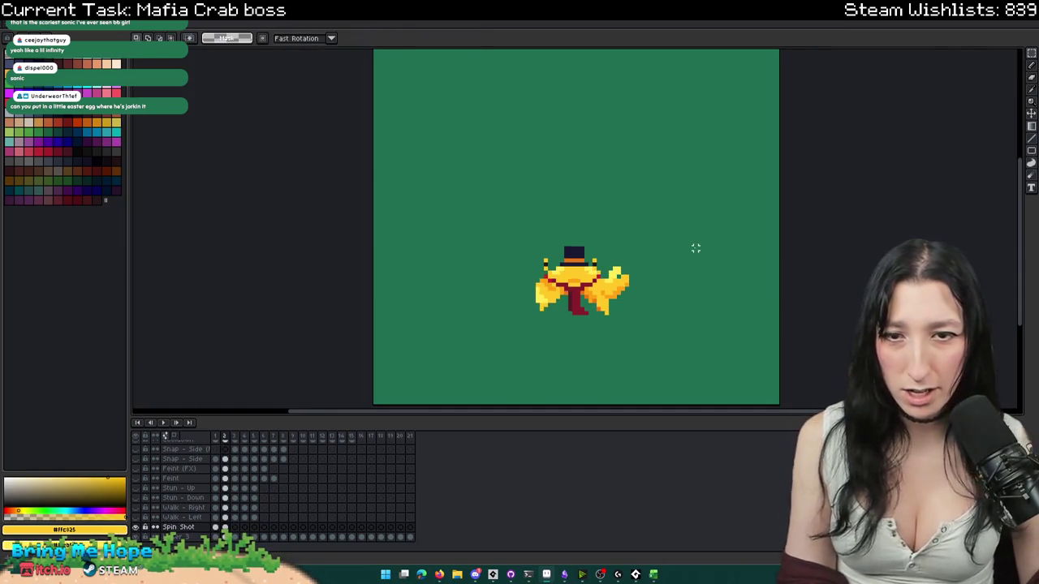
pyautogui.scroll(4, 549, 276)
pyautogui.moveTo(802, 128)
pyautogui.mouseDown()
pyautogui.moveTo(643, 310)
pyautogui.moveTo(646, 292)
pyautogui.mouseUp()
pyautogui.click(509, 253)
# - Add a dark navy pixel beside the hat's left edge to extend it
pyautogui.moveTo(470, 170); pyautogui.dragTo(544, 280)
pyautogui.click(494, 97)
pyautogui.scroll(-3, 503, 122)
pyautogui.scroll(2, 507, 136)
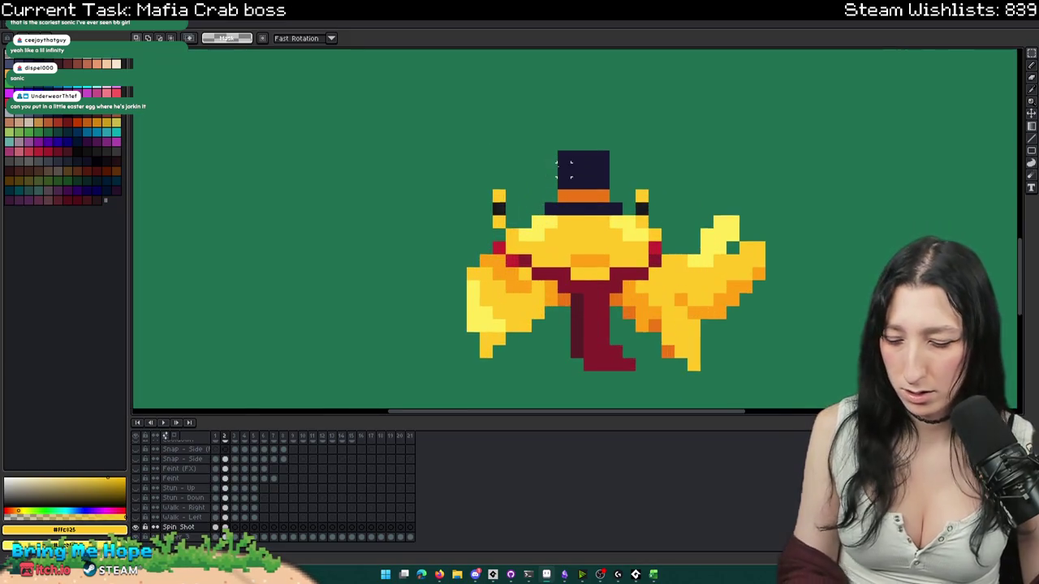
pyautogui.scroll(2, 560, 162)
pyautogui.press('b')
pyautogui.keyDown('alt'); pyautogui.click(559, 163); pyautogui.keyUp('alt')
pyautogui.click(537, 219)
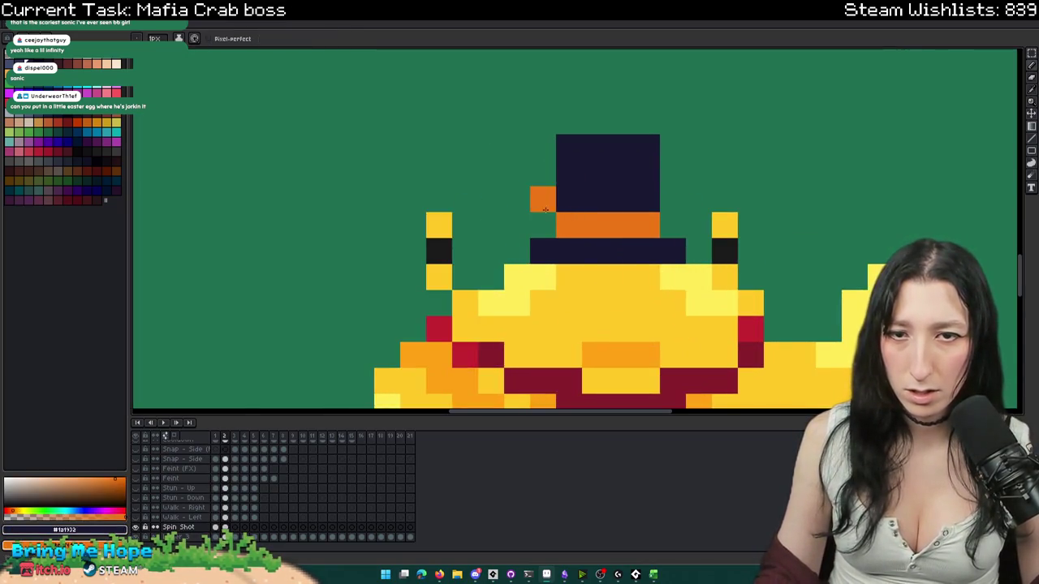
pyautogui.moveTo(537, 218); pyautogui.dragTo(544, 131)
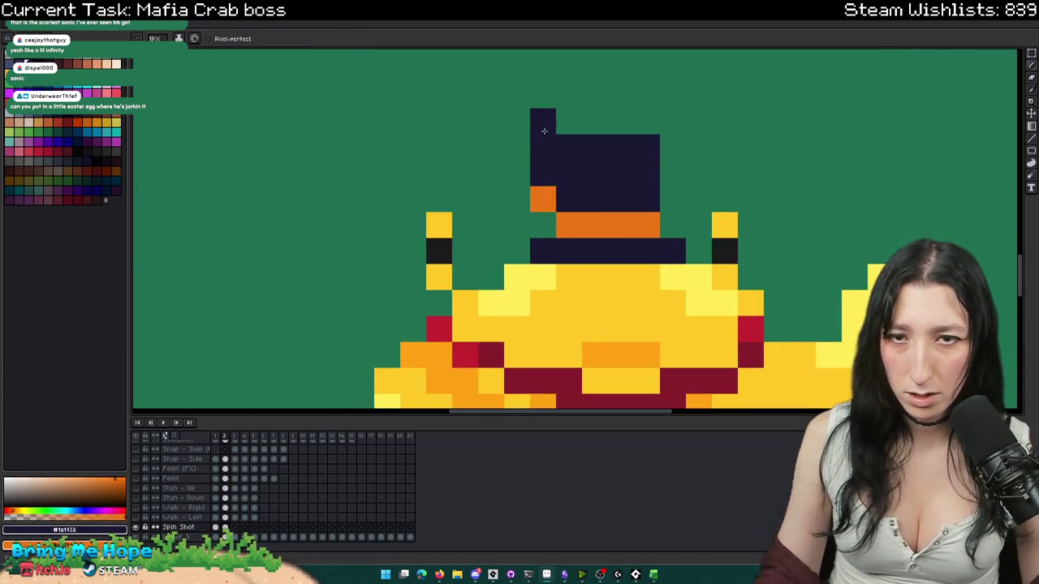
pyautogui.hotkey('ctrl', 'z')
pyautogui.click(537, 222)
pyautogui.hotkey('ctrl', 'z')
pyautogui.click(511, 199)
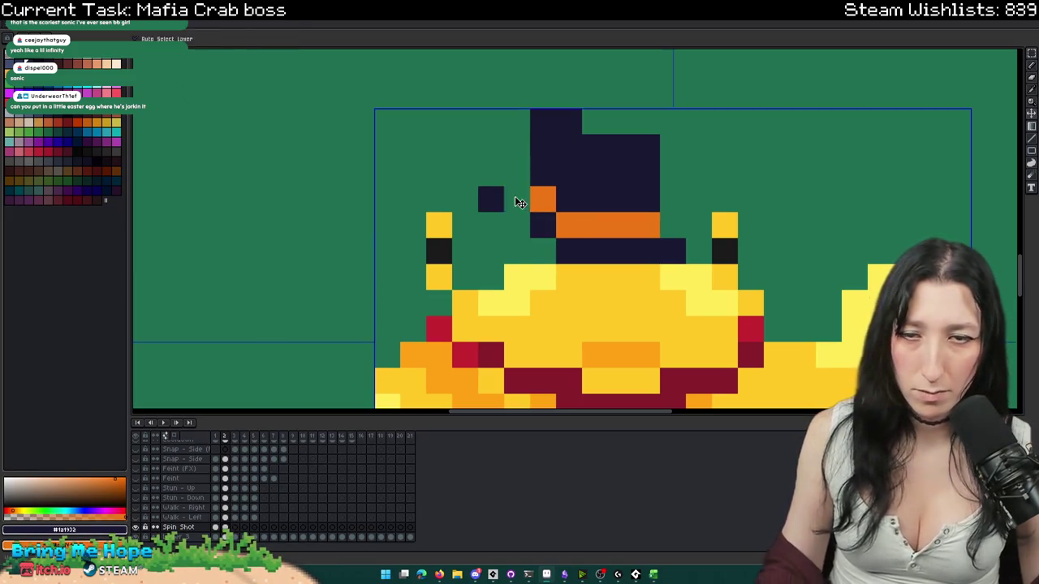
# - Fill body yellow beside the hat and repaint light-yellow pixels with regular yellow
pyautogui.press('p')
pyautogui.press('Escape')
pyautogui.keyDown('alt'); pyautogui.click(538, 271); pyautogui.keyUp('alt')
pyautogui.click(559, 255)
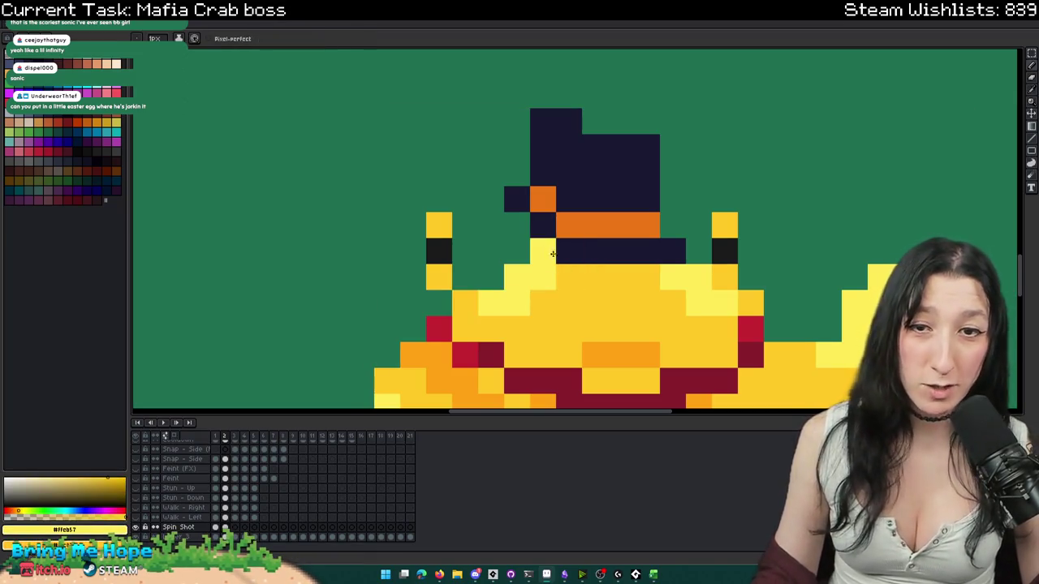
pyautogui.hotkey('ctrl', 'z')
pyautogui.moveTo(542, 251); pyautogui.dragTo(511, 227)
pyautogui.moveTo(519, 283)
pyautogui.mouseDown()
pyautogui.moveTo(535, 280)
pyautogui.moveTo(466, 277)
pyautogui.mouseUp()
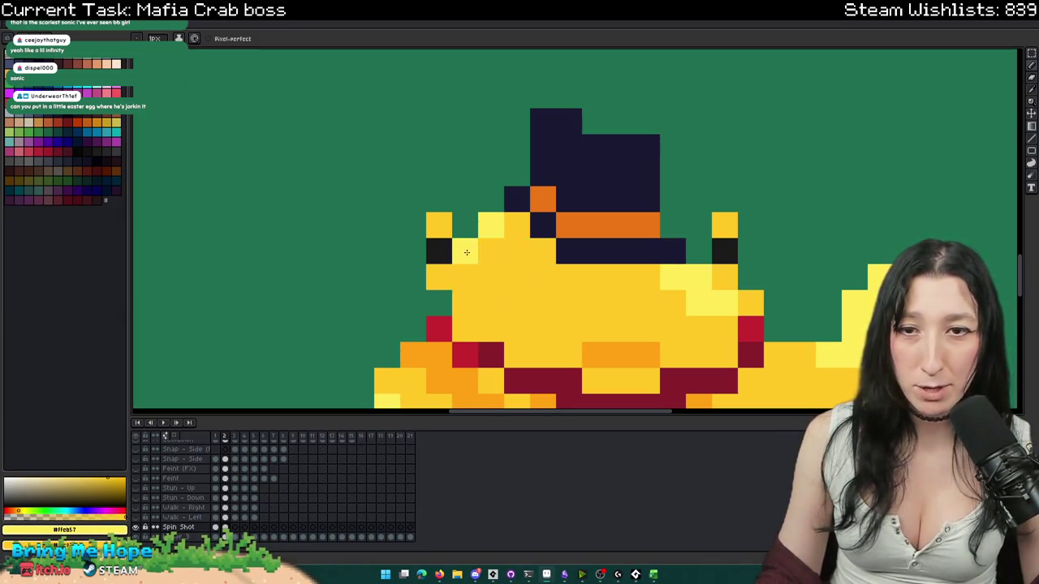
pyautogui.scroll(-3, 467, 252)
pyautogui.scroll(-1, 479, 284)
pyautogui.scroll(-2, 487, 308)
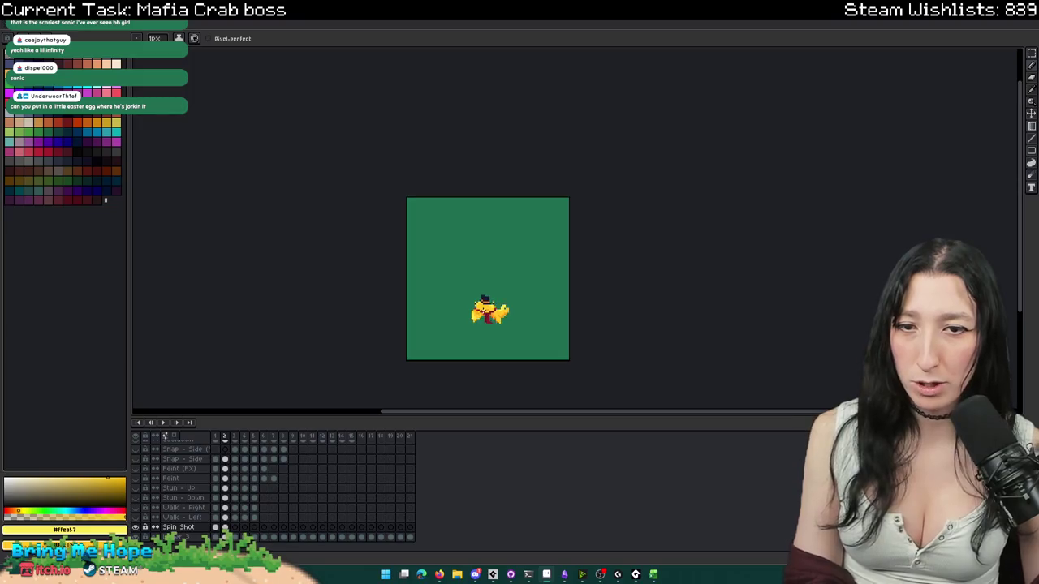
pyautogui.scroll(5, 471, 304)
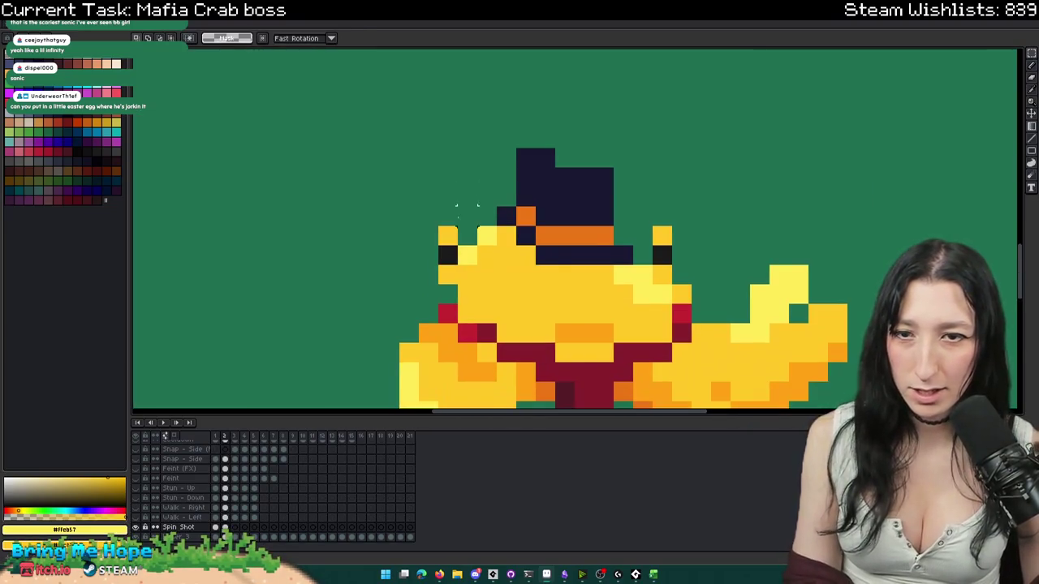
# - Clear the selection left of the hat and bring the crab's face into view
pyautogui.moveTo(418, 167); pyautogui.dragTo(460, 266)
pyautogui.hotkey('ctrl', 'd')
pyautogui.scroll(-2, 515, 265)
pyautogui.scroll(-1, 593, 327)
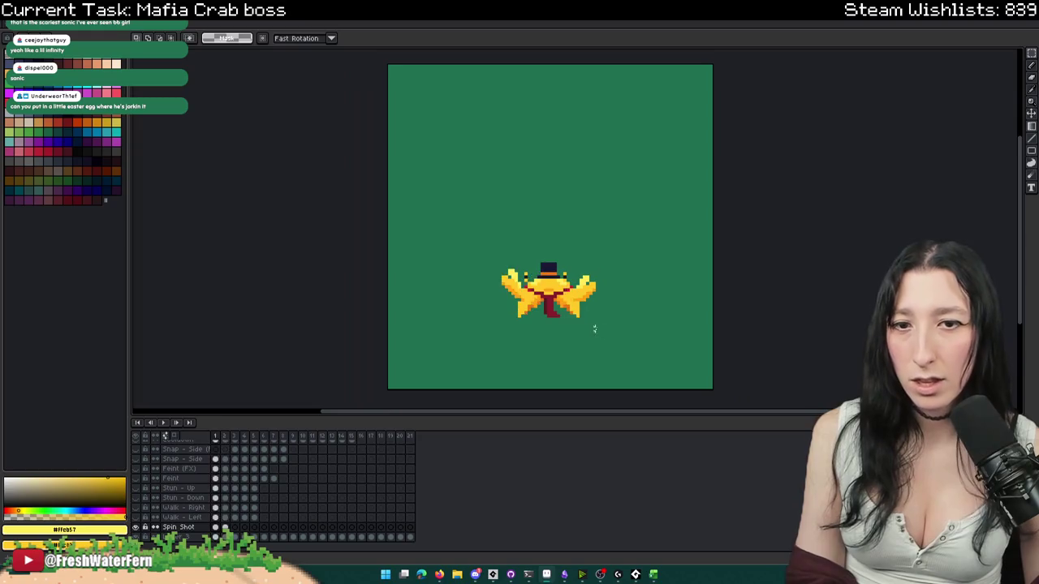
pyautogui.scroll(-1, 593, 327)
pyautogui.scroll(2, 622, 339)
pyautogui.scroll(2, 583, 313)
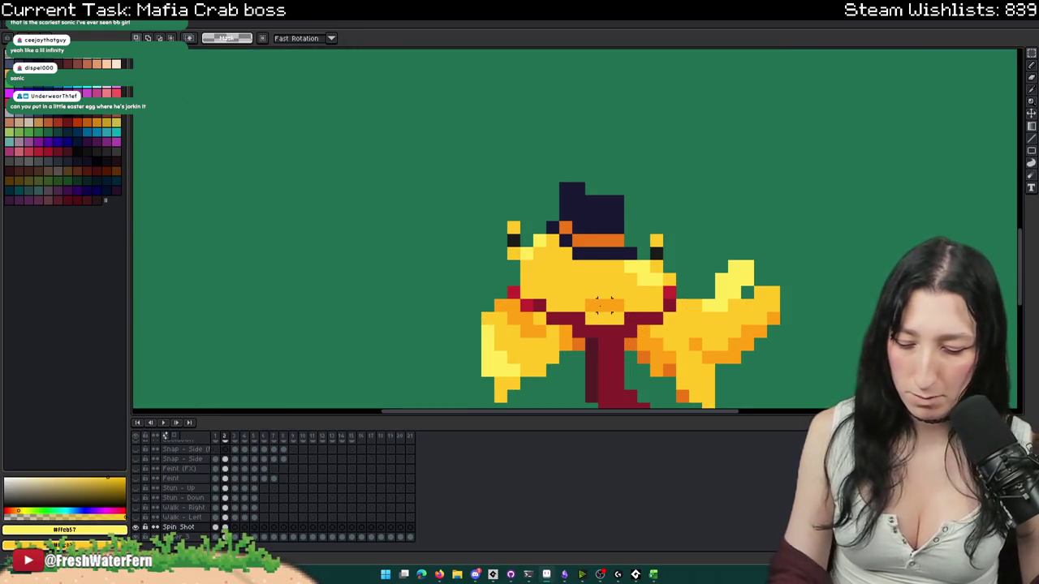
pyautogui.press('b')
pyautogui.moveTo(608, 279); pyautogui.dragTo(540, 241)
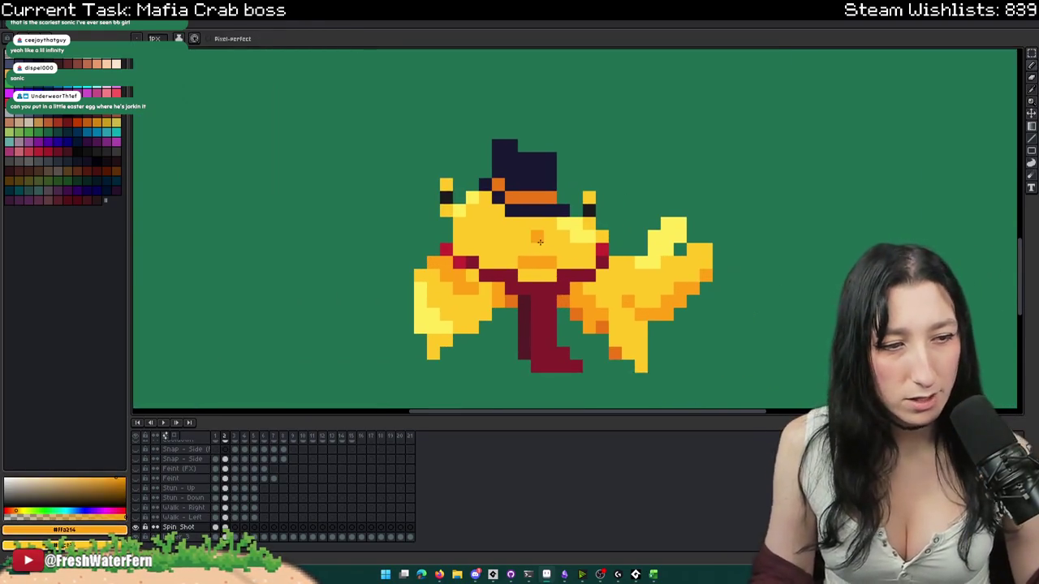
pyautogui.scroll(2, 529, 260)
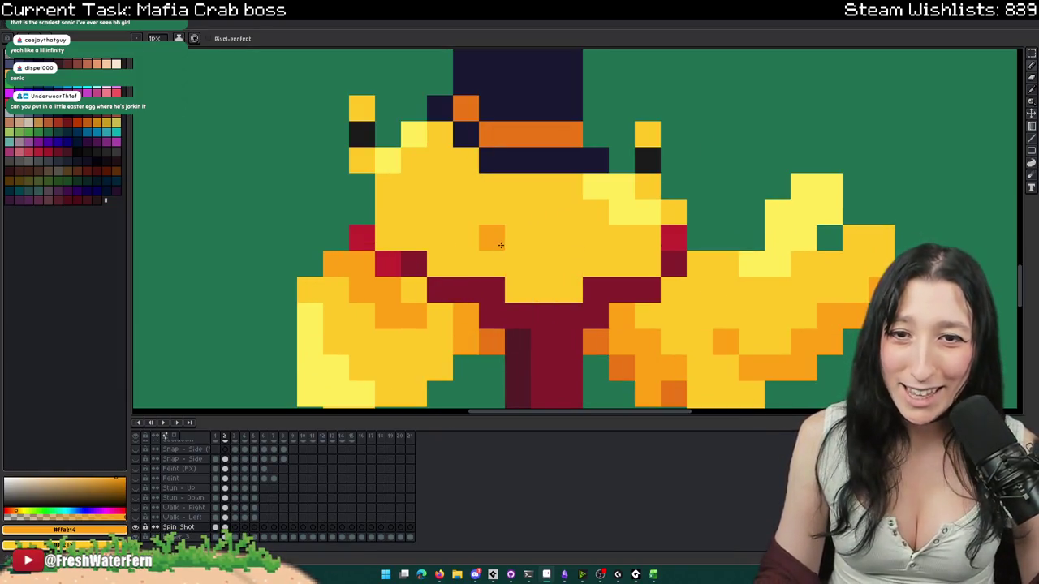
pyautogui.scroll(-5, 464, 233)
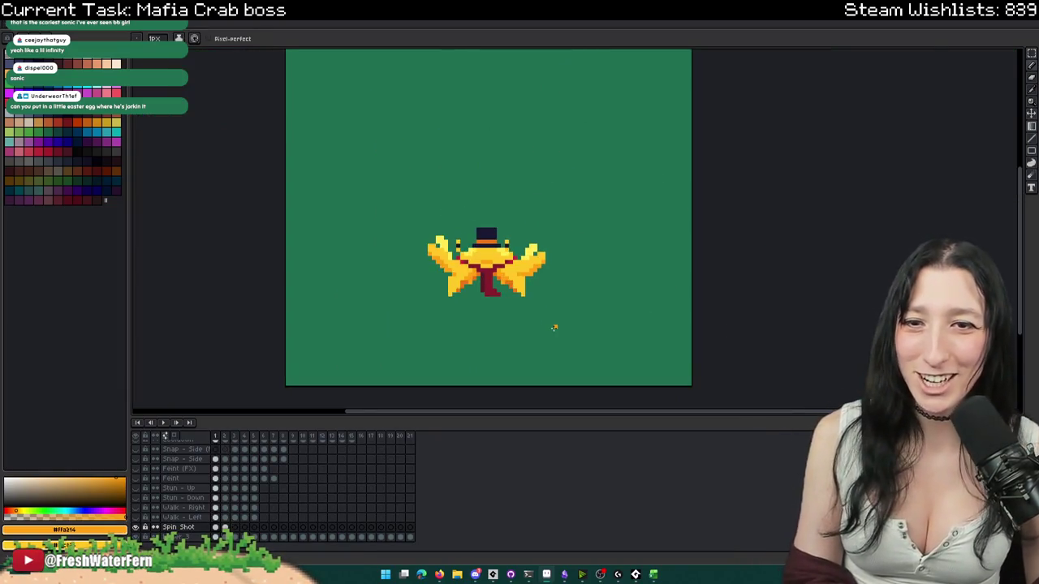
pyautogui.scroll(-1, 554, 328)
pyautogui.scroll(-1, 528, 299)
pyautogui.scroll(-1, 511, 290)
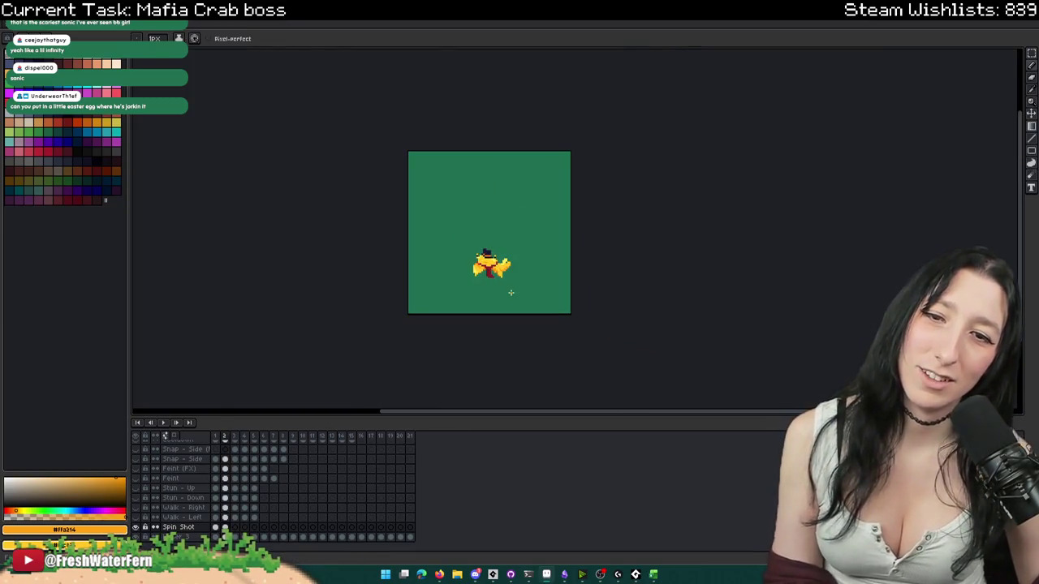
pyautogui.scroll(3, 489, 274)
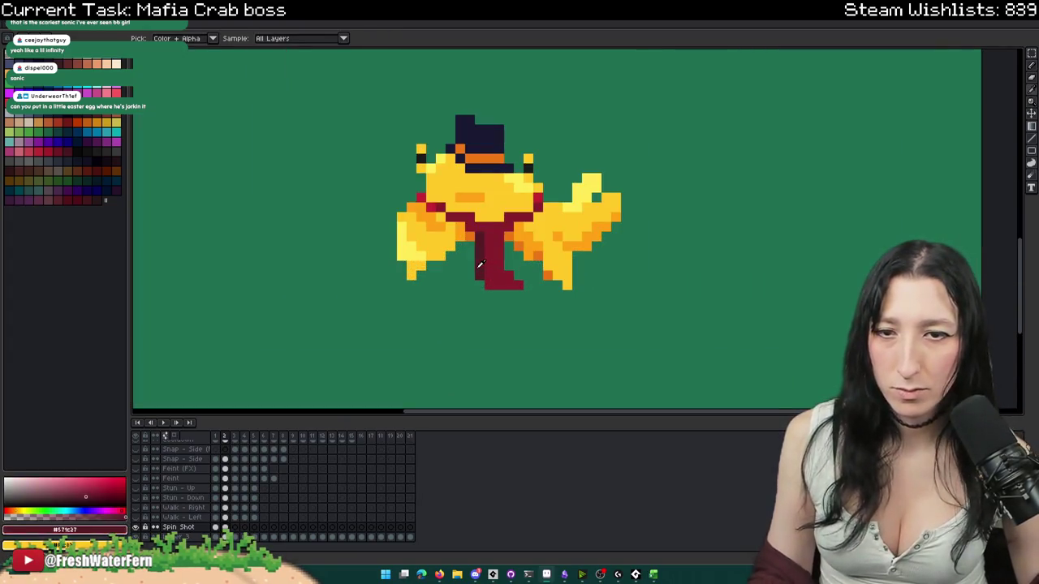
# - Pick the band's dark red and add one pixel below the tie's tip
pyautogui.keyDown('alt'); pyautogui.click(497, 280); pyautogui.keyUp('alt')
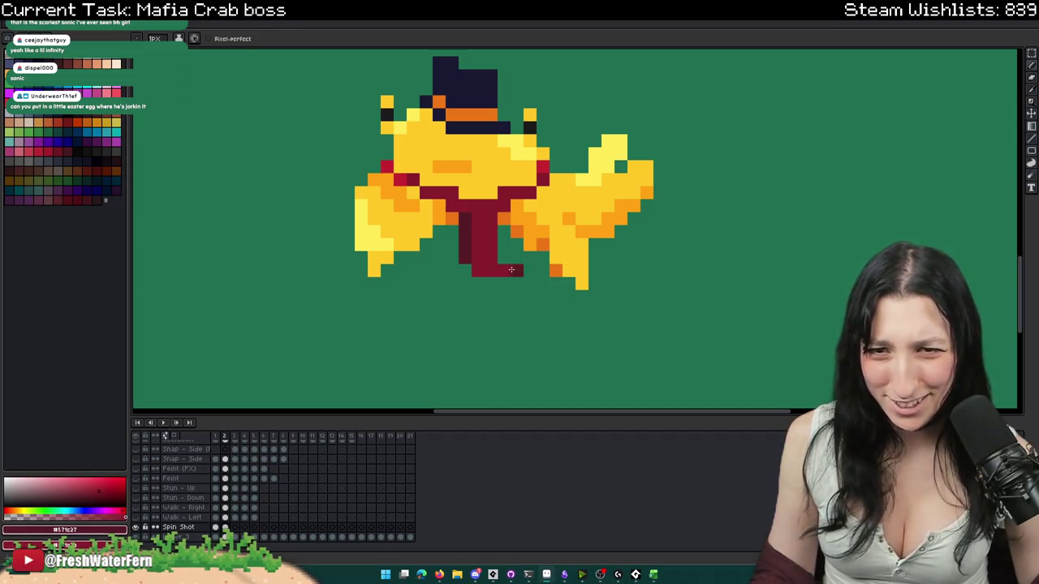
pyautogui.scroll(-1, 505, 259)
pyautogui.scroll(-1, 557, 308)
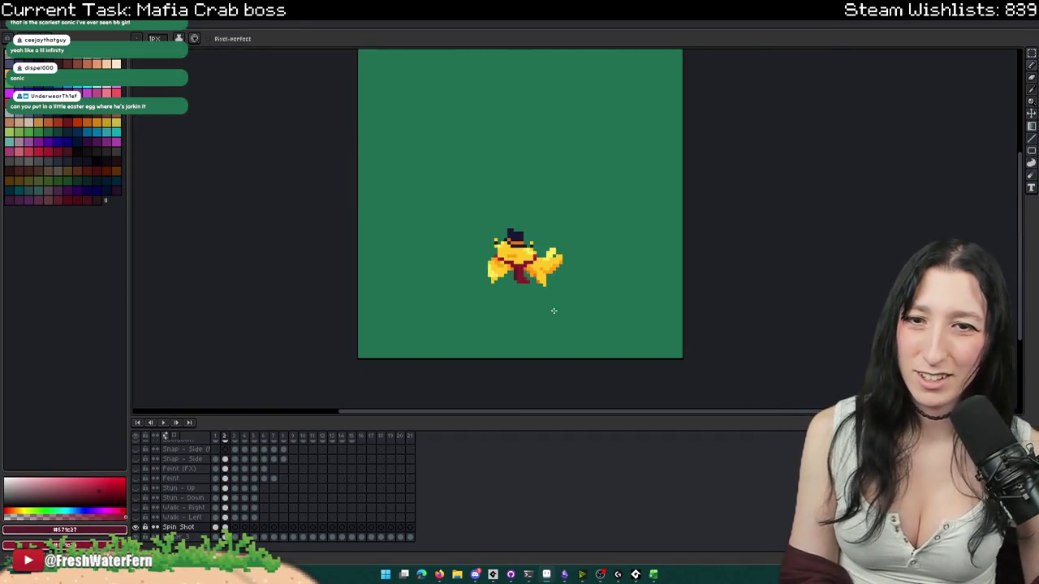
pyautogui.scroll(2, 524, 278)
pyautogui.click(525, 277)
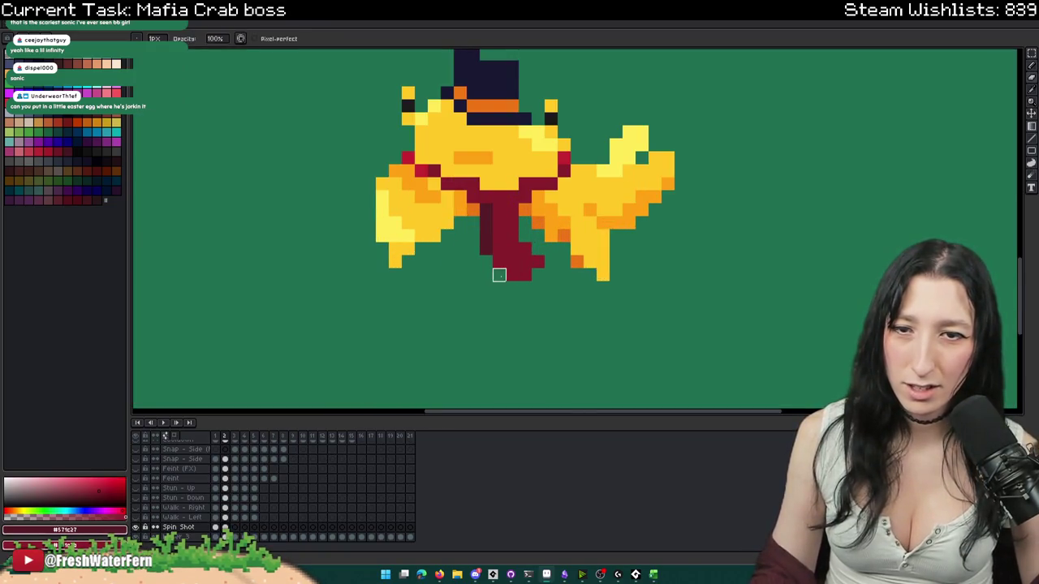
pyautogui.scroll(-2, 499, 275)
pyautogui.scroll(-1, 509, 311)
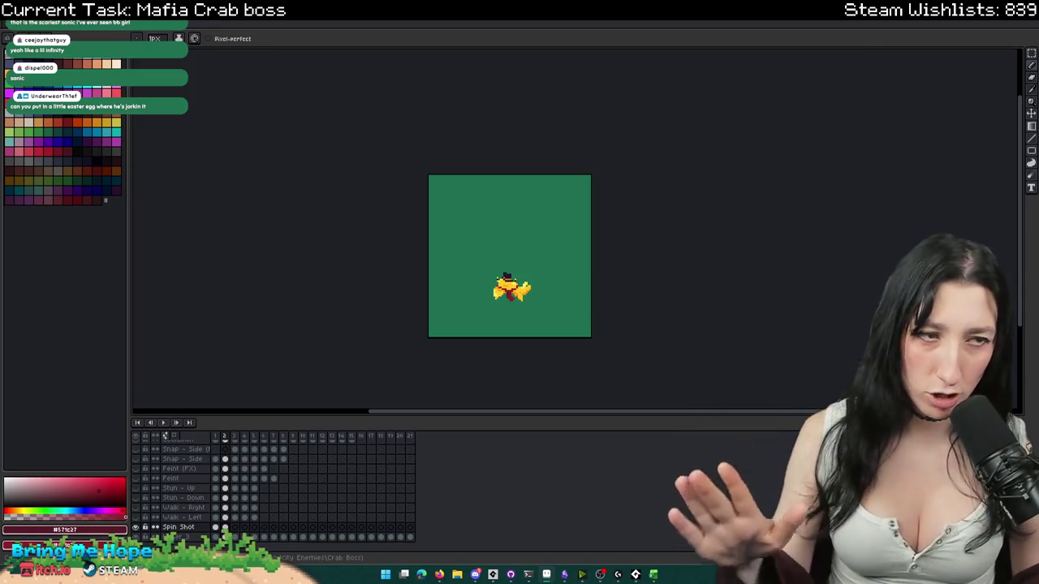
# - Zoom in on the sprite and select the empty third Spin Shot frame
pyautogui.scroll(2, 552, 276)
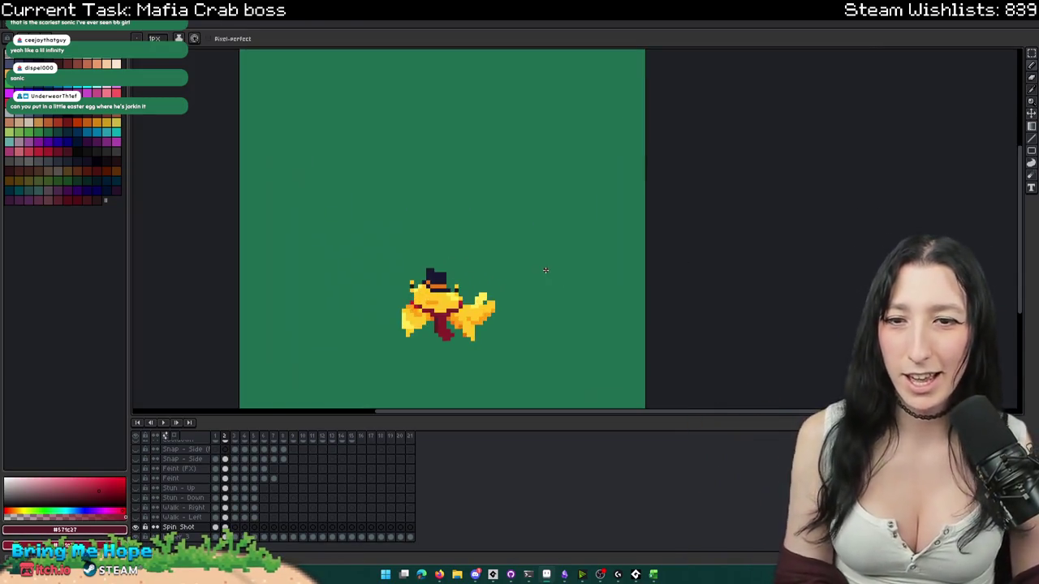
pyautogui.click(235, 528)
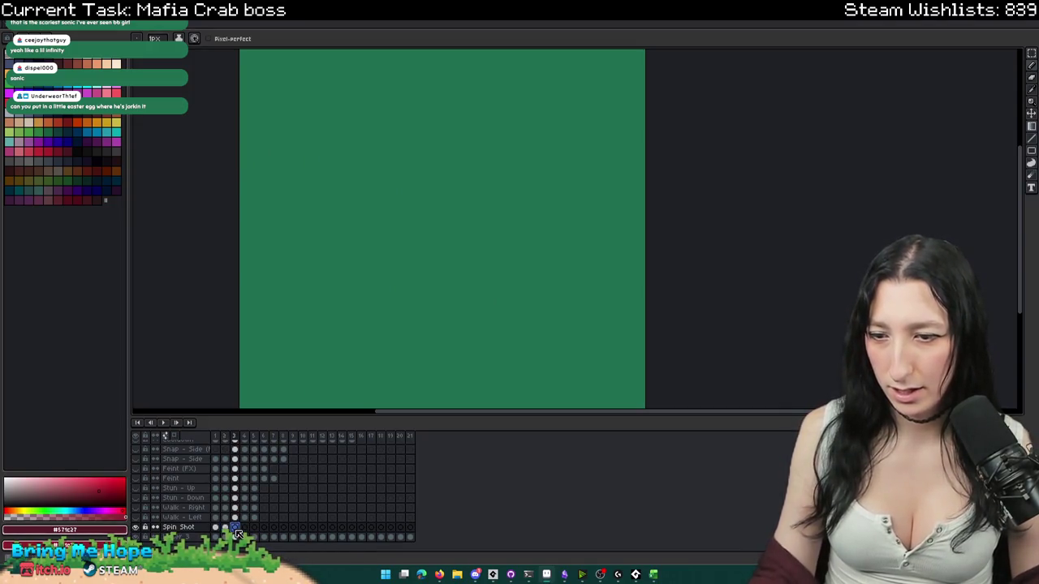
# - In frame 3, shift the crab's left half up one pixel
pyautogui.press('Left')
pyautogui.click(235, 527)
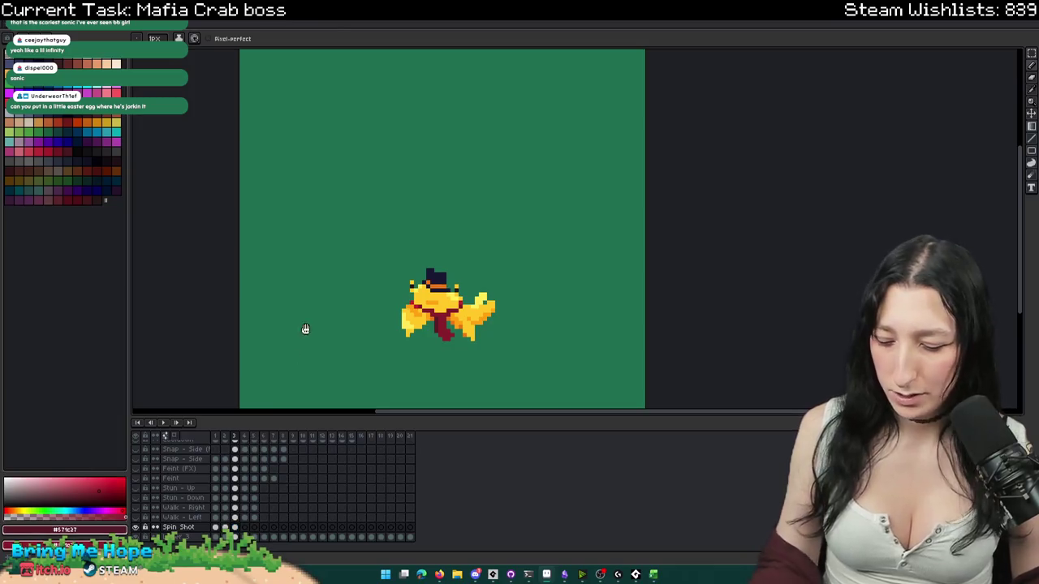
pyautogui.press('m')
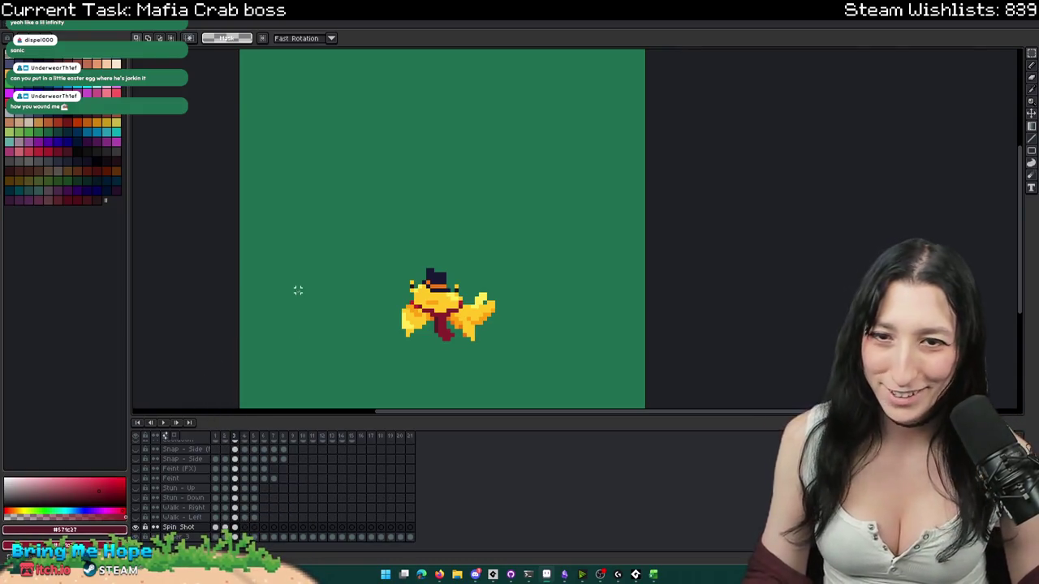
pyautogui.scroll(2, 302, 290)
pyautogui.press('Return')
pyautogui.moveTo(308, 314); pyautogui.dragTo(378, 144)
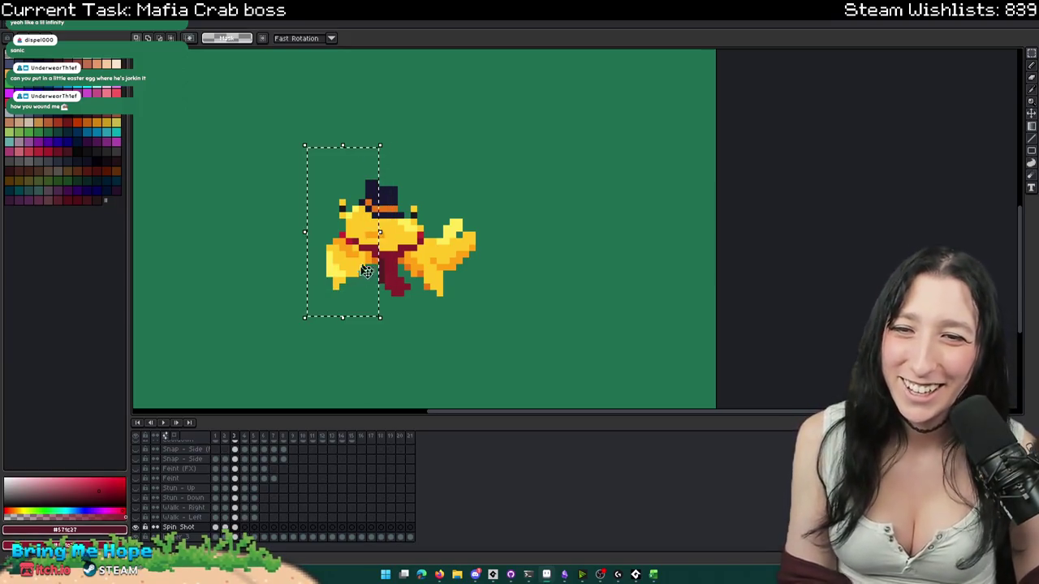
pyautogui.press('Up')
pyautogui.press('Return')
# - Compare poses with another frame and reselect the crab's left half
pyautogui.click(406, 325)
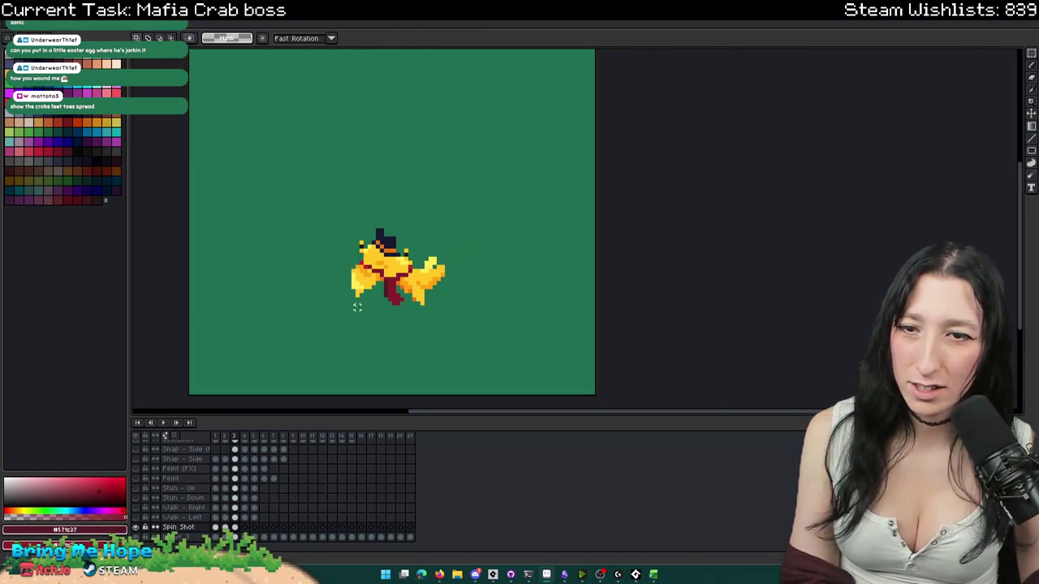
pyautogui.moveTo(311, 297); pyautogui.dragTo(362, 220)
pyautogui.scroll(2, 367, 247)
pyautogui.moveTo(290, 155); pyautogui.dragTo(396, 396)
pyautogui.scroll(-2, 536, 339)
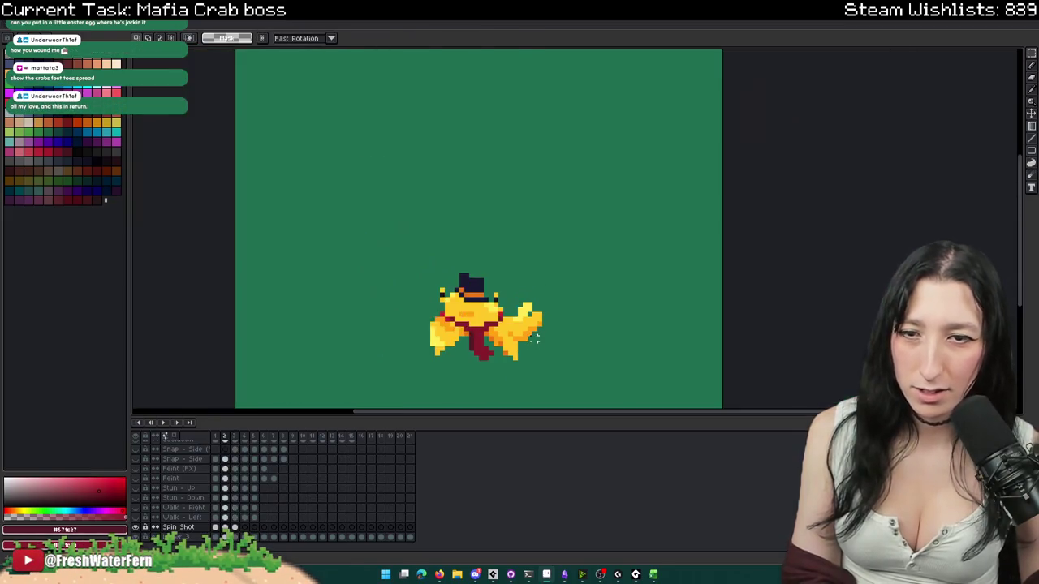
pyautogui.press('Right')
pyautogui.scroll(2, 487, 183)
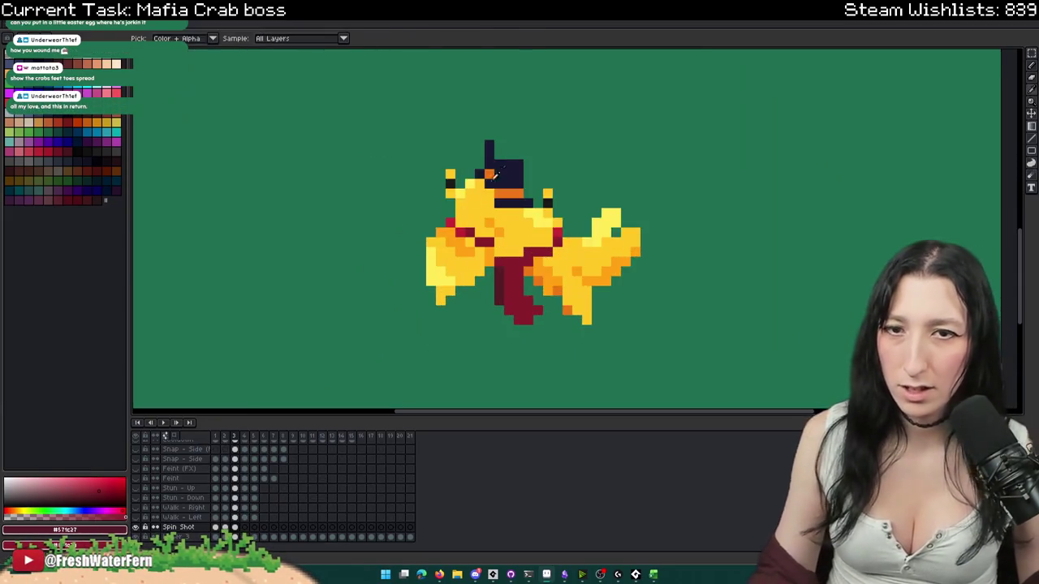
# - Sample the hat's orange and repaint a band pixel dark navy to follow the tilt
pyautogui.scroll(2, 487, 182)
pyautogui.click(482, 176)
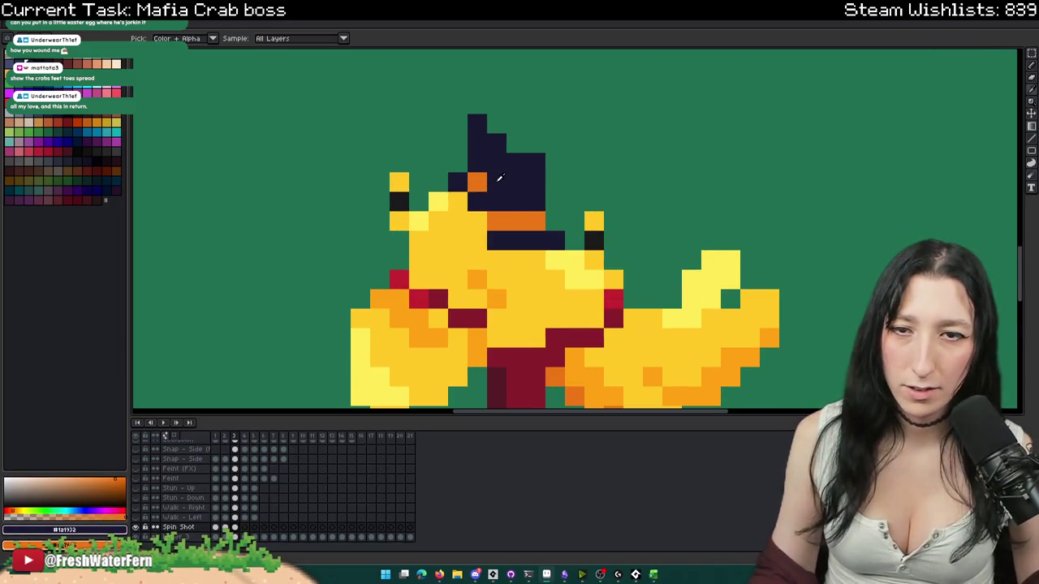
pyautogui.click(488, 174)
pyautogui.press('b')
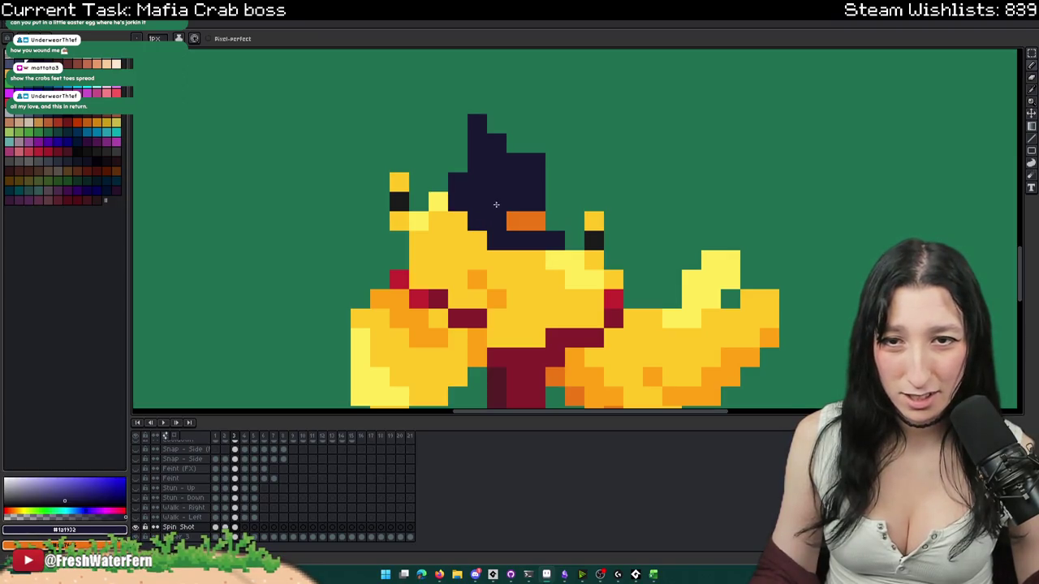
pyautogui.scroll(-6, 478, 190)
pyautogui.scroll(-2, 479, 190)
pyautogui.scroll(3, 500, 214)
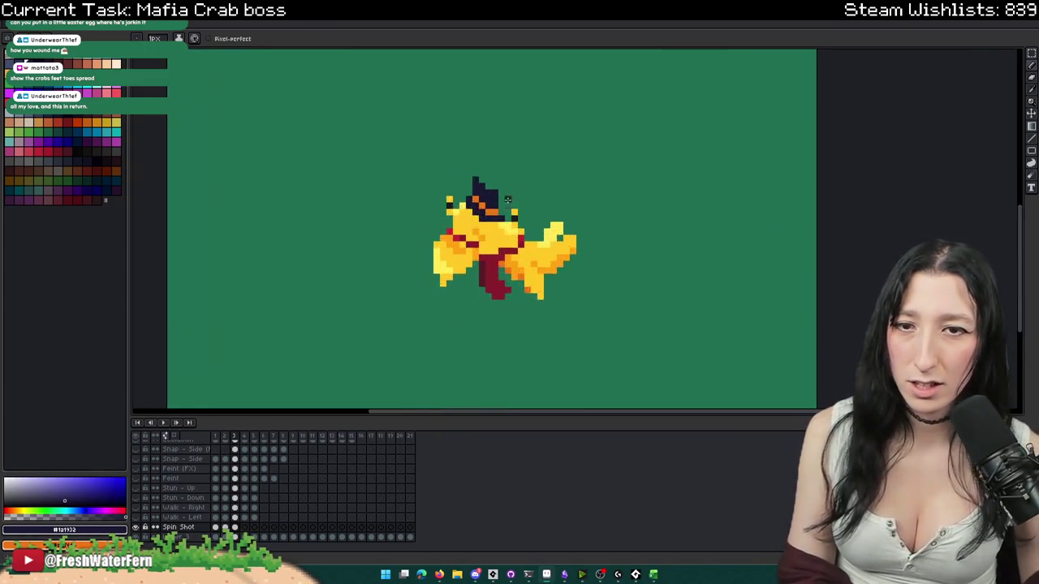
pyautogui.scroll(3, 500, 214)
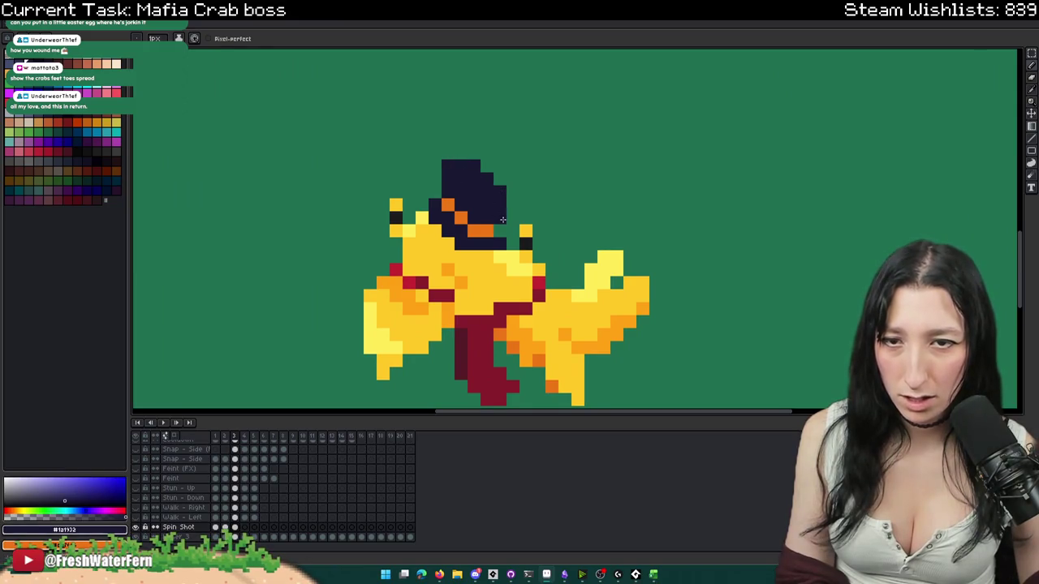
pyautogui.scroll(-3, 504, 230)
pyautogui.scroll(1, 504, 234)
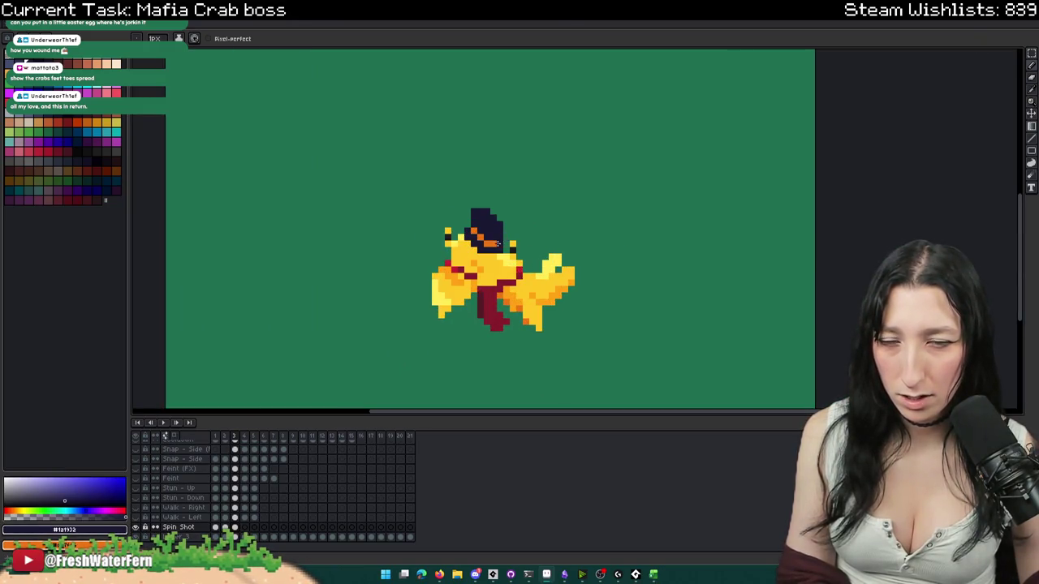
pyautogui.scroll(-1, 501, 238)
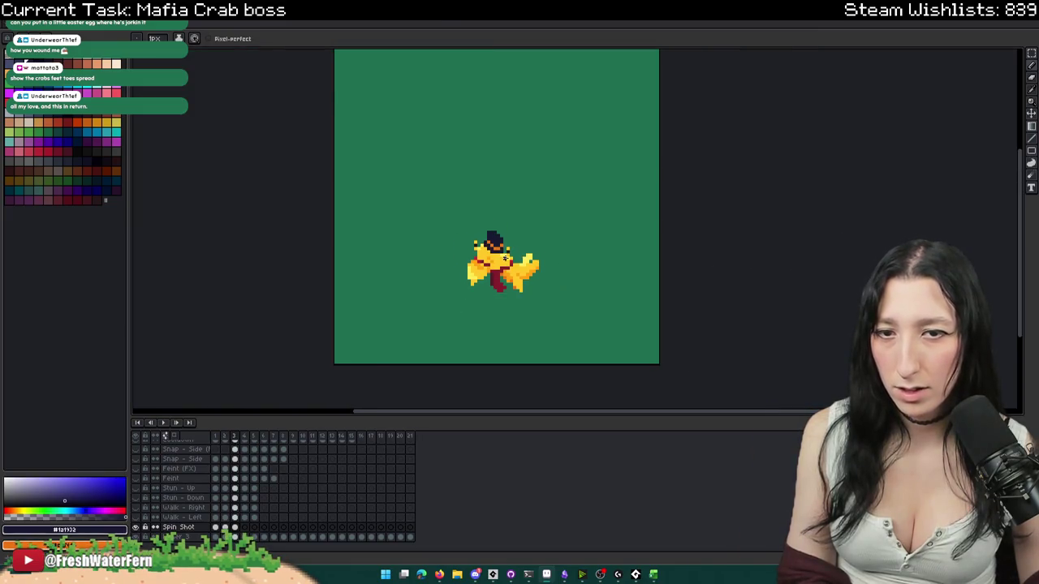
pyautogui.scroll(-1, 502, 251)
pyautogui.scroll(1, 500, 258)
pyautogui.scroll(1, 503, 258)
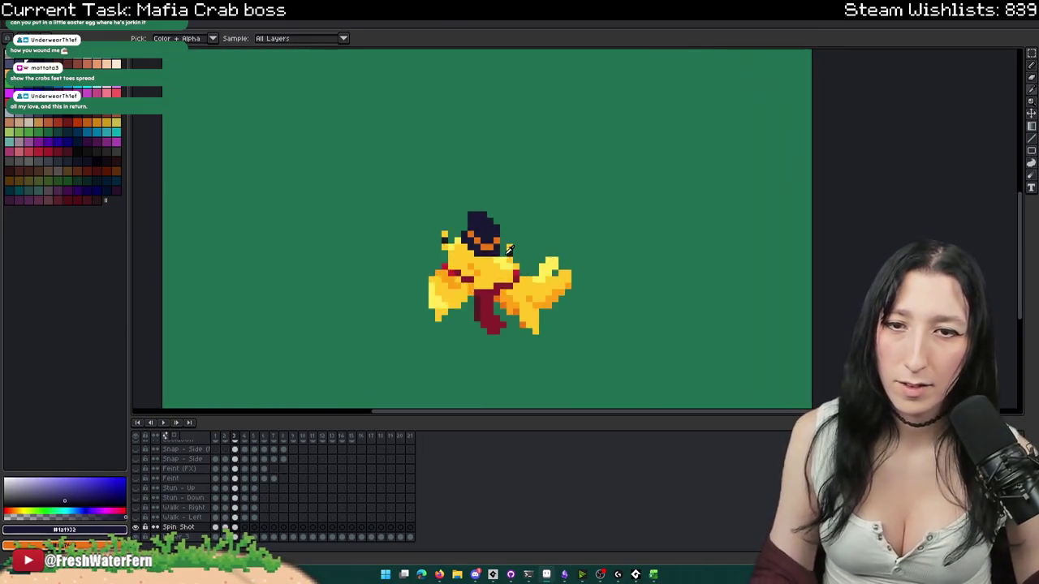
pyautogui.scroll(2, 512, 260)
# - Marquee-select the right claw tip in frame 3 and shift it closer to the body
pyautogui.press('m')
pyautogui.moveTo(553, 198); pyautogui.dragTo(510, 278)
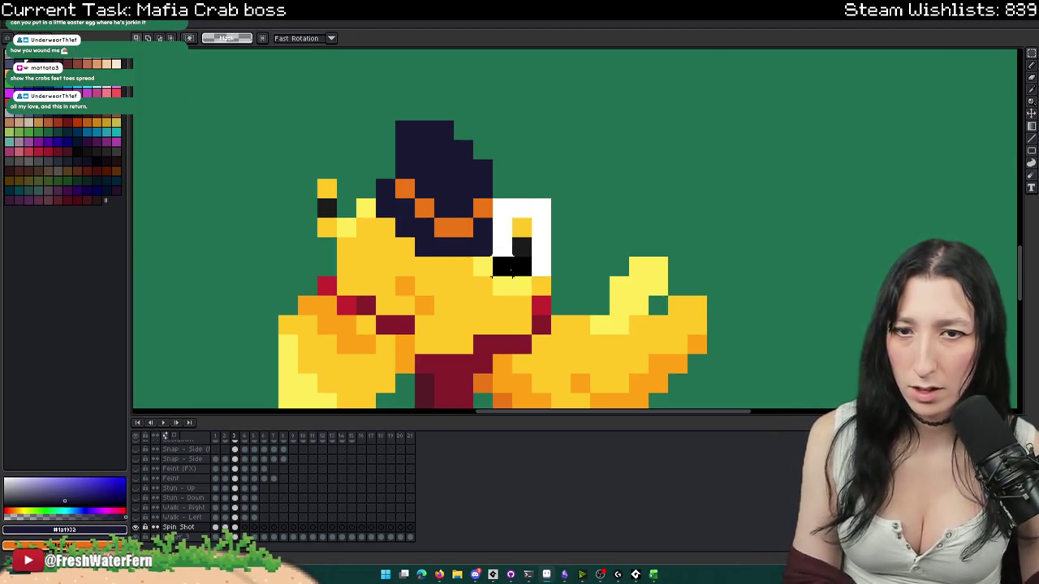
pyautogui.scroll(-2, 579, 247)
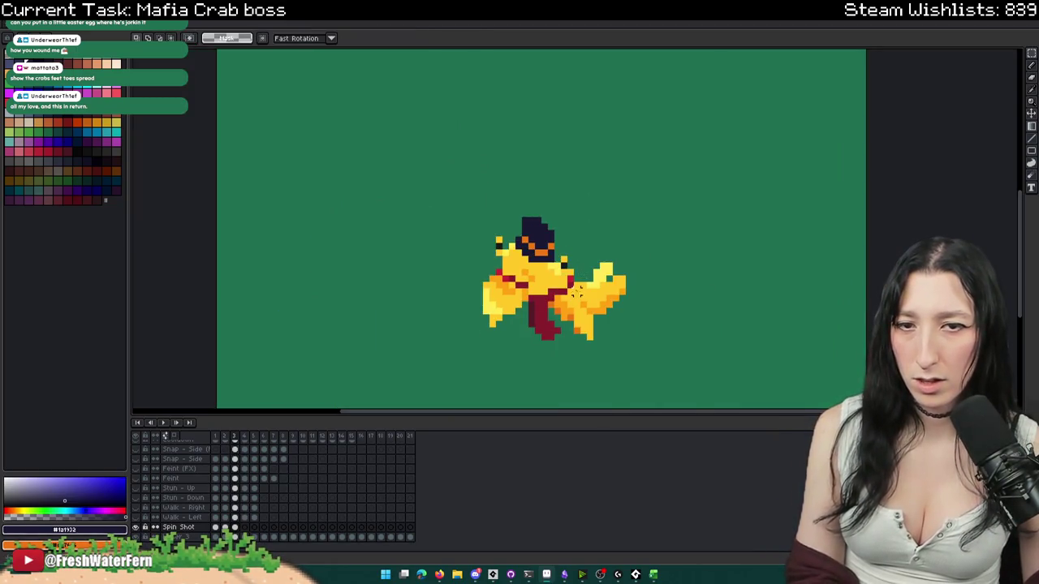
pyautogui.scroll(-1, 562, 267)
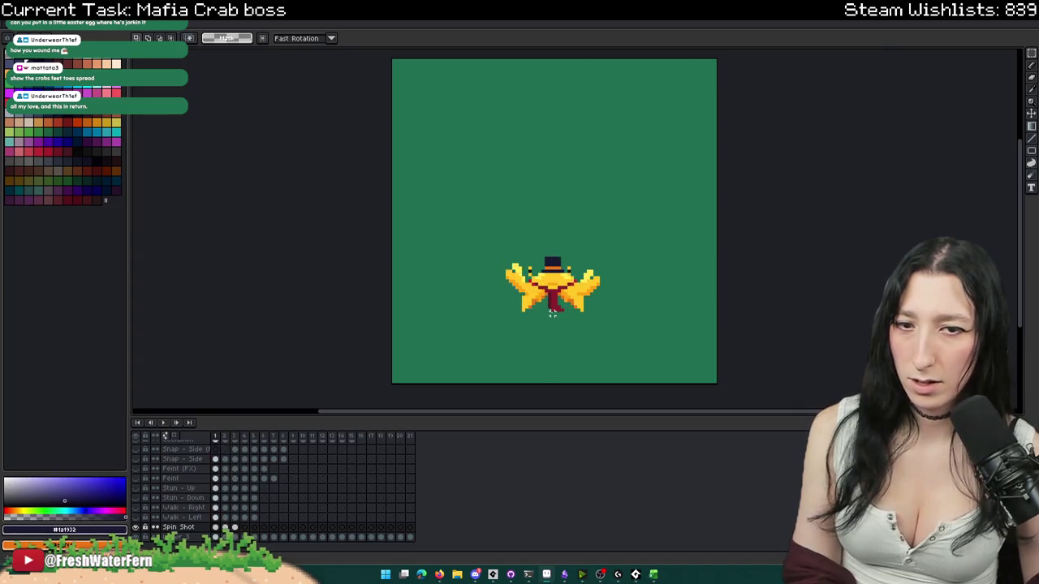
pyautogui.scroll(3, 552, 314)
pyautogui.moveTo(792, 168); pyautogui.dragTo(615, 343)
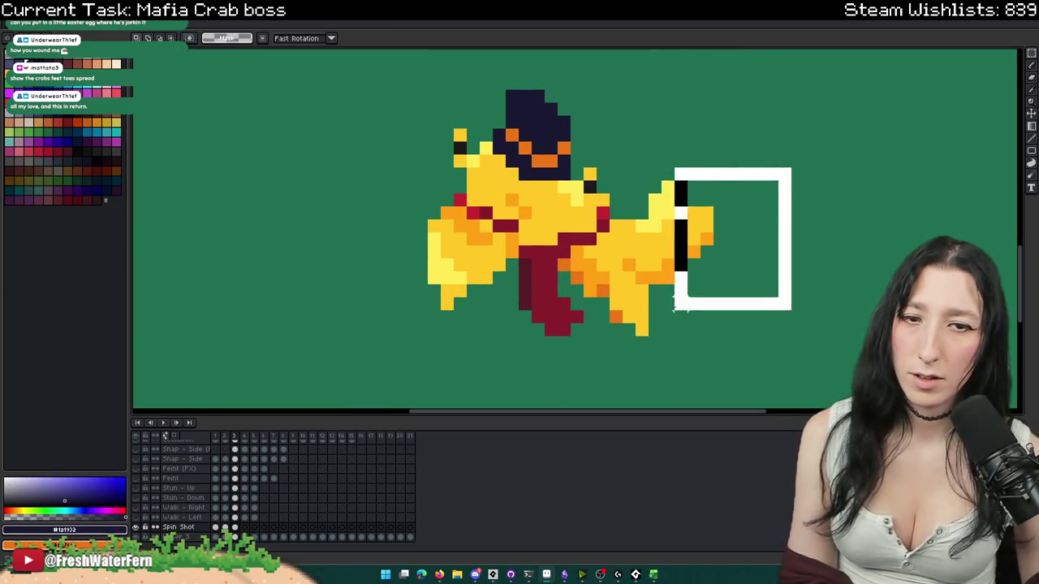
pyautogui.moveTo(777, 142); pyautogui.dragTo(630, 356)
pyautogui.click(641, 293)
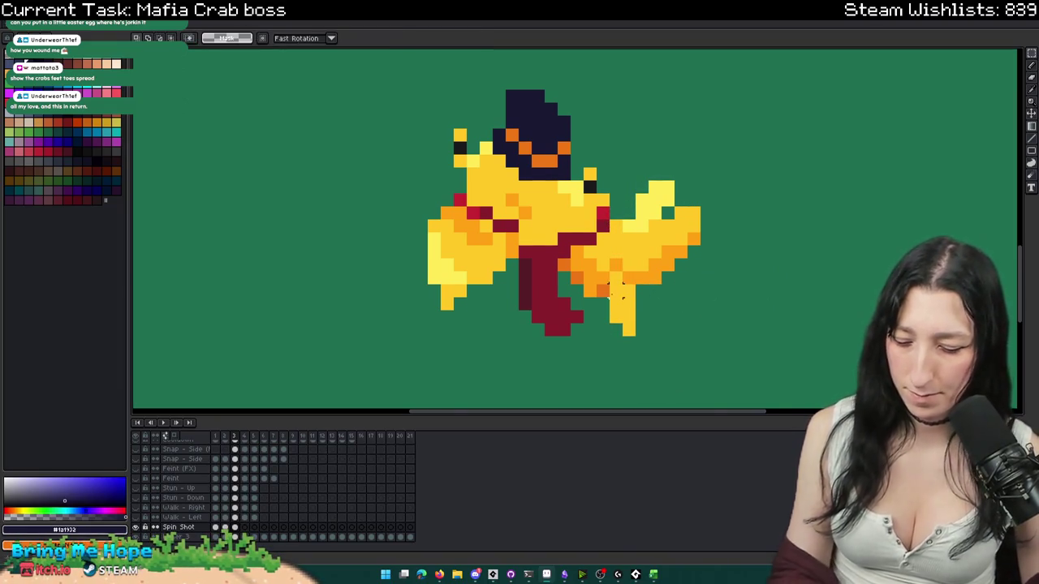
# - Shade the right claw using the claw's dark orange, the body yellow and lighter orange
pyautogui.scroll(2, 623, 298)
pyautogui.keyDown('alt'); pyautogui.click(590, 299); pyautogui.keyUp('alt')
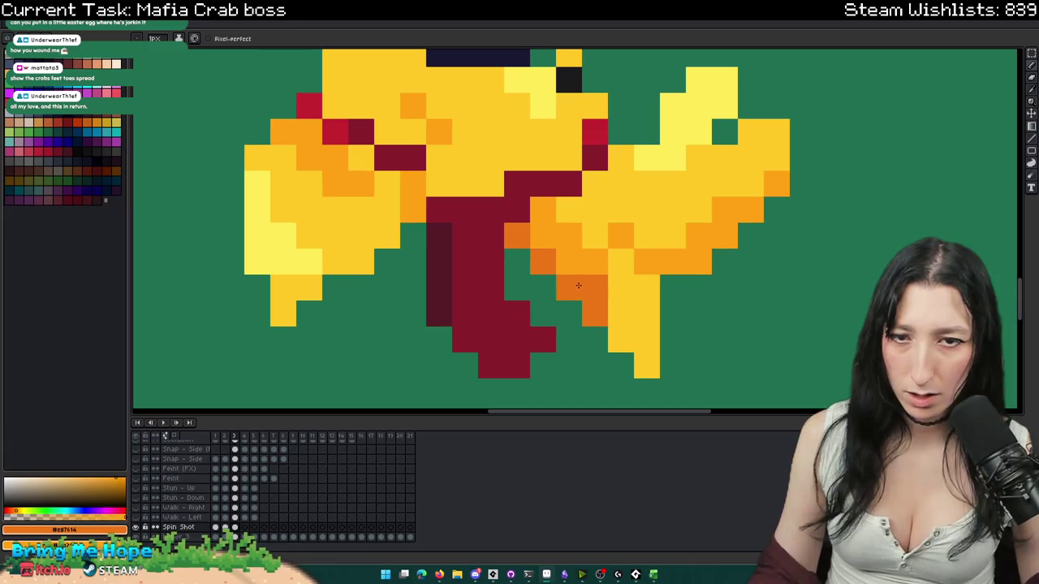
pyautogui.scroll(-5, 635, 373)
pyautogui.scroll(-1, 638, 376)
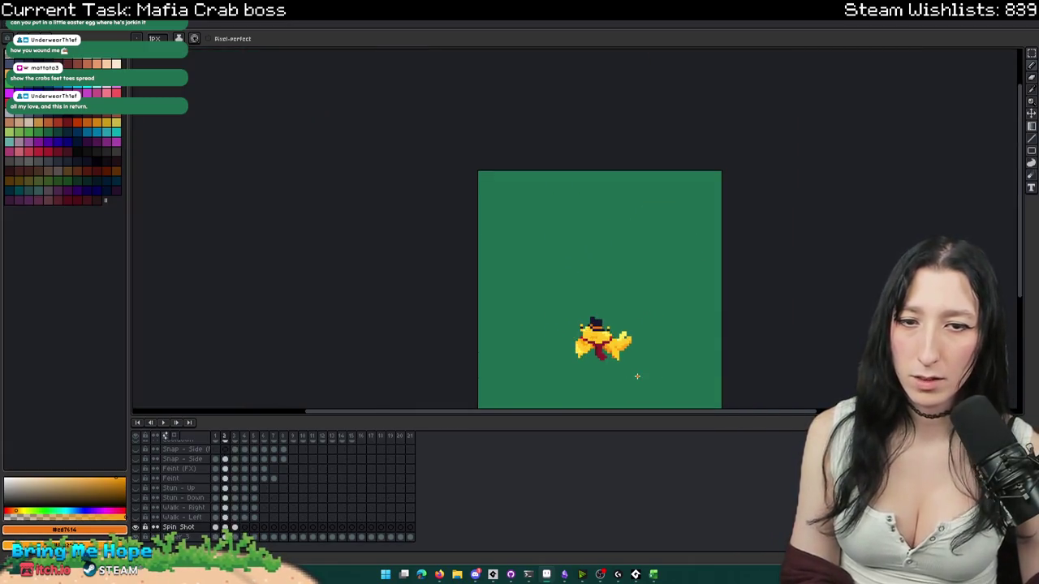
pyautogui.moveTo(637, 376); pyautogui.dragTo(591, 306)
pyautogui.scroll(3, 569, 302)
pyautogui.scroll(1, 559, 299)
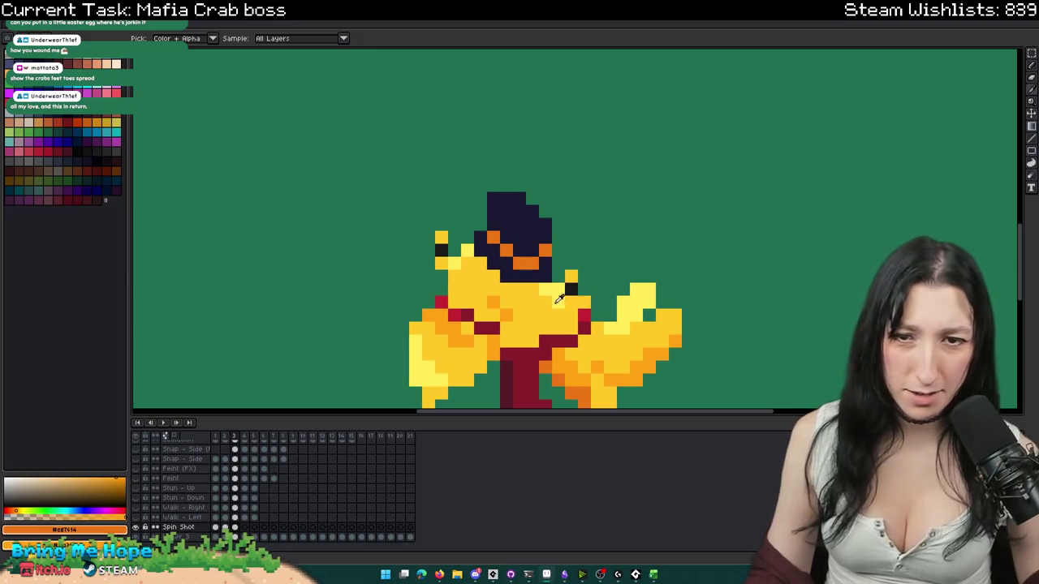
pyautogui.click(559, 299)
pyautogui.click(598, 368)
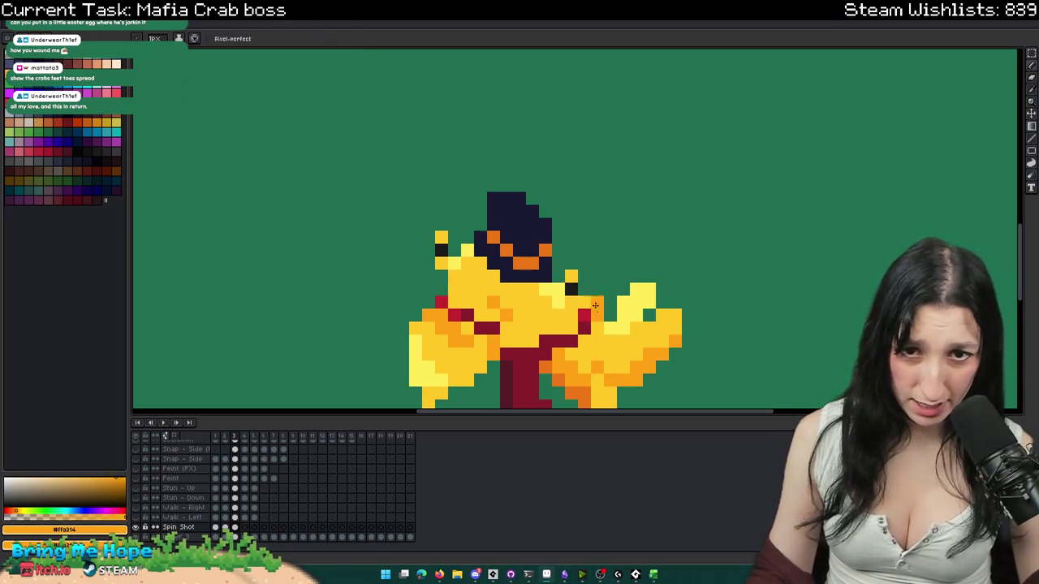
pyautogui.scroll(-4, 560, 296)
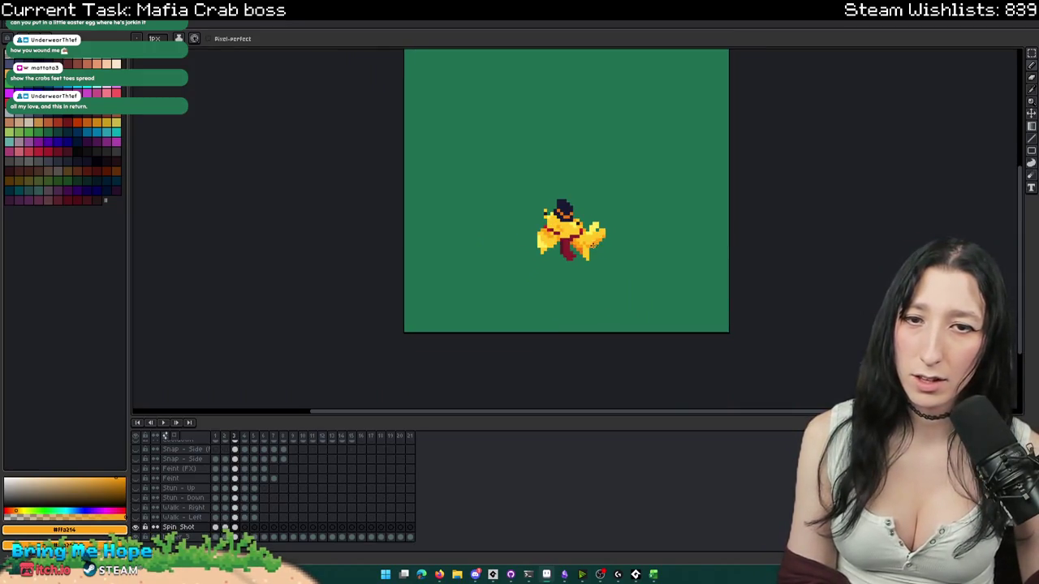
pyautogui.scroll(1, 576, 221)
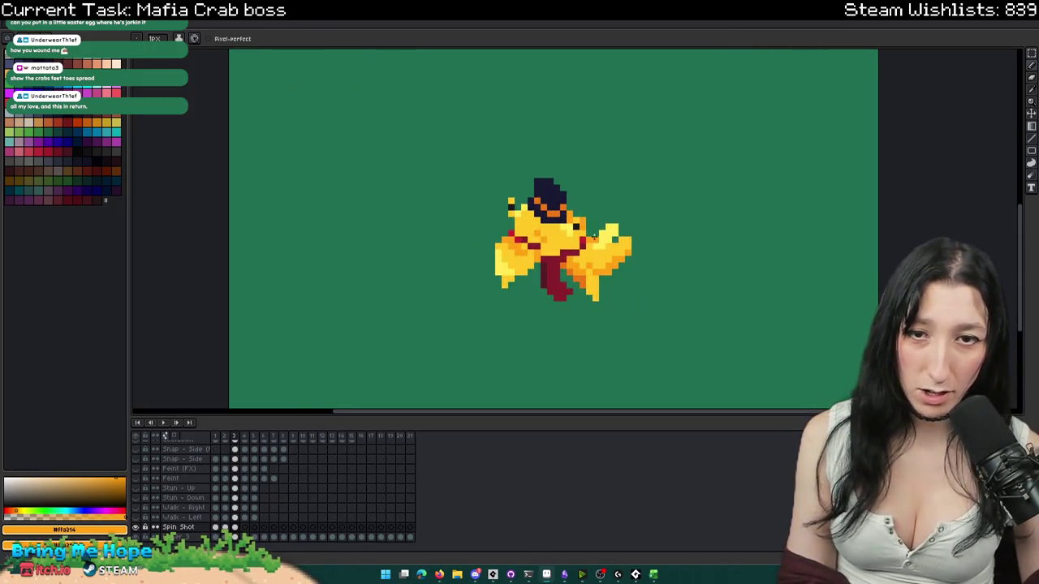
pyautogui.scroll(-2, 582, 243)
pyautogui.scroll(1, 573, 211)
pyautogui.scroll(1, 565, 178)
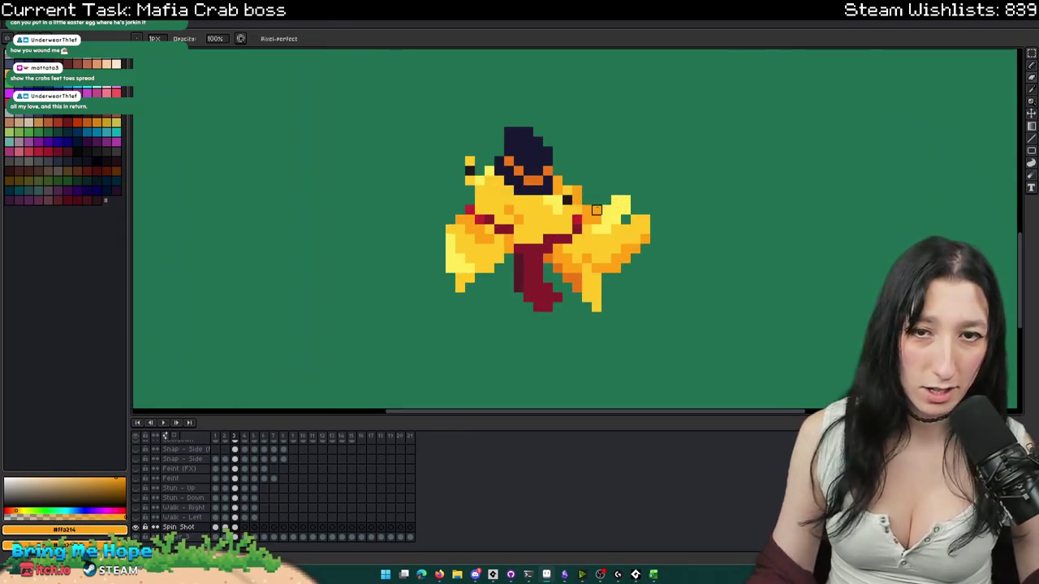
pyautogui.scroll(-2, 565, 182)
pyautogui.scroll(-1, 572, 203)
pyautogui.scroll(-1, 581, 227)
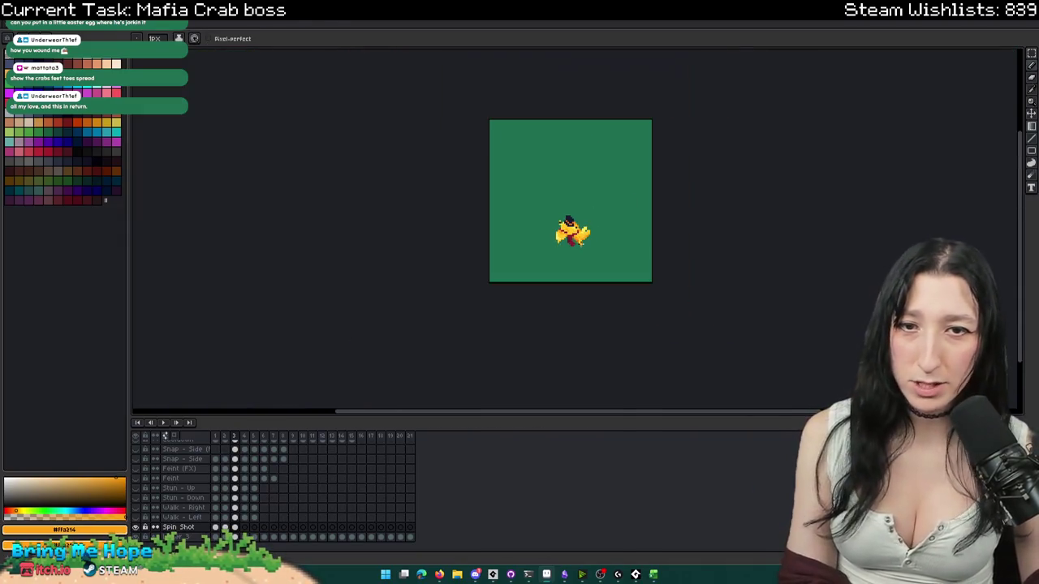
pyautogui.press('Right')
pyautogui.scroll(3, 585, 250)
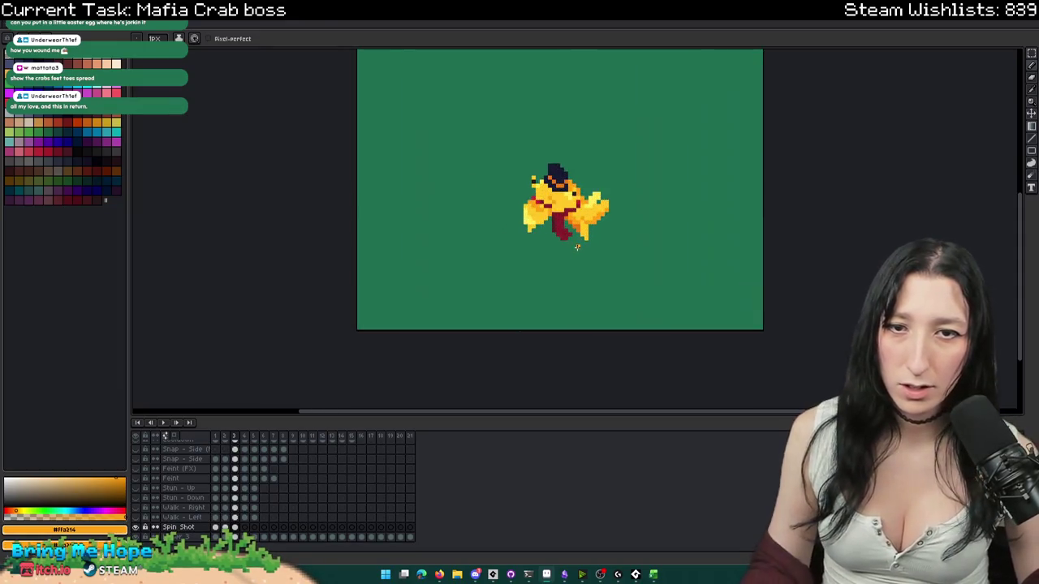
pyautogui.press('b')
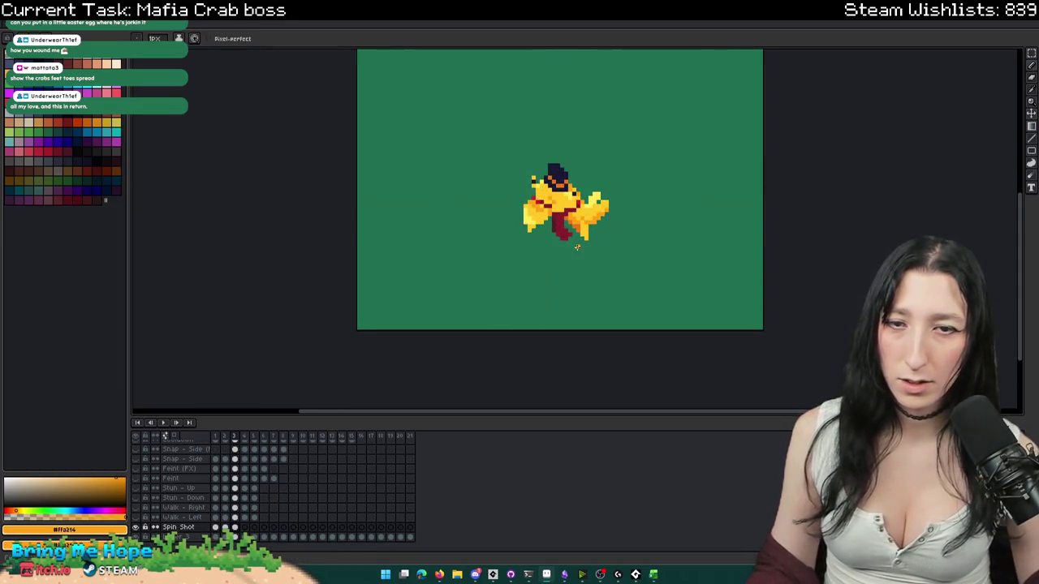
pyautogui.scroll(2, 582, 252)
pyautogui.scroll(-1, 566, 186)
pyautogui.press('Left')
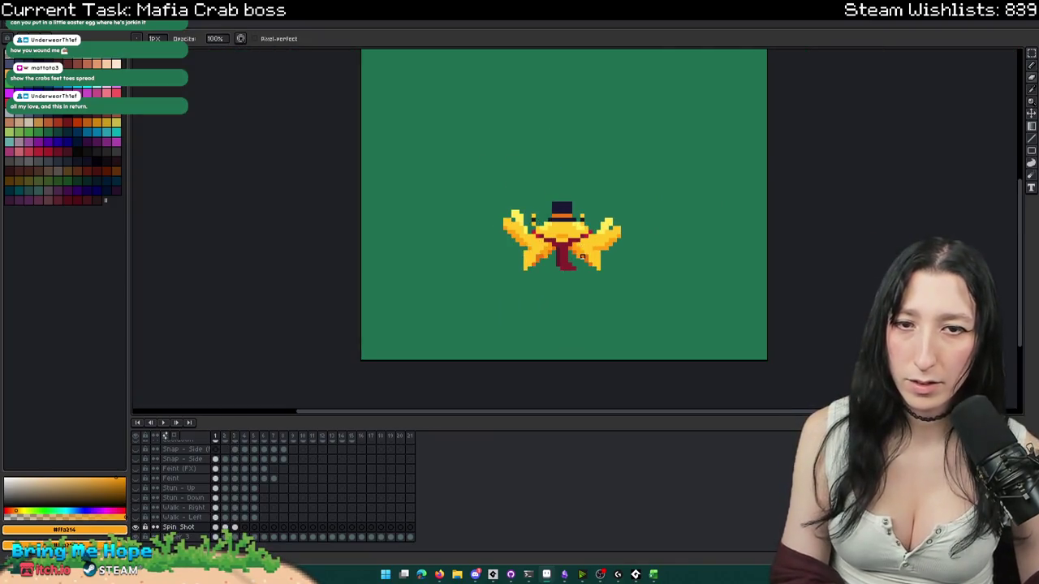
pyautogui.press('Right')
pyautogui.scroll(-1, 576, 235)
pyautogui.scroll(-1, 586, 260)
pyautogui.press('Left')
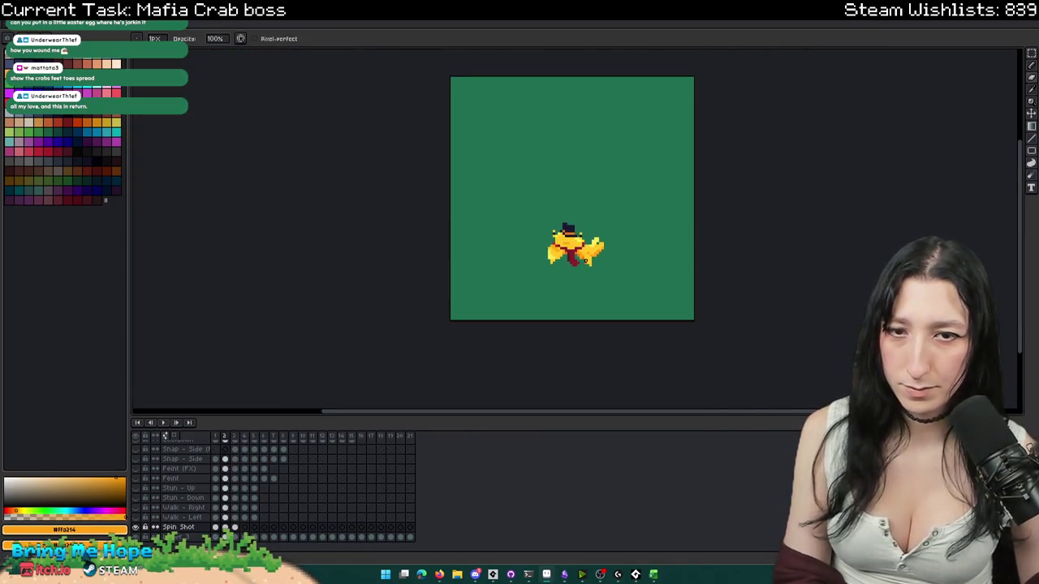
pyautogui.press('Right')
pyautogui.scroll(2, 586, 260)
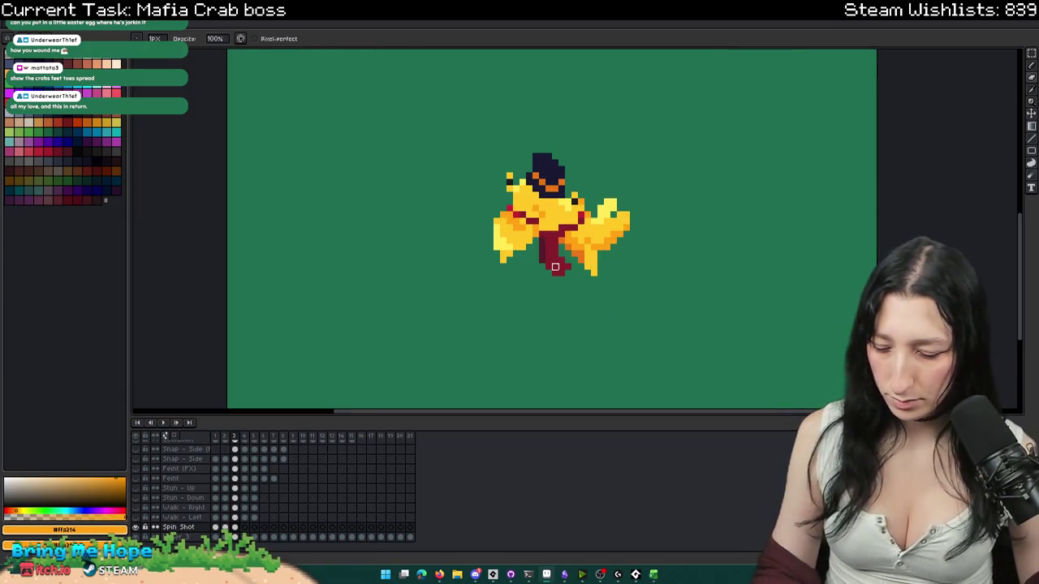
pyautogui.scroll(2, 557, 262)
pyautogui.keyDown('alt'); pyautogui.click(513, 230); pyautogui.keyUp('alt')
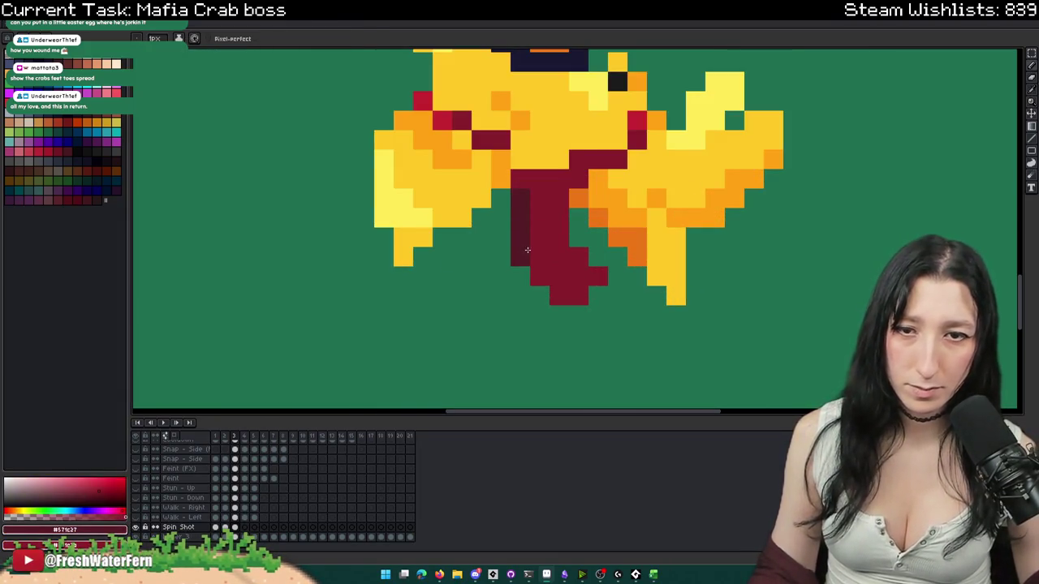
# - Repaint the dark red band's tail so it hangs straight down, then play the animation
pyautogui.click(559, 295)
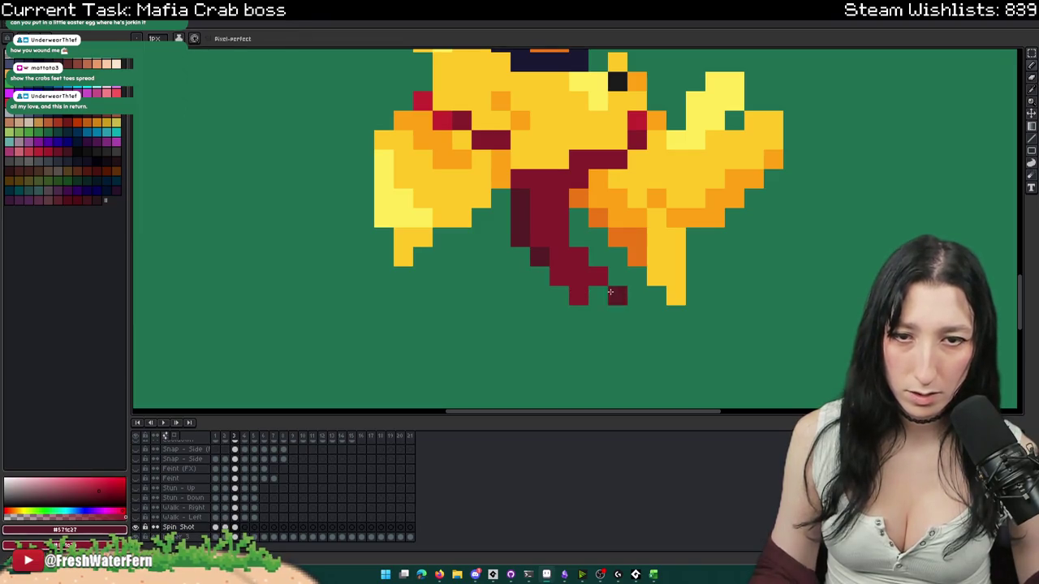
pyautogui.rightClick(579, 297)
pyautogui.scroll(-5, 598, 277)
pyautogui.scroll(-1, 603, 309)
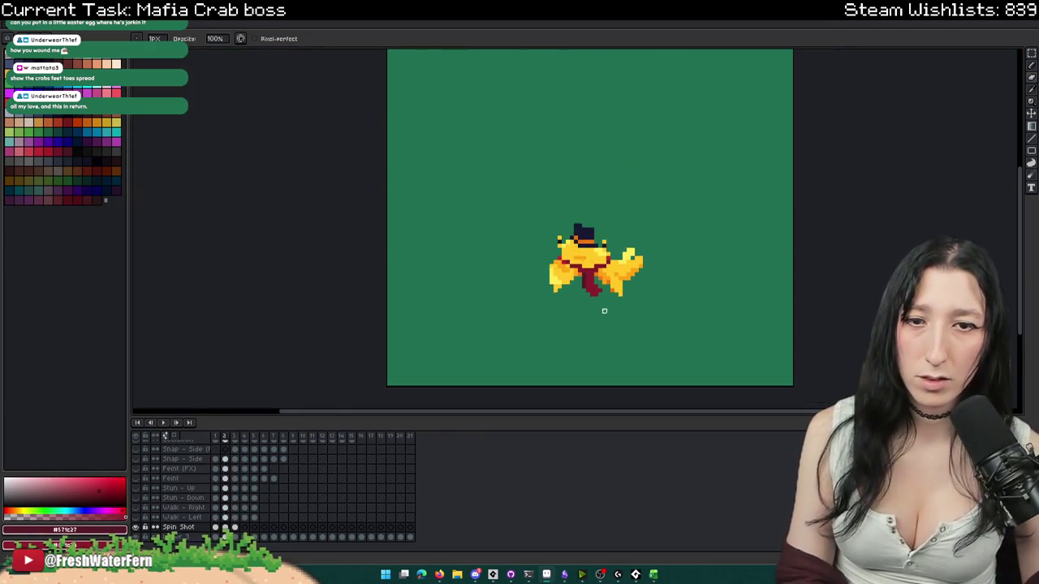
pyautogui.scroll(-1, 603, 309)
pyautogui.scroll(-1, 604, 311)
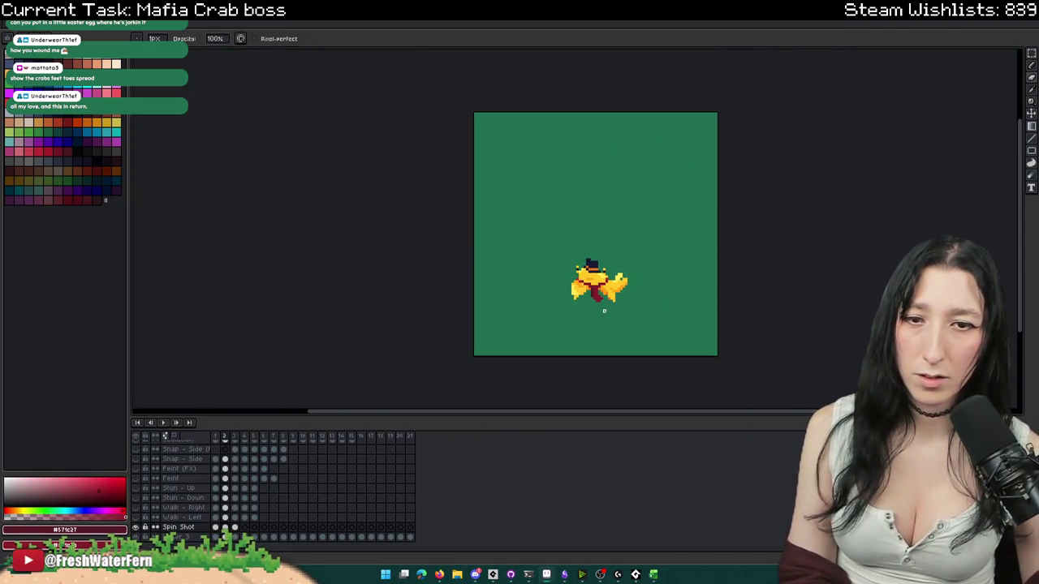
pyautogui.scroll(2, 601, 300)
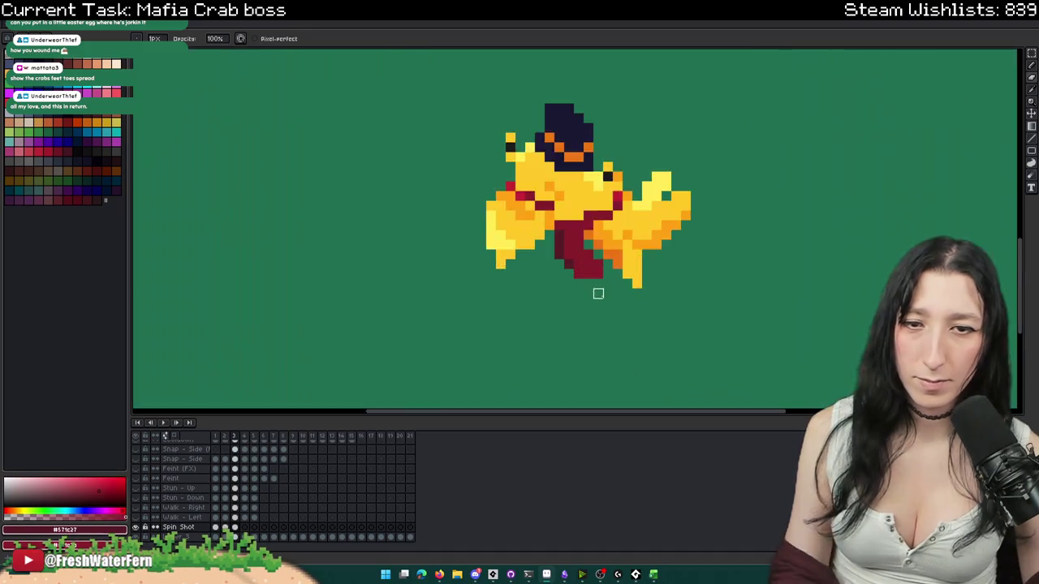
pyautogui.scroll(2, 596, 272)
pyautogui.moveTo(576, 271); pyautogui.dragTo(561, 276)
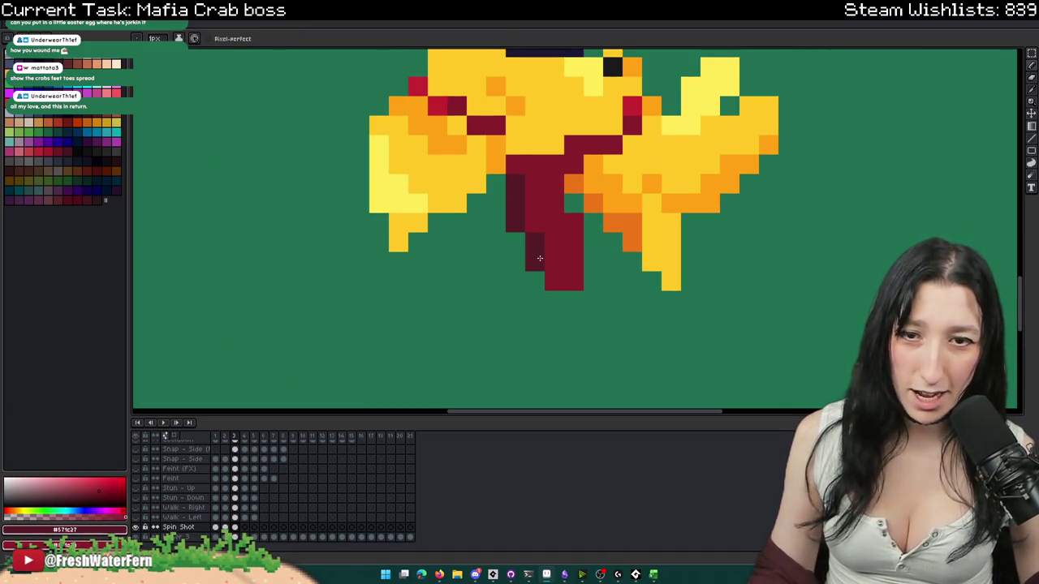
pyautogui.scroll(-4, 590, 267)
pyautogui.press('Return')
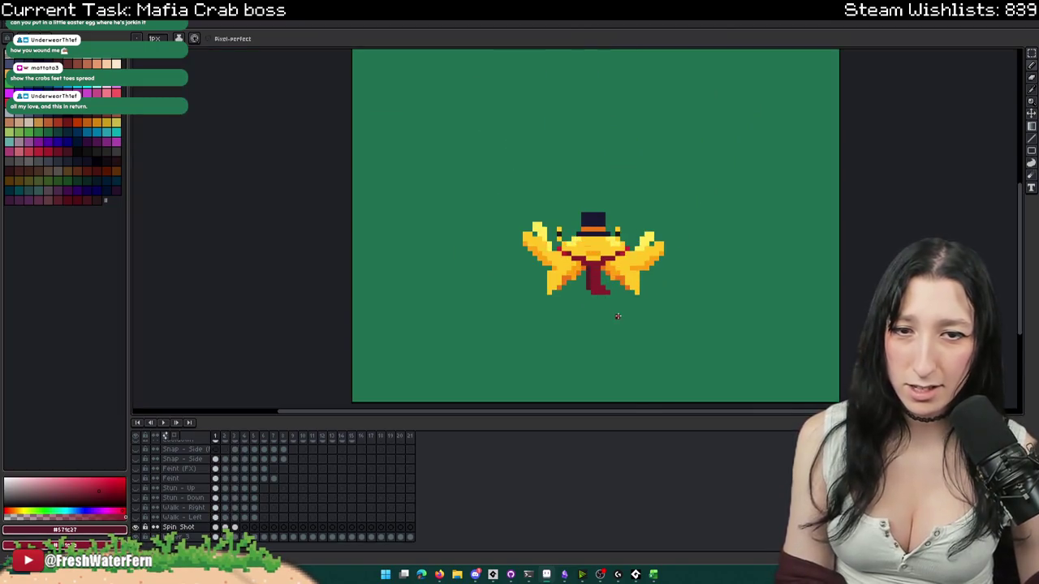
pyautogui.scroll(-1, 617, 316)
pyautogui.scroll(-2, 613, 309)
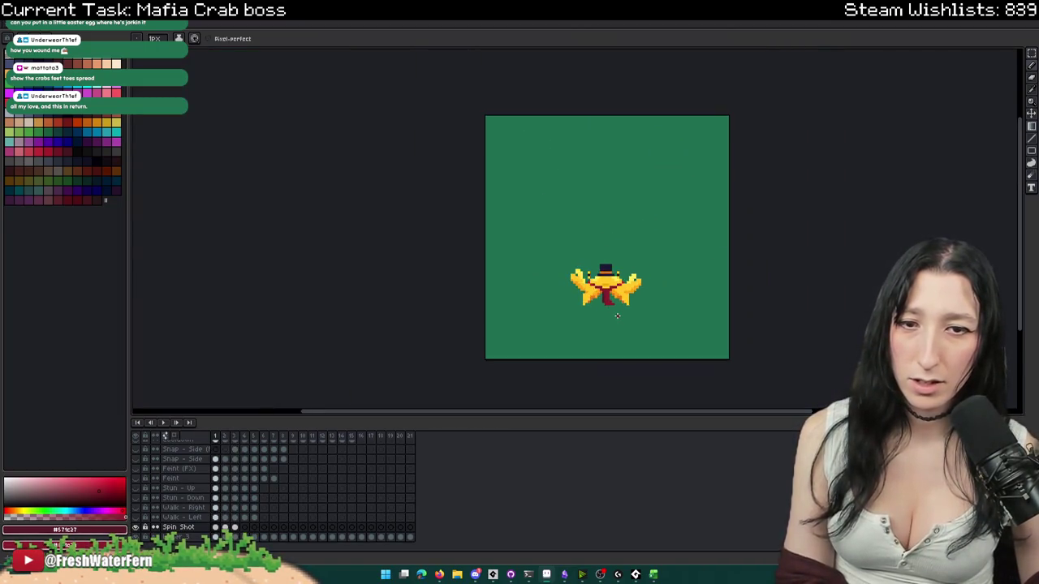
pyautogui.scroll(1, 604, 297)
pyautogui.scroll(3, 599, 291)
pyautogui.scroll(3, 599, 291)
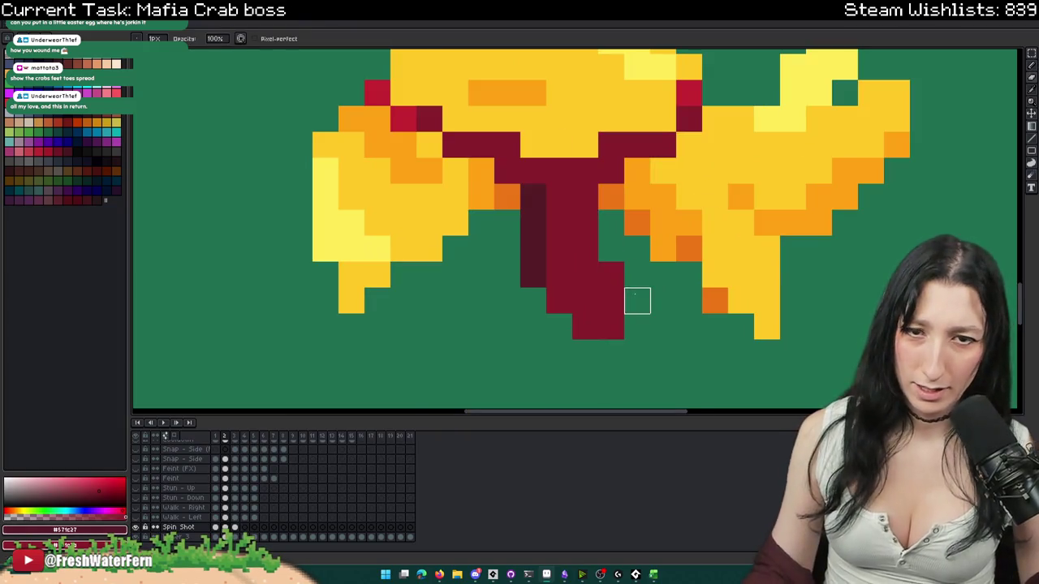
pyautogui.scroll(-5, 638, 301)
pyautogui.scroll(1, 636, 305)
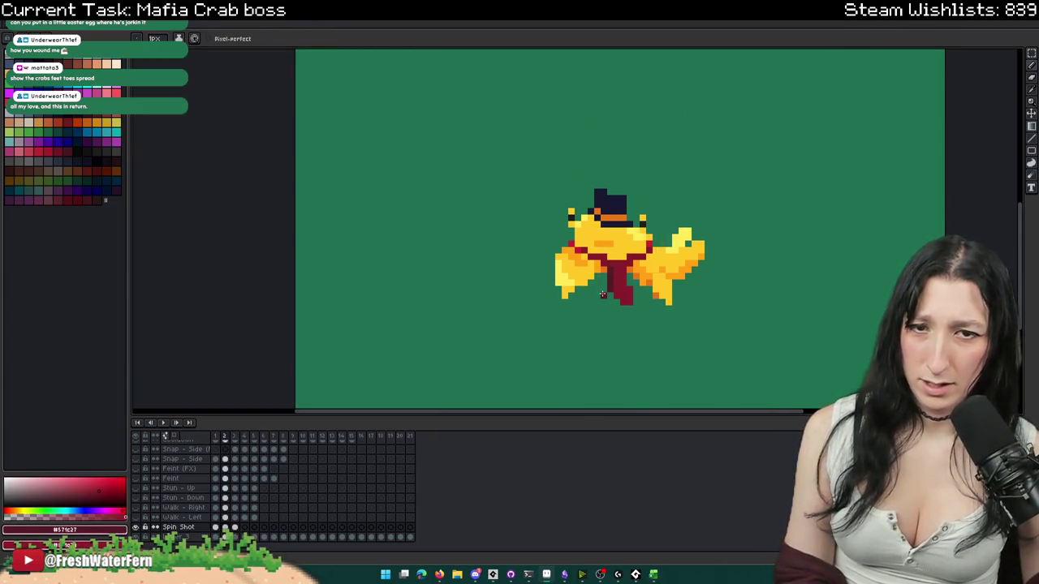
pyautogui.scroll(2, 626, 293)
pyautogui.scroll(-2, 645, 329)
pyautogui.scroll(-1, 647, 337)
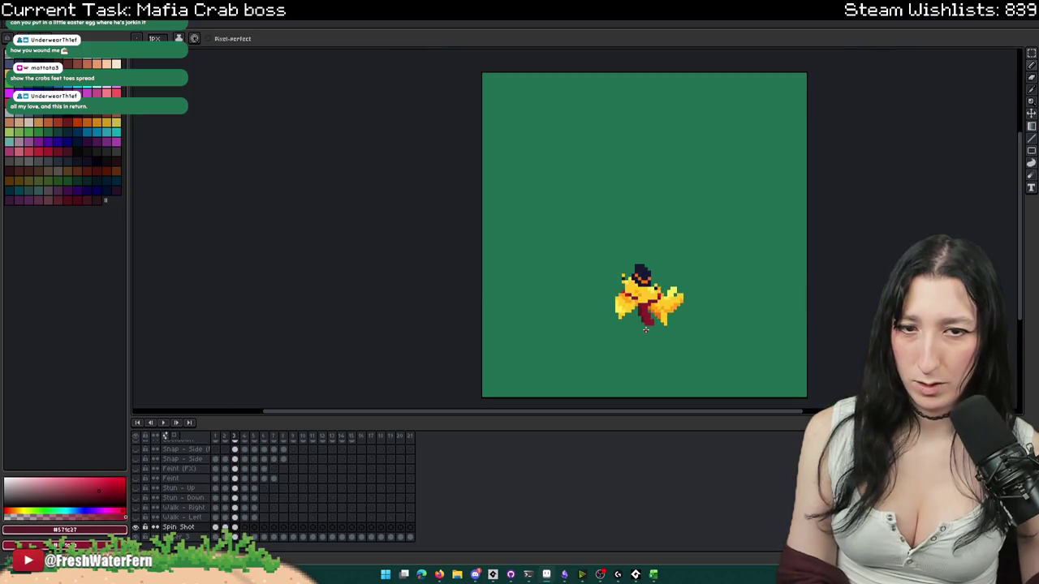
pyautogui.scroll(-1, 647, 345)
pyautogui.moveTo(647, 351); pyautogui.dragTo(575, 322)
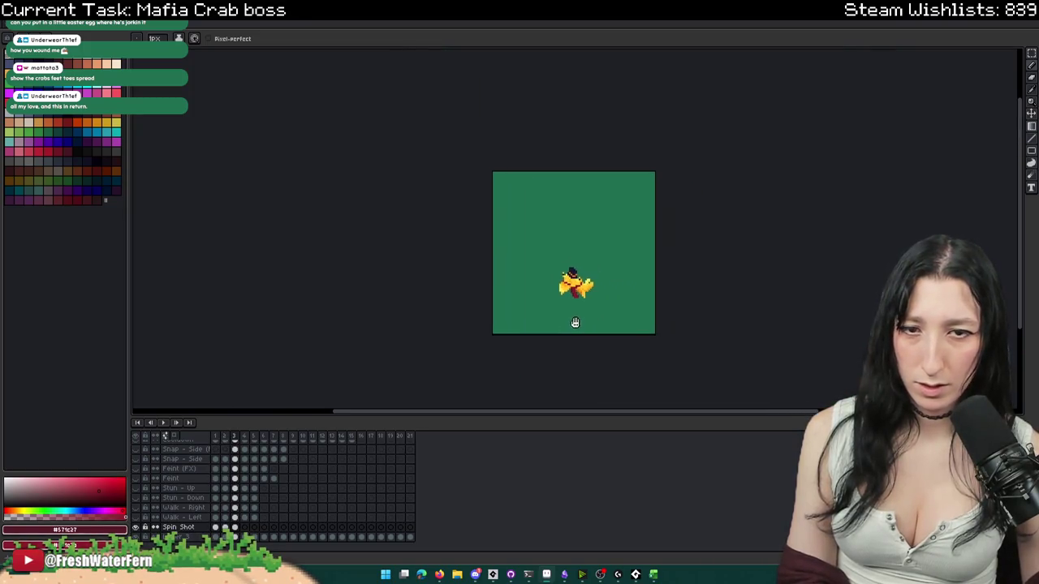
pyautogui.scroll(1, 524, 296)
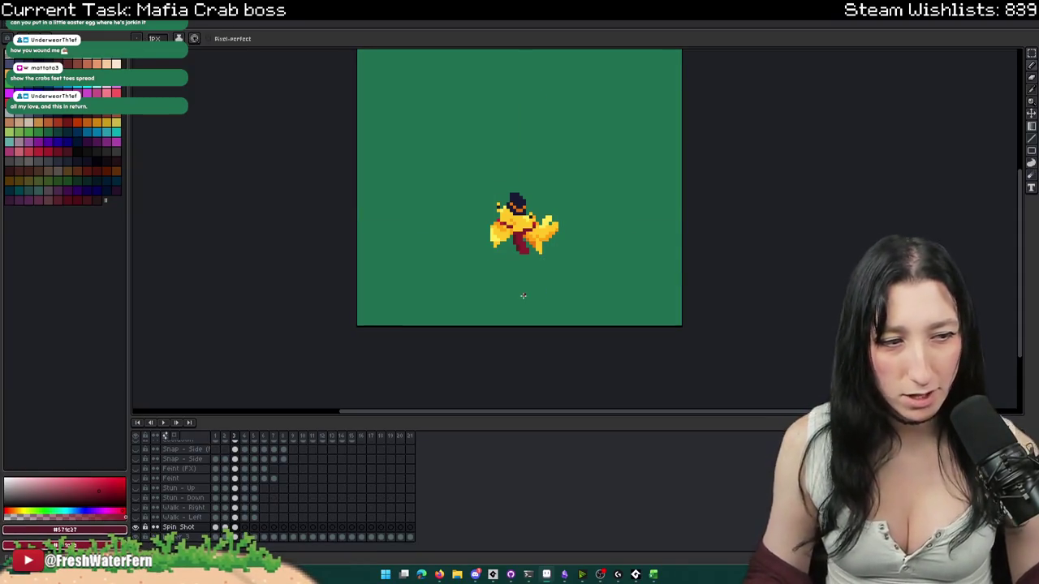
pyautogui.scroll(1, 474, 284)
pyautogui.moveTo(440, 232); pyautogui.dragTo(511, 364)
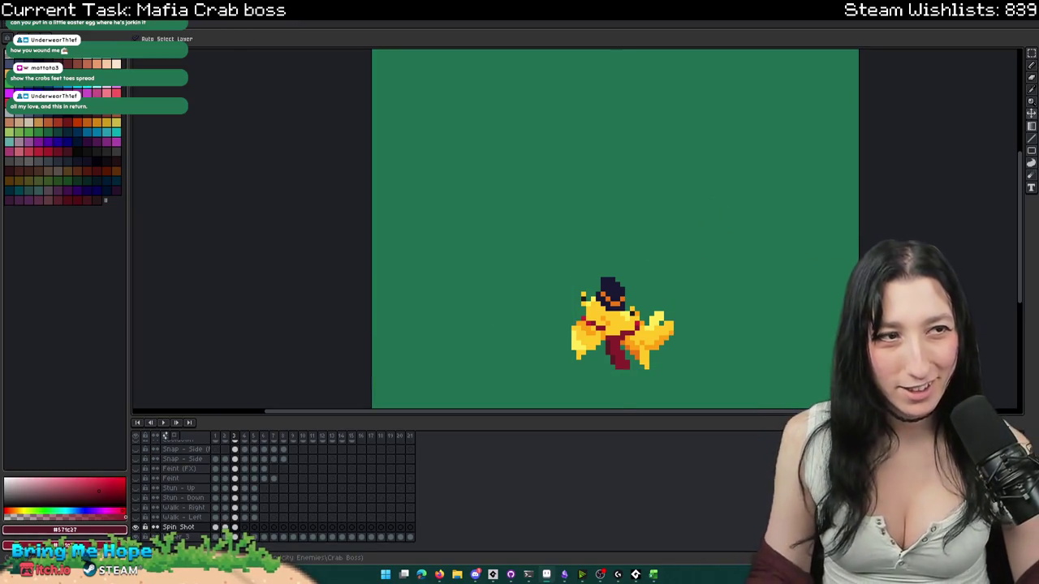
pyautogui.moveTo(675, 230); pyautogui.dragTo(602, 273)
# - Undo the stray red stroke, widen the brush to 2px and try several peach strokes
pyautogui.moveTo(288, 76); pyautogui.dragTo(243, 110)
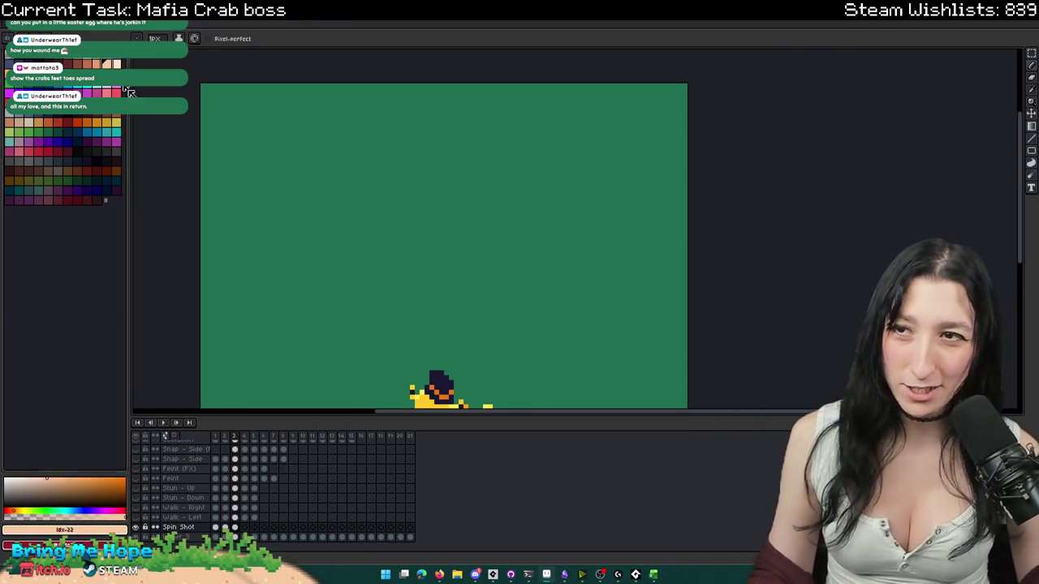
pyautogui.scroll(1, 332, 214)
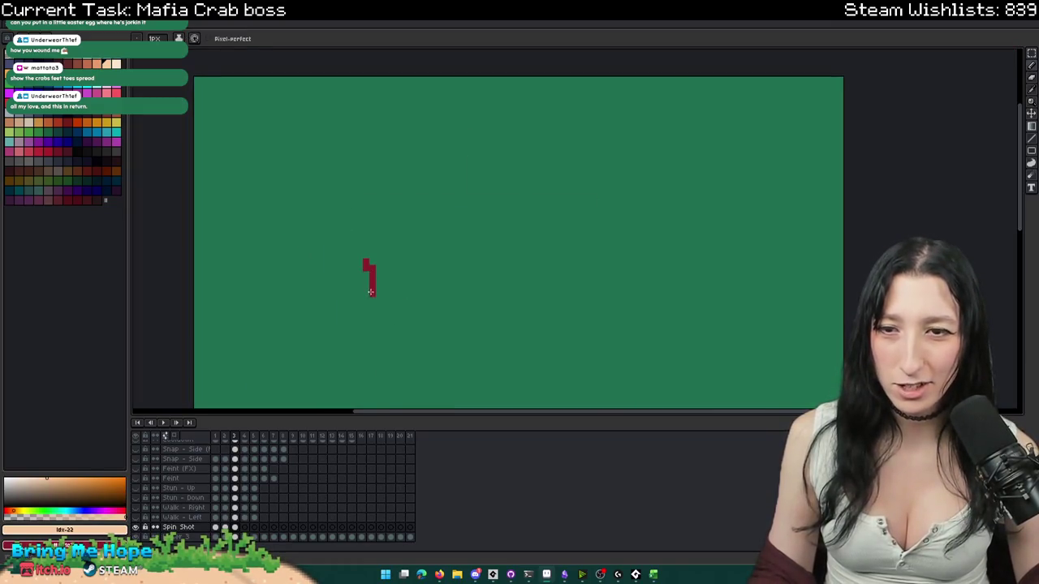
pyautogui.hotkey('ctrl', 'z')
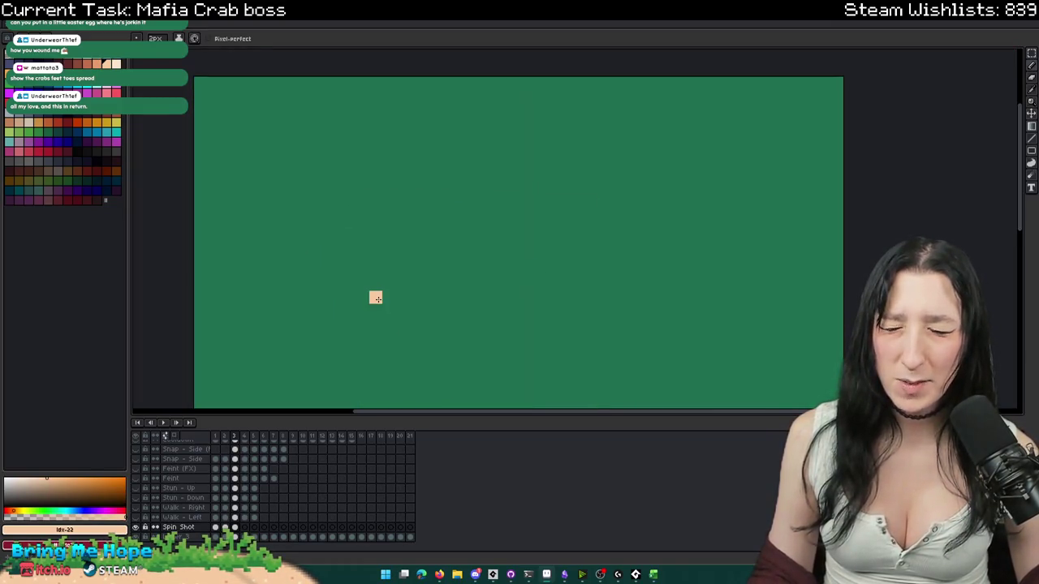
pyautogui.press('+')
pyautogui.moveTo(358, 188); pyautogui.dragTo(317, 341)
pyautogui.hotkey('ctrl', 'z')
pyautogui.moveTo(332, 204); pyautogui.dragTo(318, 294)
pyautogui.hotkey('ctrl', 'z')
pyautogui.moveTo(373, 120); pyautogui.dragTo(364, 331)
pyautogui.hotkey('ctrl', 'z')
# - Draw the W's U-shaped left half in peach, removing the hook at its top right
pyautogui.moveTo(379, 111); pyautogui.dragTo(351, 343)
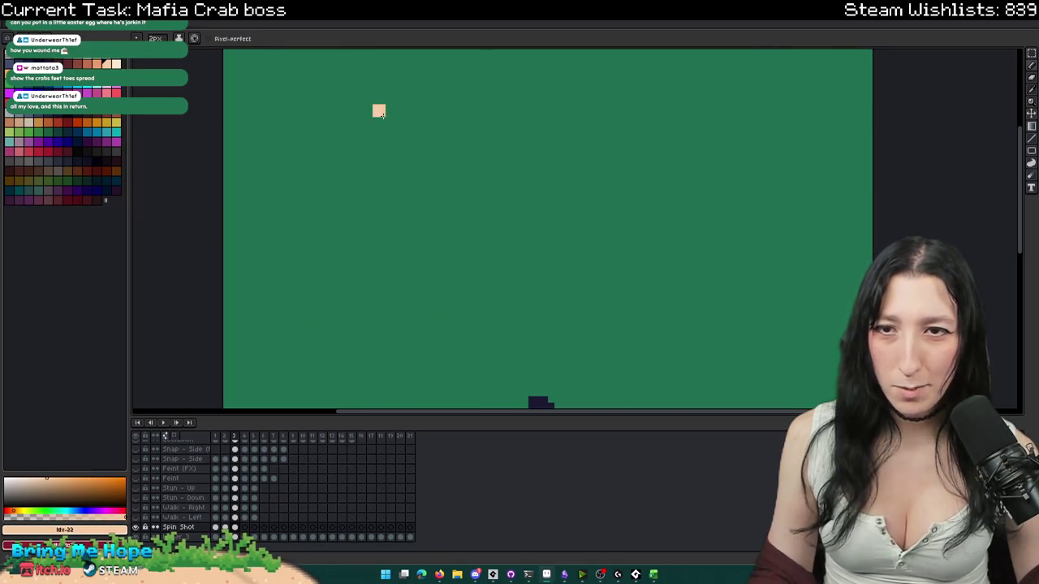
pyautogui.moveTo(442, 345); pyautogui.dragTo(483, 150)
pyautogui.scroll(-2, 438, 244)
pyautogui.scroll(2, 420, 208)
pyautogui.scroll(-1, 419, 208)
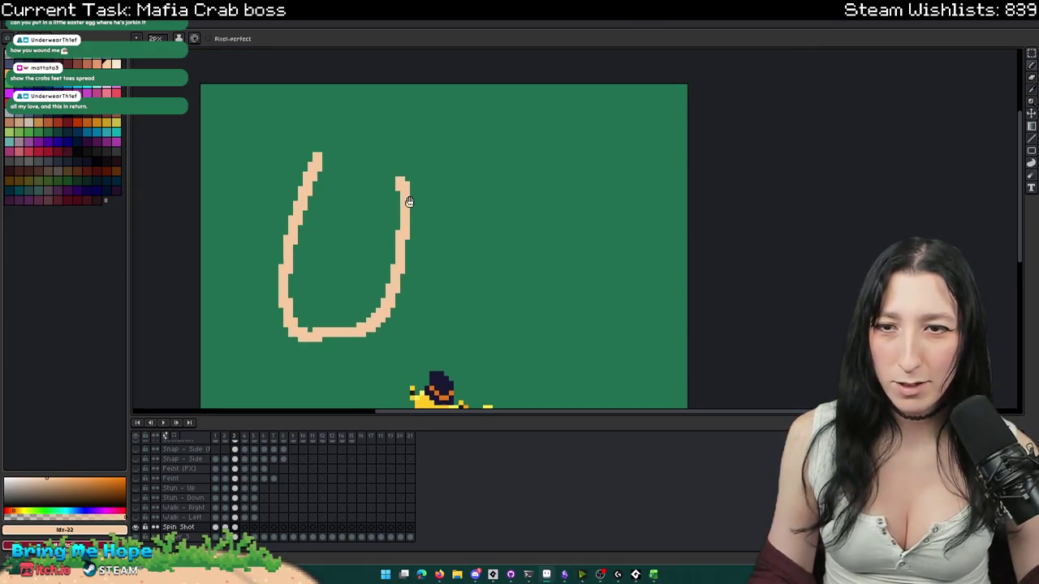
pyautogui.hotkey('ctrl', 'z')
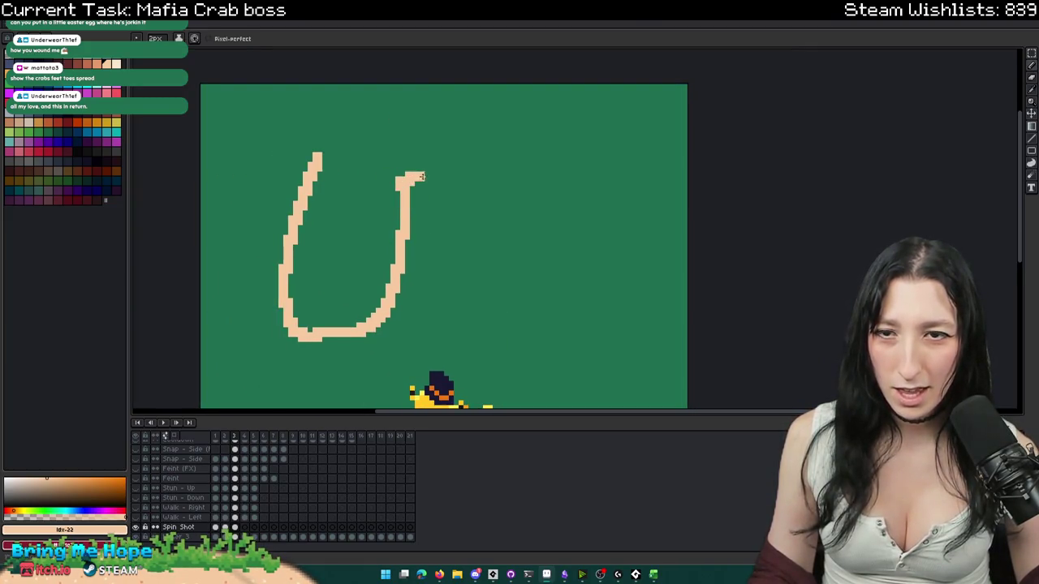
pyautogui.hotkey('ctrl', 'z')
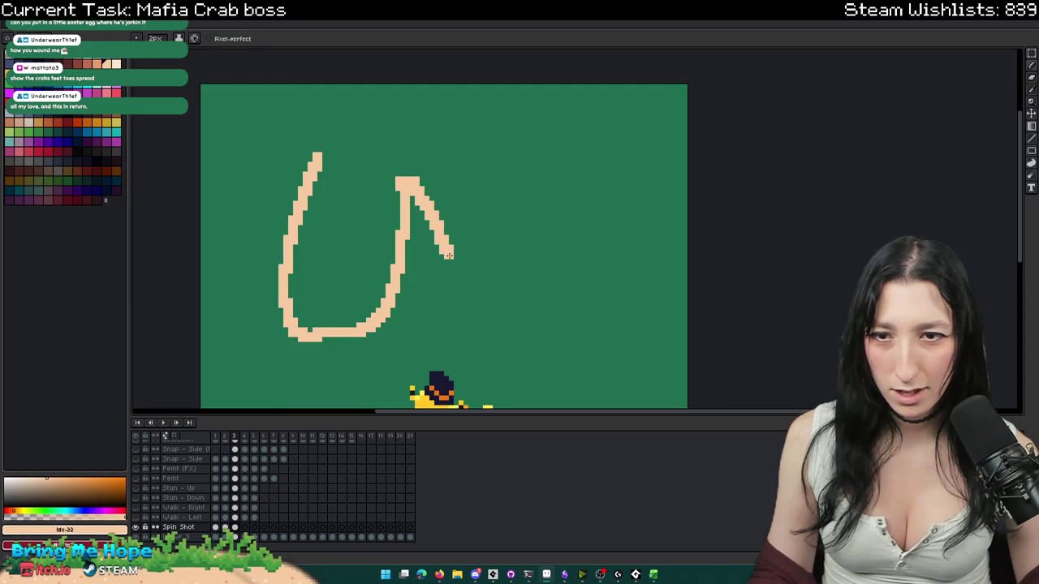
pyautogui.hotkey('ctrl', 'z')
pyautogui.hotkey('ctrl', 'y')
pyautogui.hotkey('ctrl', 'z')
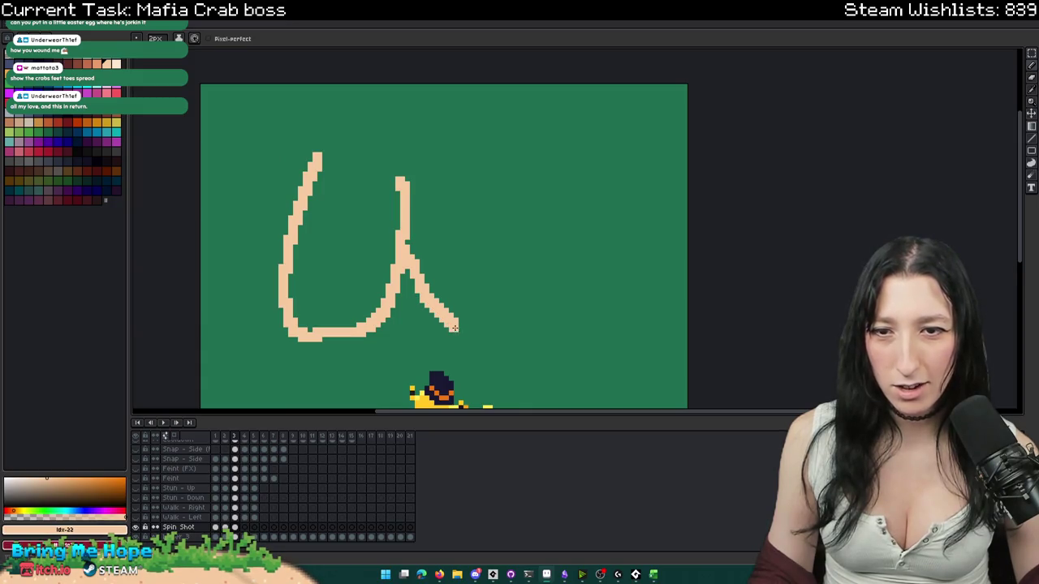
# - Finish the W with its middle stroke and a final stroke up the right side
pyautogui.moveTo(484, 344)
pyautogui.mouseDown()
pyautogui.moveTo(525, 267)
pyautogui.moveTo(561, 318)
pyautogui.mouseUp()
pyautogui.hotkey('ctrl', 'z')
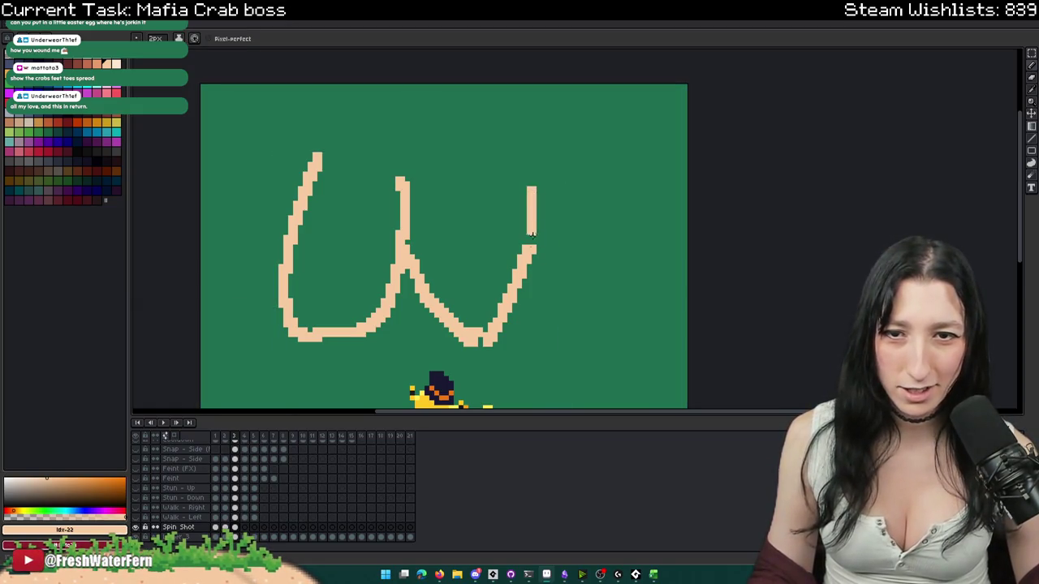
pyautogui.moveTo(532, 225); pyautogui.dragTo(659, 189)
pyautogui.scroll(-3, 624, 242)
pyautogui.scroll(-2, 625, 242)
pyautogui.scroll(3, 625, 242)
pyautogui.scroll(-3, 625, 242)
pyautogui.scroll(2, 601, 290)
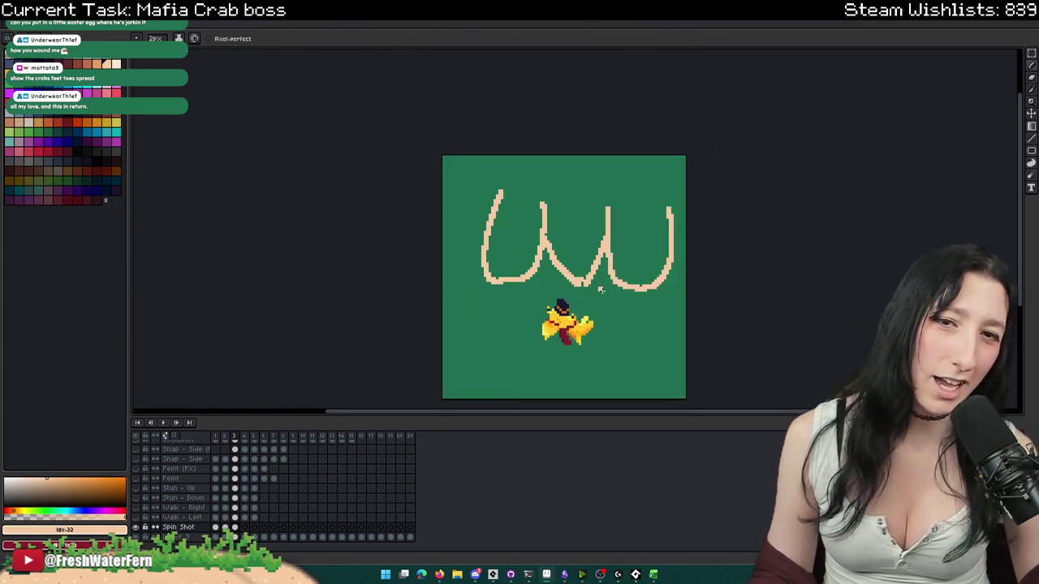
# - Undo the W's right-hand strokes and discard a redrawn replacement stroke
pyautogui.hotkey('ctrl', 'z')
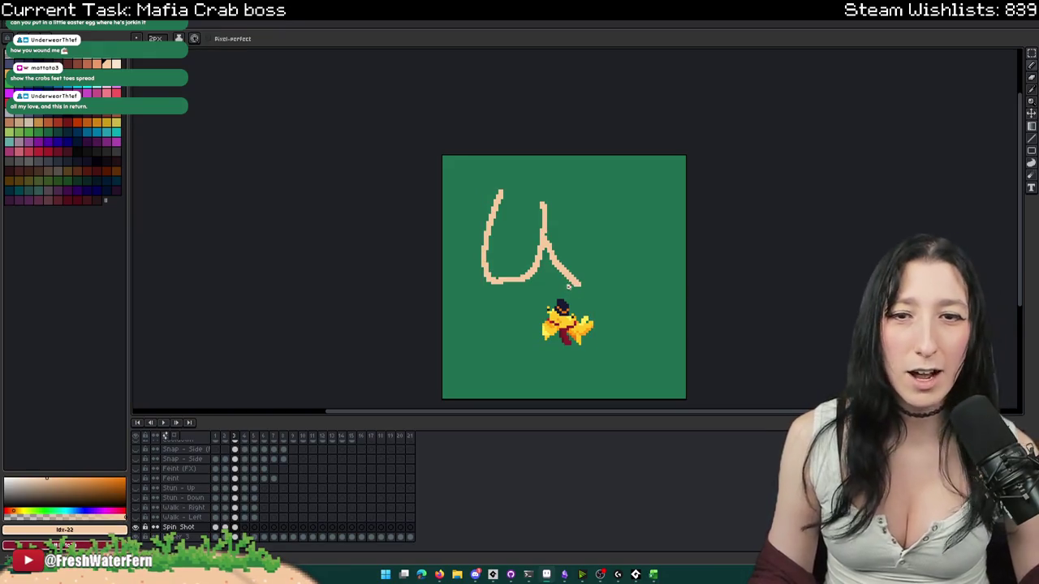
pyautogui.scroll(-3, 576, 288)
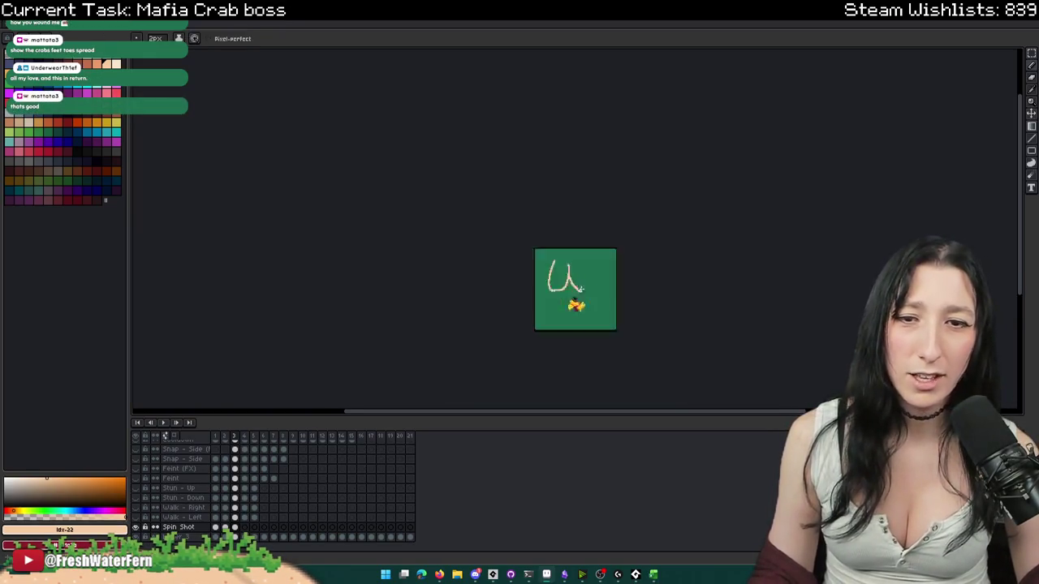
pyautogui.scroll(3, 577, 288)
pyautogui.hotkey('ctrl', 'z')
pyautogui.moveTo(540, 210); pyautogui.dragTo(606, 242)
pyautogui.hotkey('ctrl', 'z')
pyautogui.hotkey('ctrl', 'z')
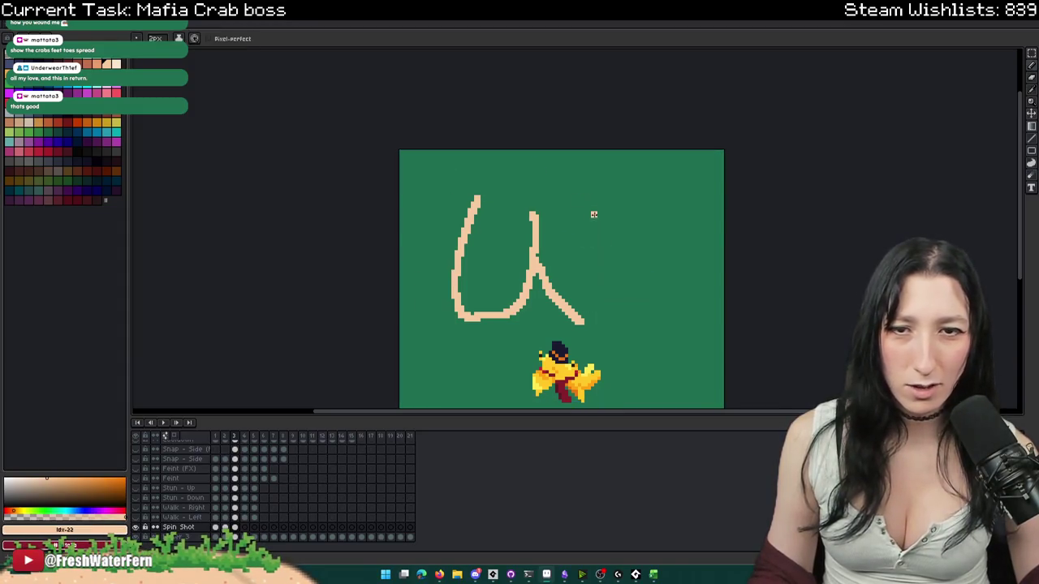
pyautogui.scroll(-2, 489, 195)
pyautogui.scroll(2, 491, 258)
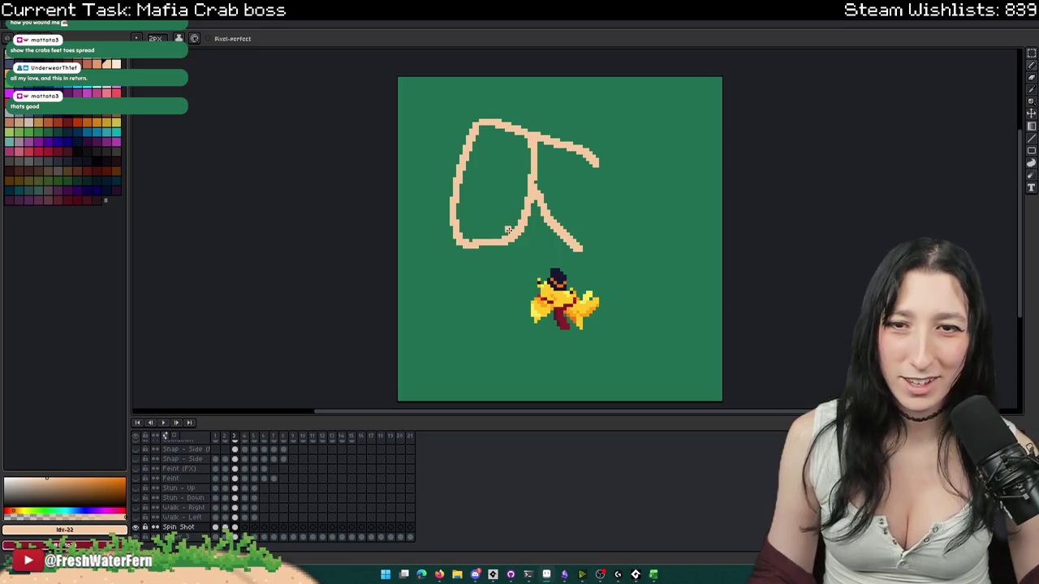
pyautogui.scroll(-2, 462, 224)
pyautogui.scroll(2, 469, 230)
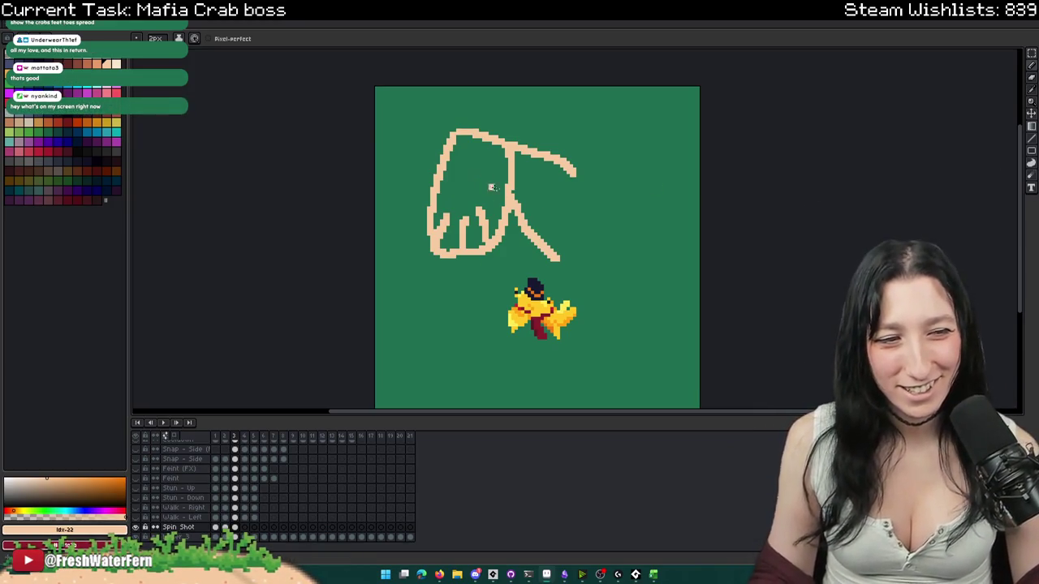
pyautogui.hotkey('ctrl', 'z')
# - Erase the diagonal arm stroke's lower end, undo it, and compare against the neighbouring frame
pyautogui.moveTo(632, 106); pyautogui.dragTo(583, 137)
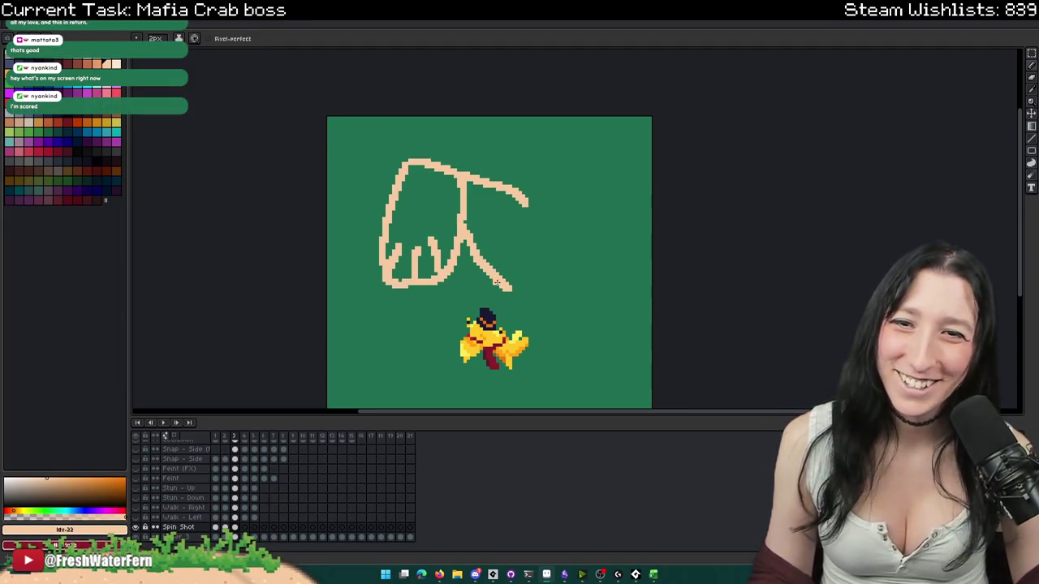
pyautogui.press('e')
pyautogui.moveTo(511, 284); pyautogui.dragTo(485, 263)
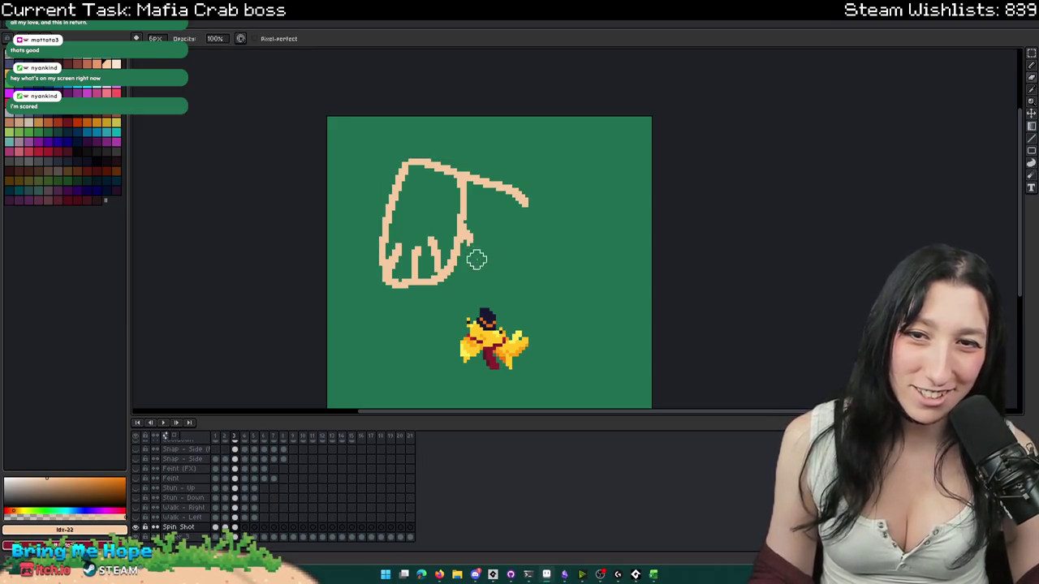
pyautogui.press('b')
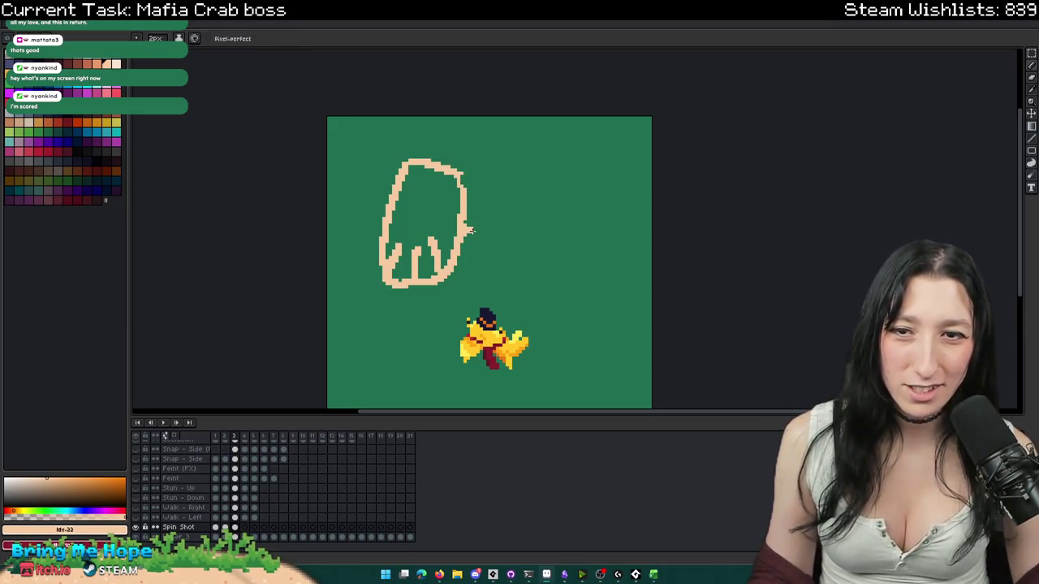
pyautogui.hotkey('ctrl', 'z')
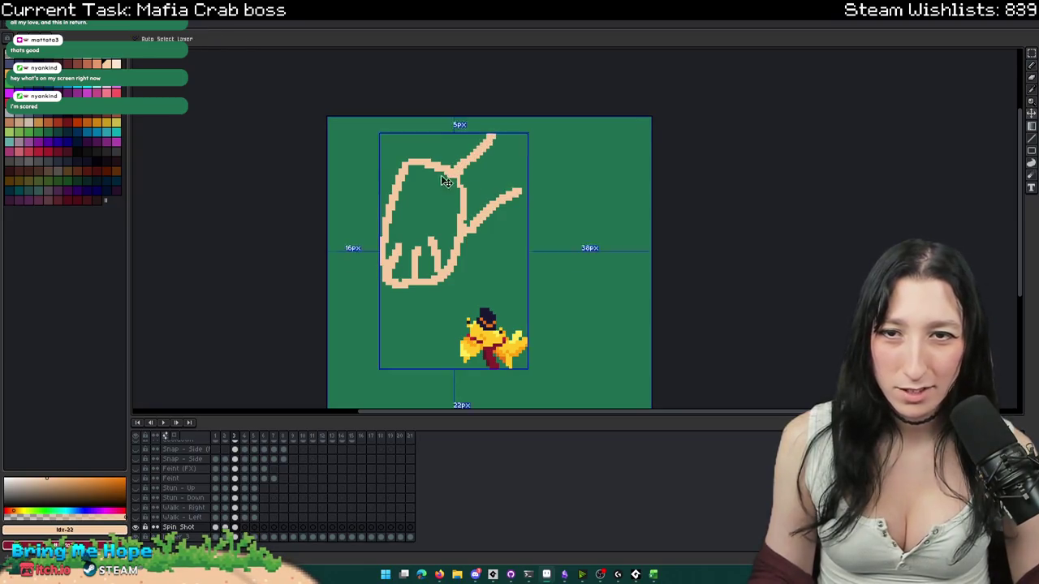
pyautogui.hotkey('ctrl', 'z')
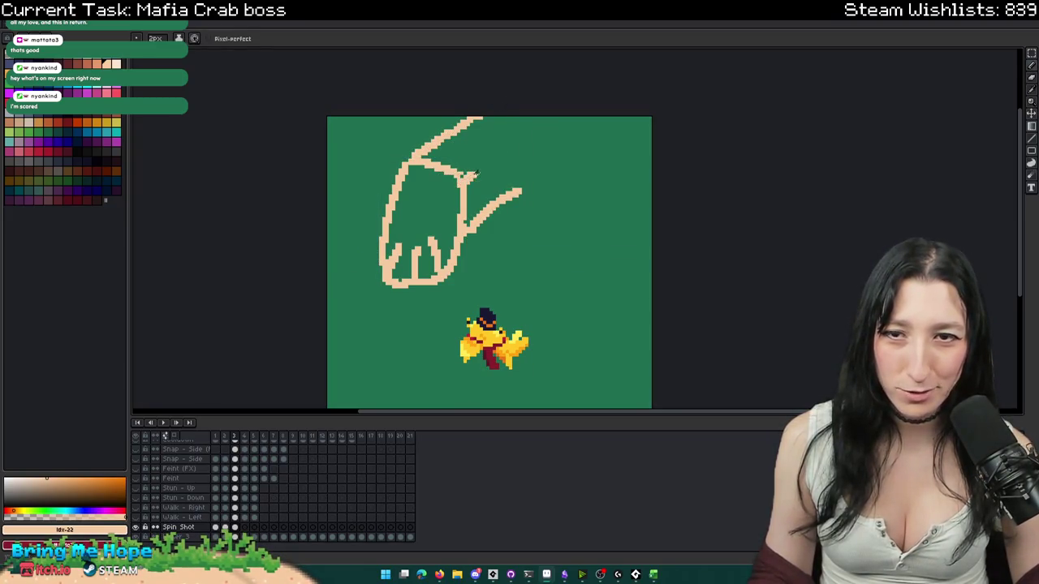
pyautogui.scroll(-3, 525, 116)
pyautogui.scroll(3, 511, 139)
pyautogui.moveTo(511, 140); pyautogui.dragTo(506, 202)
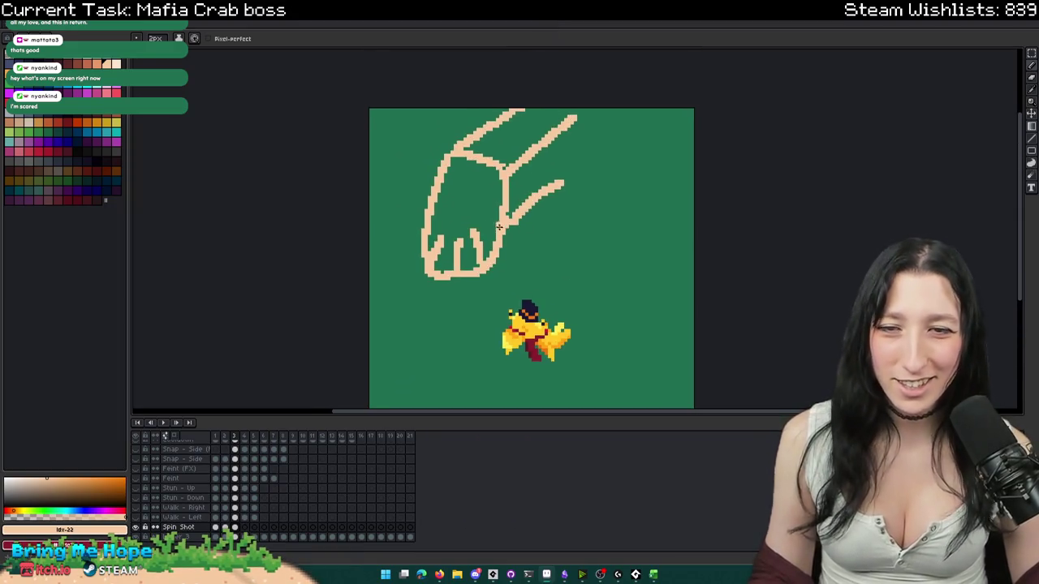
pyautogui.scroll(1, 467, 226)
pyautogui.scroll(-1, 473, 217)
pyautogui.scroll(-1, 487, 211)
pyautogui.scroll(1, 511, 203)
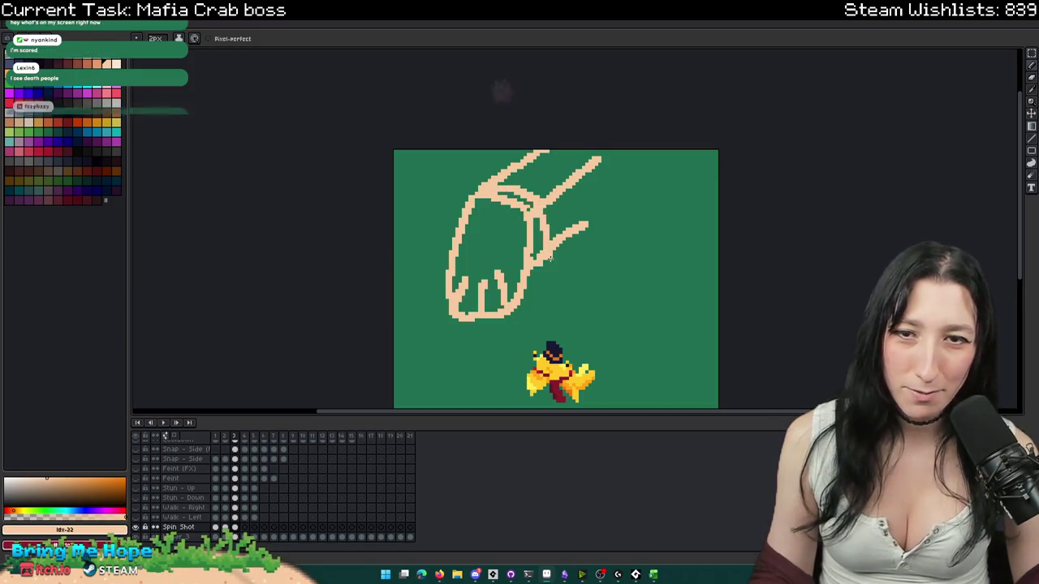
pyautogui.moveTo(651, 279); pyautogui.dragTo(610, 281)
pyautogui.press('Right')
pyautogui.press('Left')
# - Sketch a long U-shaped leg beside the hand, then undo the leg and cuff strokes
pyautogui.moveTo(578, 157)
pyautogui.mouseDown()
pyautogui.moveTo(600, 345)
pyautogui.moveTo(647, 156)
pyautogui.mouseUp()
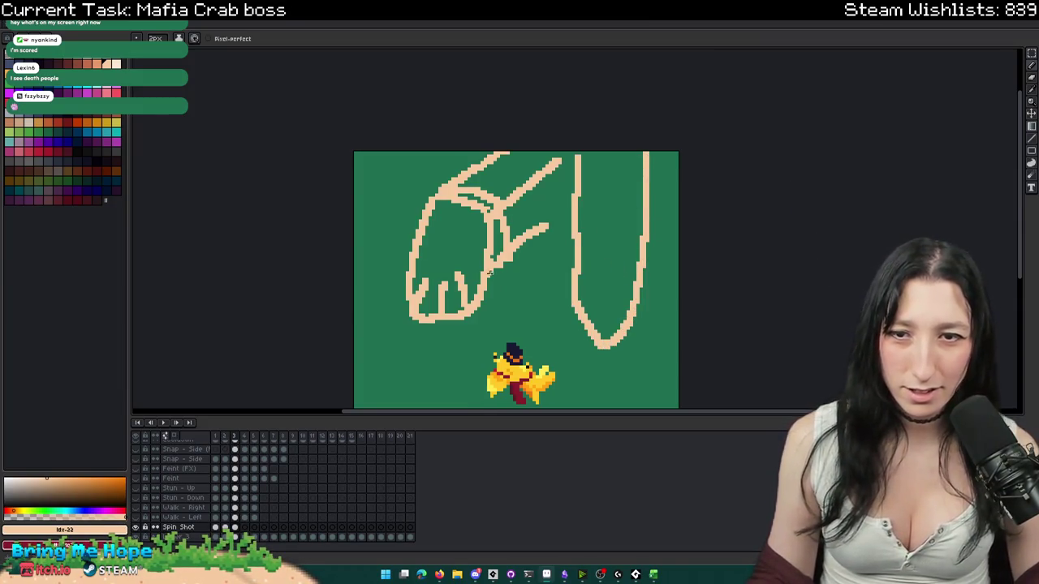
pyautogui.moveTo(496, 270); pyautogui.dragTo(588, 268)
pyautogui.scroll(1, 495, 317)
pyautogui.scroll(2, 480, 257)
pyautogui.scroll(1, 480, 256)
pyautogui.scroll(-2, 509, 257)
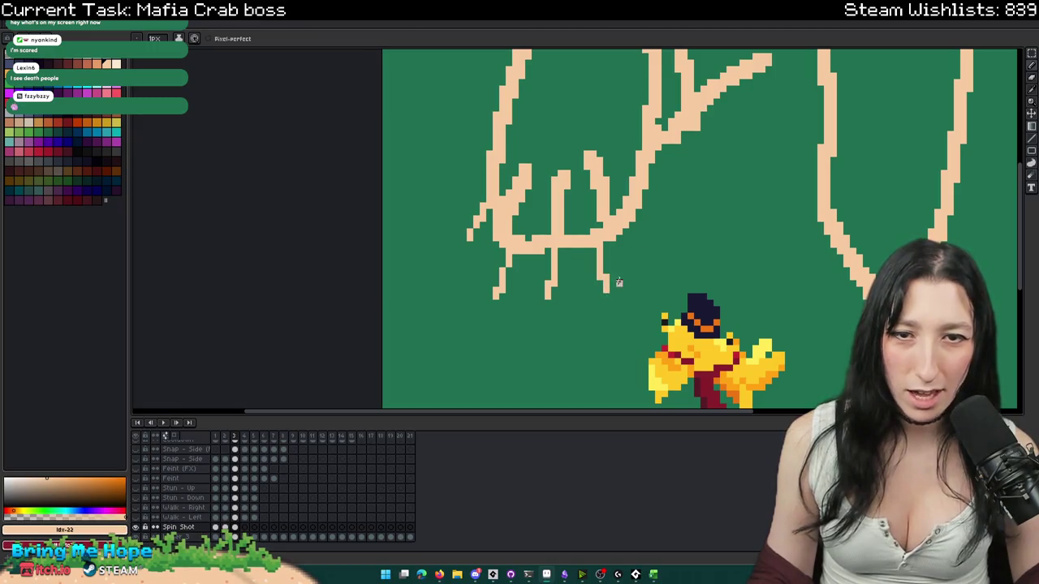
pyautogui.scroll(-2, 664, 236)
pyautogui.scroll(-3, 664, 236)
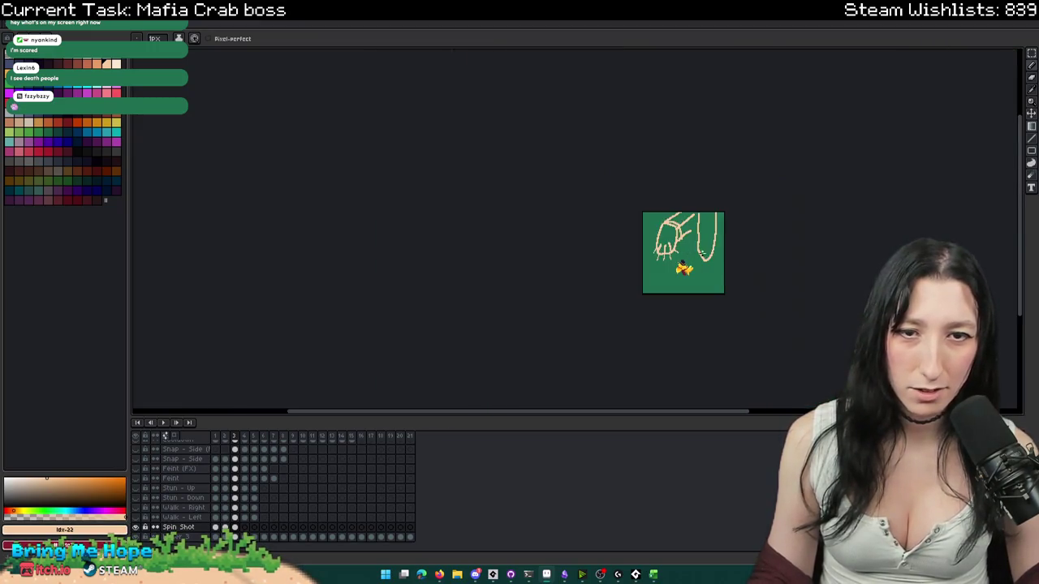
pyautogui.scroll(2, 688, 260)
pyautogui.press('b')
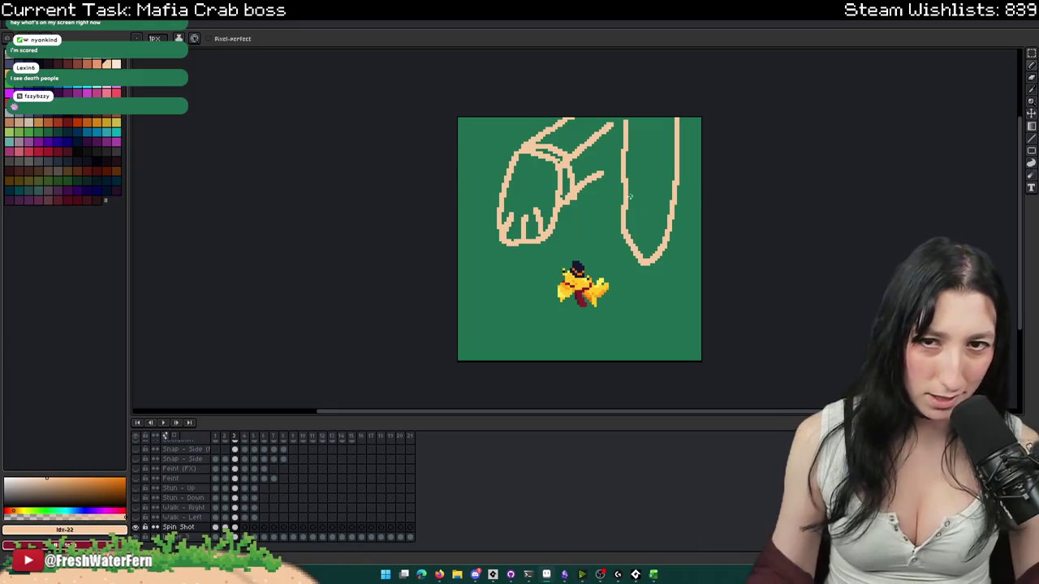
pyautogui.press('v')
pyautogui.hotkey('ctrl', 'z')
pyautogui.hotkey('ctrl', 'z')
pyautogui.hotkey('ctrl', 'z')
pyautogui.hotkey('ctrl', 'z')
pyautogui.hotkey('ctrl', 'z')
pyautogui.hotkey('ctrl', 'z')
# - Marquee-select the leftover hand doodle to clear it, then bring the crab back into view
pyautogui.press('m')
pyautogui.moveTo(610, 271); pyautogui.dragTo(580, 285)
pyautogui.hotkey('ctrl', 'z')
pyautogui.hotkey('ctrl', 'z')
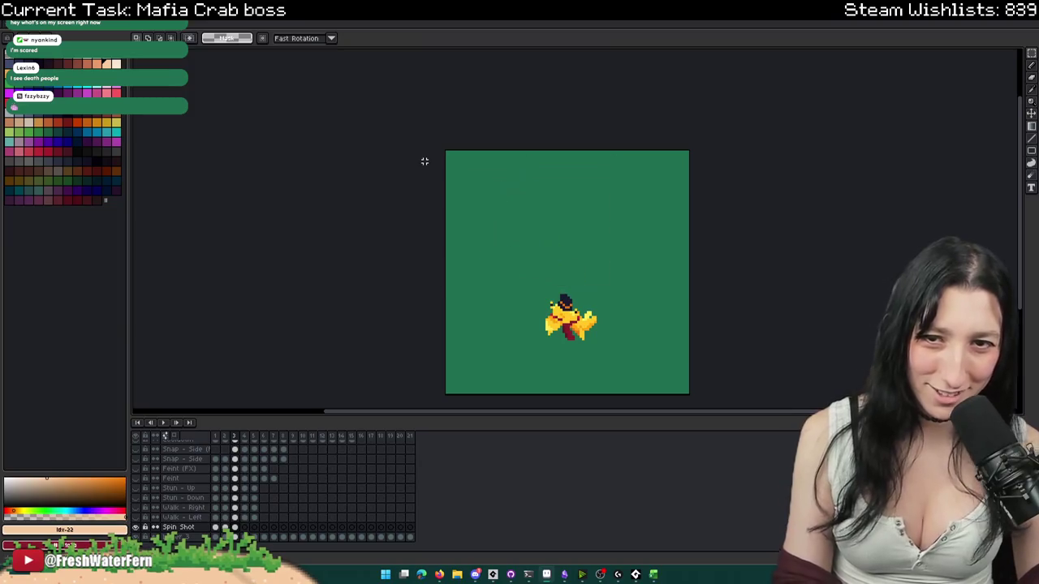
pyautogui.rightClick(490, 255)
pyautogui.press('Escape')
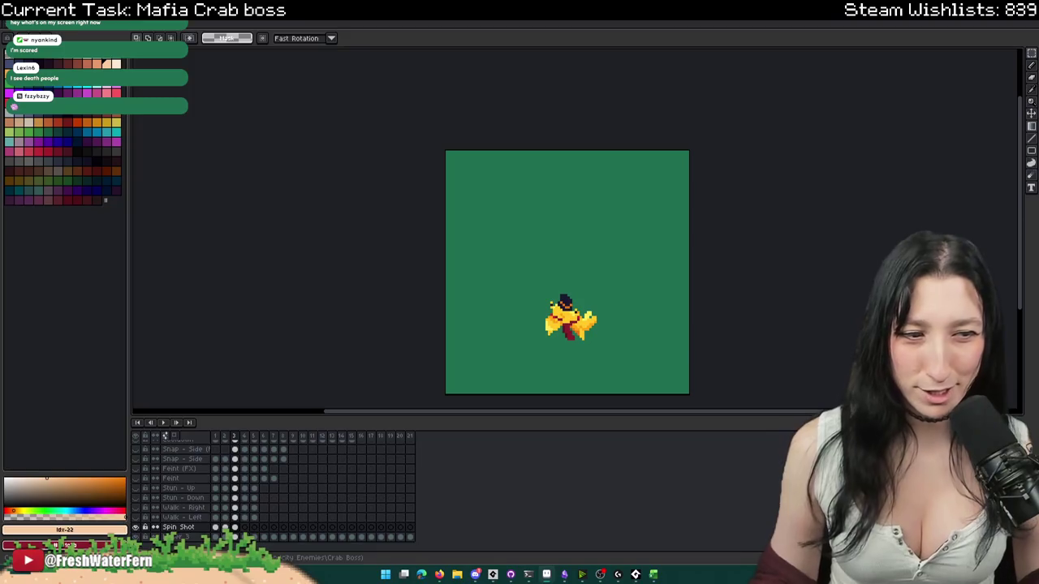
pyautogui.moveTo(862, 266); pyautogui.dragTo(638, 162)
pyautogui.scroll(1, 397, 303)
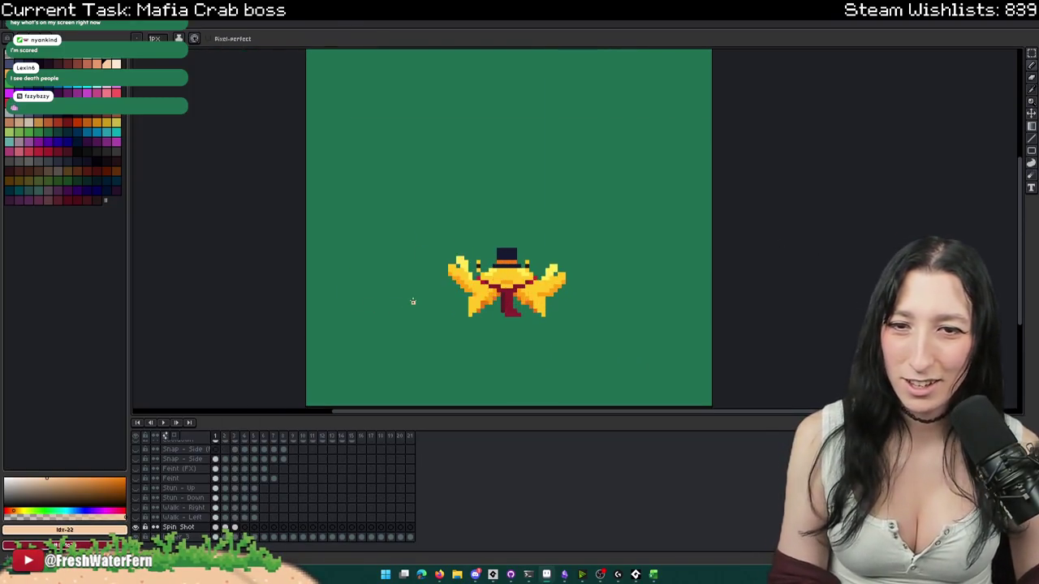
pyautogui.scroll(-1, 412, 301)
pyautogui.scroll(-1, 412, 300)
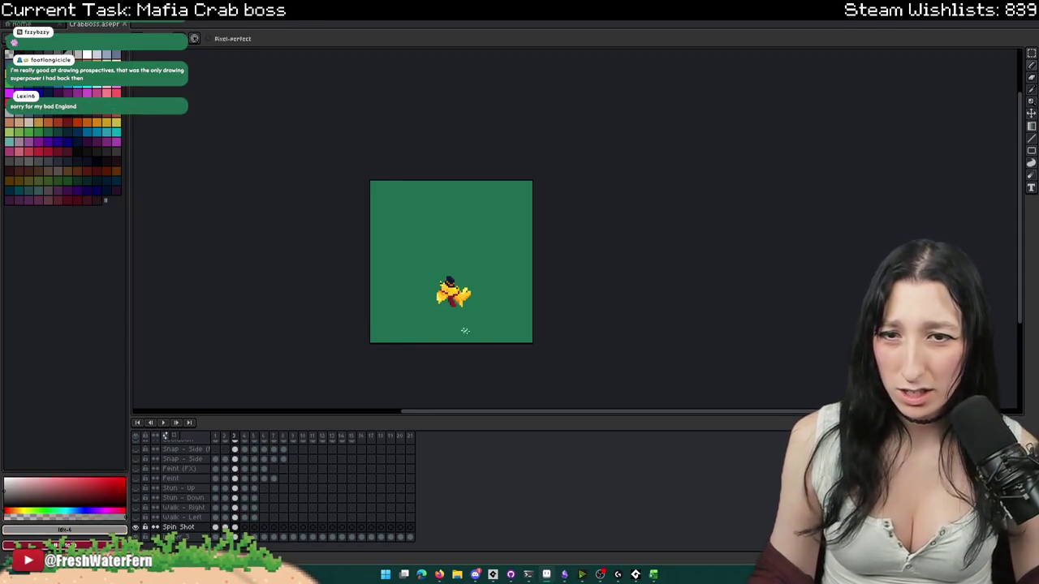
pyautogui.scroll(3, 441, 323)
pyautogui.scroll(1, 436, 244)
pyautogui.scroll(1, 436, 238)
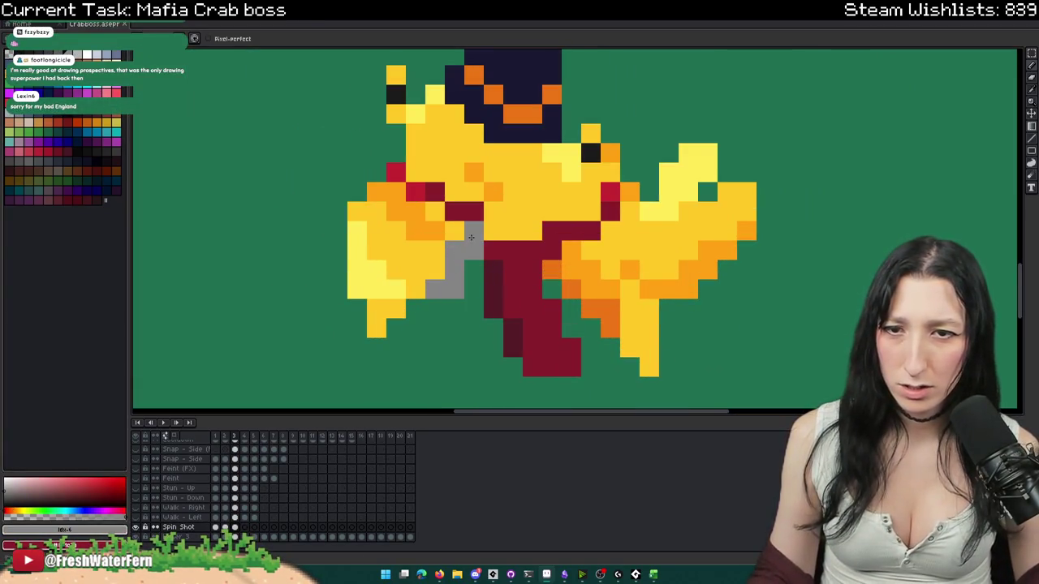
# - Paint a brown strip over the grey patch beside the red band
pyautogui.press('ctrl')
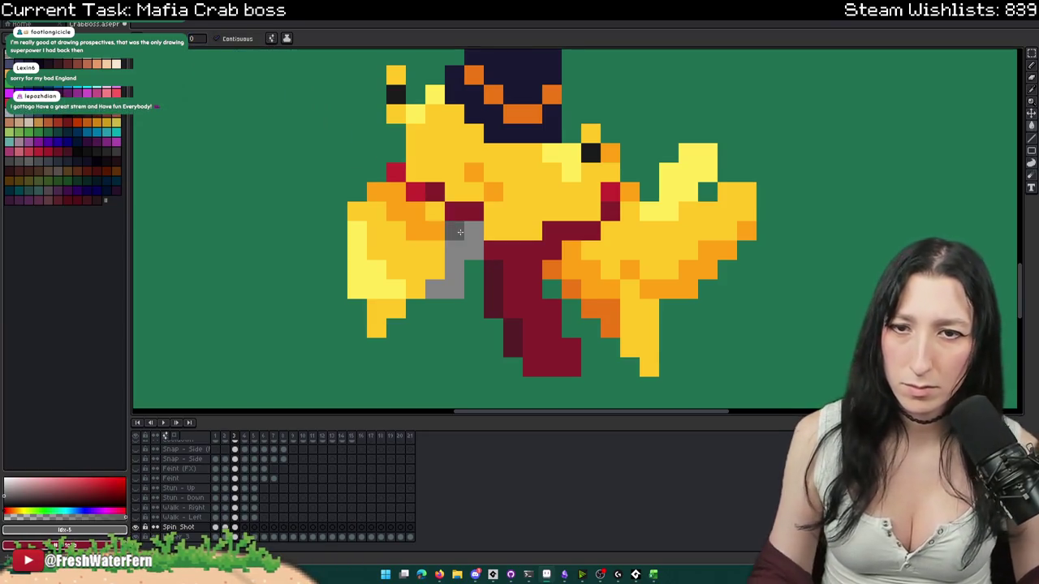
pyautogui.click(450, 229)
pyautogui.scroll(-5, 451, 229)
pyautogui.scroll(6, 448, 226)
pyautogui.press('b')
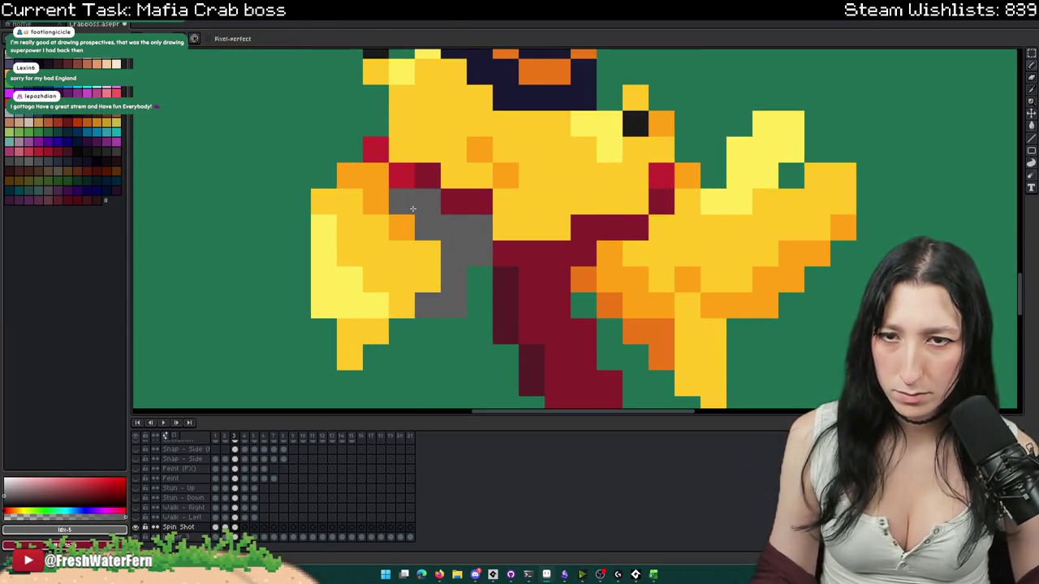
pyautogui.scroll(-7, 418, 237)
pyautogui.scroll(5, 418, 238)
pyautogui.click(429, 231)
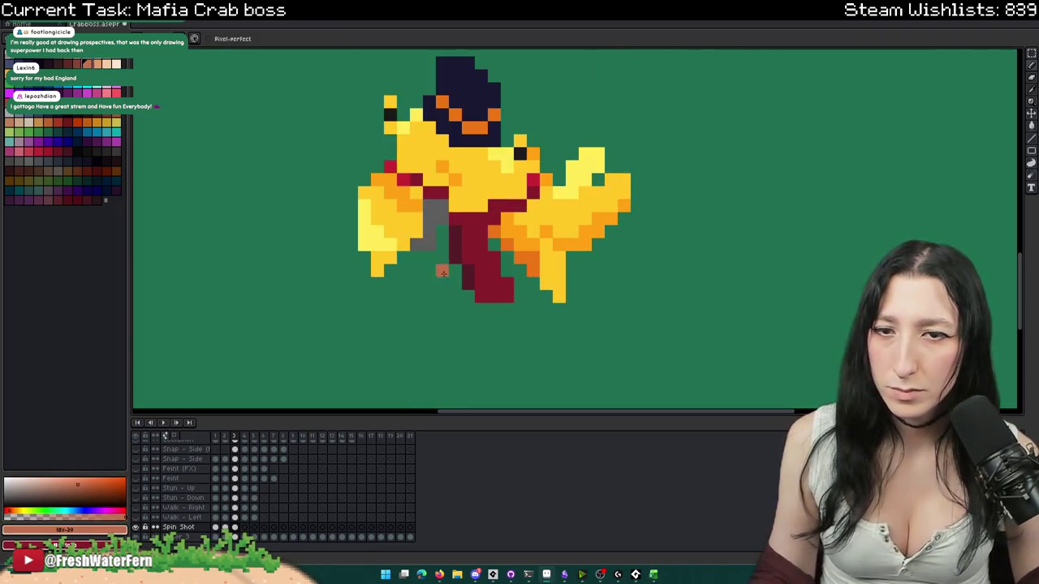
pyautogui.scroll(3, 429, 231)
pyautogui.click(412, 239)
pyautogui.moveTo(412, 240); pyautogui.dragTo(430, 203)
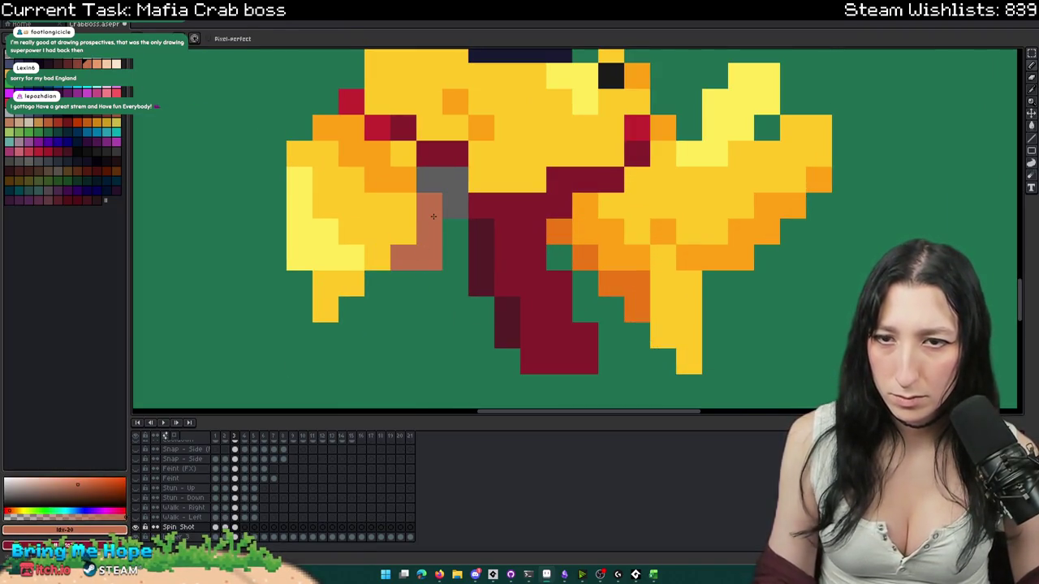
# - Repaint the rest of the patch a uniform lighter grey, including the adjacent orange pixel
pyautogui.keyDown('alt'); pyautogui.click(455, 178); pyautogui.keyUp('alt')
pyautogui.click(434, 176)
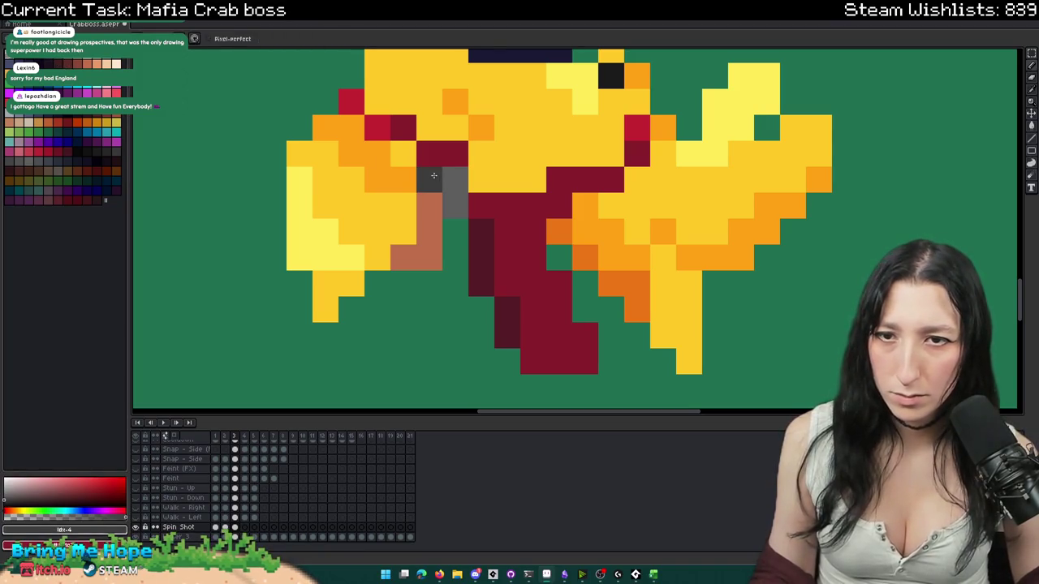
pyautogui.moveTo(419, 177); pyautogui.dragTo(455, 206)
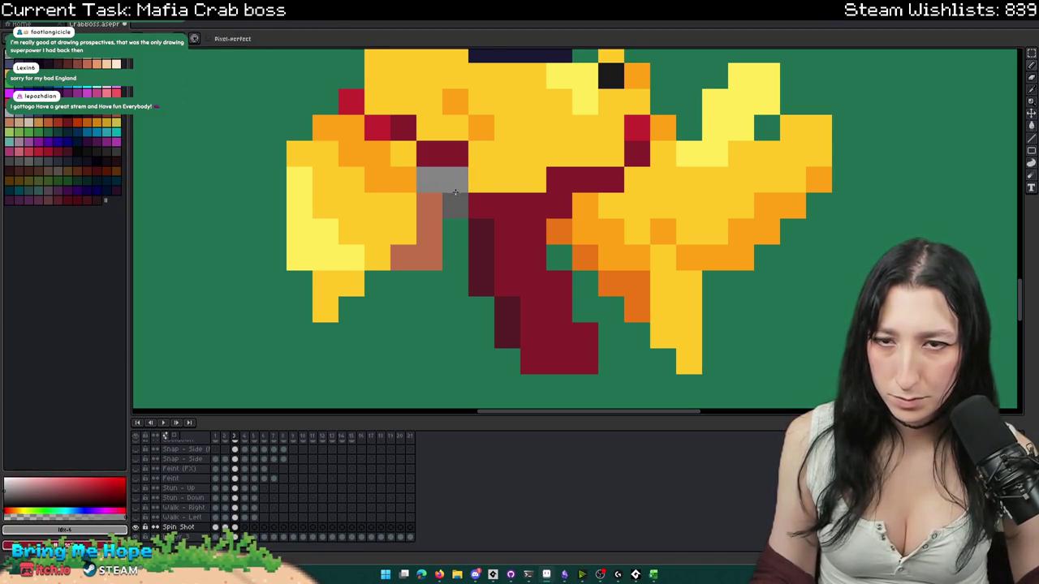
pyautogui.click(412, 175)
pyautogui.scroll(-8, 471, 296)
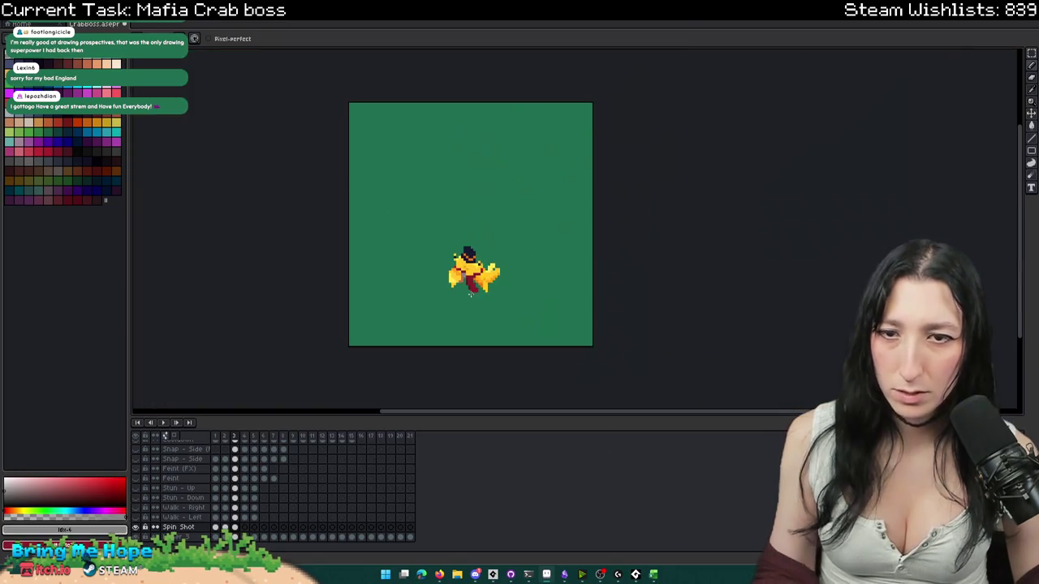
# - Marquee-select the whole right claw, reposition and deselect it, then select frames 1 to 3
pyautogui.scroll(-3, 471, 296)
pyautogui.scroll(3, 471, 297)
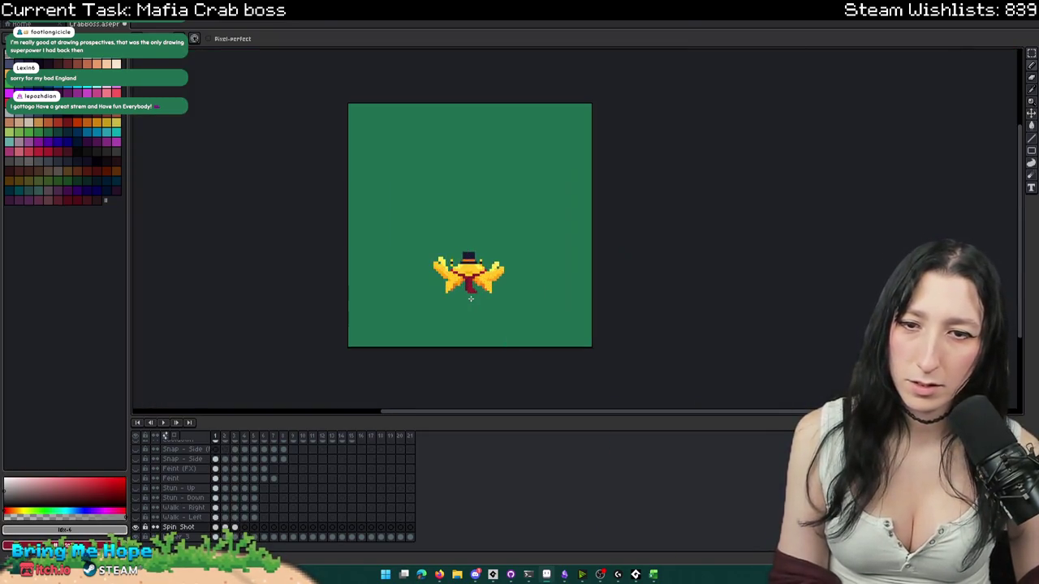
pyautogui.scroll(2, 505, 282)
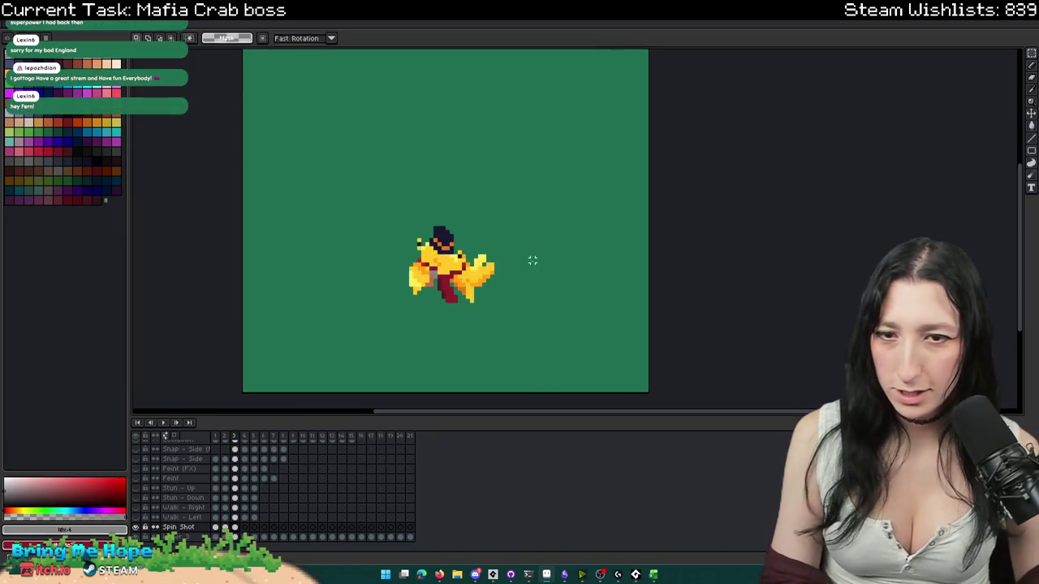
pyautogui.scroll(1, 503, 284)
pyautogui.press('m')
pyautogui.moveTo(501, 285); pyautogui.dragTo(452, 223)
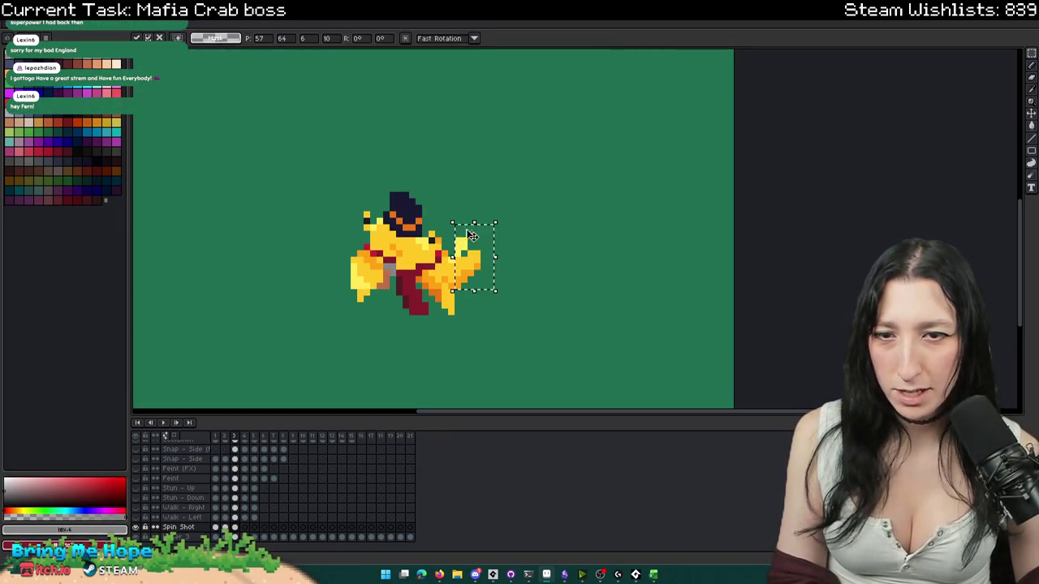
pyautogui.moveTo(540, 316); pyautogui.dragTo(446, 230)
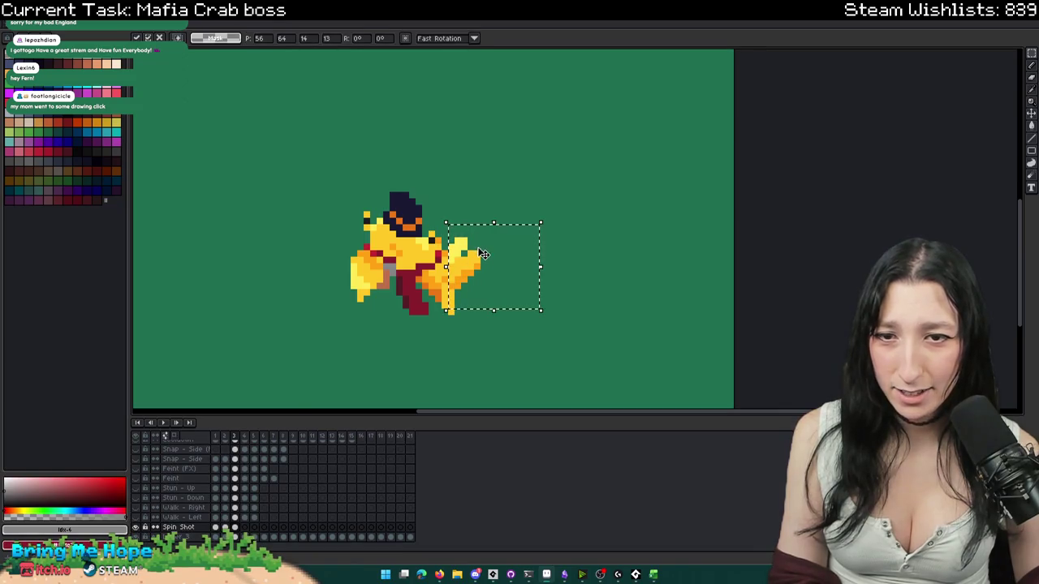
pyautogui.click(540, 199)
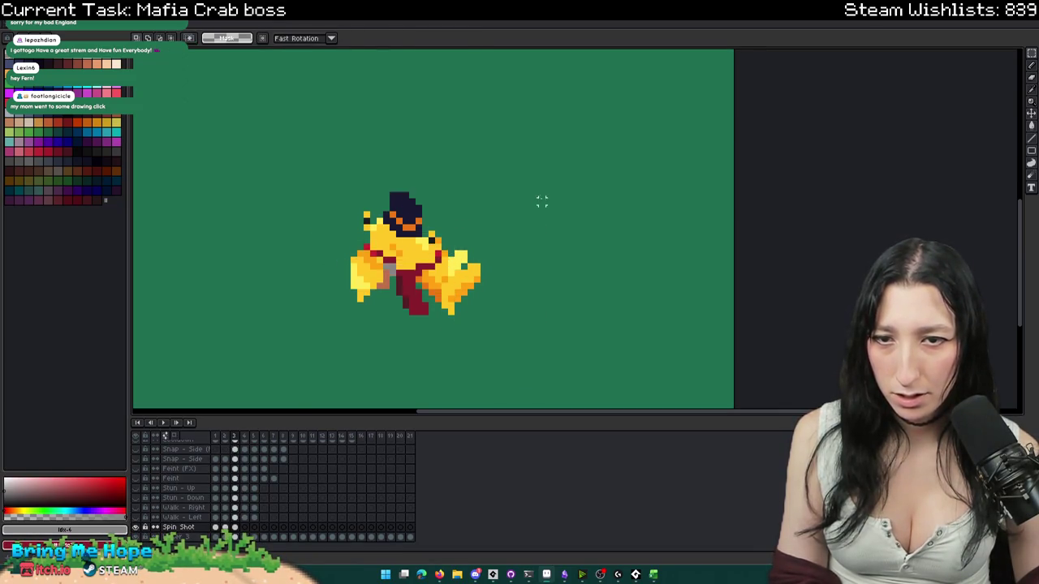
pyautogui.scroll(-1, 523, 213)
pyautogui.scroll(-1, 523, 212)
pyautogui.scroll(-1, 523, 213)
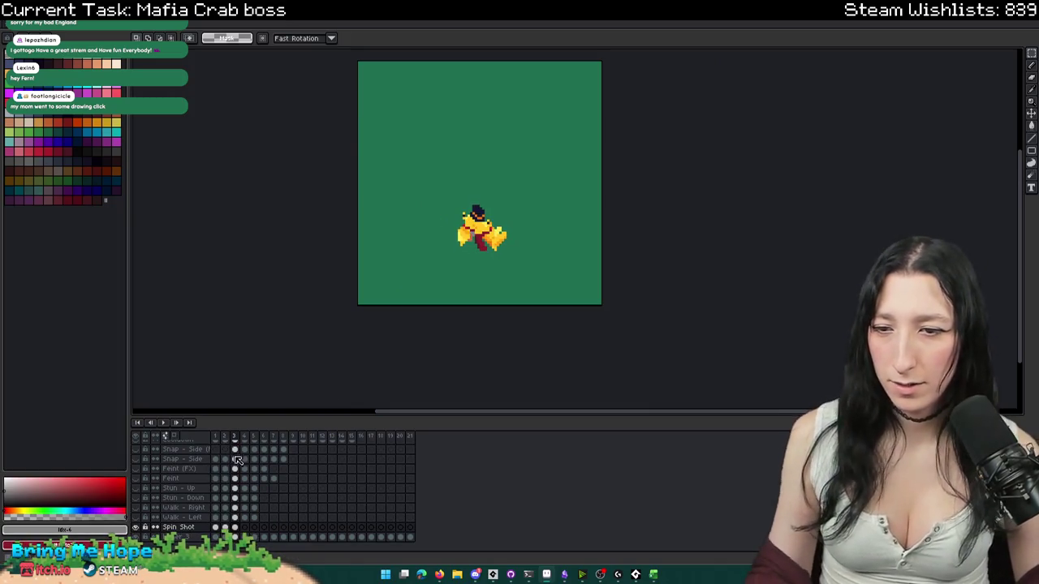
pyautogui.moveTo(242, 437); pyautogui.dragTo(215, 436)
# - Make frames 1–3 a loop section and rename its Loop tag to Start
pyautogui.rightClick(216, 437)
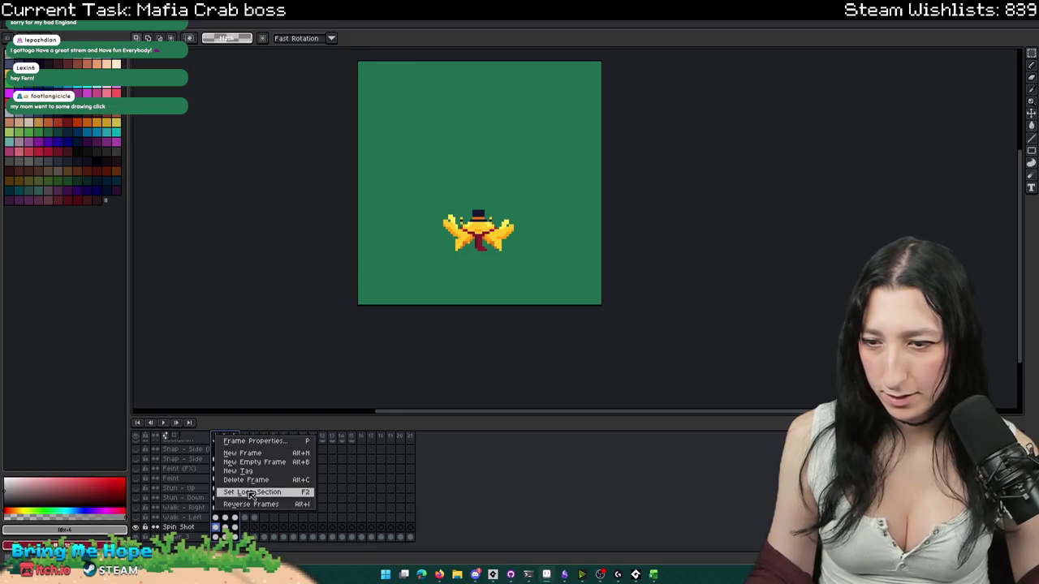
pyautogui.click(252, 496)
pyautogui.doubleClick(221, 423)
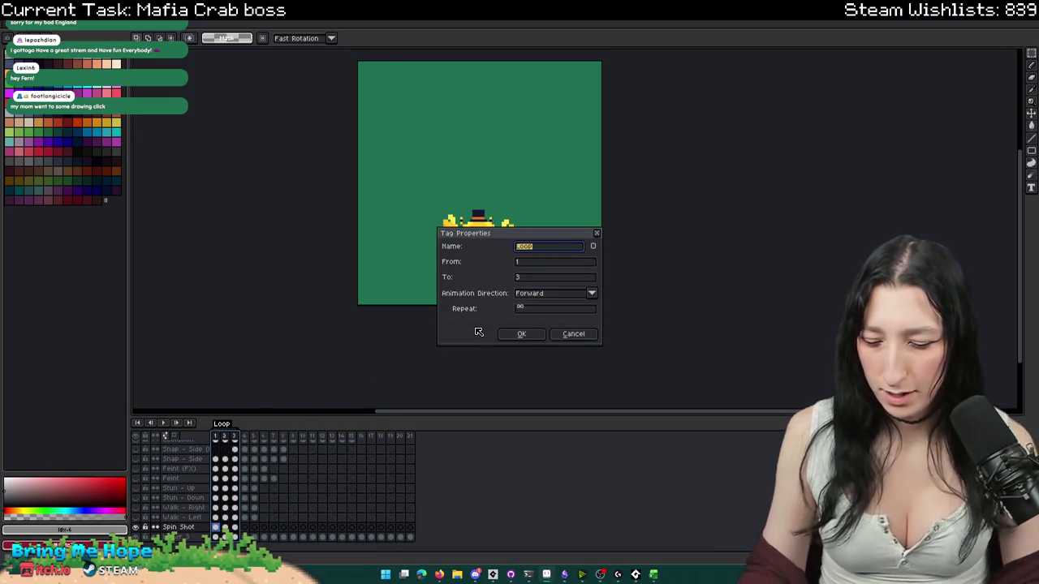
pyautogui.write('Start')
pyautogui.press('Return')
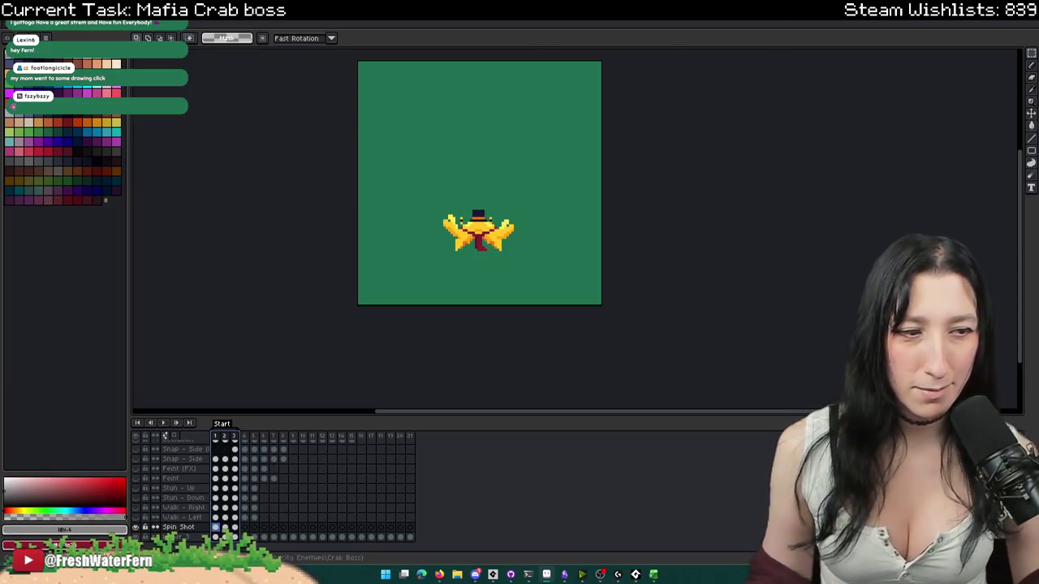
pyautogui.moveTo(741, 231); pyautogui.dragTo(717, 211)
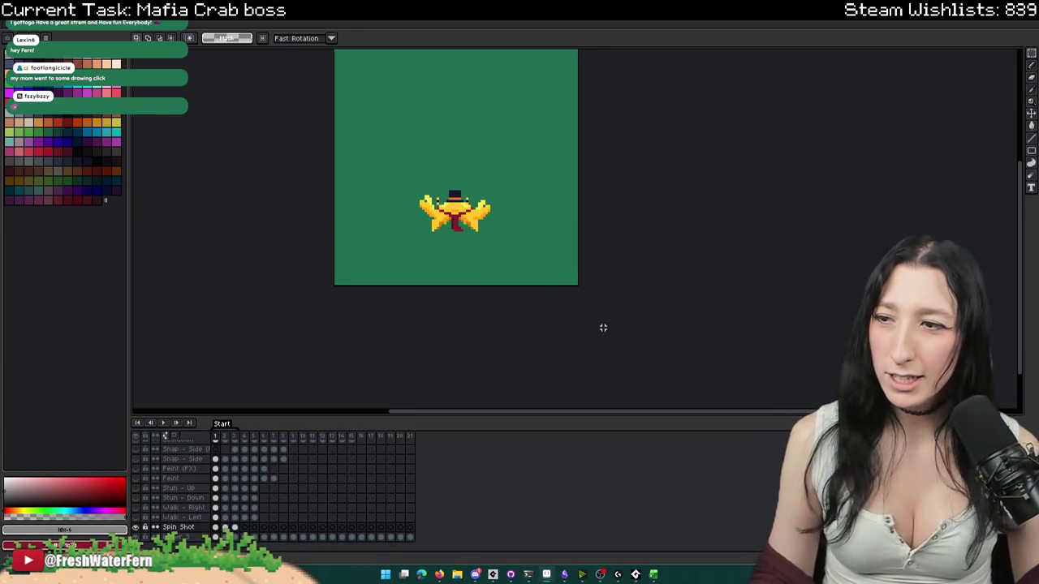
# - Make room above the crab, undo a stray white stroke and set a 1px pencil
pyautogui.moveTo(498, 232); pyautogui.dragTo(510, 234)
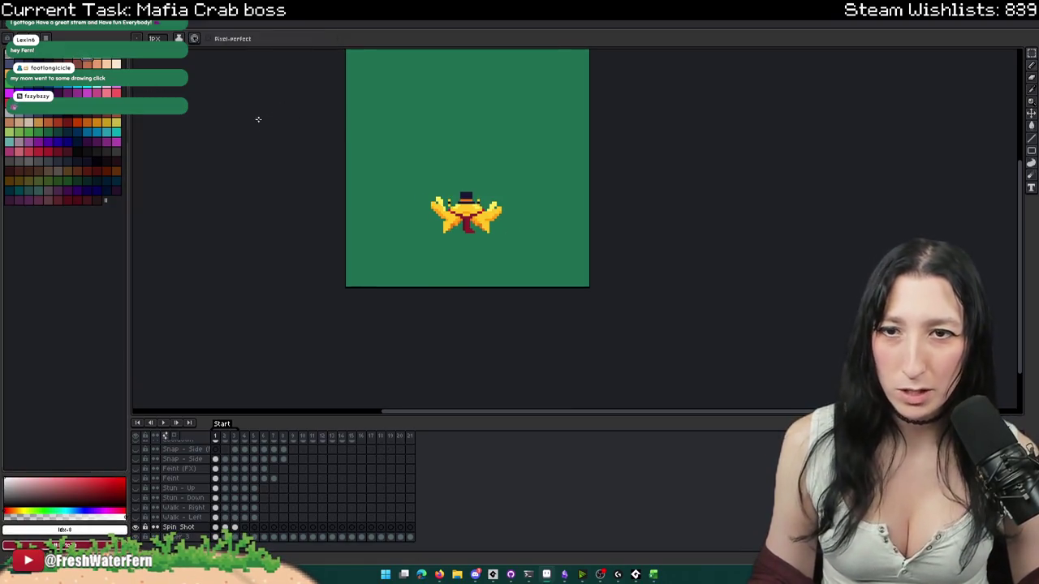
pyautogui.press('b')
pyautogui.moveTo(252, 118); pyautogui.dragTo(444, 191)
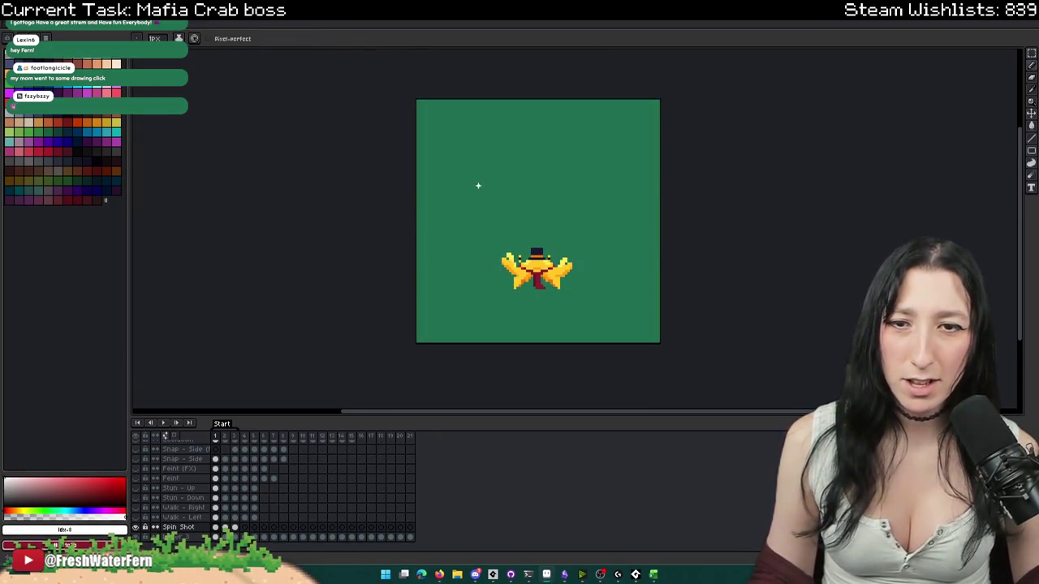
pyautogui.scroll(1, 516, 253)
pyautogui.moveTo(501, 206); pyautogui.dragTo(420, 122)
pyautogui.hotkey('ctrl', 'z')
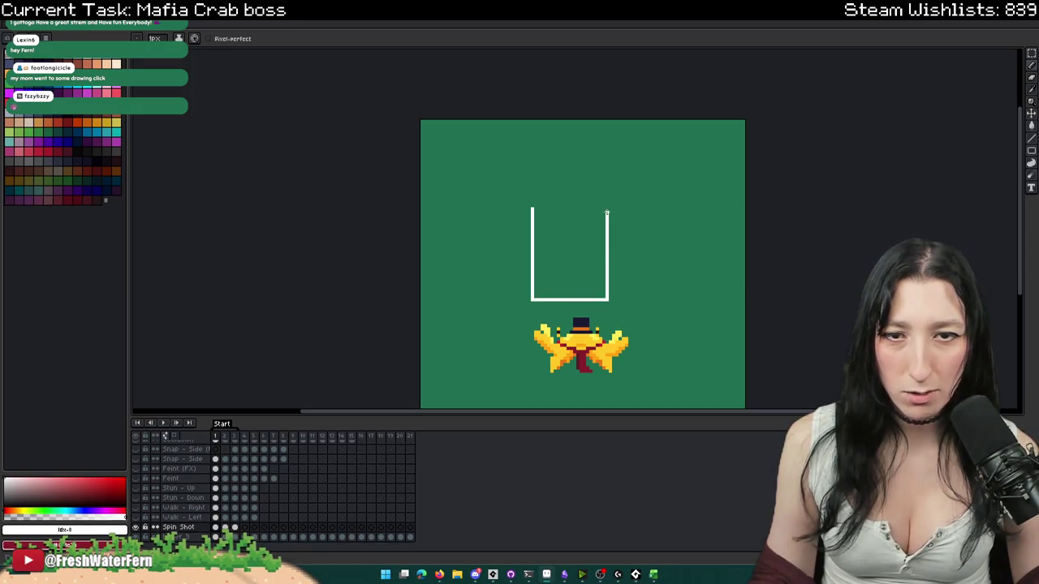
pyautogui.press('e')
pyautogui.press('b')
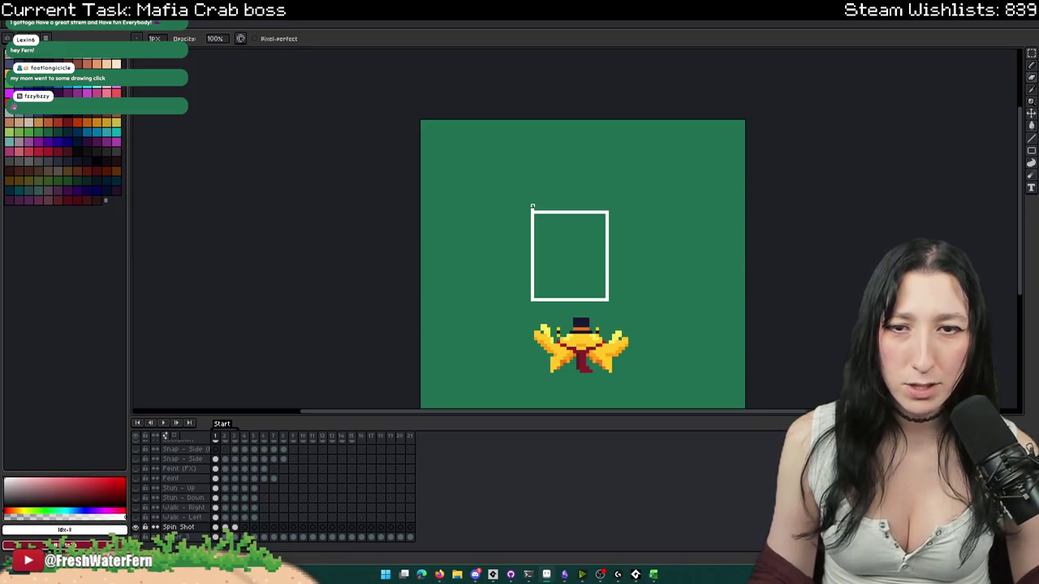
pyautogui.scroll(1, 533, 209)
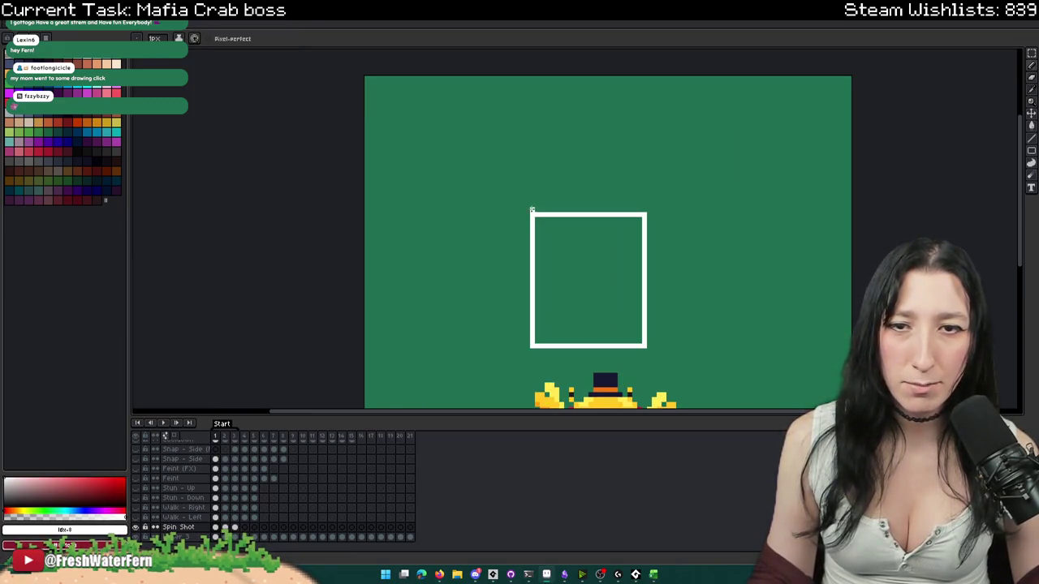
# - Draw perspective guides from the square's top-left, top-right and bottom-left corners, then erase the left one
pyautogui.moveTo(531, 214); pyautogui.dragTo(366, 78)
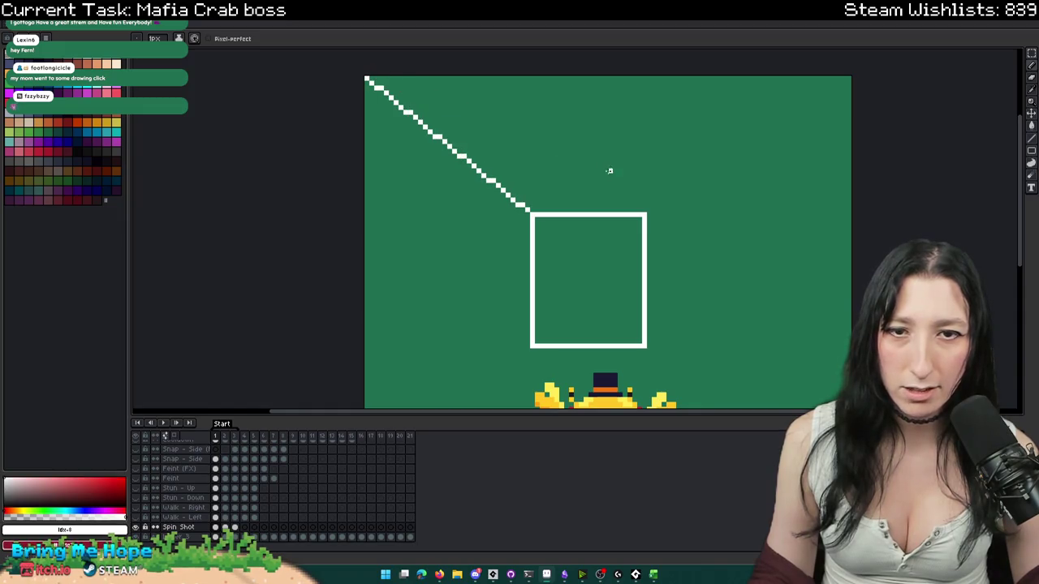
pyautogui.moveTo(642, 215); pyautogui.dragTo(367, 79)
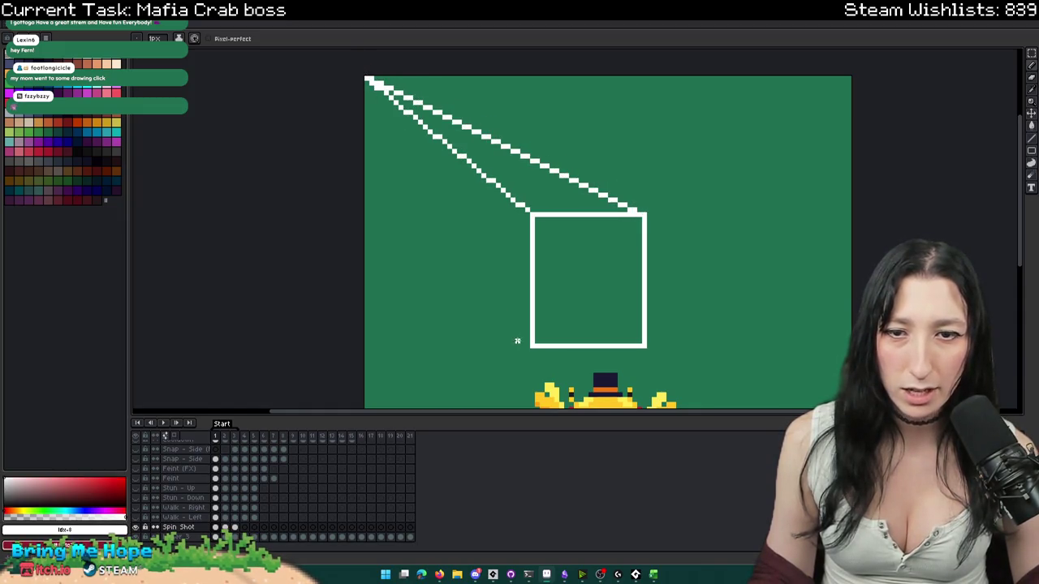
pyautogui.moveTo(531, 344); pyautogui.dragTo(367, 78)
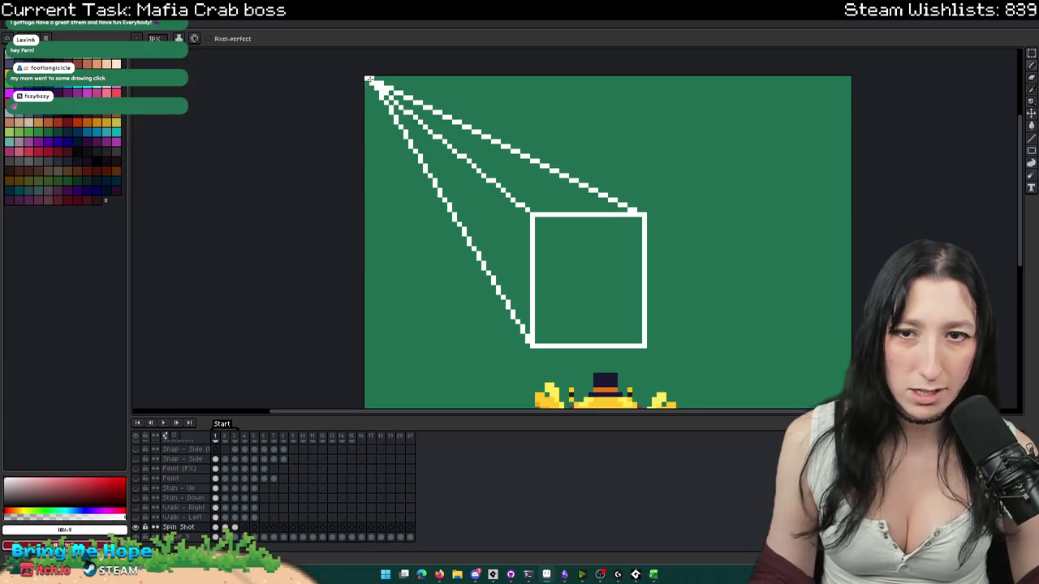
pyautogui.scroll(-3, 443, 179)
pyautogui.scroll(-2, 467, 180)
pyautogui.scroll(2, 467, 180)
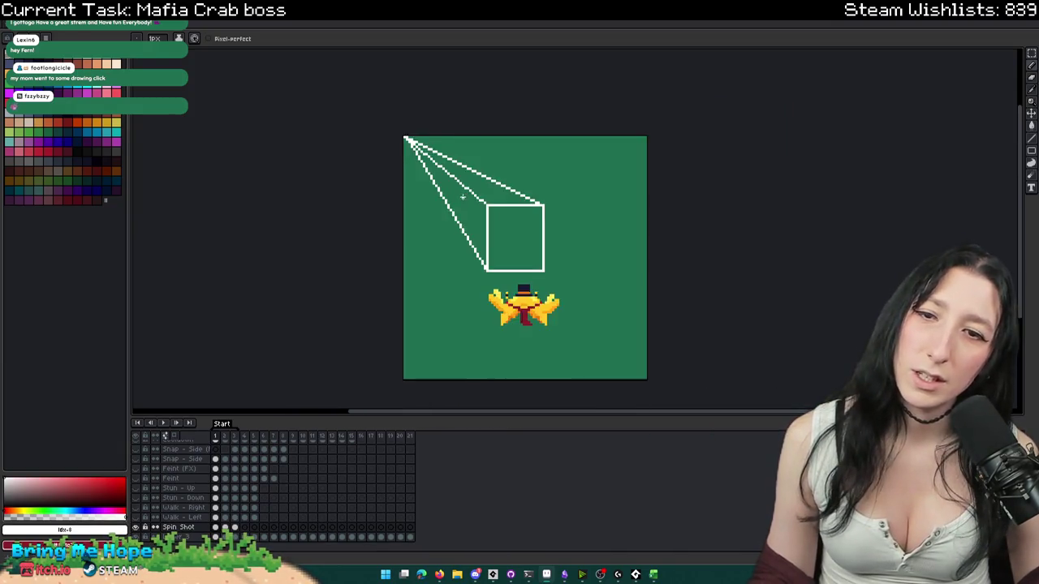
pyautogui.scroll(3, 462, 180)
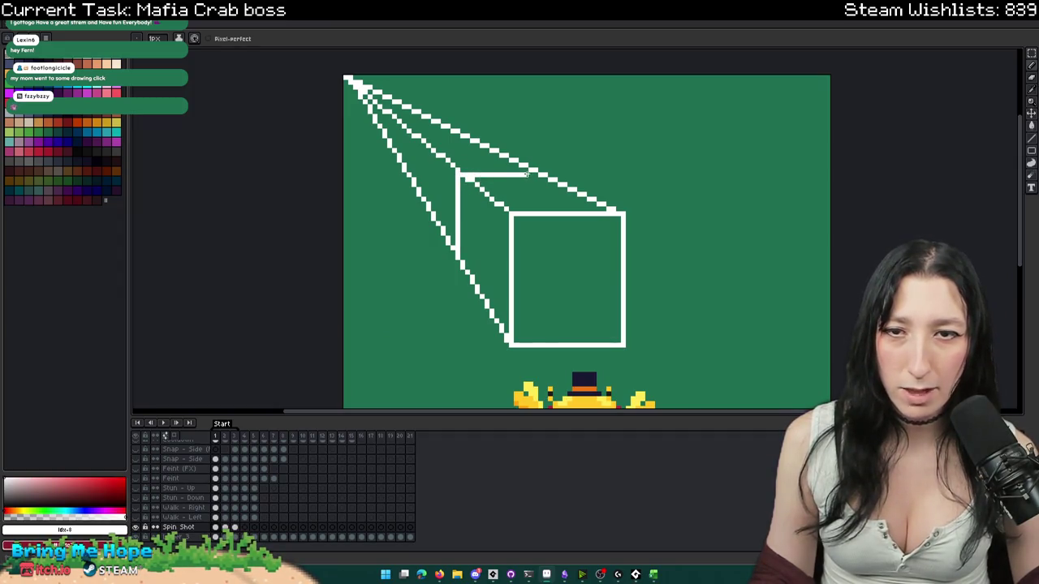
pyautogui.press('e')
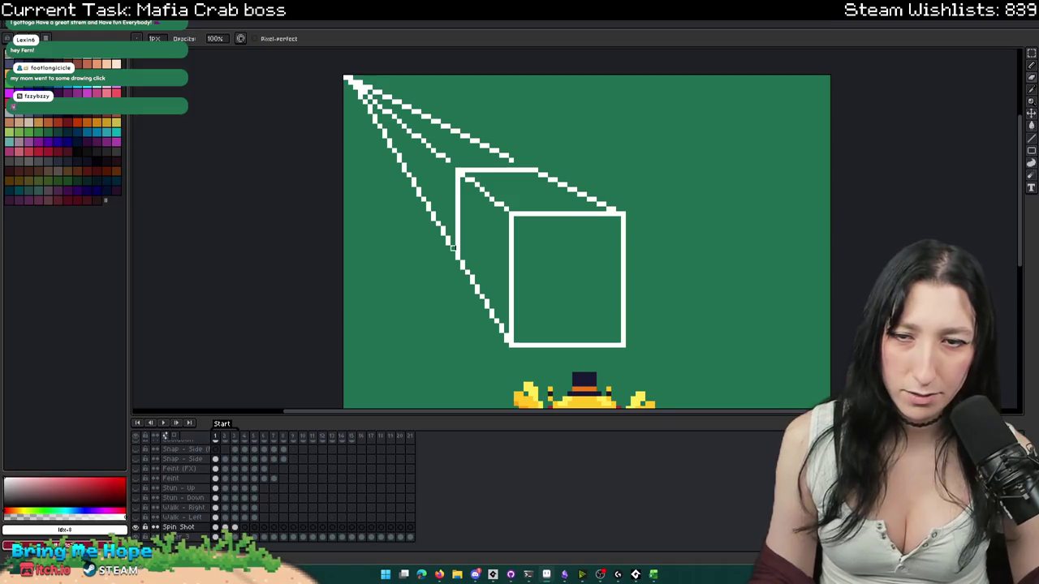
pyautogui.moveTo(443, 239)
pyautogui.mouseDown()
pyautogui.moveTo(364, 121)
pyautogui.moveTo(477, 126)
pyautogui.moveTo(511, 155)
pyautogui.mouseUp()
# - Undo stray red and diagonal strokes and start a second box right of the cube
pyautogui.scroll(-3, 536, 159)
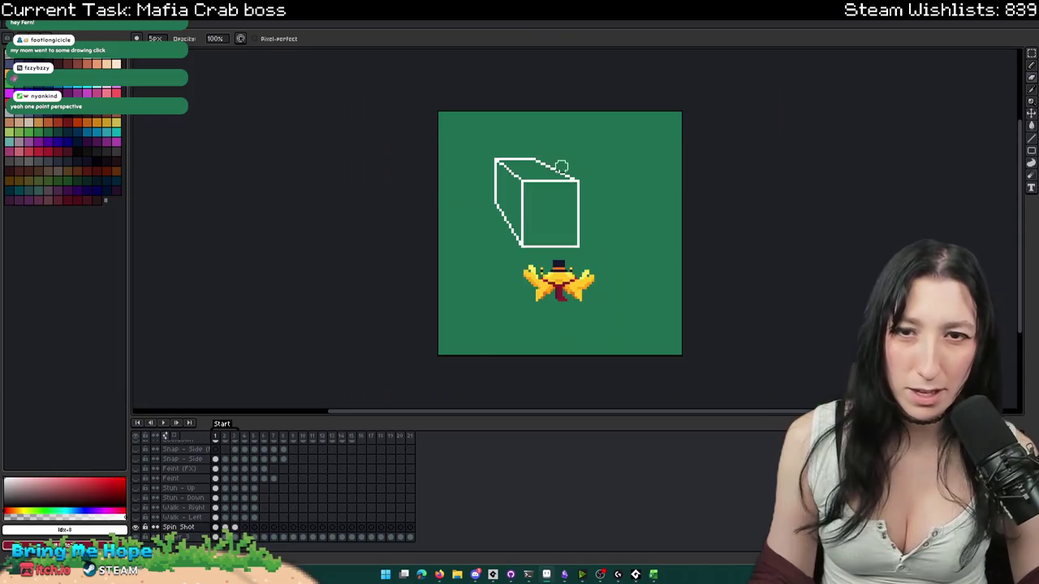
pyautogui.scroll(-1, 568, 167)
pyautogui.press('b')
pyautogui.scroll(2, 585, 175)
pyautogui.hotkey('ctrl', 'z')
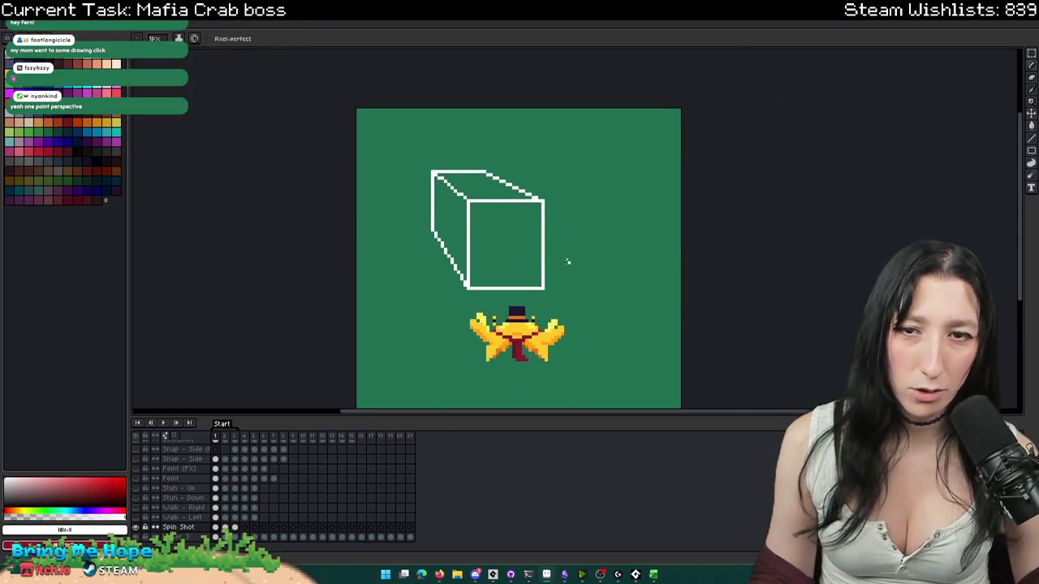
pyautogui.scroll(1, 564, 302)
pyautogui.keyDown('shift'); pyautogui.click(568, 216); pyautogui.keyUp('shift')
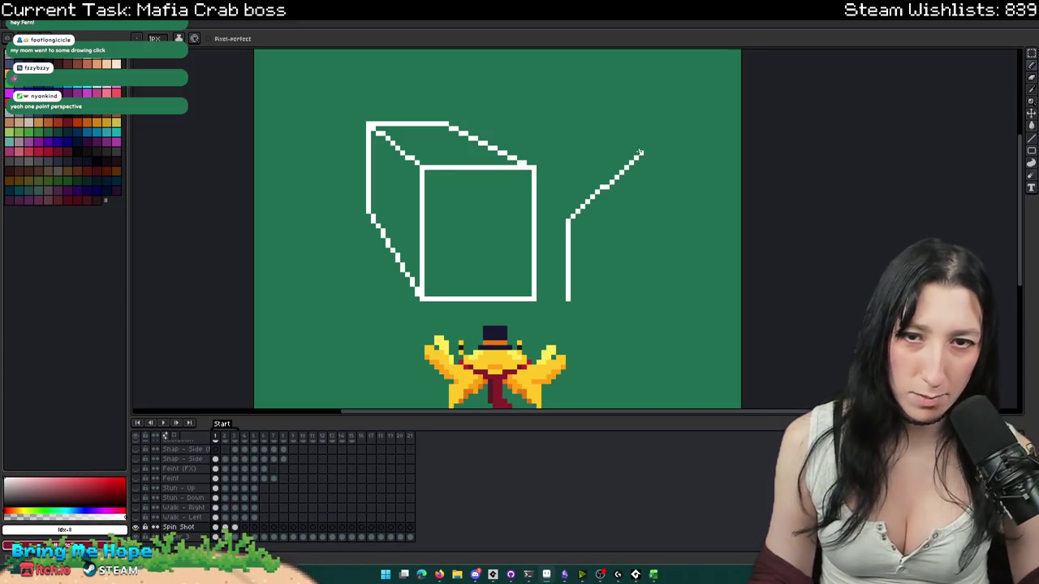
pyautogui.hotkey('ctrl', 'z')
# - Draw the second box's diagonal top edge, bottom edge and corner edge
pyautogui.press('v')
pyautogui.press('b')
pyautogui.keyDown('shift'); pyautogui.click(641, 153); pyautogui.keyUp('shift')
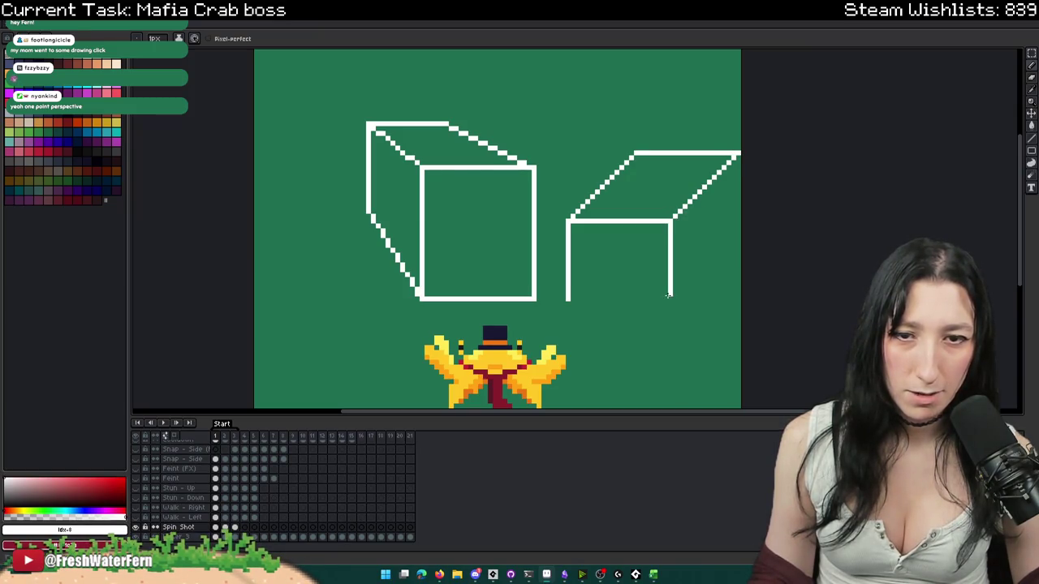
pyautogui.moveTo(670, 297); pyautogui.dragTo(572, 301)
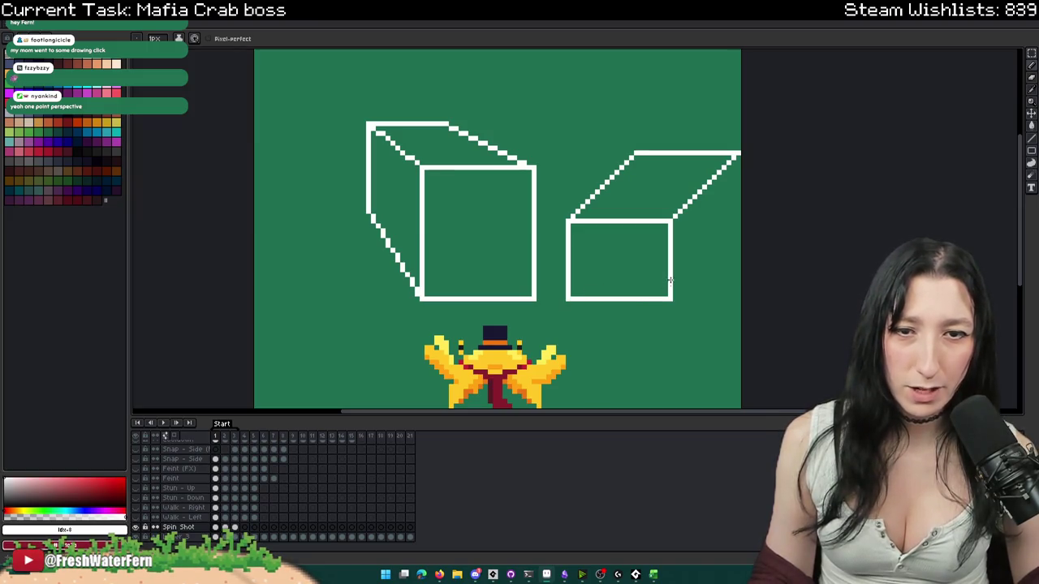
pyautogui.moveTo(737, 197); pyautogui.dragTo(734, 241)
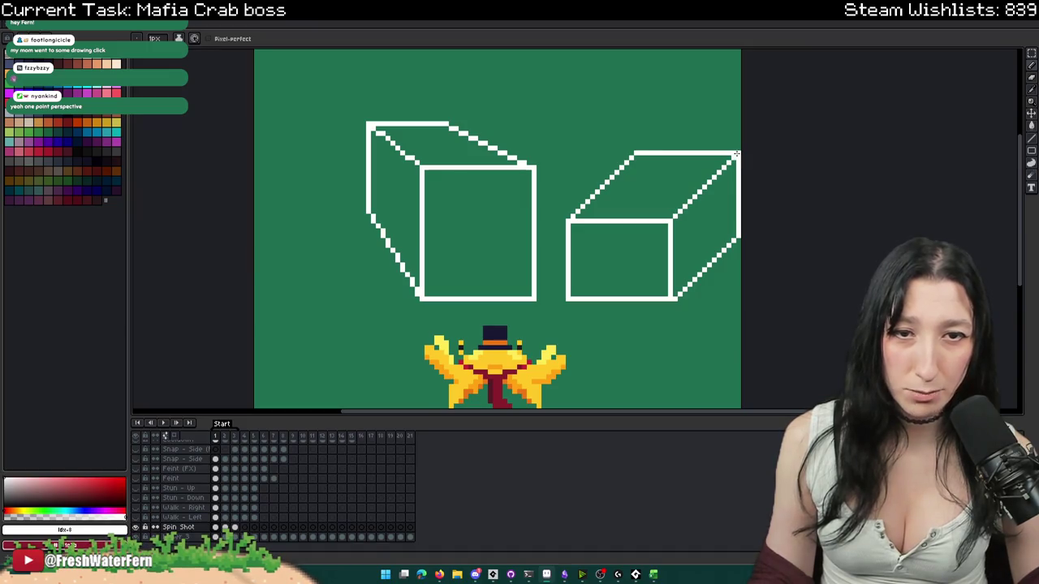
# - Select the right box, flip it horizontally and move it toward the left cube
pyautogui.scroll(-3, 730, 171)
pyautogui.press('Right')
pyautogui.scroll(1, 715, 197)
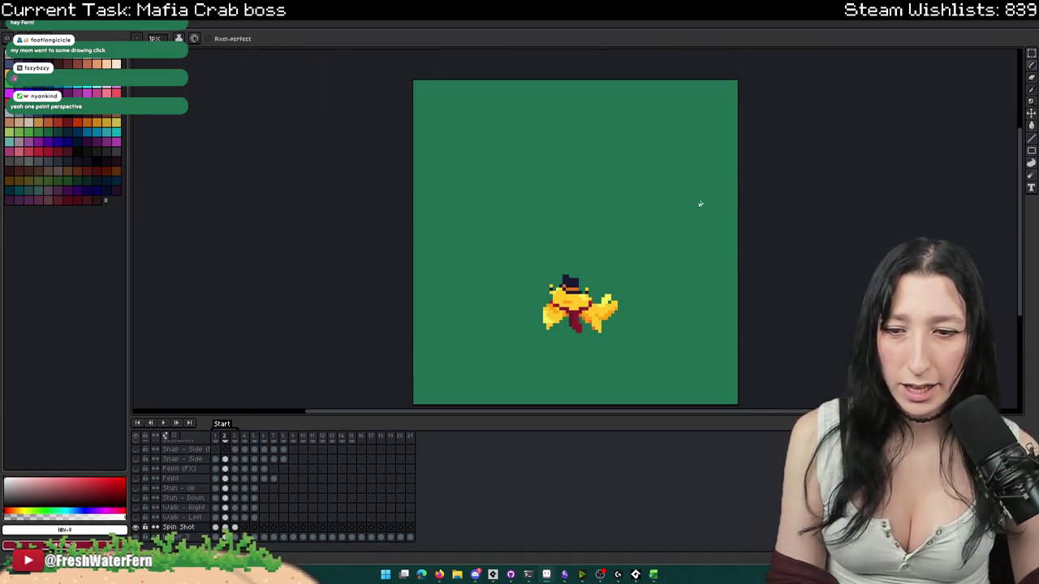
pyautogui.press('Left')
pyautogui.scroll(1, 670, 198)
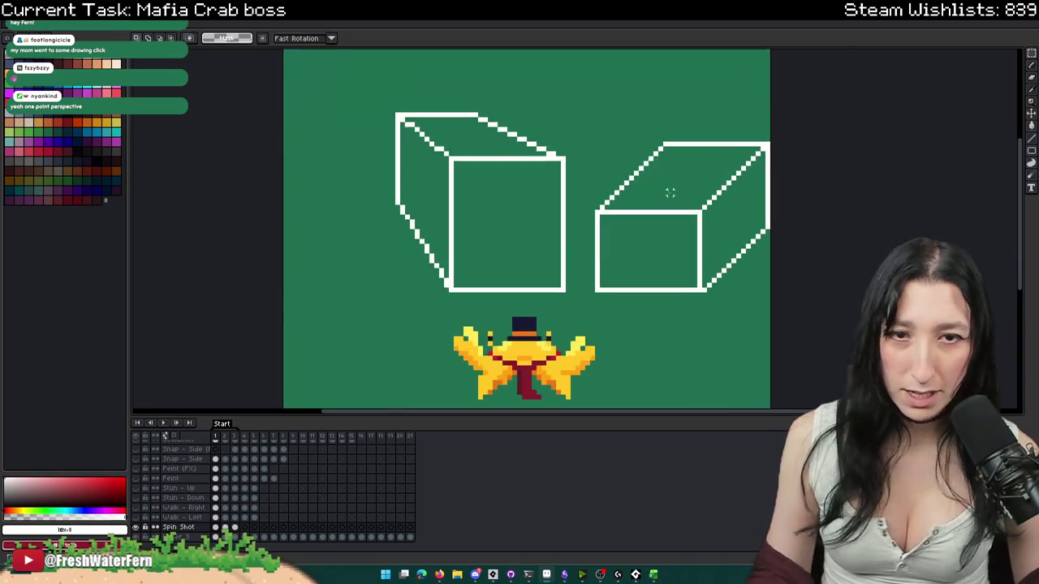
pyautogui.moveTo(588, 130); pyautogui.dragTo(780, 306)
pyautogui.hotkey('shift', 'h')
pyautogui.moveTo(689, 260)
pyautogui.mouseDown()
pyautogui.moveTo(379, 258)
pyautogui.moveTo(622, 213)
pyautogui.moveTo(679, 251)
pyautogui.mouseUp()
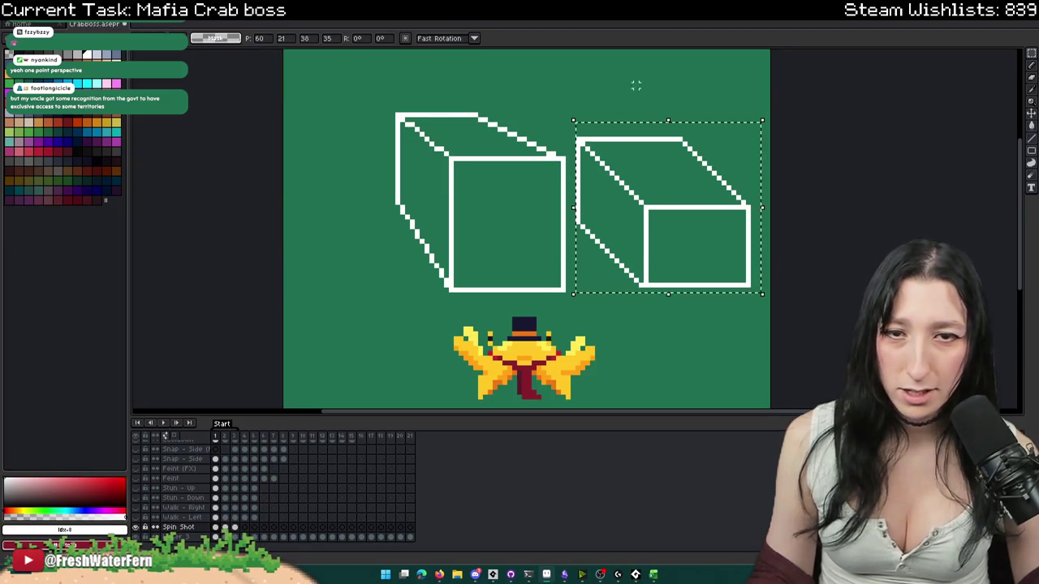
# - Drop the flipped box beside the left cube and clear the selection
pyautogui.hotkey('ctrl', 'd')
pyautogui.scroll(-1, 578, 134)
pyautogui.scroll(-4, 578, 134)
pyautogui.scroll(3, 575, 170)
pyautogui.moveTo(593, 121); pyautogui.dragTo(721, 258)
pyautogui.hotkey('ctrl', 'd')
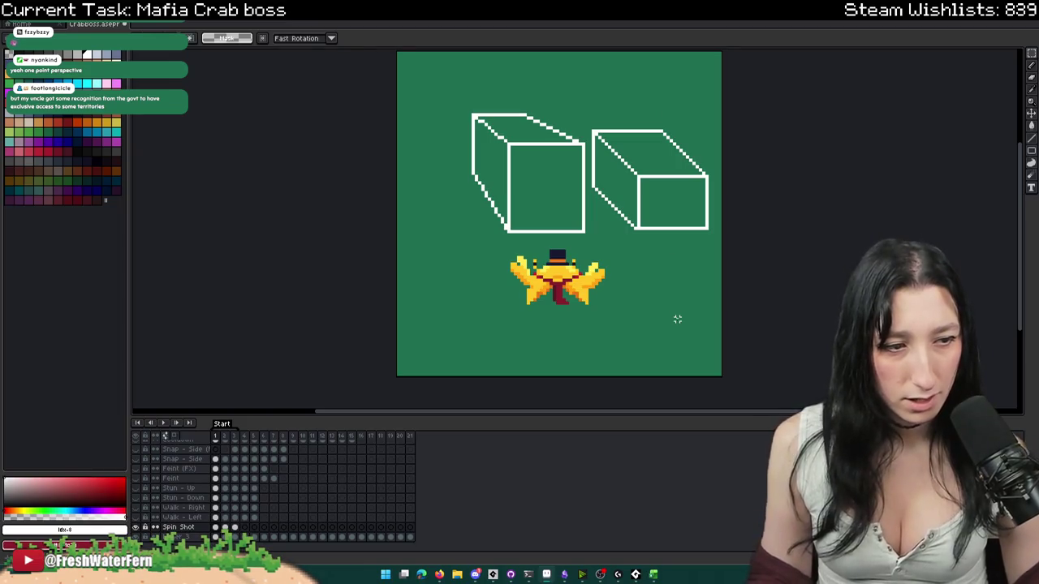
pyautogui.moveTo(639, 275); pyautogui.dragTo(633, 306)
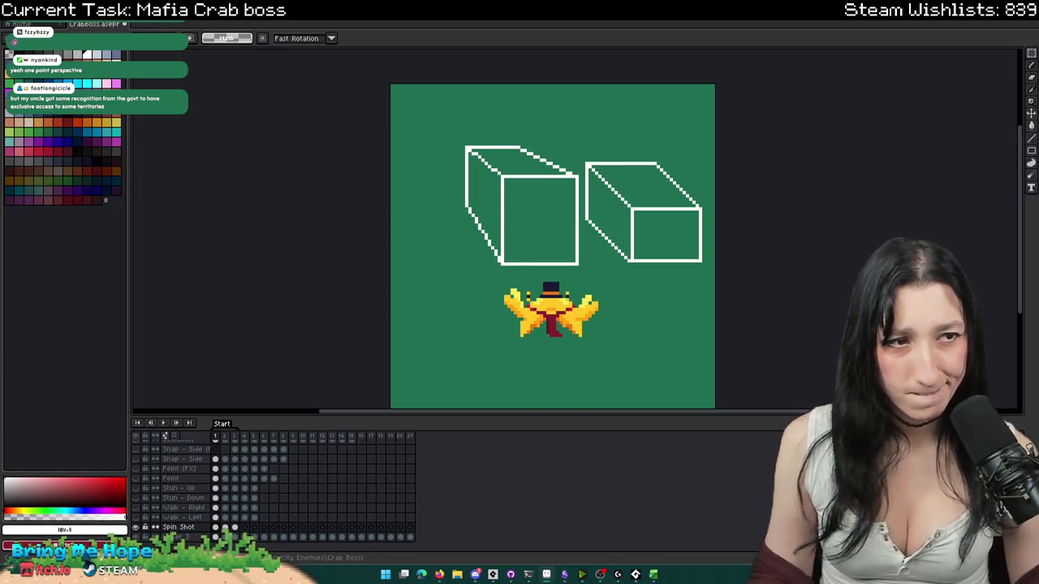
# - Add inner edges and a diagonal edge inside the right box with the pencil
pyautogui.scroll(1, 706, 179)
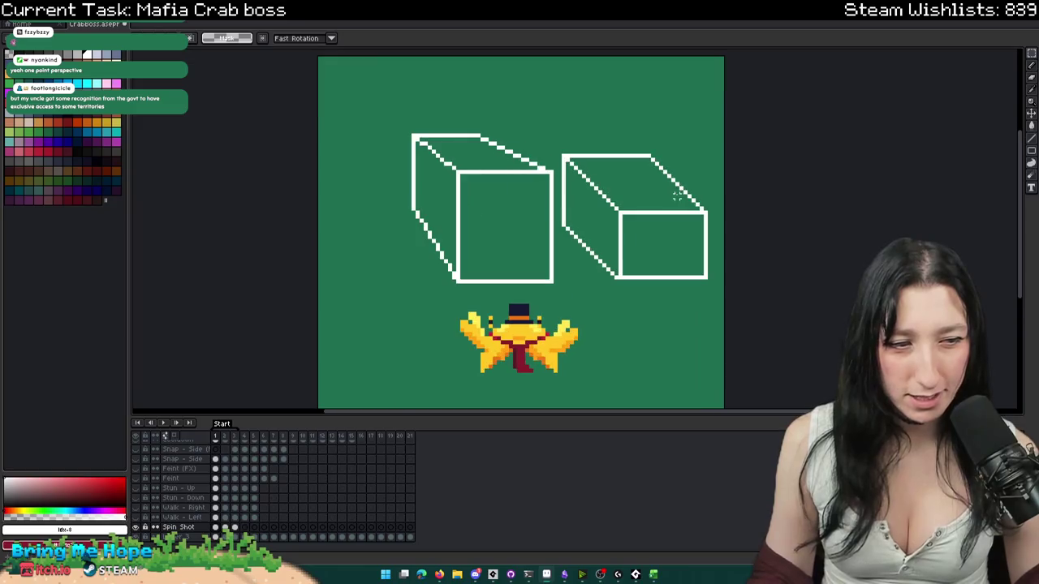
pyautogui.scroll(-1, 633, 178)
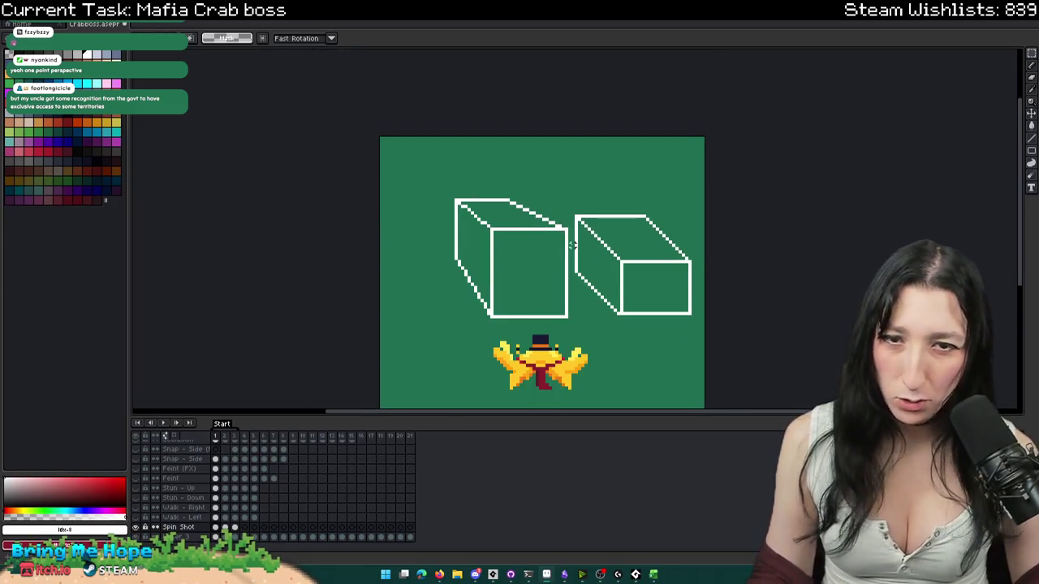
pyautogui.scroll(1, 580, 152)
pyautogui.press('b')
pyautogui.scroll(1, 585, 174)
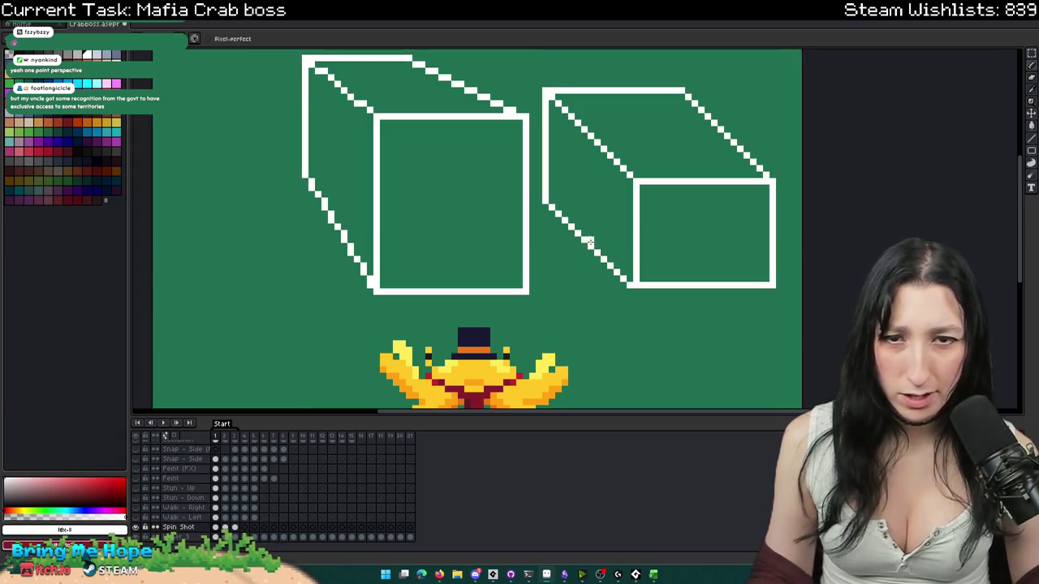
pyautogui.moveTo(597, 192)
pyautogui.mouseDown()
pyautogui.moveTo(594, 140)
pyautogui.moveTo(725, 134)
pyautogui.mouseUp()
pyautogui.scroll(-4, 714, 148)
pyautogui.scroll(3, 609, 162)
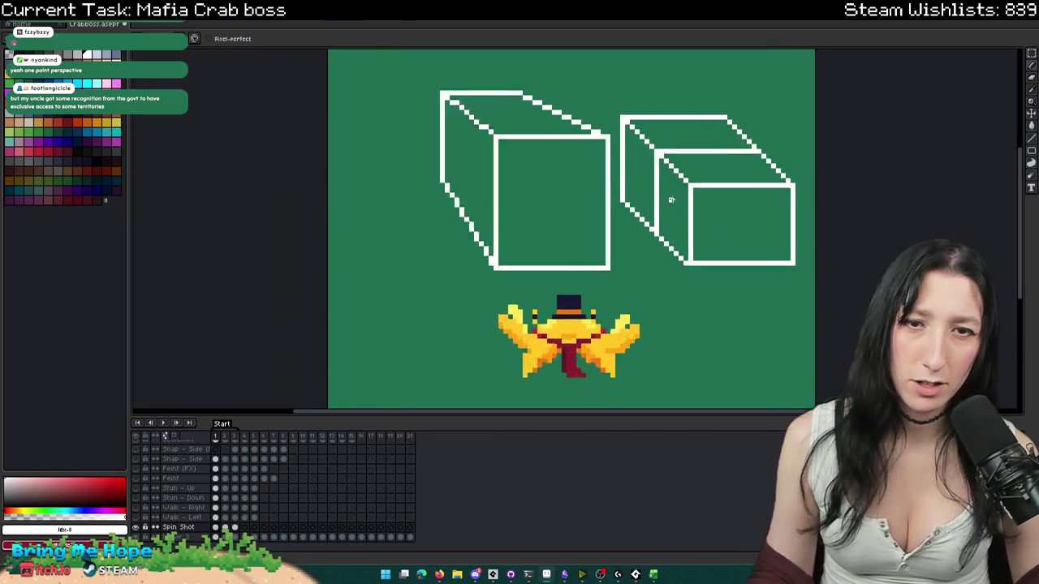
pyautogui.scroll(1, 609, 162)
pyautogui.moveTo(690, 234); pyautogui.dragTo(604, 162)
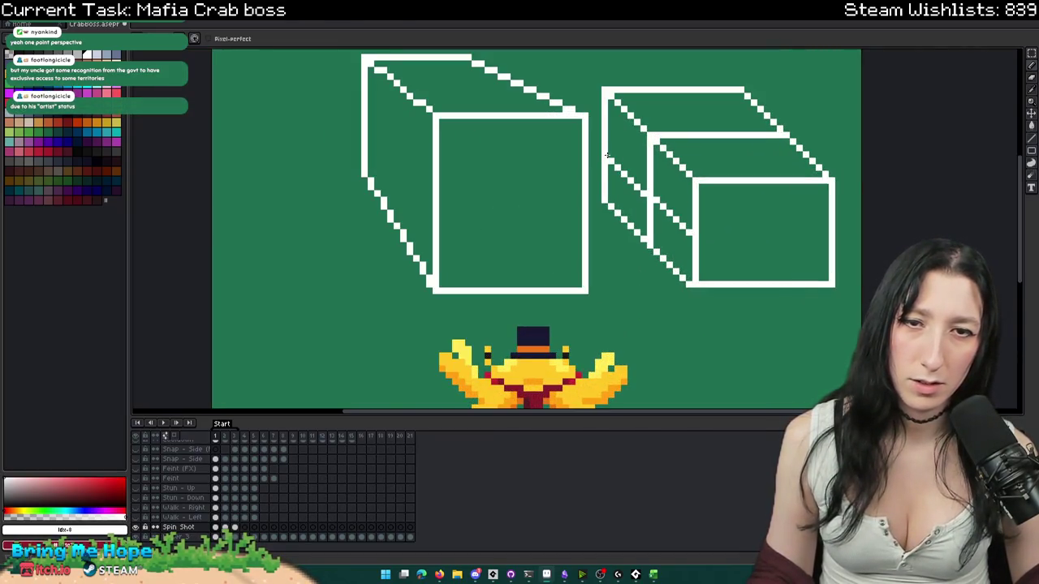
pyautogui.scroll(-4, 609, 153)
pyautogui.scroll(2, 668, 208)
pyautogui.scroll(1, 668, 207)
# - Wipe both box sketches off the canvas with a large eraser
pyautogui.press('e')
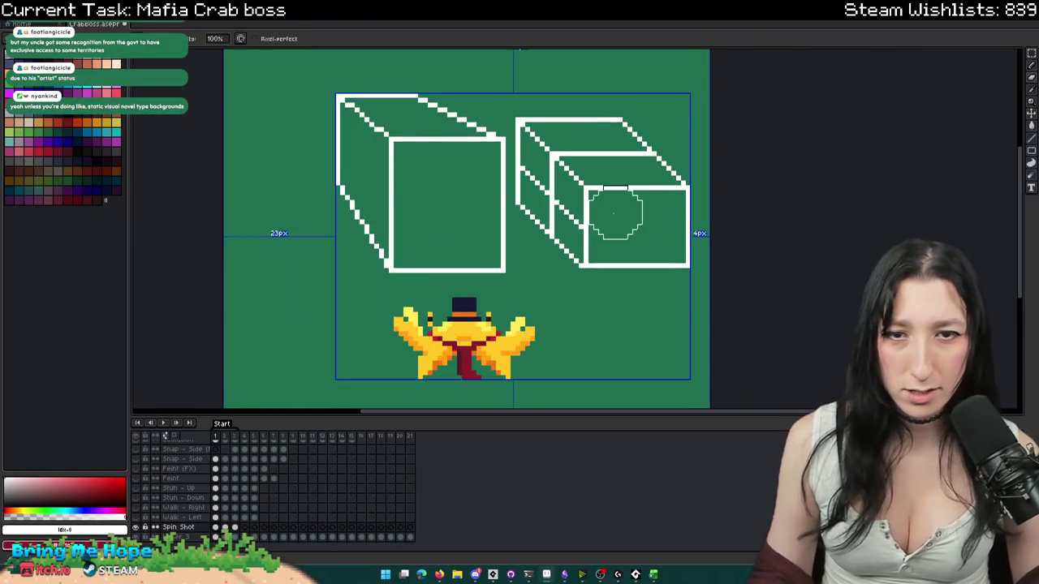
pyautogui.scroll(3, 568, 244)
pyautogui.scroll(-2, 579, 239)
pyautogui.moveTo(575, 235)
pyautogui.mouseDown()
pyautogui.moveTo(707, 232)
pyautogui.moveTo(552, 185)
pyautogui.moveTo(547, 232)
pyautogui.moveTo(250, 90)
pyautogui.mouseUp()
pyautogui.scroll(-3, 566, 178)
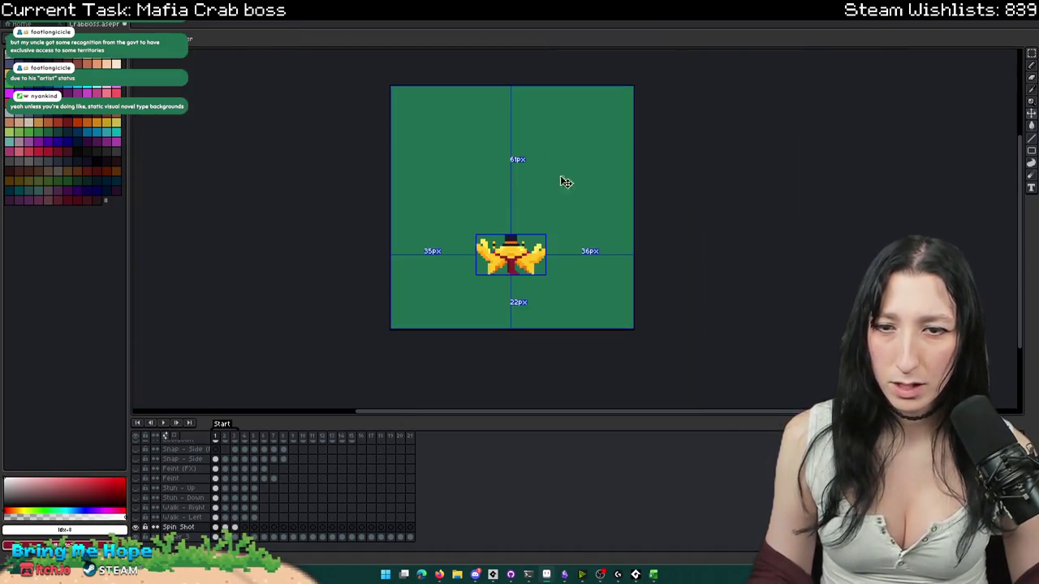
pyautogui.scroll(2, 582, 202)
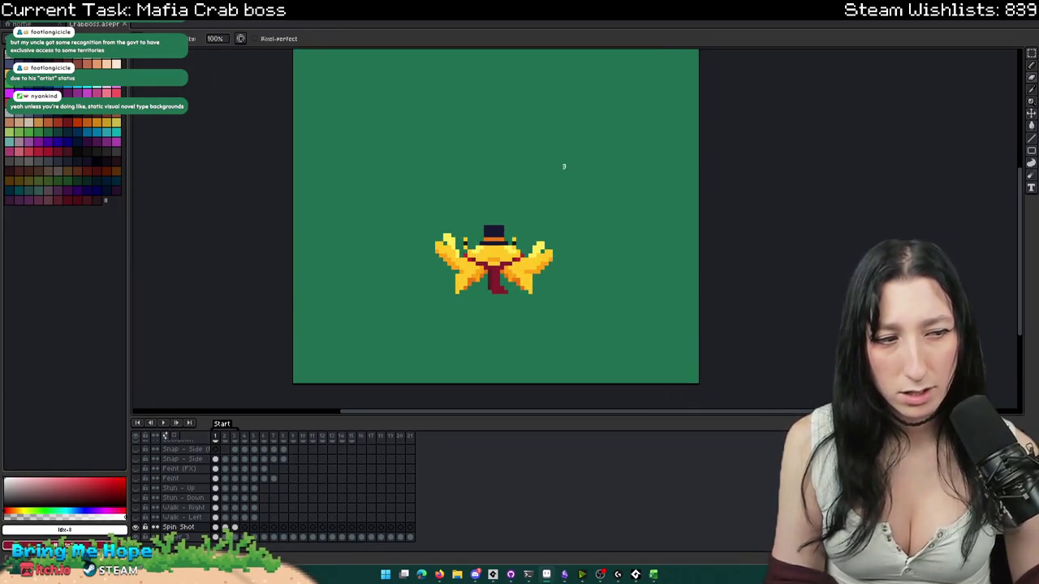
# - Play the Spin Shot animation and pick the crab's yellow from the canvas
pyautogui.moveTo(571, 167); pyautogui.dragTo(633, 179)
pyautogui.press('Return')
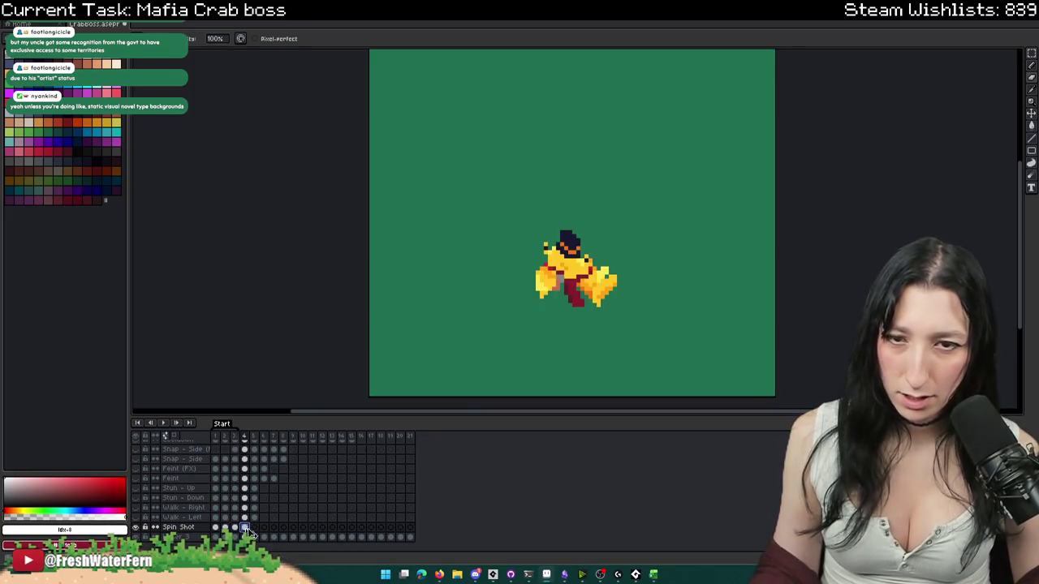
pyautogui.scroll(2, 561, 351)
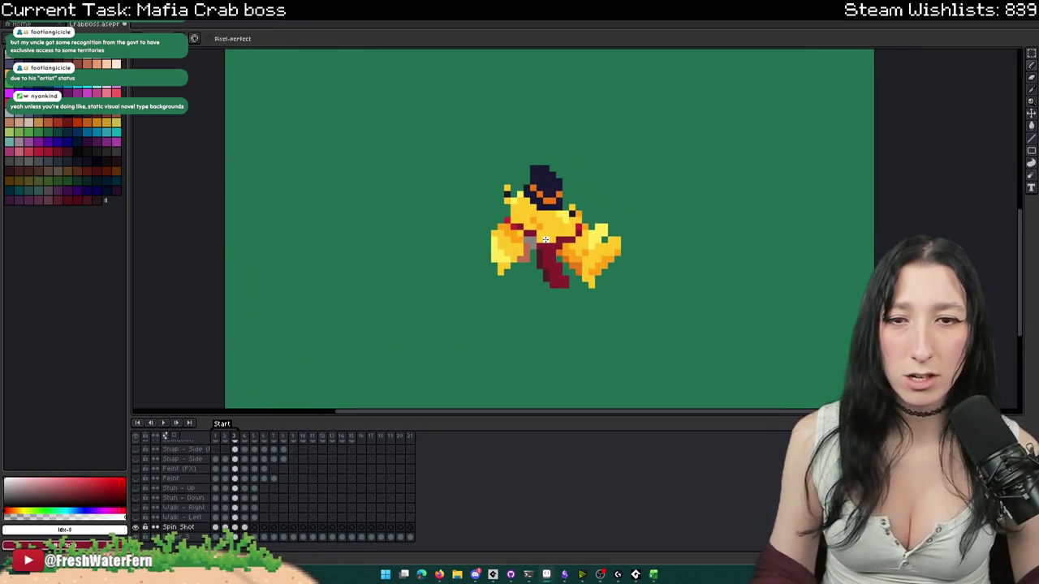
pyautogui.press('i')
pyautogui.scroll(2, 542, 235)
pyautogui.click(500, 243)
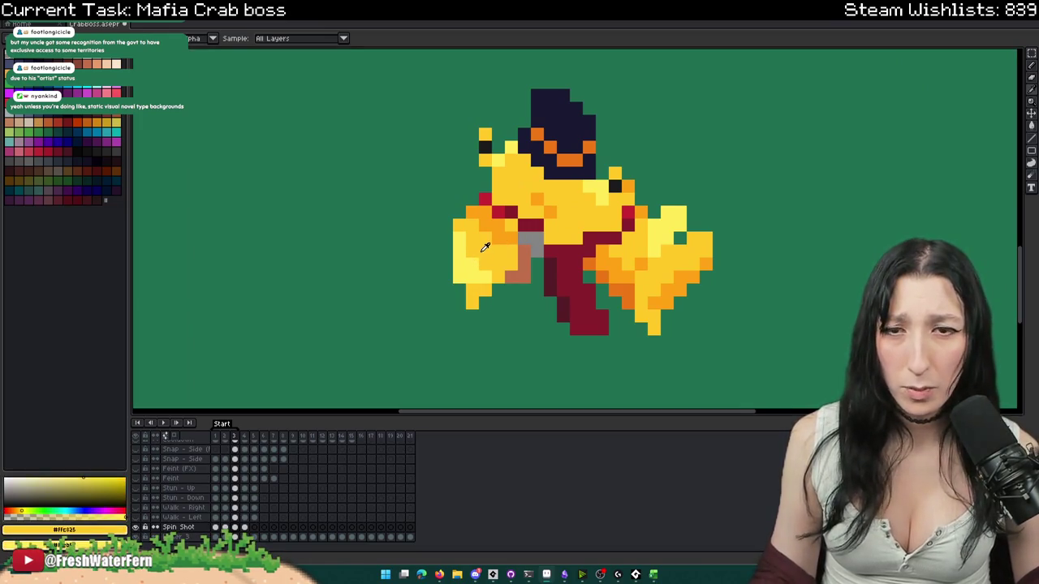
# - Paint over frame 3's crab in yellow to form a round blob
pyautogui.press('b')
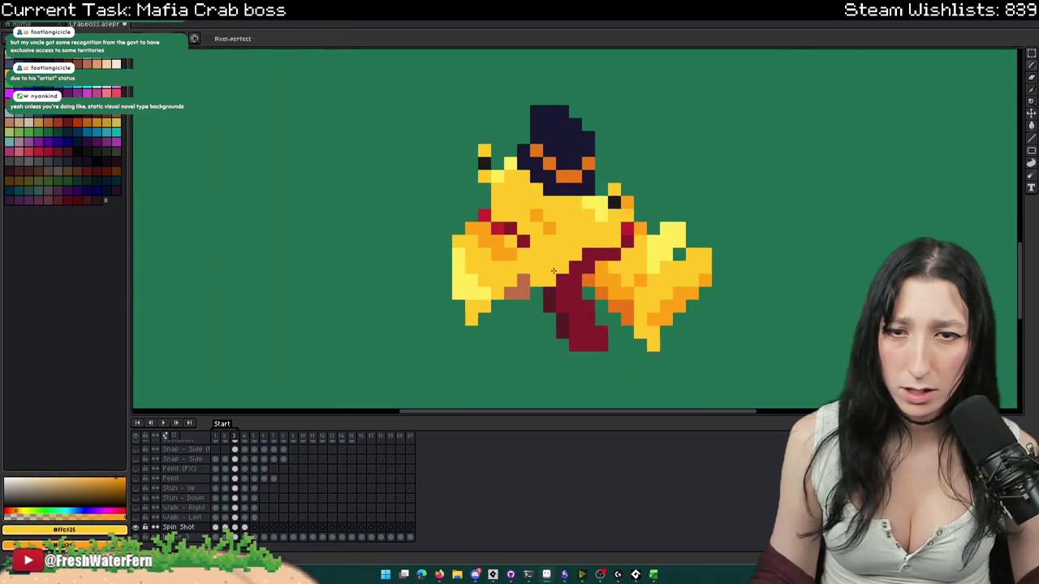
pyautogui.moveTo(621, 314)
pyautogui.mouseDown()
pyautogui.moveTo(615, 236)
pyautogui.moveTo(584, 305)
pyautogui.moveTo(539, 225)
pyautogui.moveTo(642, 238)
pyautogui.mouseUp()
pyautogui.scroll(-3, 652, 269)
pyautogui.scroll(1, 684, 283)
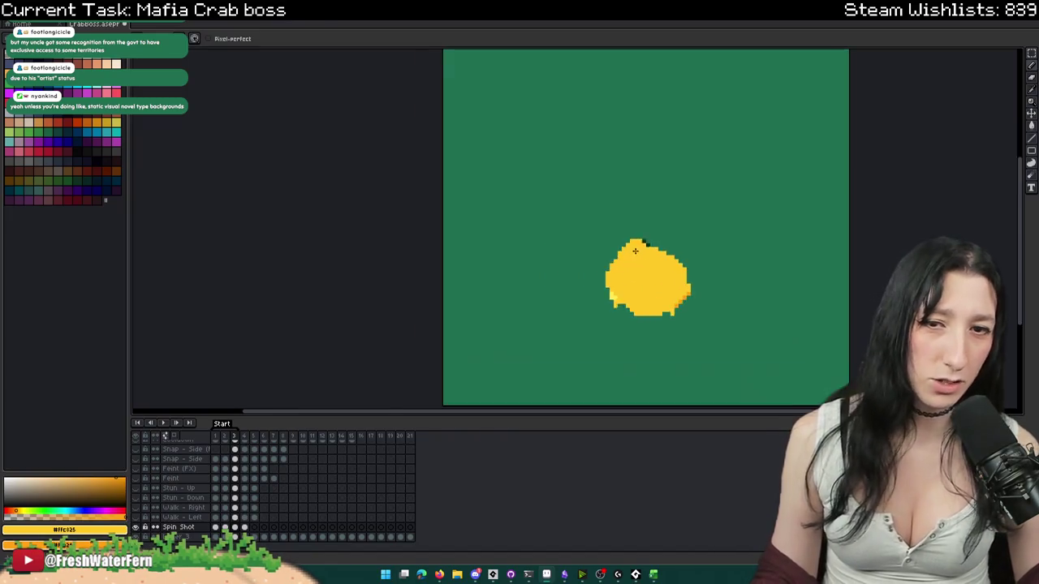
pyautogui.scroll(1, 666, 259)
# - Remove the leftover hat pixels above the blob and clear stray shading
pyautogui.press('i')
pyautogui.click(650, 234)
pyautogui.press('b')
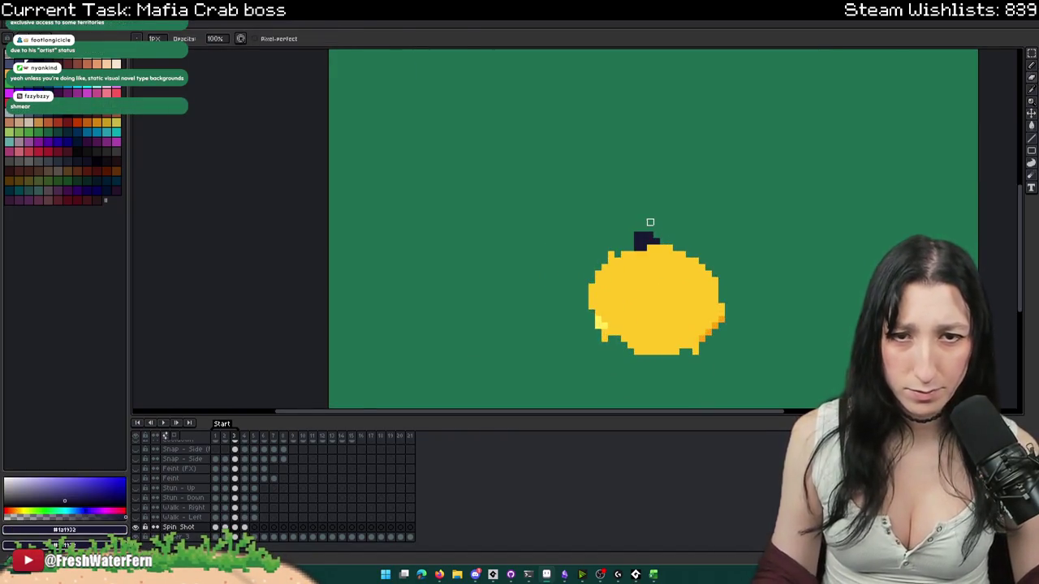
pyautogui.scroll(3, 649, 236)
pyautogui.moveTo(676, 330)
pyautogui.mouseDown()
pyautogui.moveTo(599, 328)
pyautogui.moveTo(437, 210)
pyautogui.mouseUp()
pyautogui.scroll(-2, 437, 210)
pyautogui.scroll(1, 439, 304)
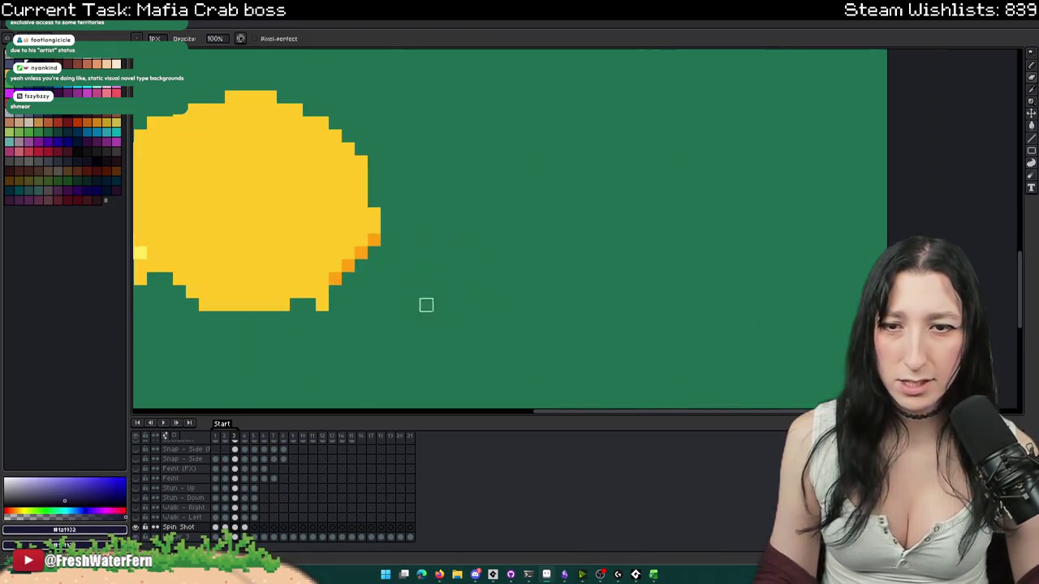
pyautogui.hotkey('ctrl', 'z')
pyautogui.hotkey('ctrl', 'z')
pyautogui.hotkey('ctrl', 'z')
pyautogui.scroll(-5, 378, 290)
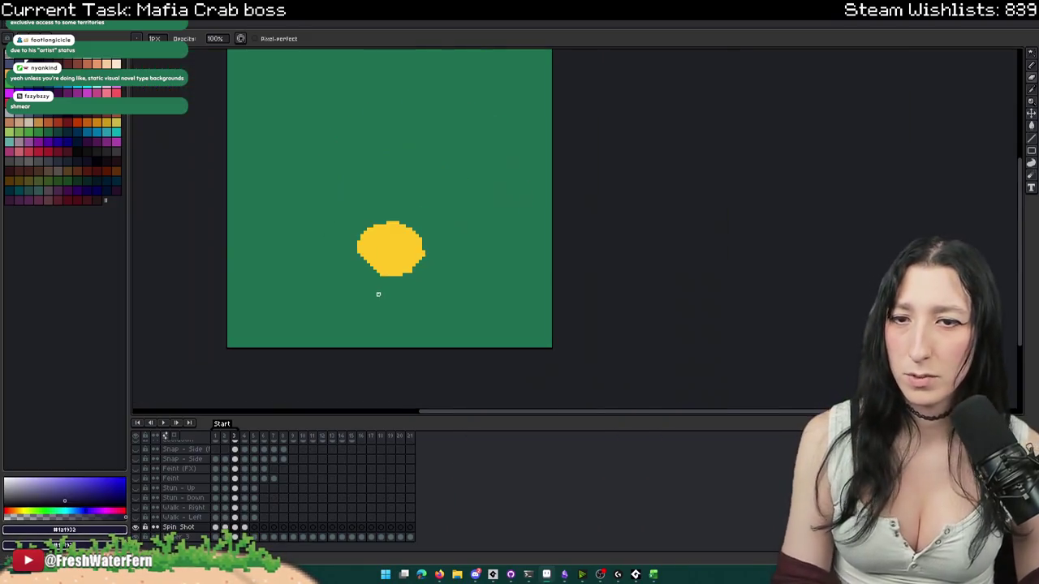
# - Pick the tie's maroon from the previous frame and return to the blob frame
pyautogui.press('Left')
pyautogui.scroll(2, 379, 291)
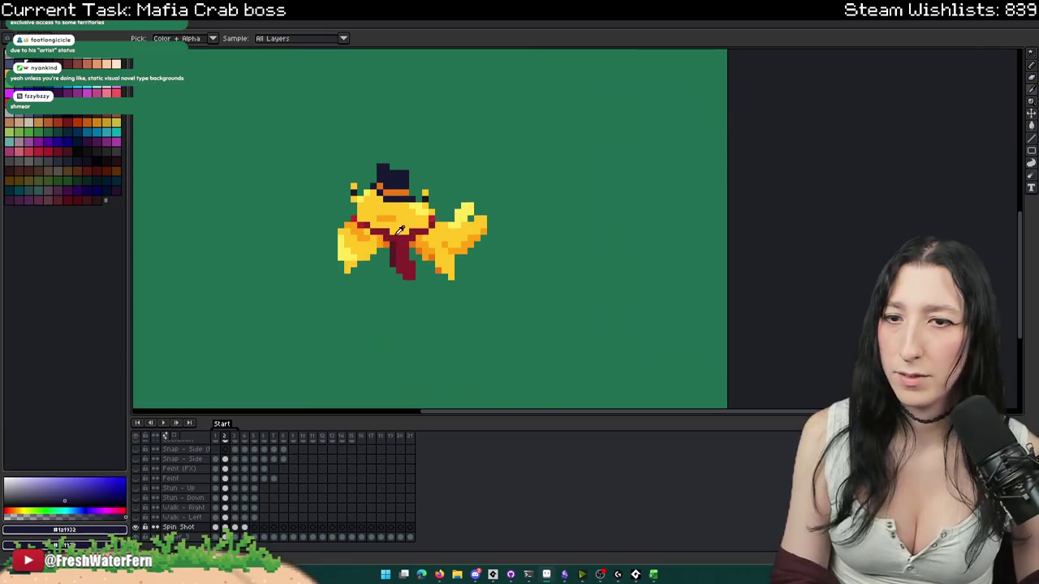
pyautogui.scroll(3, 389, 244)
pyautogui.keyDown('alt'); pyautogui.click(398, 232); pyautogui.keyUp('alt')
pyautogui.scroll(-3, 283, 173)
pyautogui.press('Right')
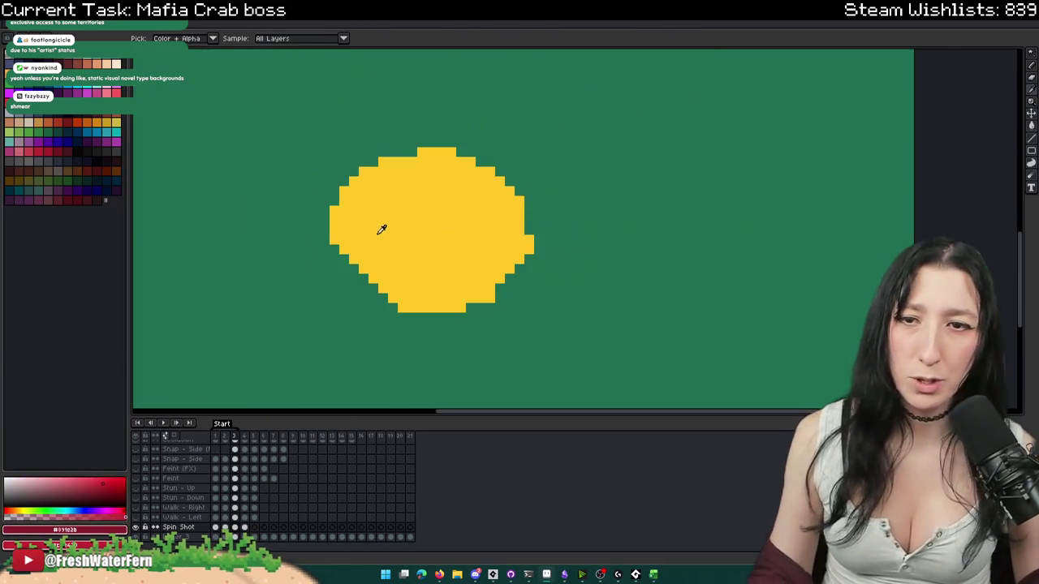
# - Draw a maroon band across the yellow blob, redoing its lower end shorter
pyautogui.moveTo(353, 200); pyautogui.dragTo(442, 288)
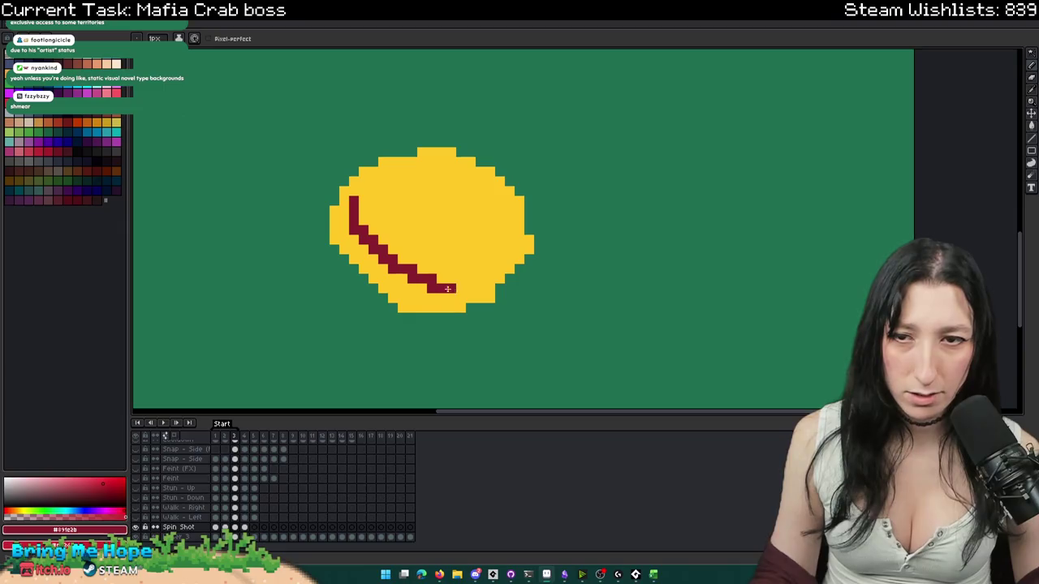
pyautogui.hotkey('ctrl', 'z')
pyautogui.moveTo(385, 245); pyautogui.dragTo(439, 281)
pyautogui.hotkey('ctrl', 'z')
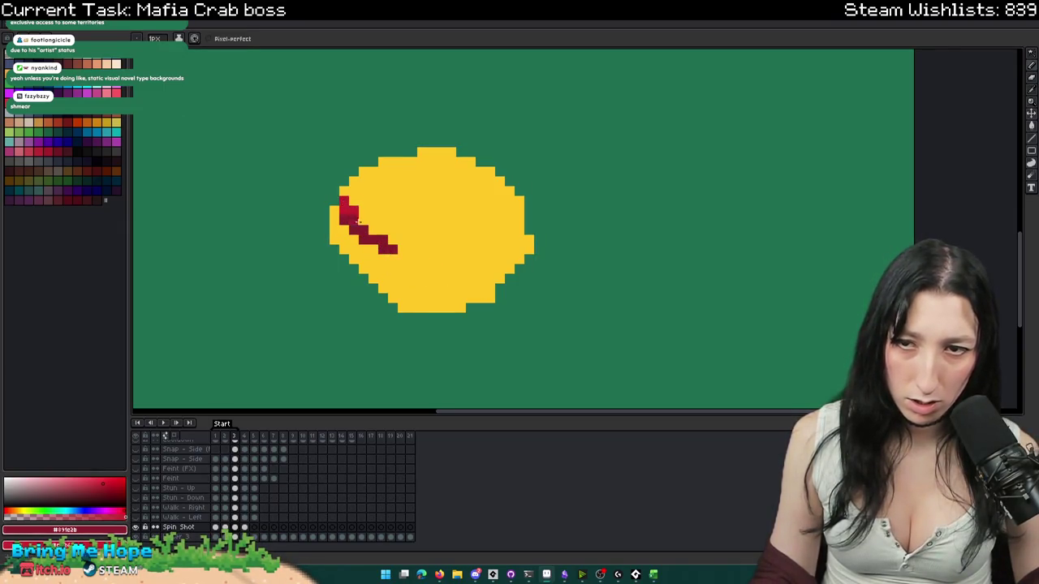
pyautogui.hotkey('ctrl', 'z')
pyautogui.moveTo(369, 247); pyautogui.dragTo(418, 270)
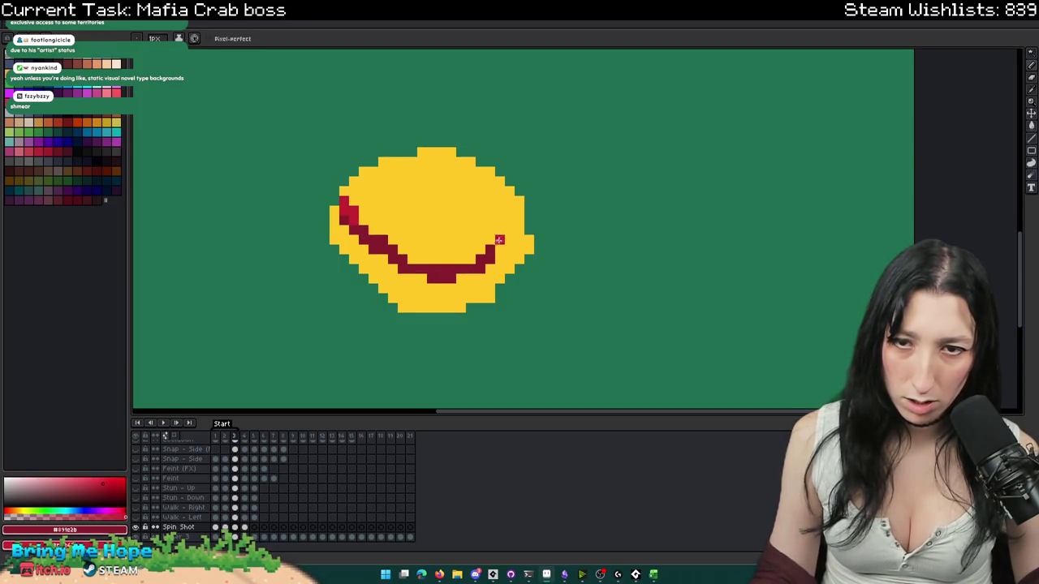
# - Check the crab frame for reference, then add a second maroon band stroke inside the blob
pyautogui.scroll(-3, 477, 261)
pyautogui.scroll(2, 484, 261)
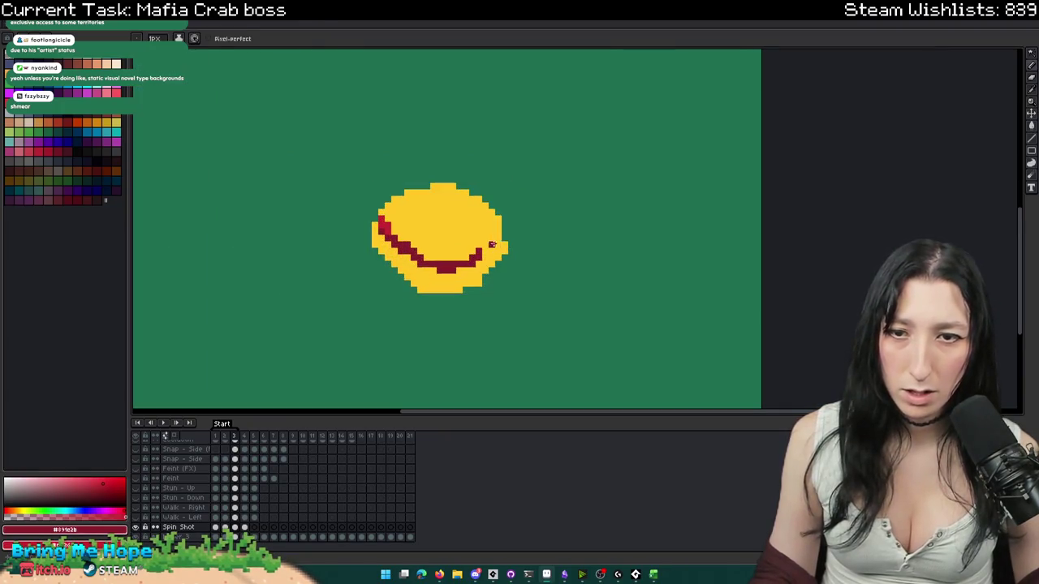
pyautogui.scroll(-3, 491, 240)
pyautogui.press('Left')
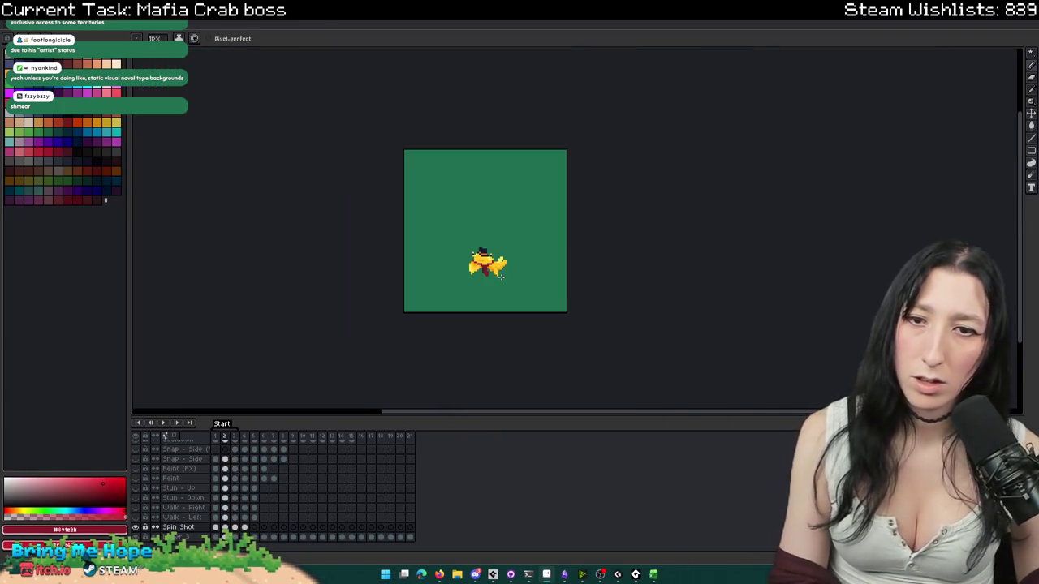
pyautogui.scroll(1, 487, 260)
pyautogui.scroll(2, 485, 271)
pyautogui.press('Right')
pyautogui.scroll(2, 454, 218)
pyautogui.scroll(-2, 392, 223)
pyautogui.moveTo(392, 222)
pyautogui.mouseDown()
pyautogui.moveTo(422, 268)
pyautogui.moveTo(476, 307)
pyautogui.mouseUp()
pyautogui.hotkey('ctrl', 'z')
pyautogui.moveTo(410, 235); pyautogui.dragTo(435, 275)
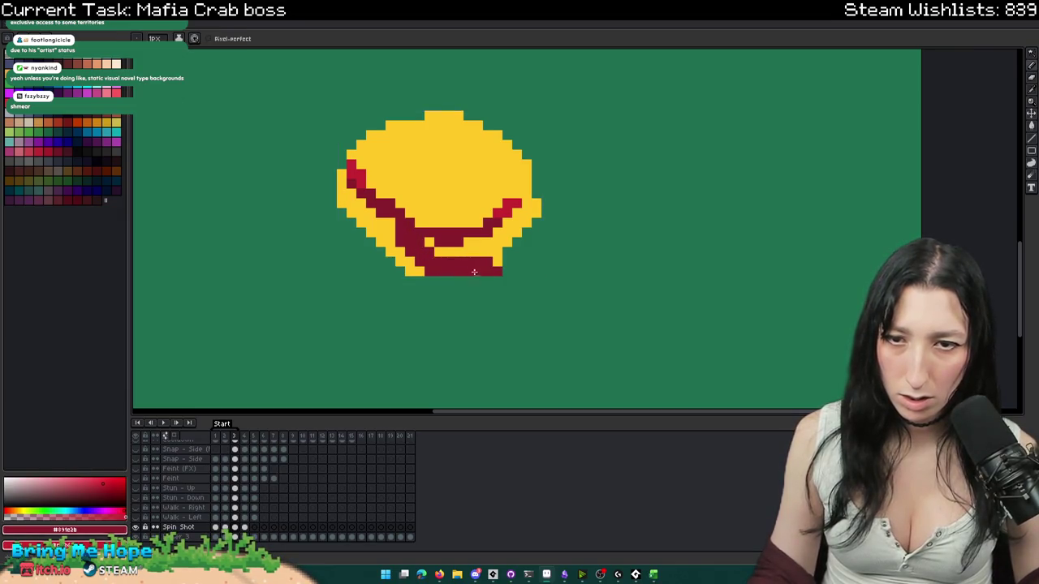
# - Compare the blob frame with the crab frame and eyedrop the crab's dark eye colour
pyautogui.scroll(-2, 464, 282)
pyautogui.press('Left')
pyautogui.press('Right')
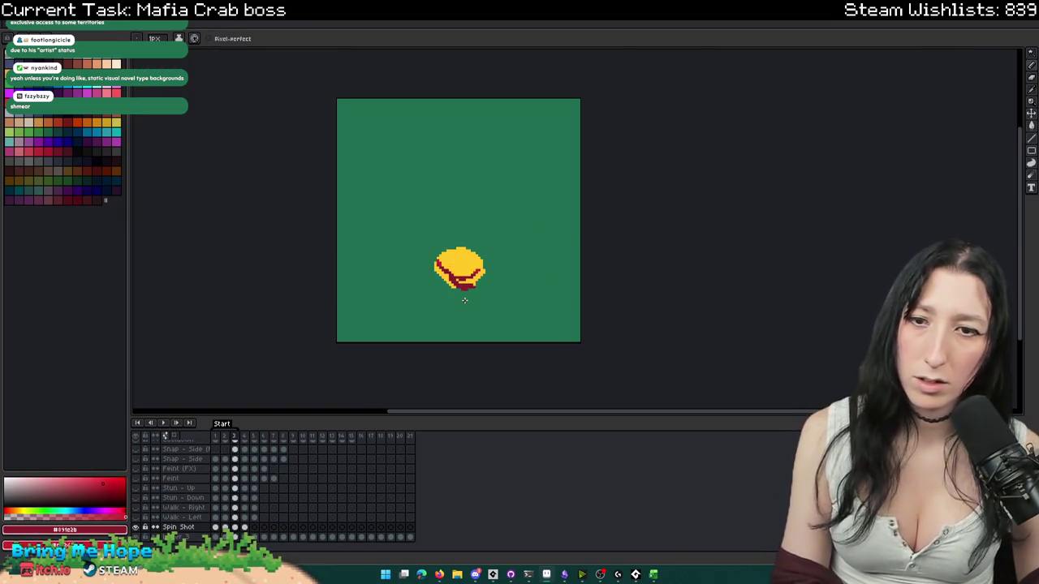
pyautogui.scroll(-1, 454, 292)
pyautogui.press('Left')
pyautogui.press('Right')
pyautogui.press('Left')
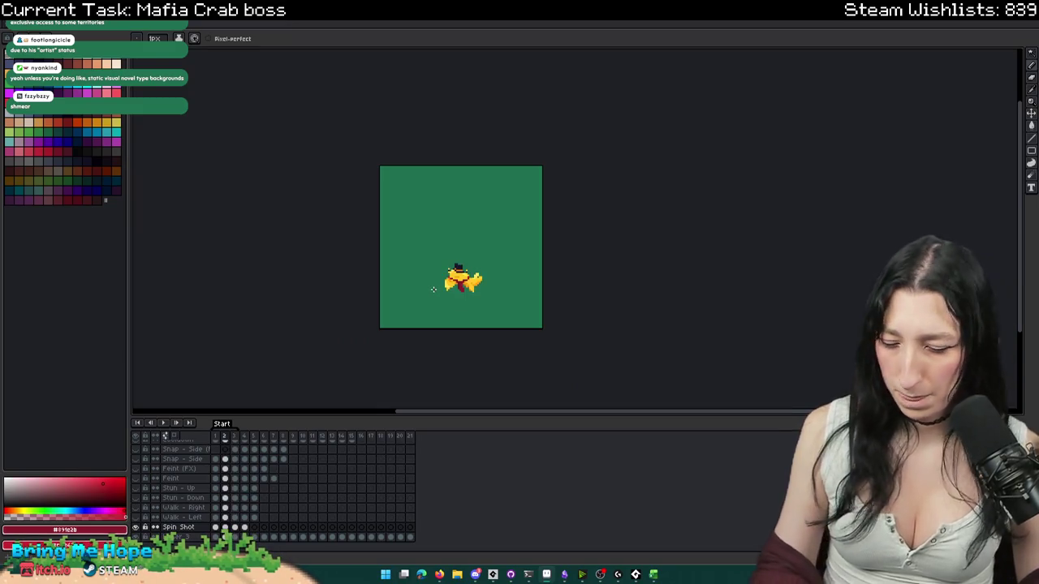
pyautogui.scroll(2, 448, 300)
pyautogui.scroll(1, 470, 232)
pyautogui.keyDown('alt'); pyautogui.click(463, 209); pyautogui.keyUp('alt')
# - Try dark eye strokes on the yellow blob, undo them, and mark its top-left
pyautogui.press('Right')
pyautogui.moveTo(486, 223); pyautogui.dragTo(498, 236)
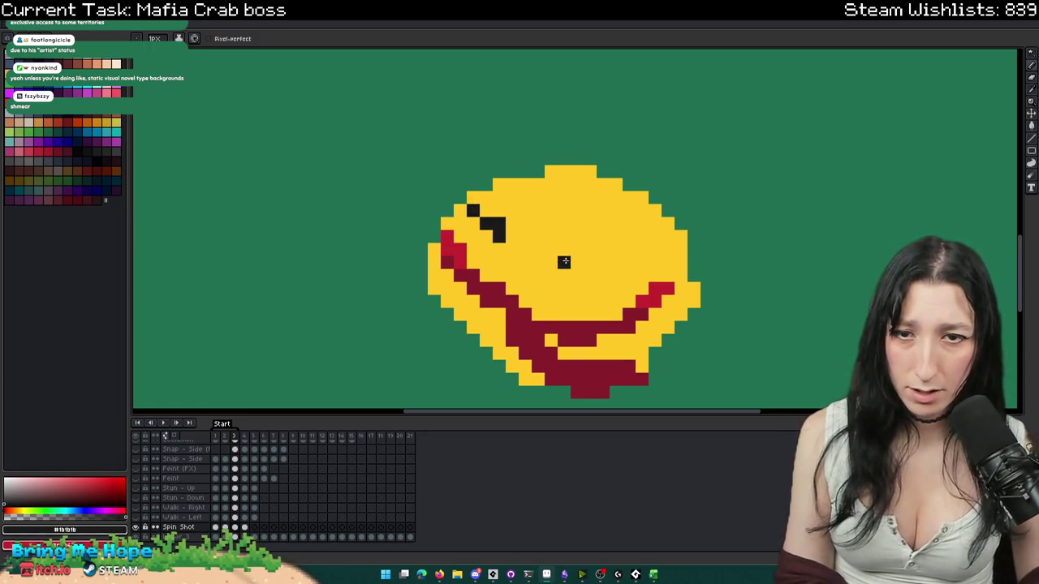
pyautogui.hotkey('ctrl', 'z')
pyautogui.moveTo(457, 208); pyautogui.dragTo(518, 242)
pyautogui.scroll(-1, 539, 262)
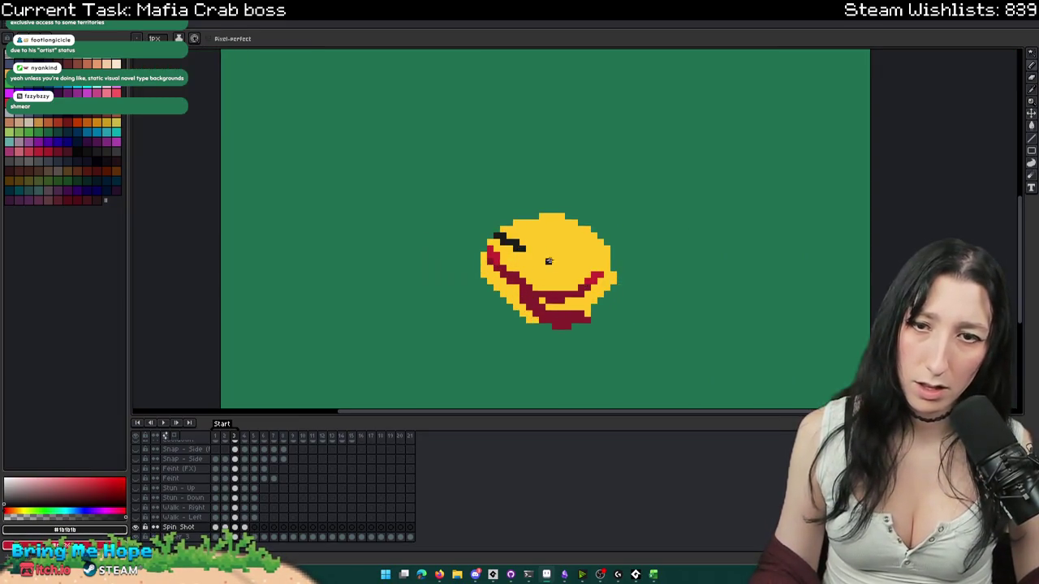
pyautogui.hotkey('ctrl', 'z')
pyautogui.scroll(-1, 581, 255)
pyautogui.scroll(1, 565, 256)
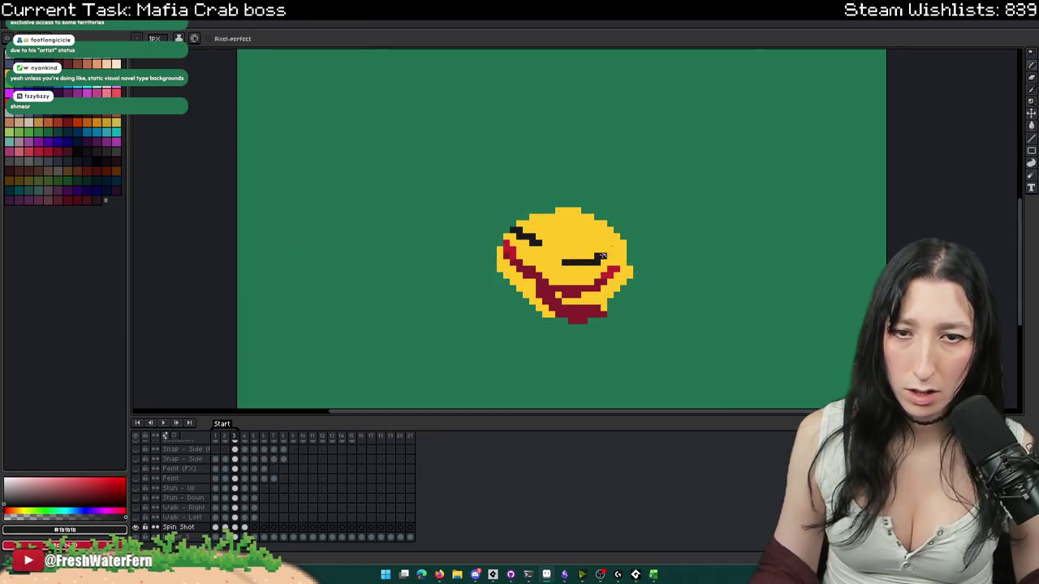
pyautogui.scroll(-1, 594, 261)
pyautogui.scroll(-3, 591, 280)
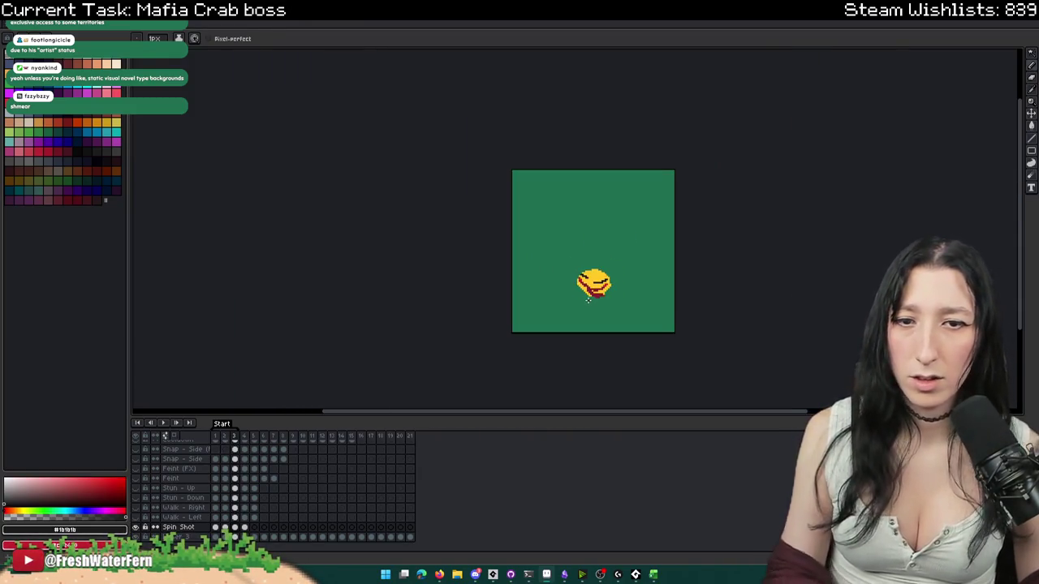
pyautogui.scroll(2, 588, 299)
pyautogui.scroll(5, 588, 299)
pyautogui.moveTo(599, 233); pyautogui.dragTo(581, 237)
# - Pick the dark hat colour from the crab frame and return to the blob frame
pyautogui.scroll(-4, 560, 268)
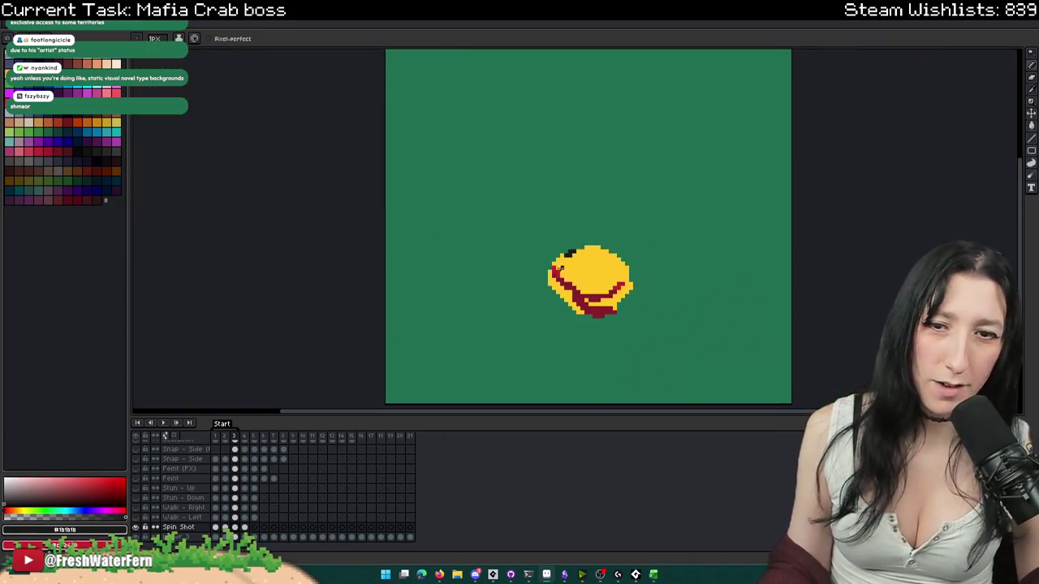
pyautogui.press(',')
pyautogui.scroll(3, 574, 258)
pyautogui.keyDown('alt'); pyautogui.click(585, 236); pyautogui.keyUp('alt')
pyautogui.press('.')
pyautogui.scroll(-3, 560, 254)
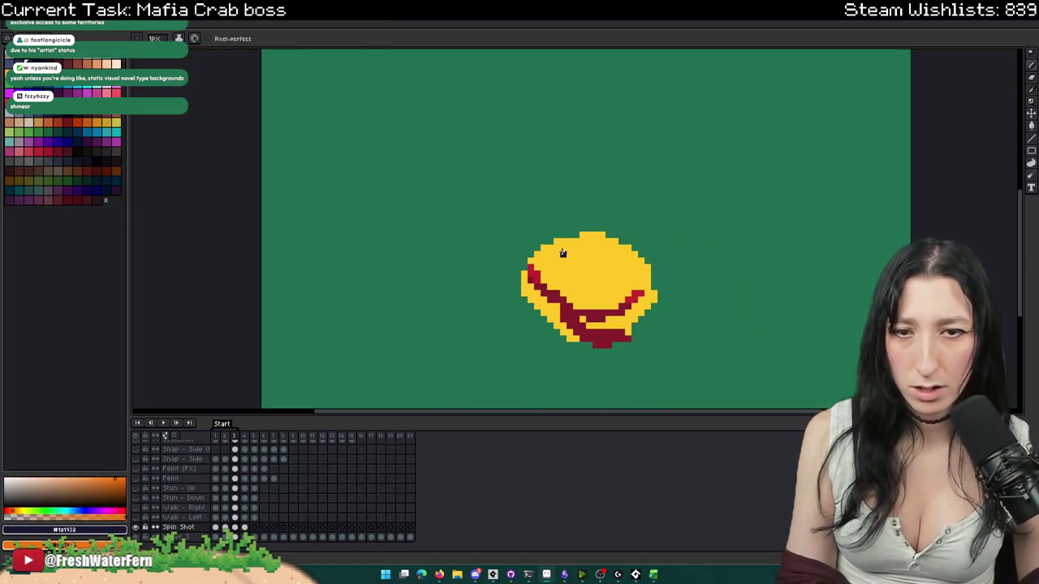
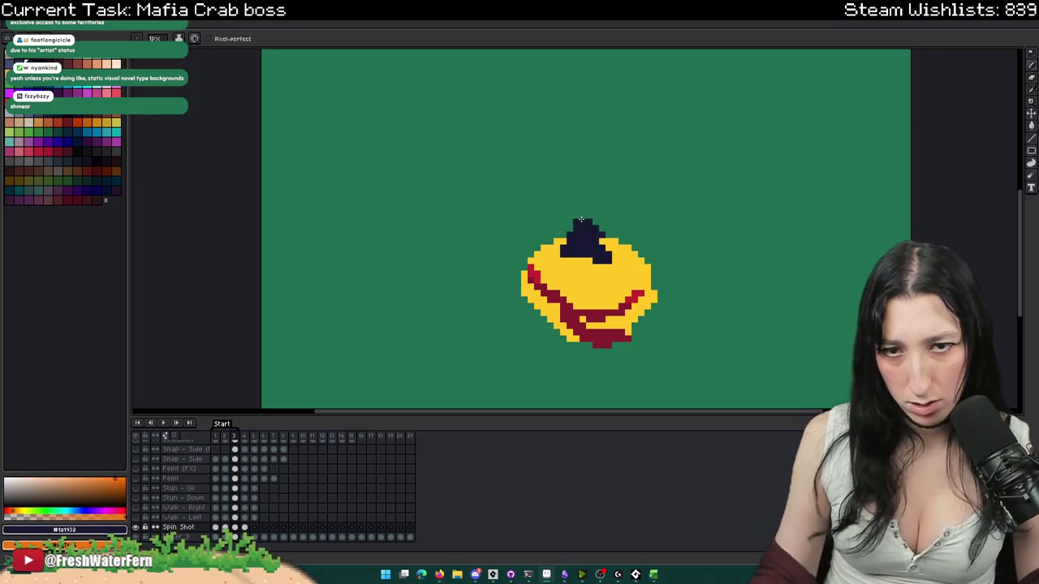
# - Sample the crab's yellow on the claw pose frame and return to the spin frame
pyautogui.scroll(-2, 595, 240)
pyautogui.scroll(3, 622, 250)
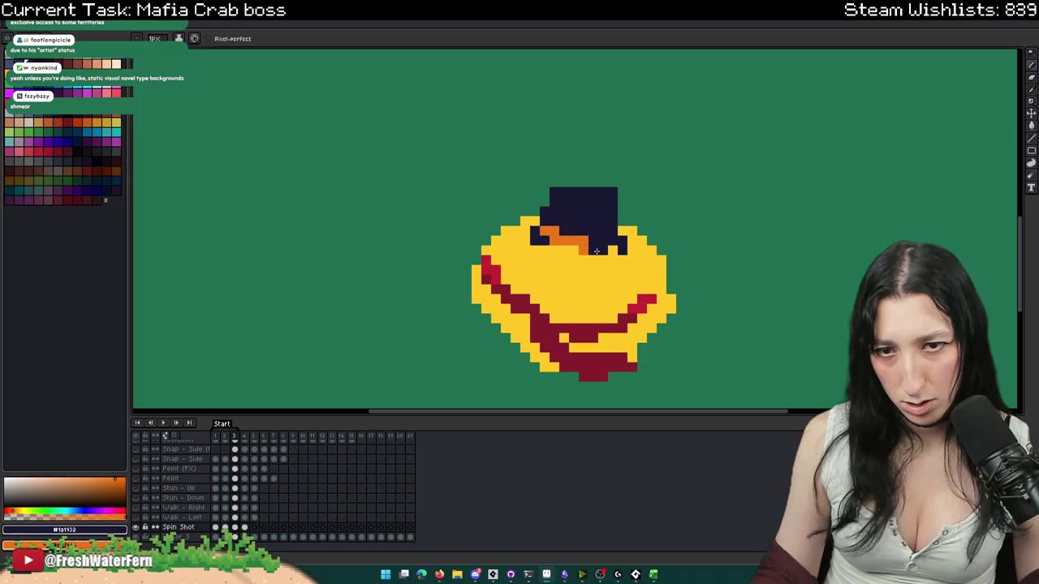
pyautogui.scroll(-3, 543, 274)
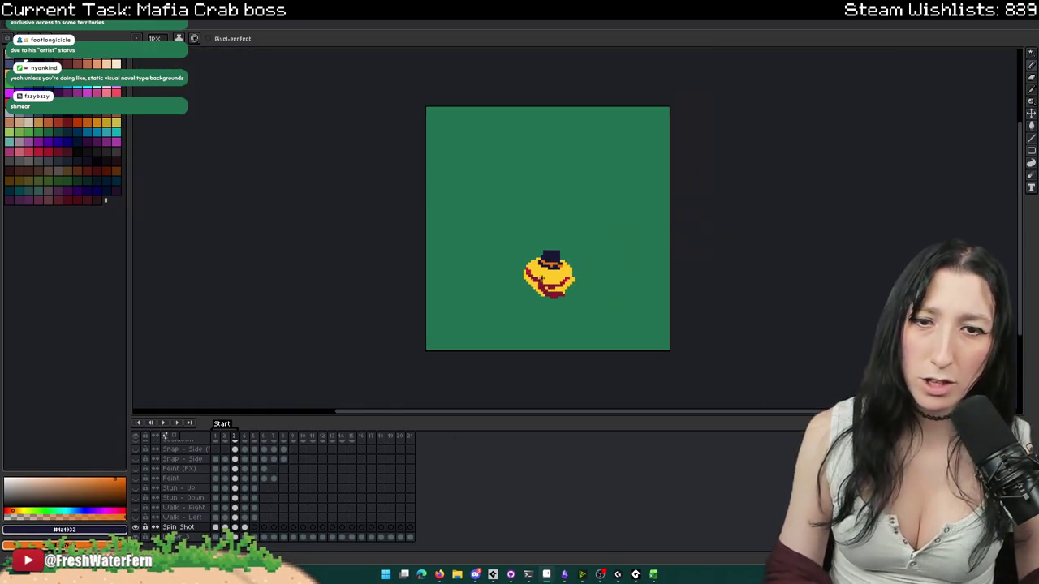
pyautogui.scroll(-3, 542, 286)
pyautogui.scroll(3, 543, 286)
pyautogui.scroll(2, 544, 280)
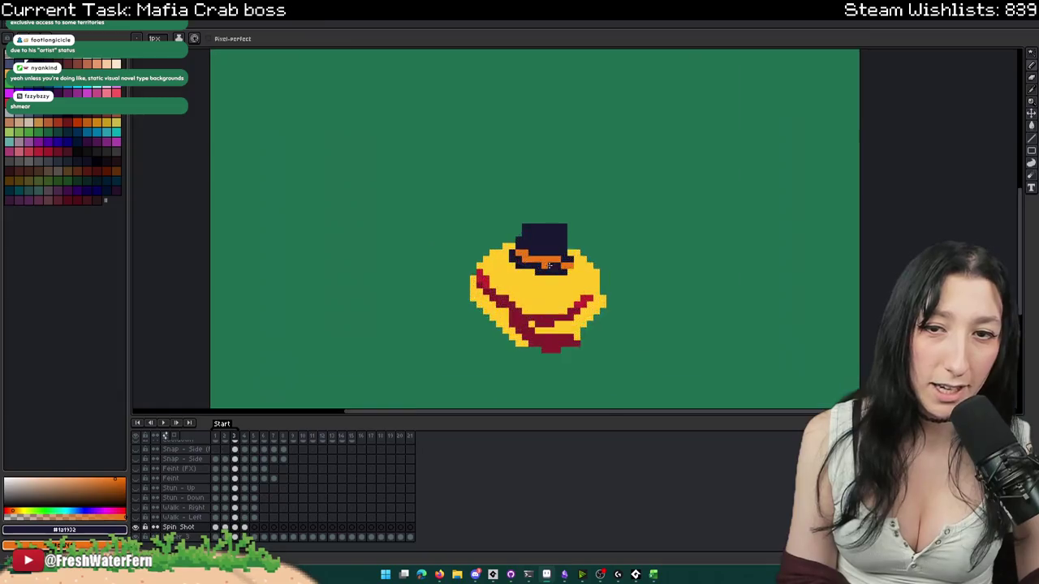
pyautogui.scroll(1, 574, 270)
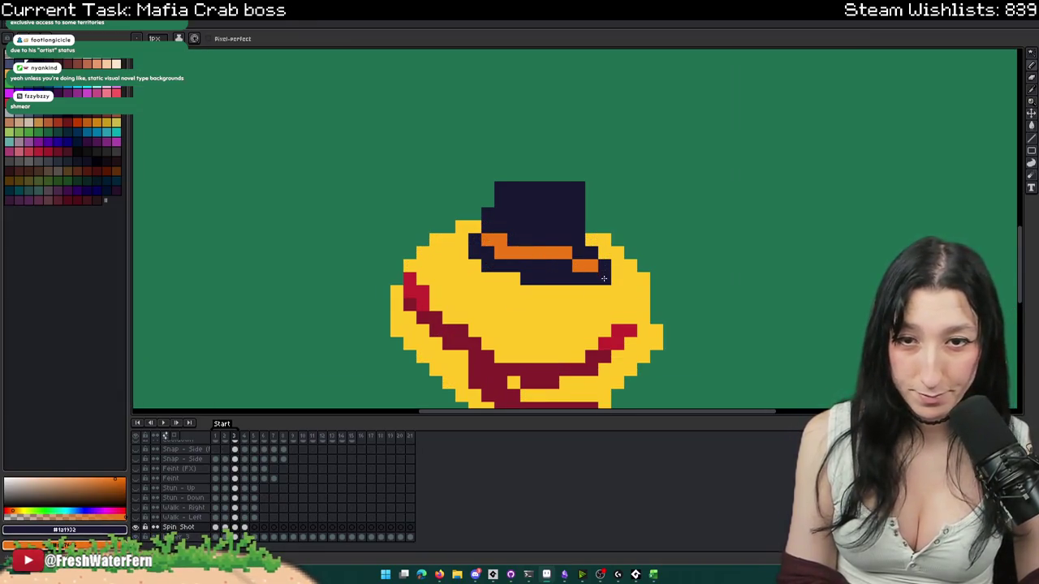
pyautogui.scroll(-2, 604, 279)
pyautogui.scroll(-1, 605, 284)
pyautogui.scroll(-2, 607, 288)
pyautogui.scroll(1, 607, 291)
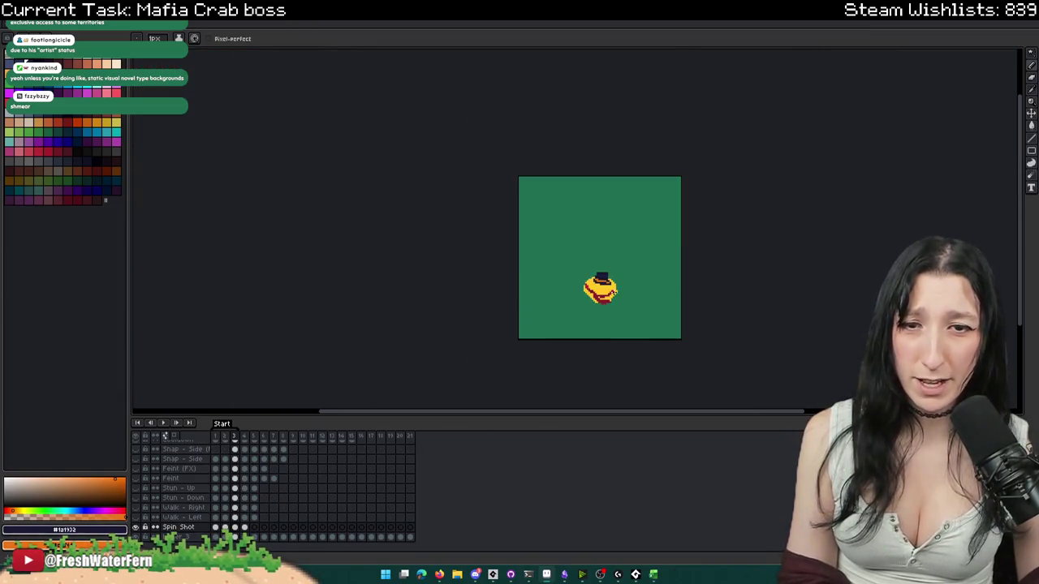
pyautogui.press('Left')
pyautogui.scroll(1, 563, 295)
pyautogui.scroll(2, 593, 262)
pyautogui.scroll(1, 600, 227)
pyautogui.scroll(-2, 600, 227)
pyautogui.keyDown('alt'); pyautogui.click(548, 258); pyautogui.keyUp('alt')
pyautogui.press('Right')
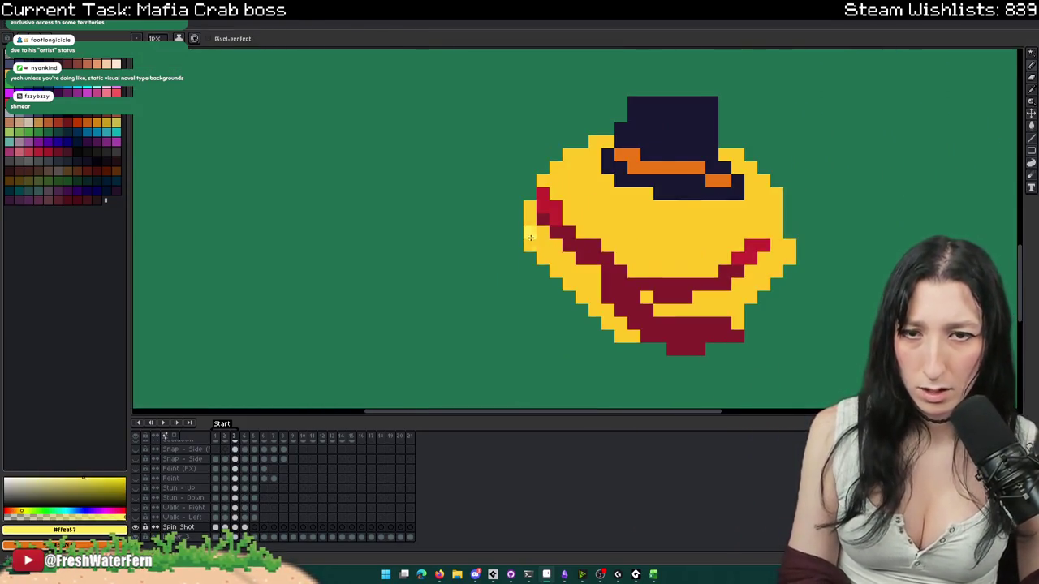
# - Sample orange from the claws and paint it along the spinning crab's lower-left rim
pyautogui.hscroll(2, 546, 254)
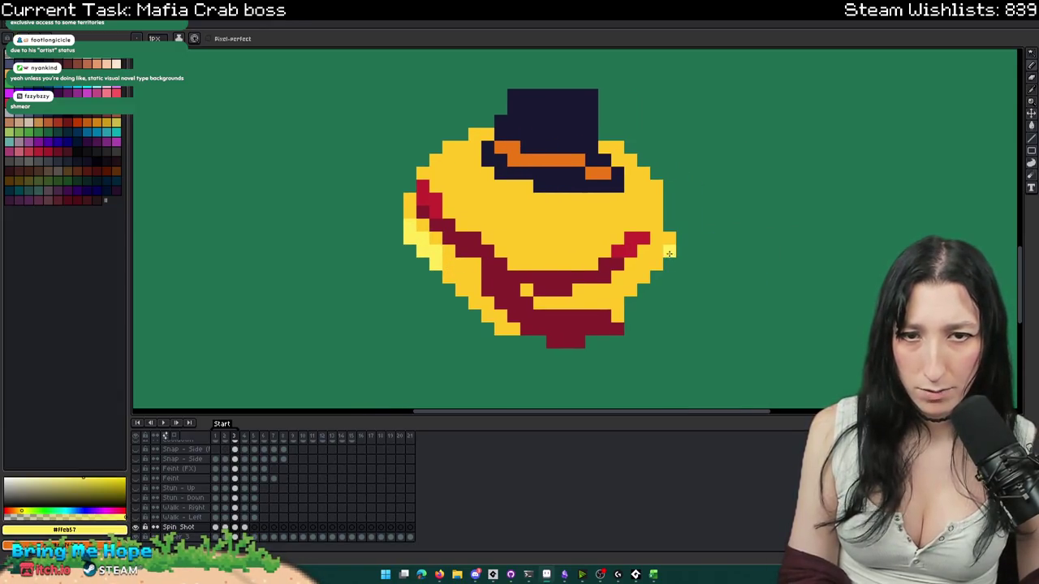
pyautogui.scroll(-2, 641, 280)
pyautogui.scroll(2, 556, 276)
pyautogui.scroll(2, 557, 301)
pyautogui.press('Left')
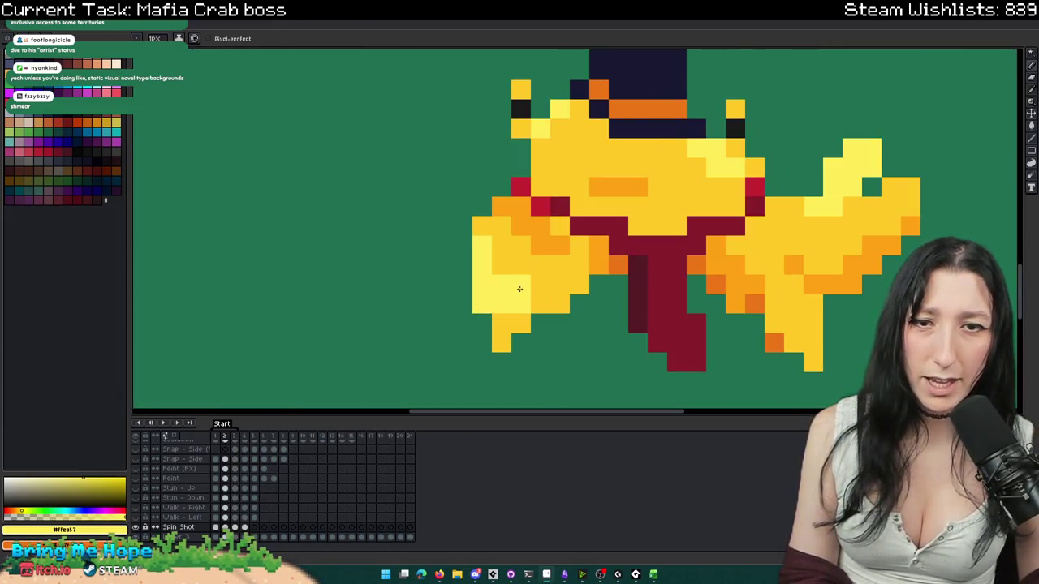
pyautogui.keyDown('alt'); pyautogui.click(541, 239); pyautogui.keyUp('alt')
pyautogui.press('Right')
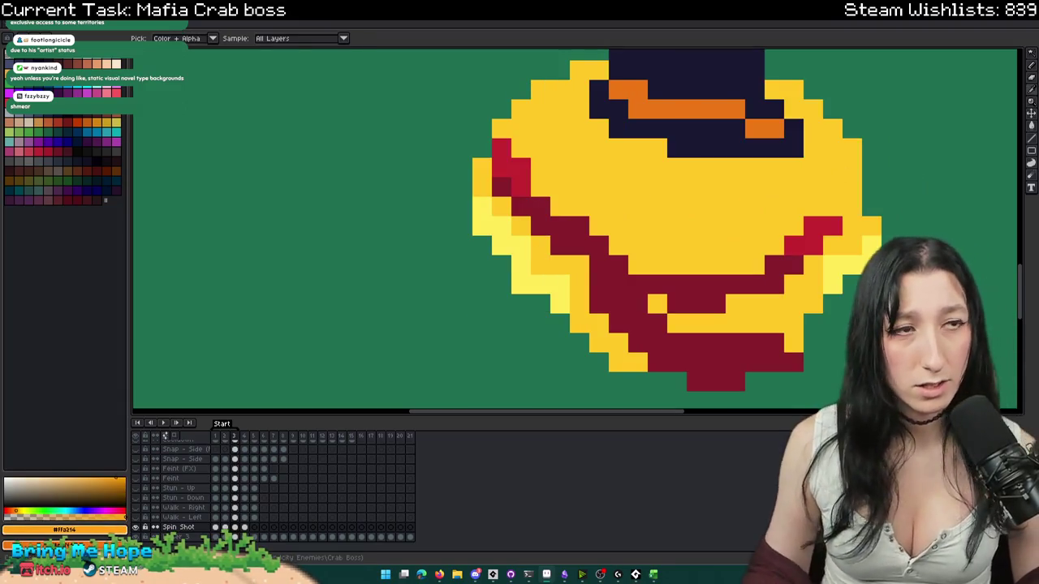
pyautogui.press('b')
pyautogui.moveTo(696, 226); pyautogui.dragTo(638, 245)
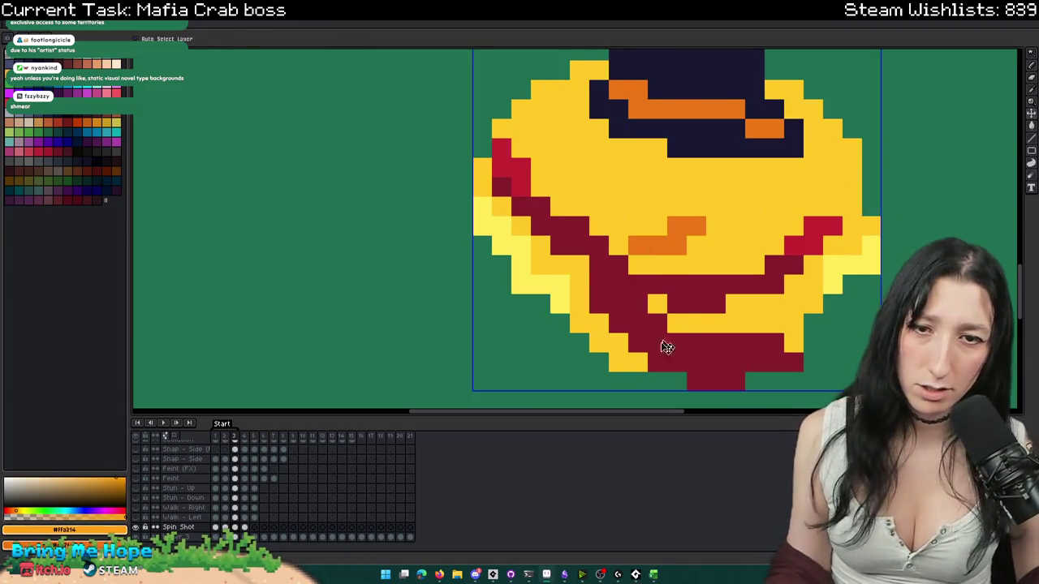
pyautogui.hotkey('ctrl', 'z')
pyautogui.press('b')
pyautogui.moveTo(628, 362); pyautogui.dragTo(580, 323)
pyautogui.click(769, 344)
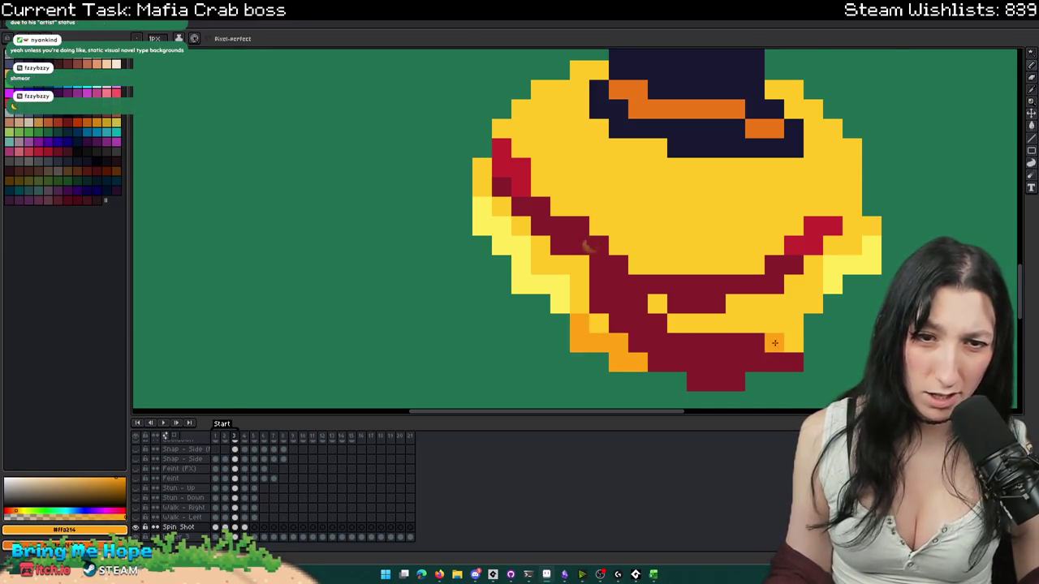
# - Recentre the crab and add pale-yellow highlights over the orange on its right side
pyautogui.scroll(-2, 731, 276)
pyautogui.scroll(1, 715, 260)
pyautogui.scroll(1, 667, 210)
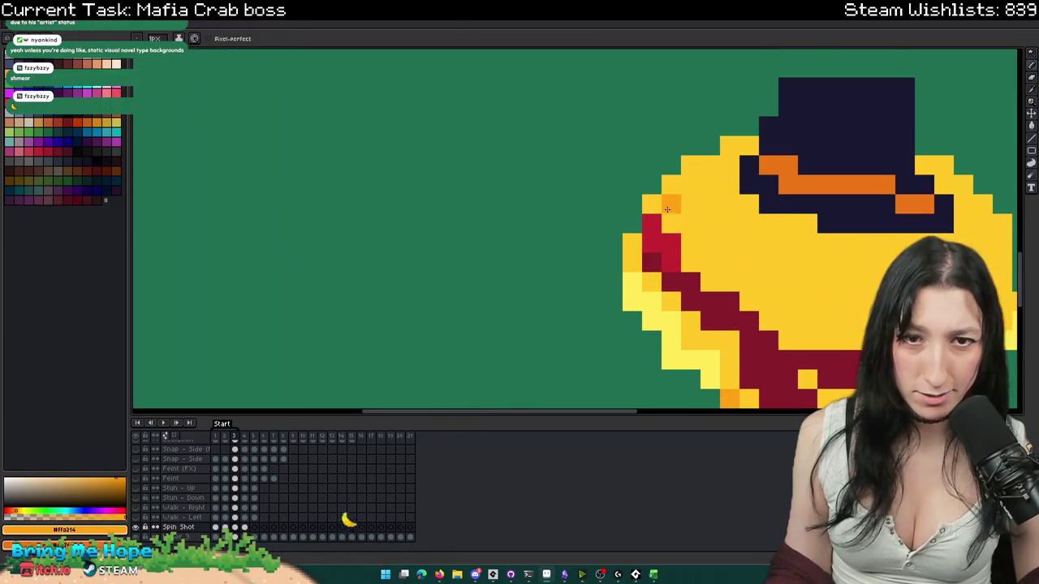
pyautogui.scroll(-1, 633, 267)
pyautogui.scroll(-1, 757, 299)
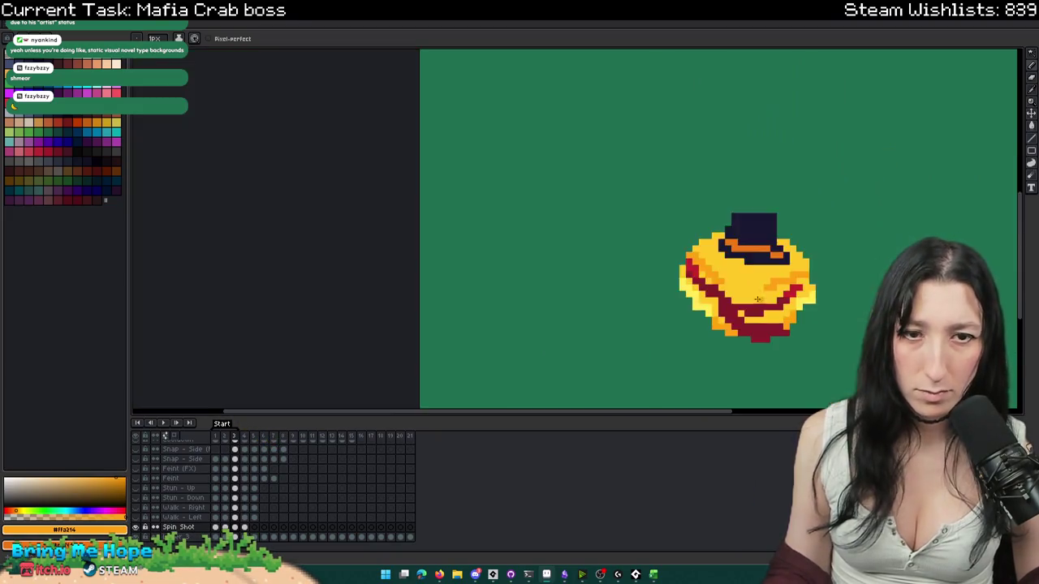
pyautogui.scroll(-1, 757, 298)
pyautogui.moveTo(768, 330); pyautogui.dragTo(608, 290)
pyautogui.scroll(2, 608, 290)
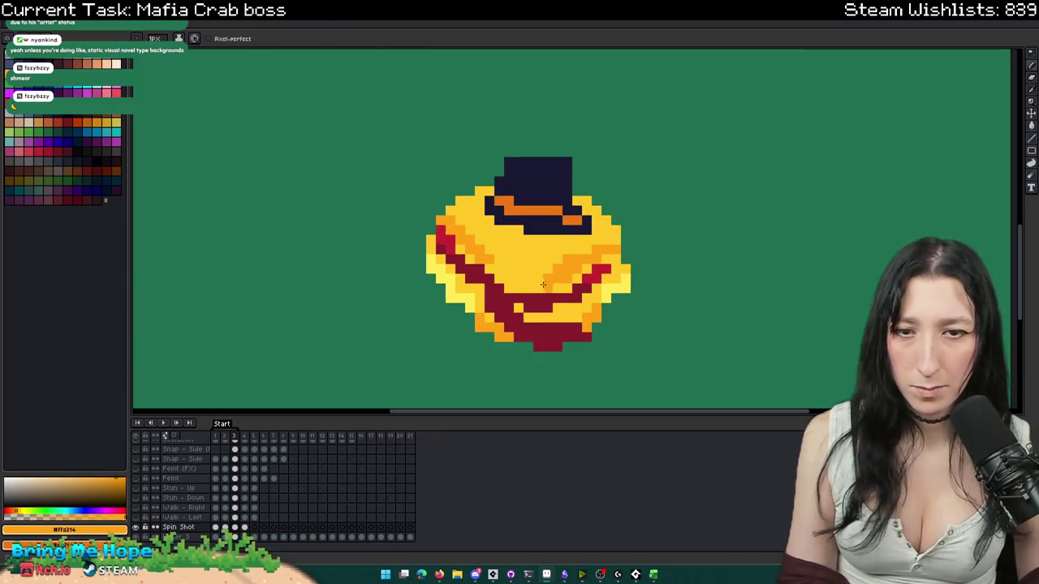
pyautogui.scroll(-2, 573, 279)
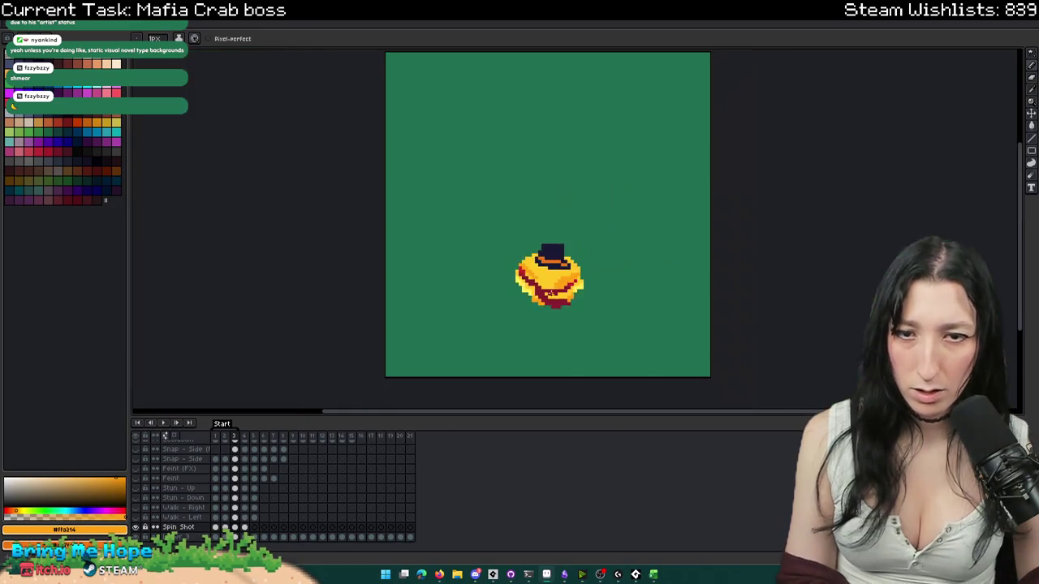
pyautogui.scroll(2, 524, 271)
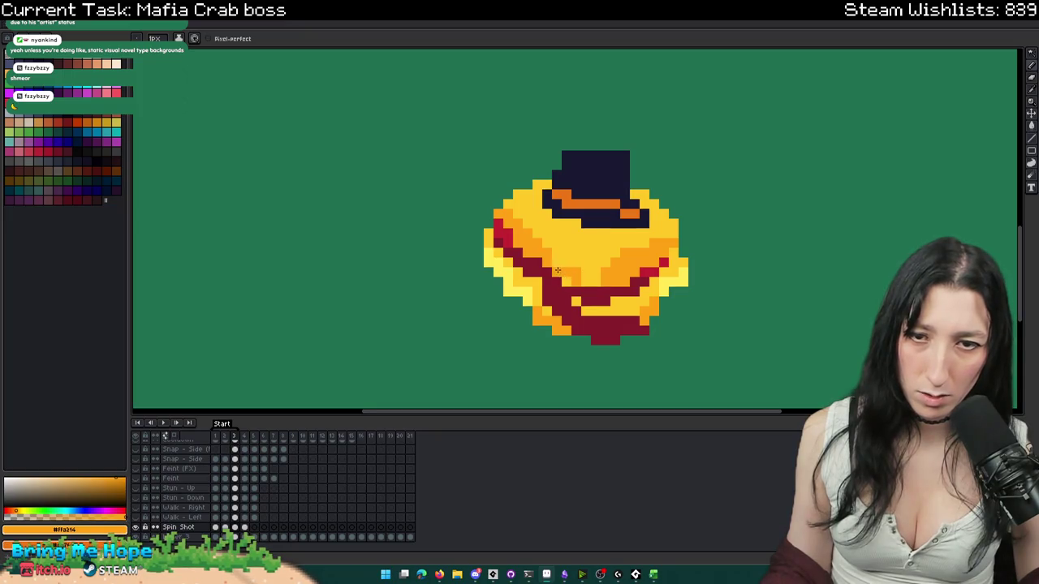
pyautogui.keyDown('alt'); pyautogui.click(542, 237); pyautogui.keyUp('alt')
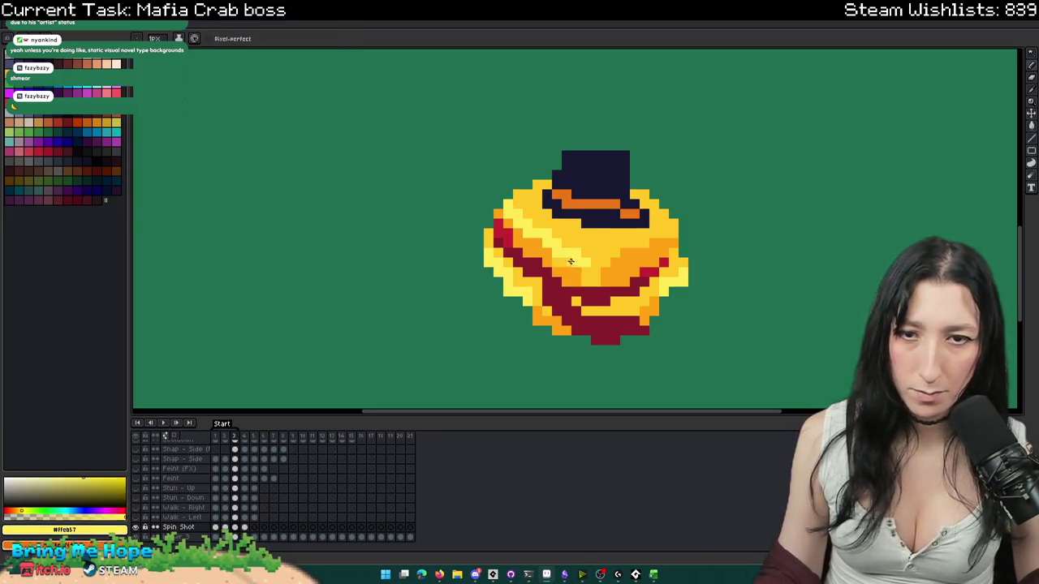
pyautogui.moveTo(667, 241); pyautogui.dragTo(668, 230)
pyautogui.scroll(-3, 667, 235)
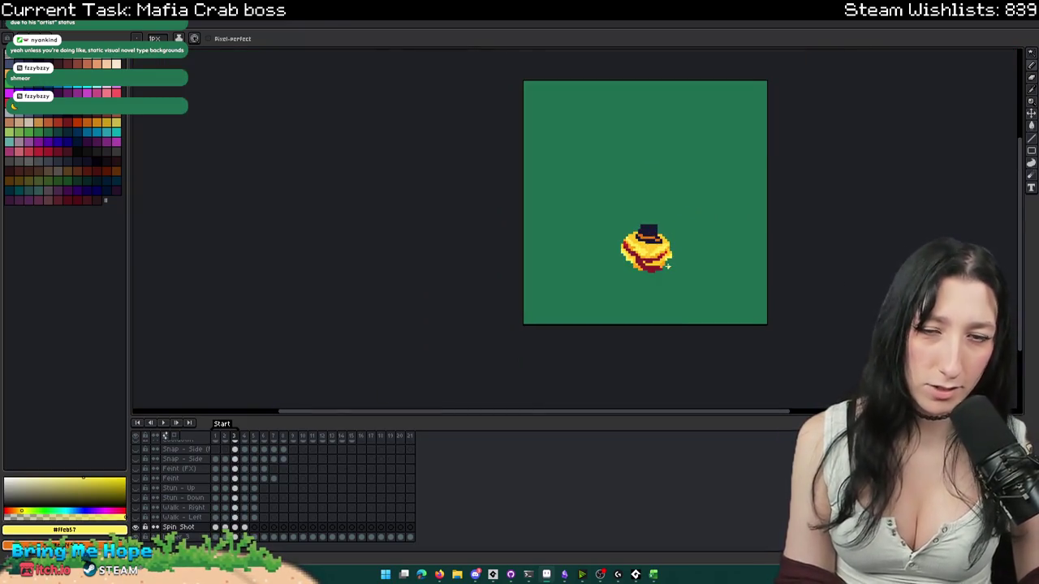
pyautogui.press('Left')
# - Step through Spin Shot frames 3 to 5 to compare the claw and spin poses
pyautogui.scroll(2, 659, 272)
pyautogui.scroll(2, 658, 276)
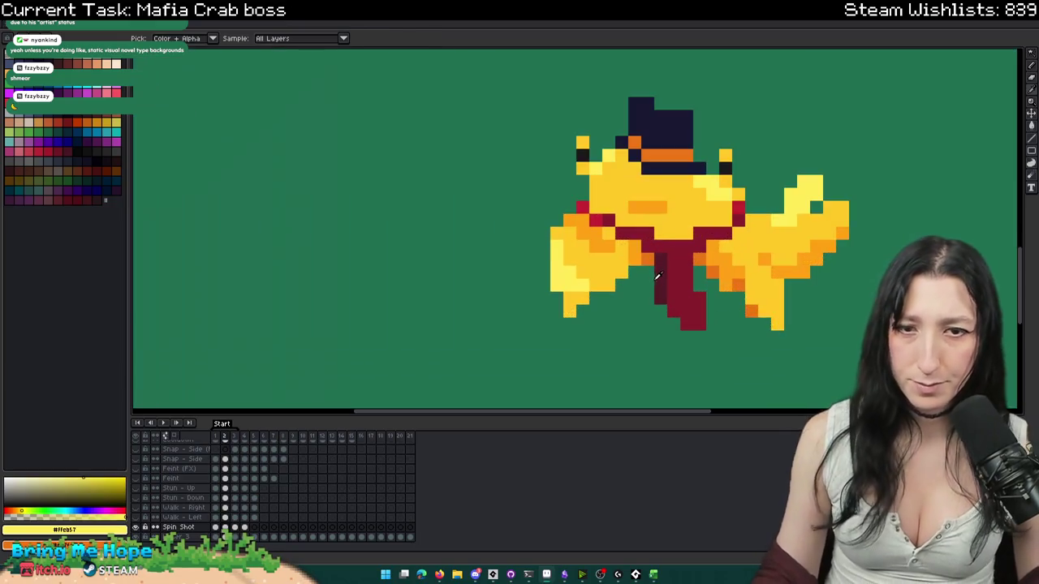
pyautogui.scroll(-3, 609, 292)
pyautogui.press('Right')
pyautogui.scroll(2, 629, 302)
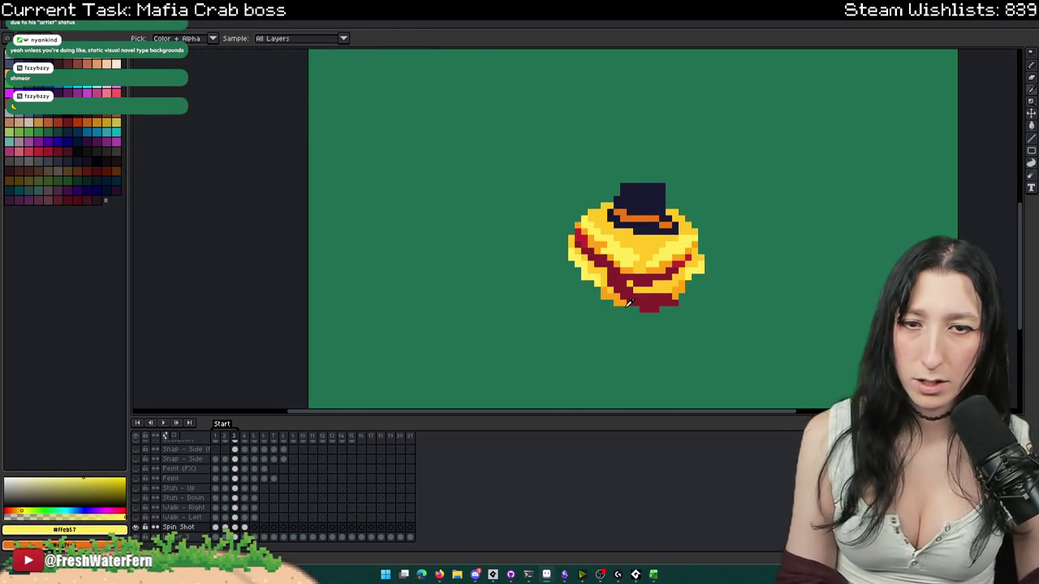
pyautogui.press('Right')
pyautogui.click(236, 527)
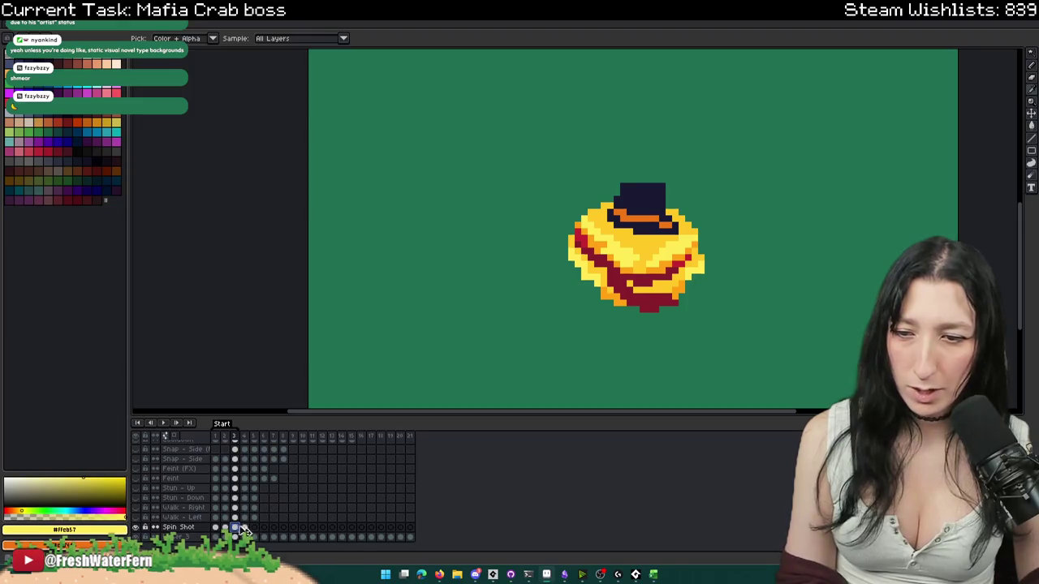
pyautogui.press('Right')
pyautogui.press('Left')
pyautogui.press('Right')
pyautogui.click(254, 528)
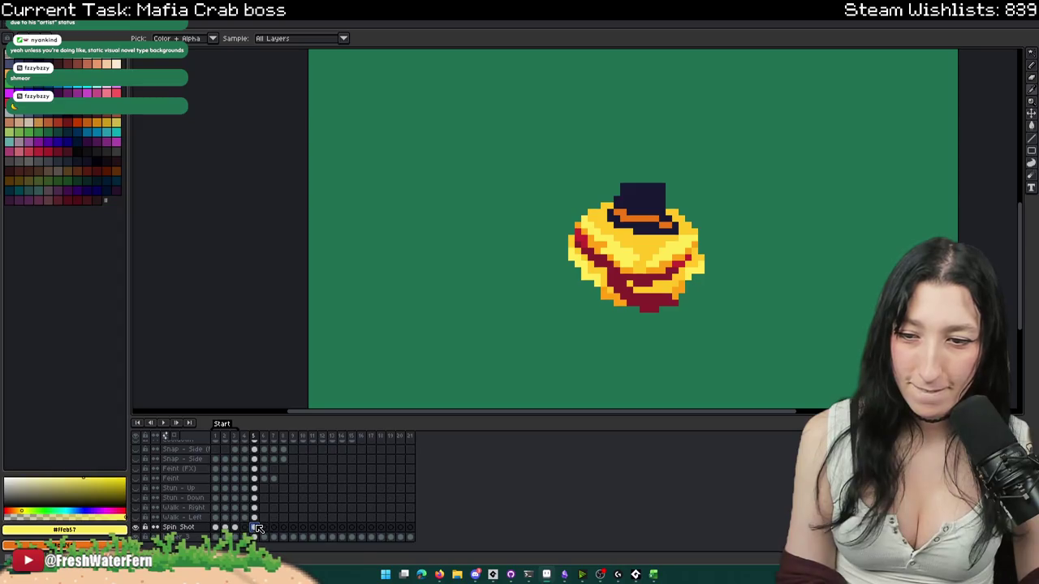
pyautogui.press('Left')
pyautogui.press('Left')
pyautogui.scroll(2, 528, 297)
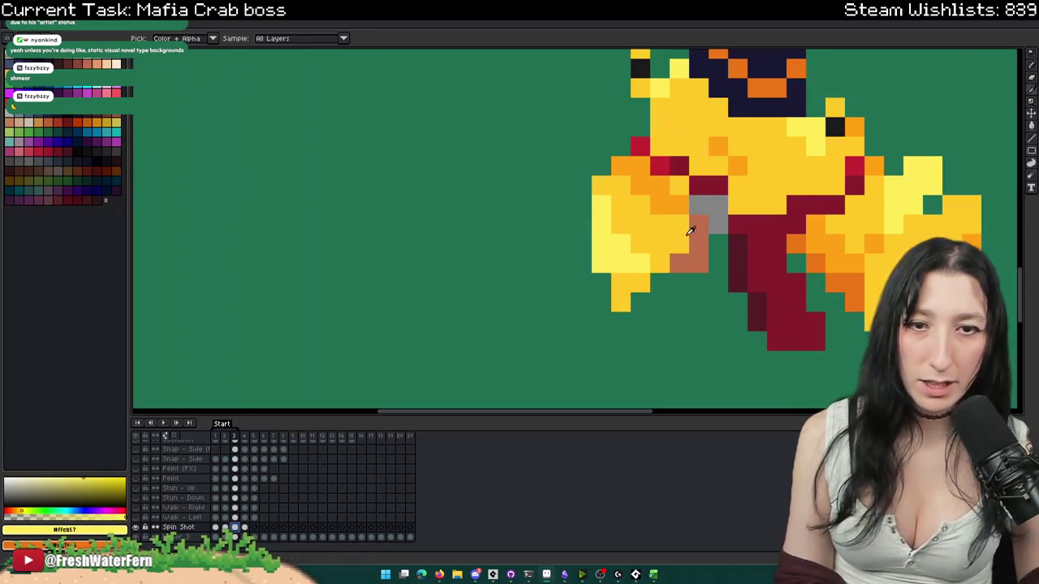
pyautogui.scroll(1, 536, 292)
# - Sample brown-orange from the claw and grey from the Dash weapon knife, then hide those layers
pyautogui.click(691, 237)
pyautogui.scroll(5, 147, 479)
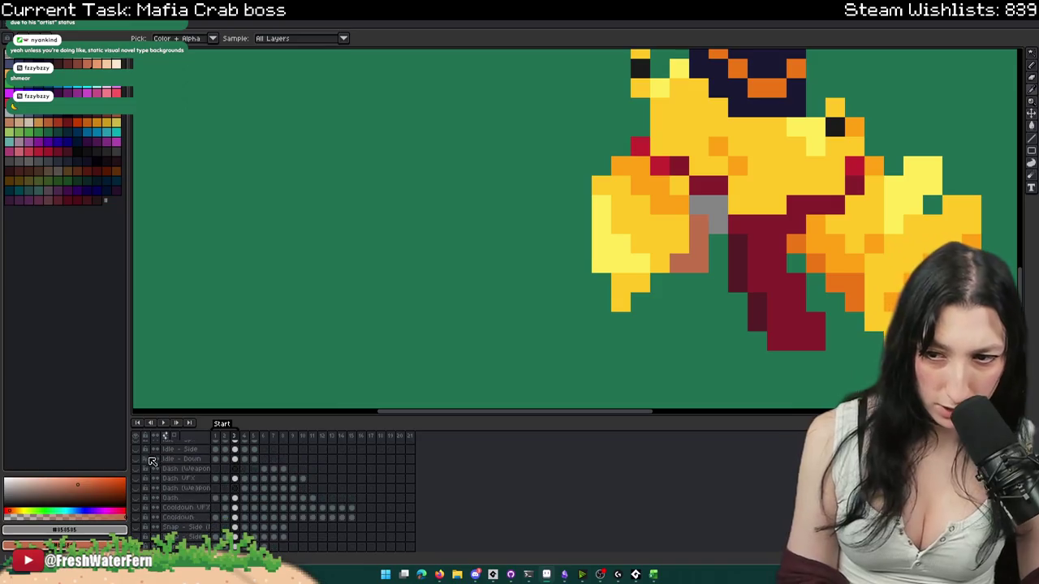
pyautogui.click(262, 489)
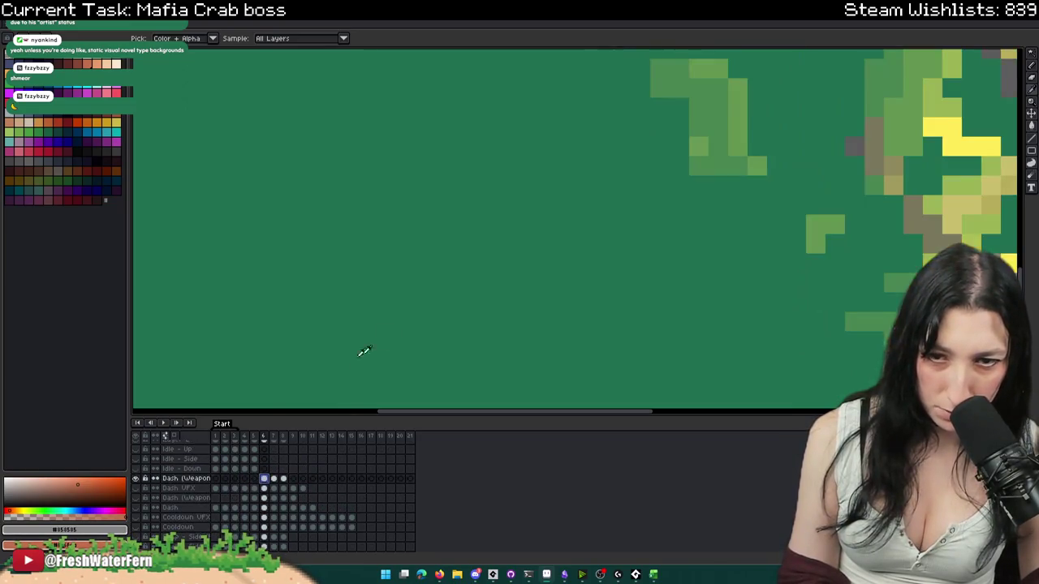
pyautogui.scroll(-3, 336, 367)
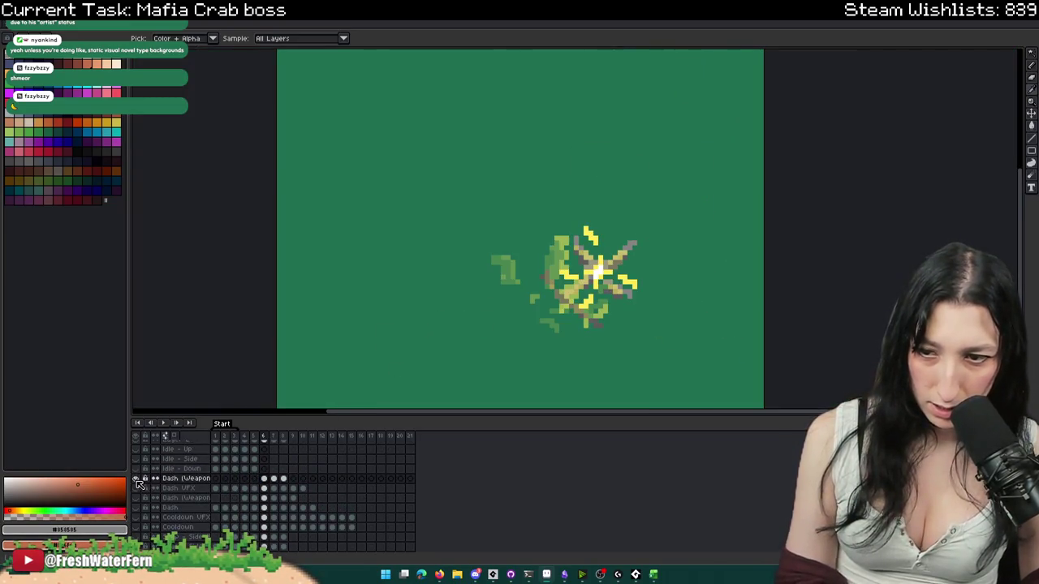
pyautogui.click(139, 482)
pyautogui.scroll(3, 571, 255)
pyautogui.click(571, 255)
pyautogui.scroll(-1, 571, 255)
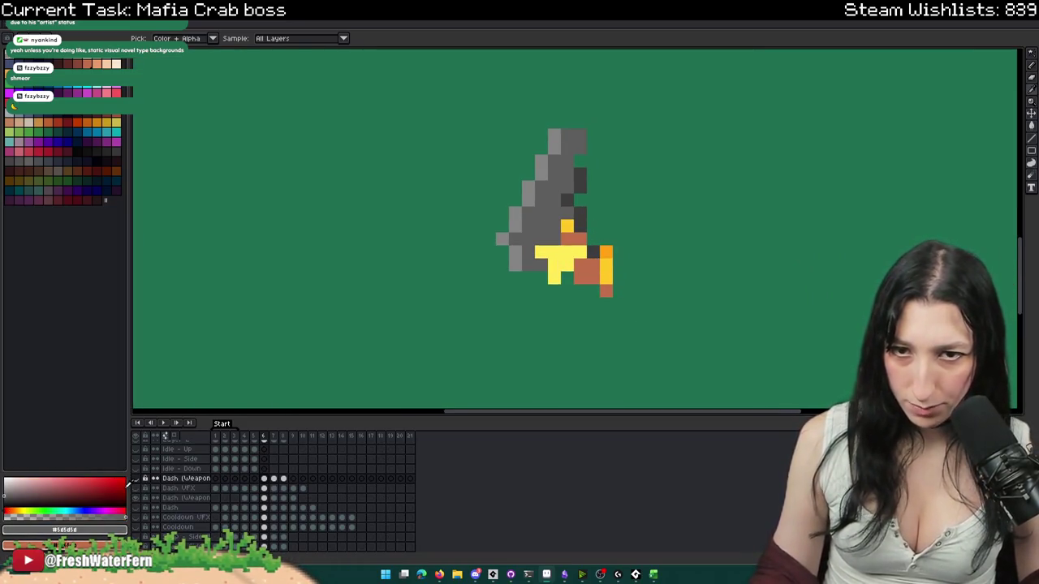
pyautogui.click(136, 488)
pyautogui.click(136, 478)
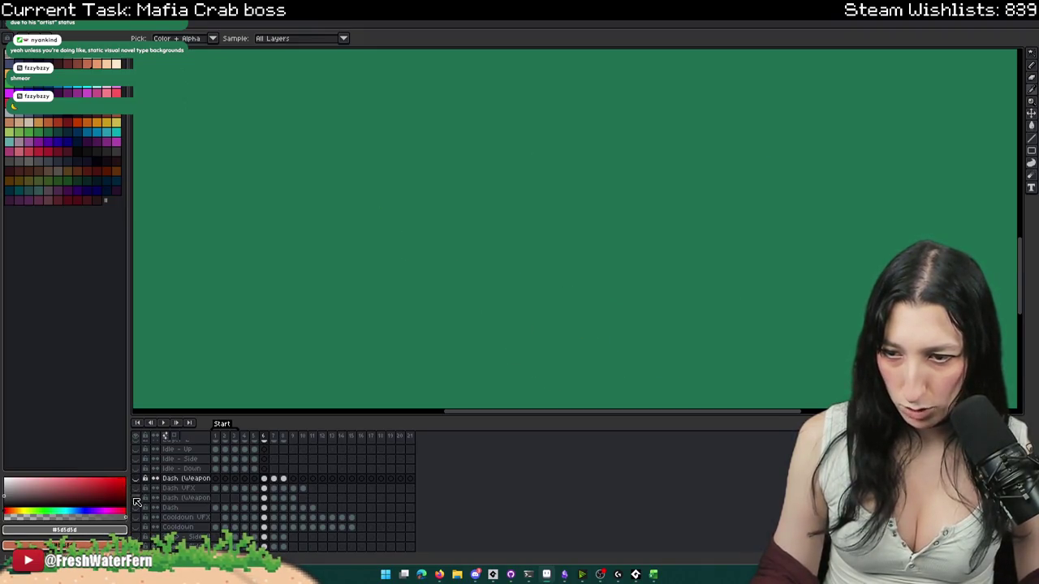
# - Paint grey pixels into the left claw and bucket-fill the grip area brown
pyautogui.scroll(-3, 186, 520)
pyautogui.scroll(-1, 211, 537)
pyautogui.press('Left')
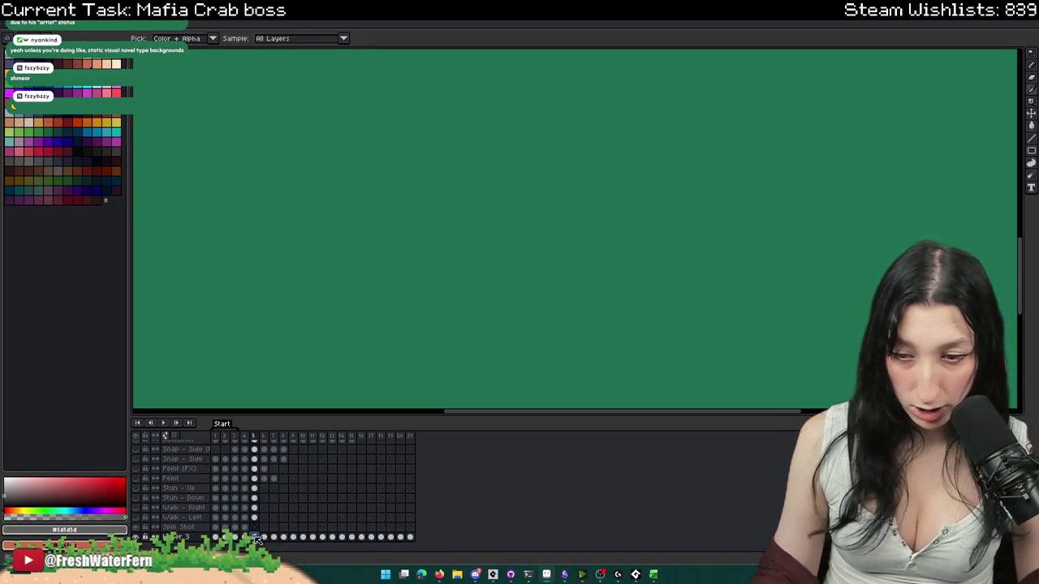
pyautogui.press('Left')
pyautogui.press('Left')
pyautogui.press('Left')
pyautogui.scroll(1, 298, 361)
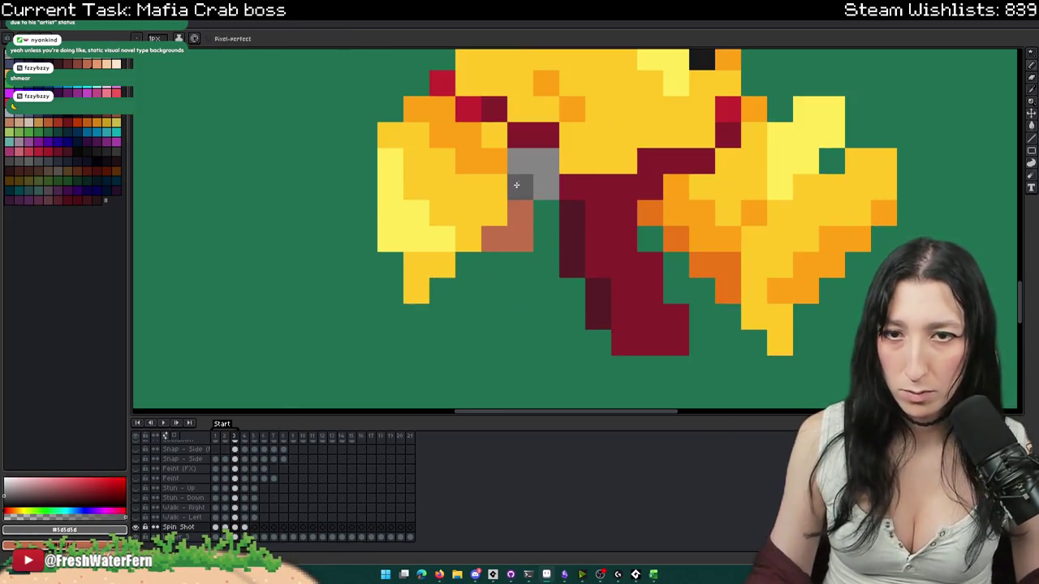
pyautogui.click(546, 187)
pyautogui.press('g')
pyautogui.click(519, 239)
pyautogui.scroll(-2, 520, 253)
pyautogui.scroll(-1, 521, 254)
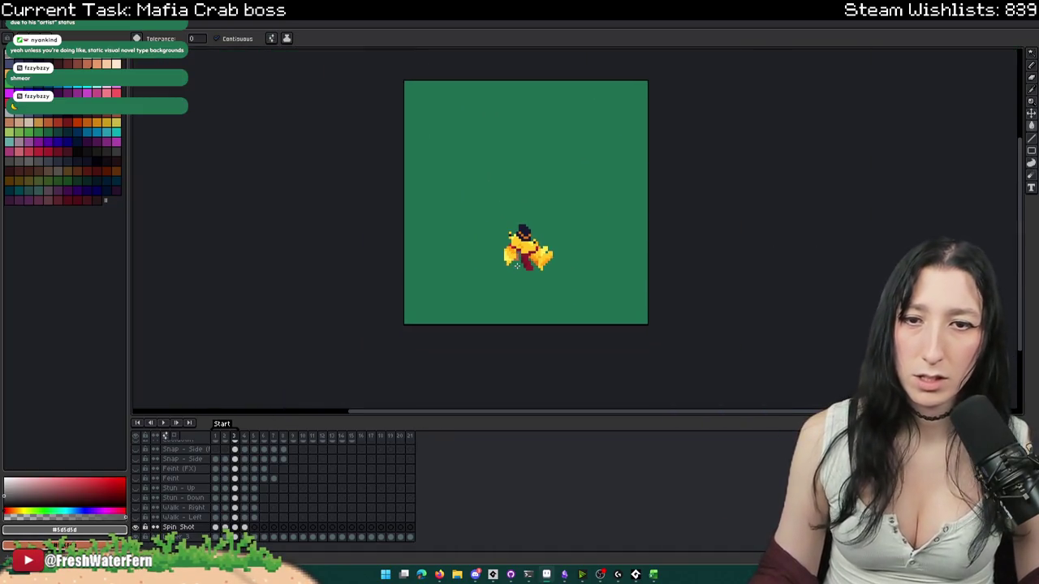
# - Pencil grey pixels along the crab's lower-left edge on the next frame
pyautogui.press('b')
pyautogui.scroll(1, 520, 253)
pyautogui.press('Right')
pyautogui.scroll(1, 462, 219)
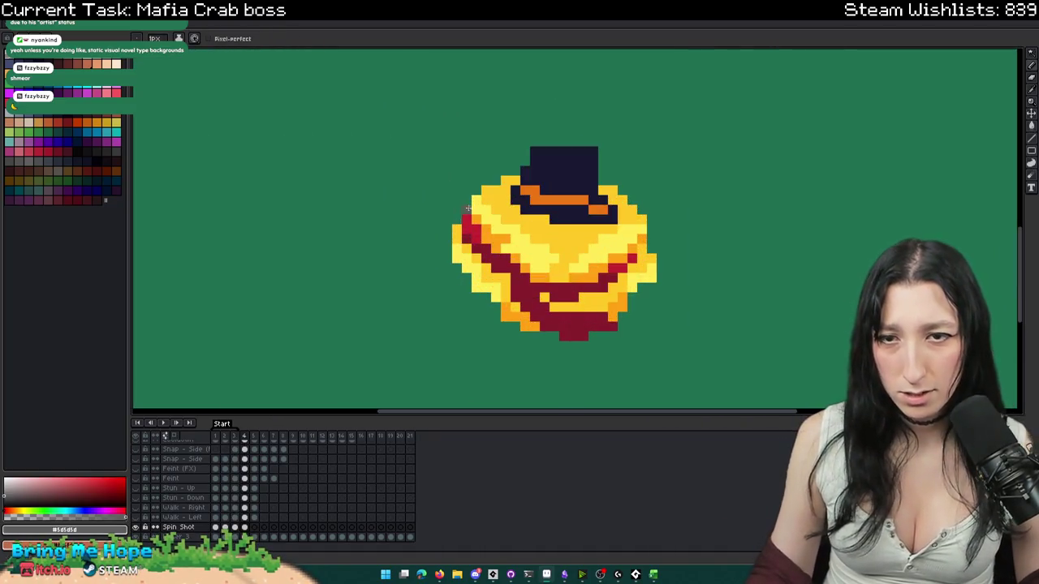
pyautogui.moveTo(460, 234); pyautogui.dragTo(478, 256)
pyautogui.scroll(-1, 480, 276)
pyautogui.scroll(1, 477, 284)
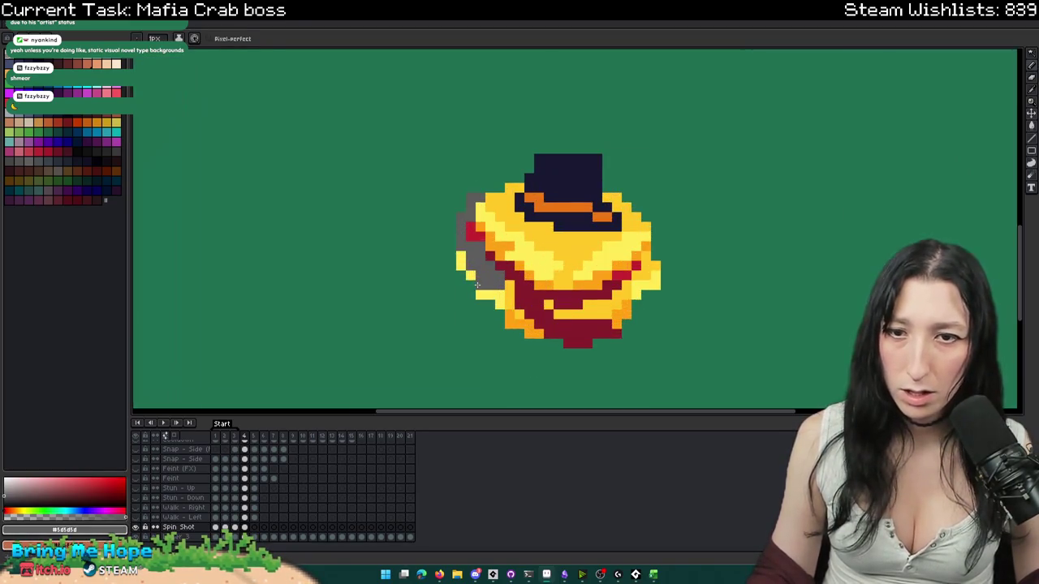
pyautogui.scroll(-1, 468, 265)
pyautogui.scroll(-1, 420, 287)
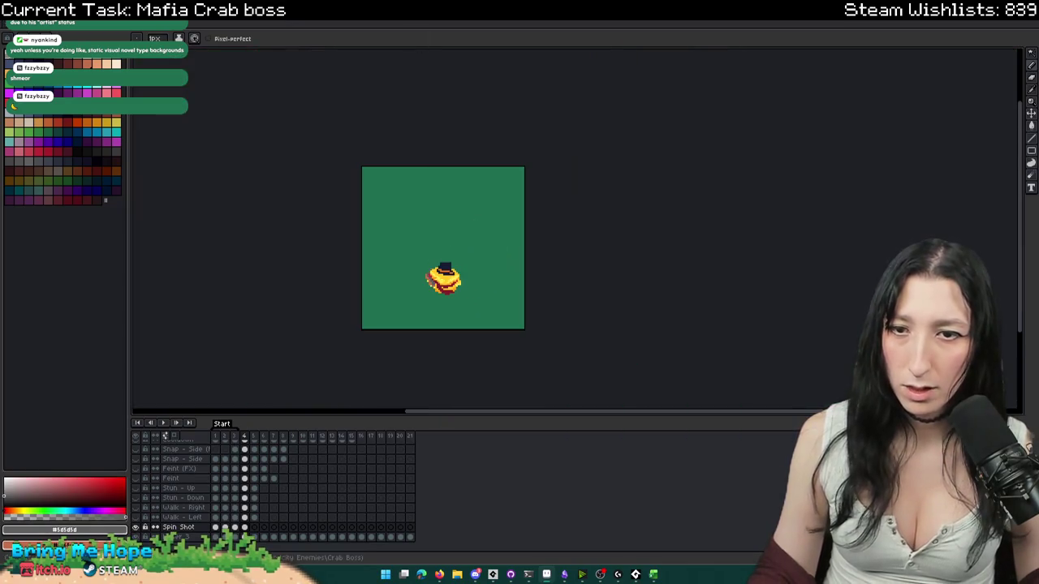
pyautogui.scroll(2, 463, 232)
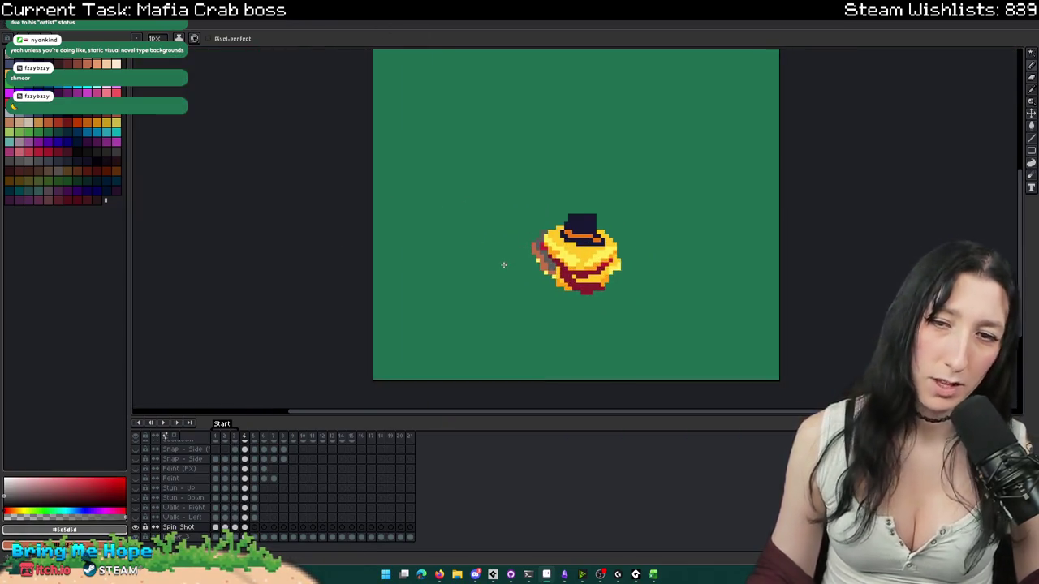
# - On frame 5, pick the crab's yellow and fill the brown and grey claw areas with it
pyautogui.click(255, 528)
pyautogui.hotkey('ctrl', 'v')
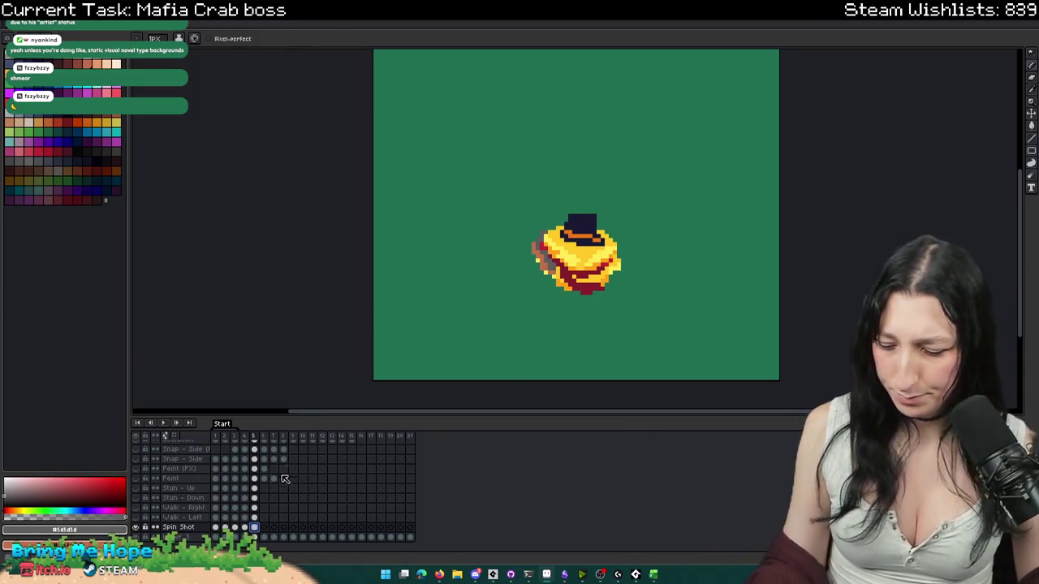
pyautogui.press('v')
pyautogui.scroll(1, 602, 216)
pyautogui.scroll(1, 602, 216)
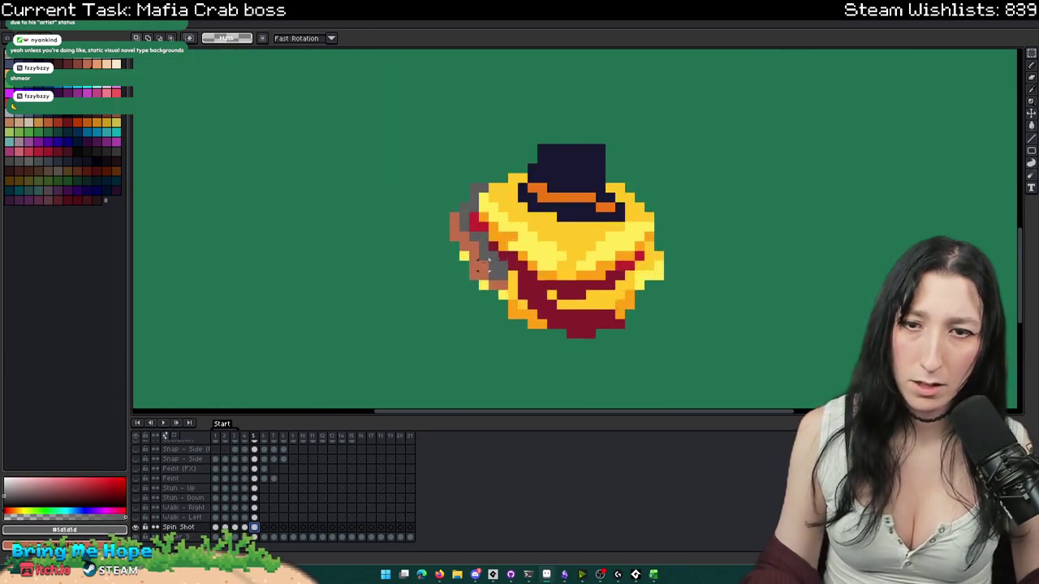
pyautogui.scroll(1, 568, 236)
pyautogui.press('i')
pyautogui.click(480, 231)
pyautogui.click(458, 254)
pyautogui.press('g')
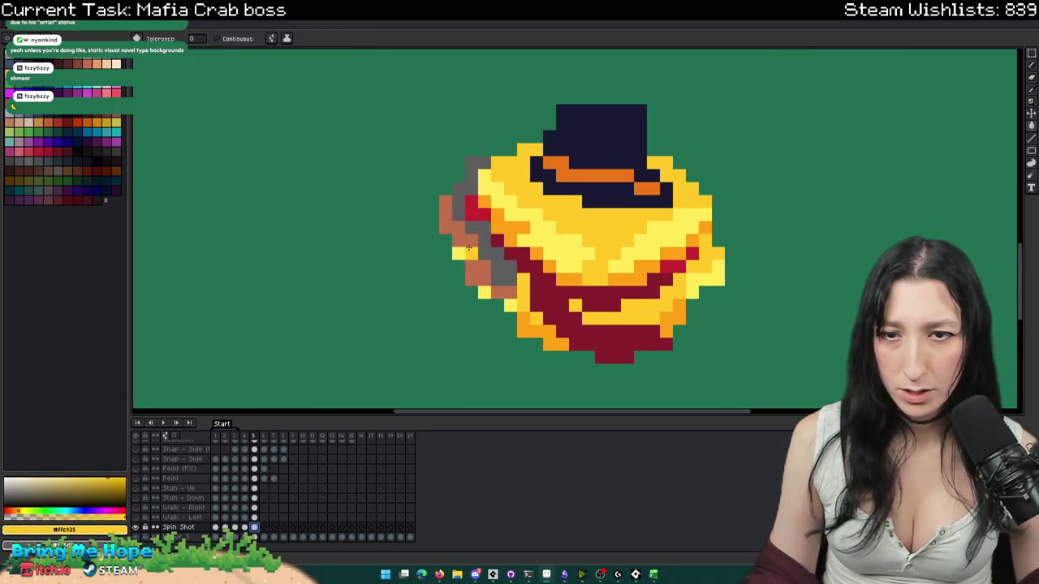
pyautogui.click(455, 215)
pyautogui.click(481, 234)
pyautogui.click(458, 196)
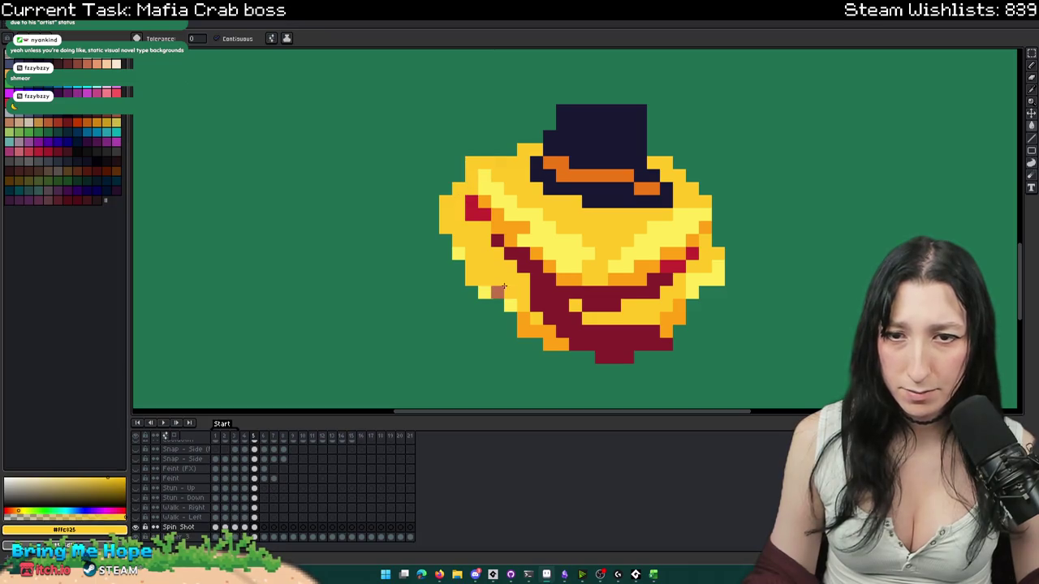
# - Pick the crab's dark red and place red pixels along its upper-left
pyautogui.scroll(-2, 505, 290)
pyautogui.scroll(2, 519, 254)
pyautogui.press('i')
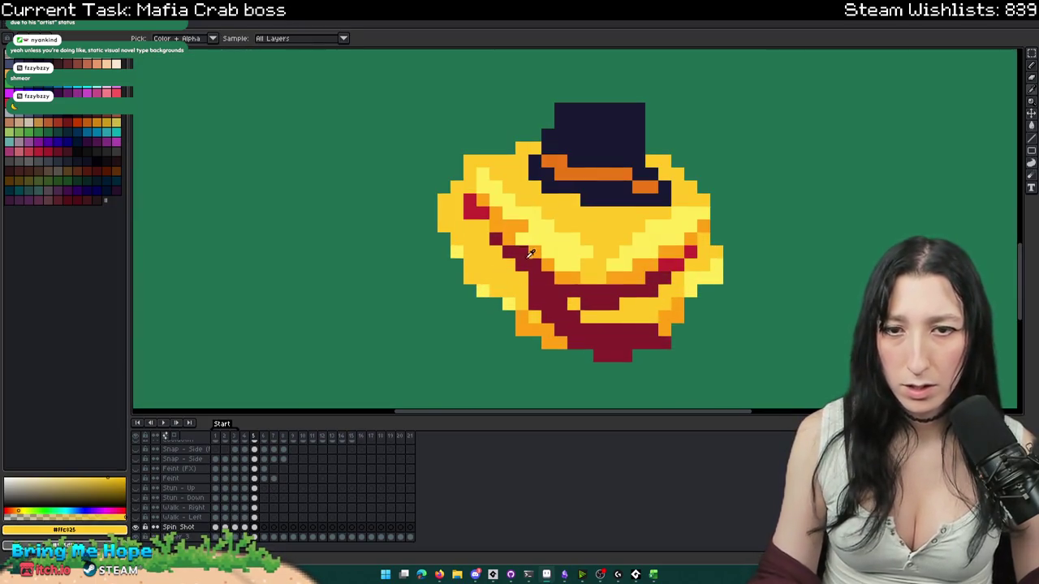
pyautogui.click(489, 214)
pyautogui.press('b')
pyautogui.click(509, 173)
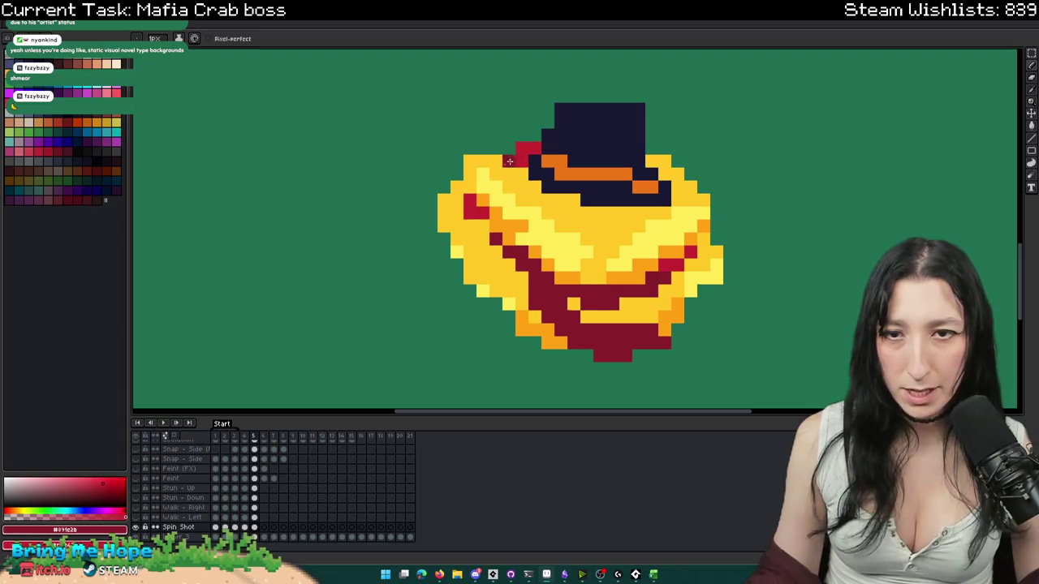
pyautogui.click(481, 187)
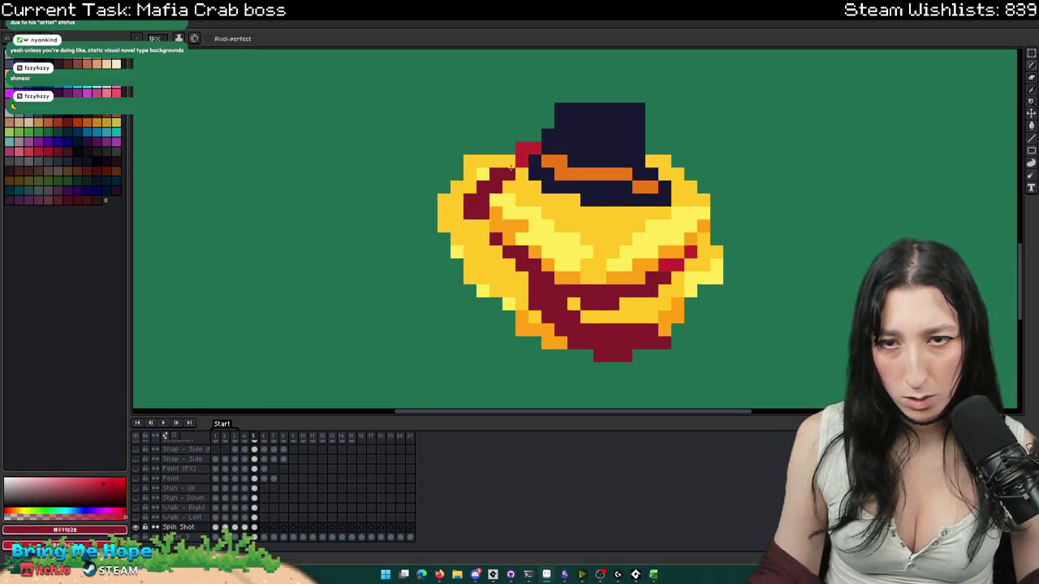
# - Replace the earlier red strokes with one diagonal dark-red swirl across the crab
pyautogui.moveTo(481, 207); pyautogui.dragTo(506, 256)
pyautogui.press('w')
pyautogui.click(630, 345)
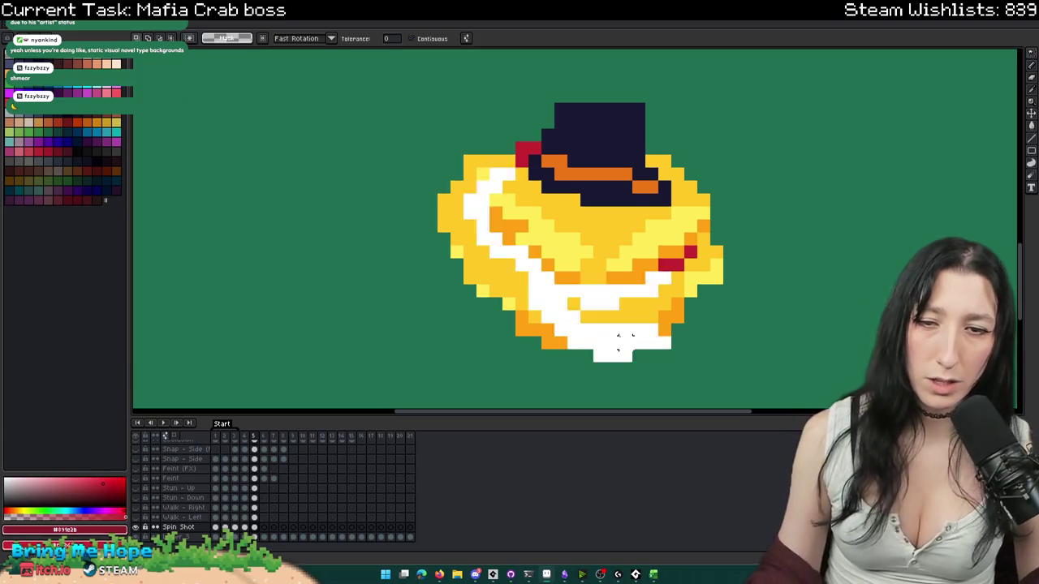
pyautogui.press('Delete')
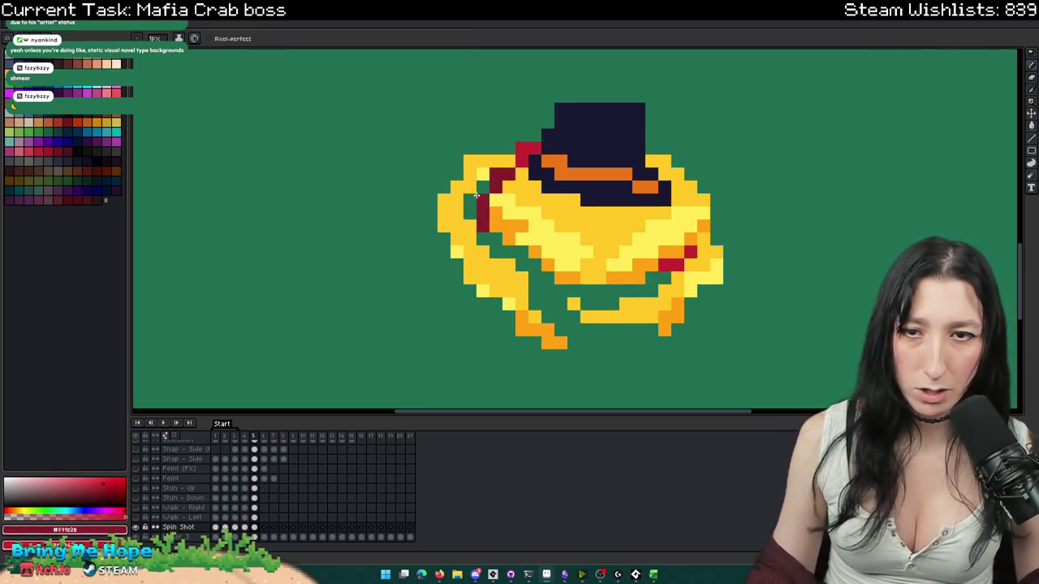
pyautogui.moveTo(491, 179); pyautogui.dragTo(556, 252)
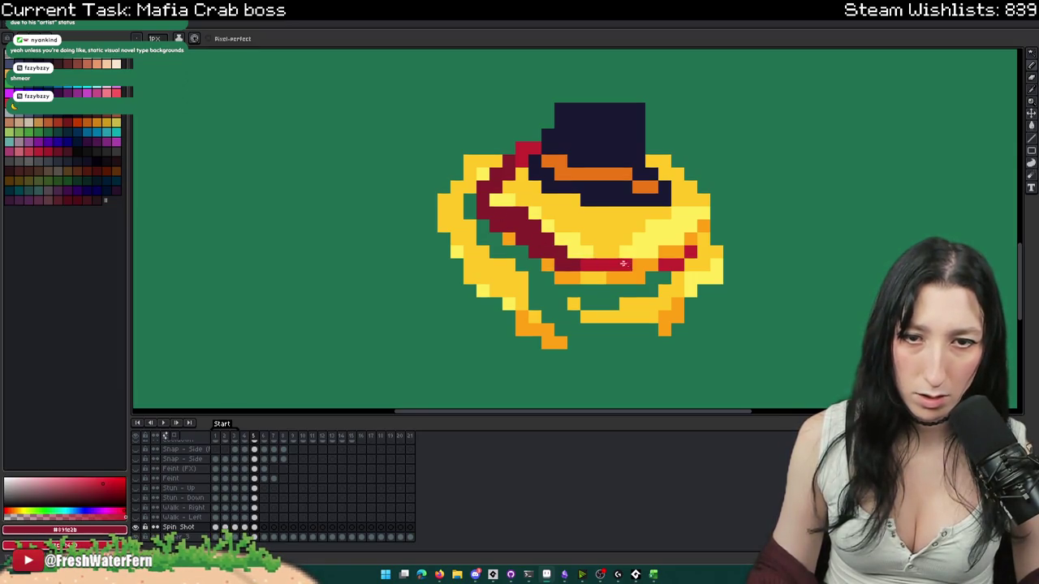
# - Repaint the crab's right, lower and left edges in yellow and light yellow, comparing frames 4 and 5
pyautogui.keyDown('alt'); pyautogui.click(676, 258); pyautogui.keyUp('alt')
pyautogui.moveTo(675, 258); pyautogui.dragTo(648, 271)
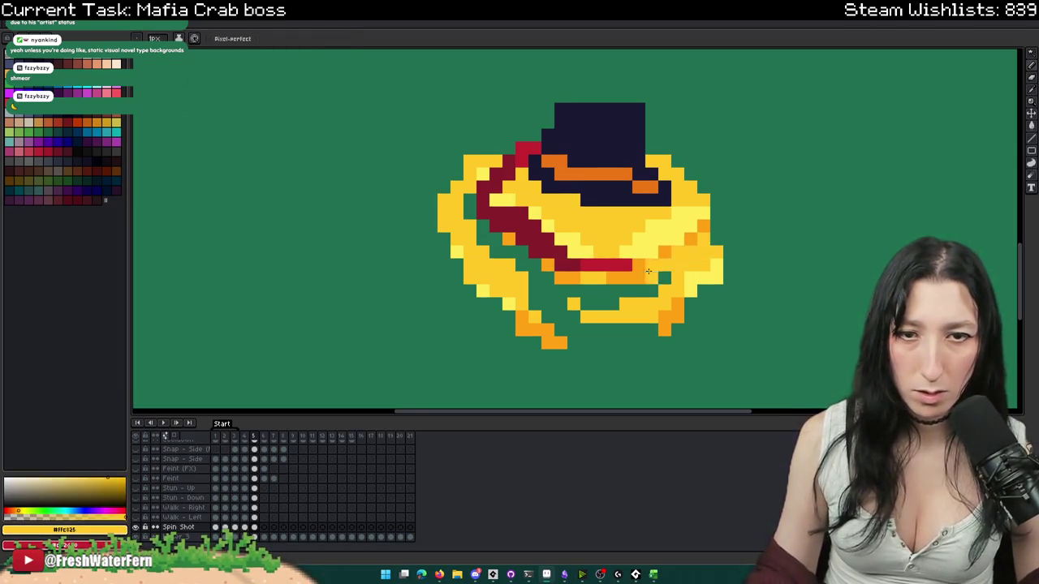
pyautogui.keyDown('alt'); pyautogui.click(695, 272); pyautogui.keyUp('alt')
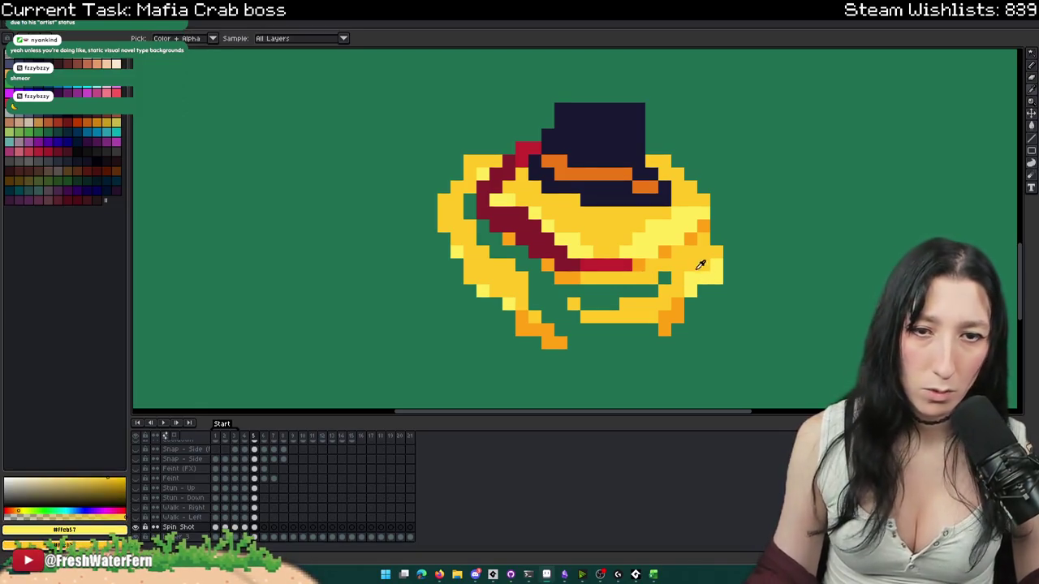
pyautogui.moveTo(700, 260)
pyautogui.mouseDown()
pyautogui.moveTo(690, 292)
pyautogui.moveTo(573, 327)
pyautogui.moveTo(483, 287)
pyautogui.moveTo(457, 253)
pyautogui.mouseUp()
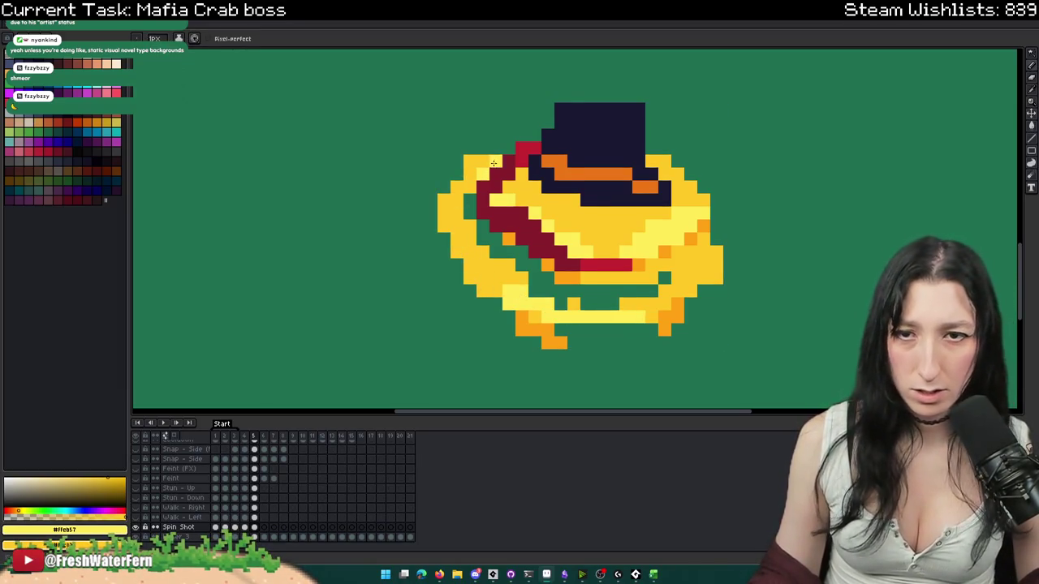
pyautogui.moveTo(493, 163); pyautogui.dragTo(465, 226)
pyautogui.press('g')
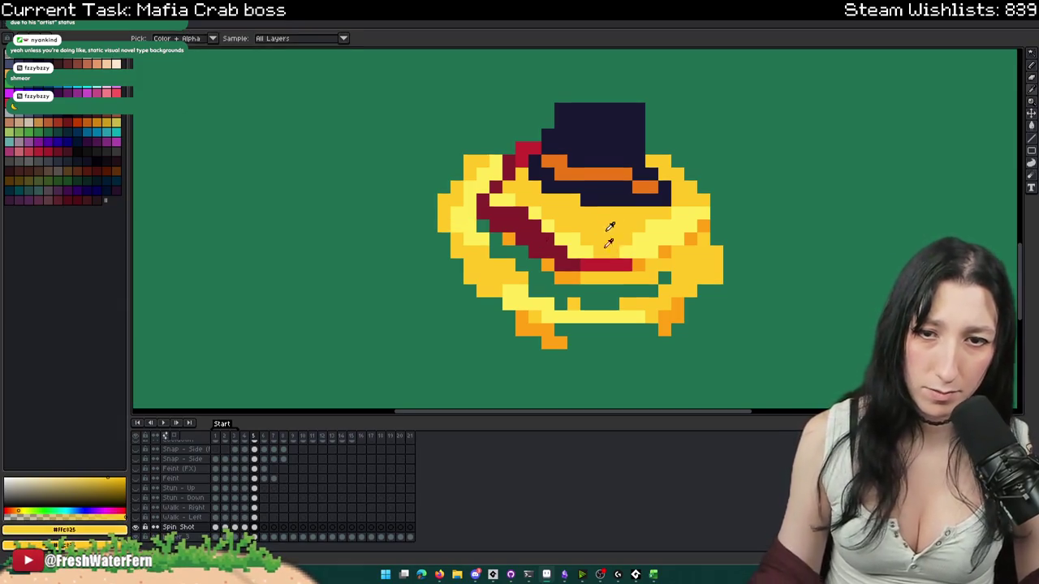
pyautogui.scroll(-3, 604, 307)
pyautogui.press(',')
pyautogui.press('.')
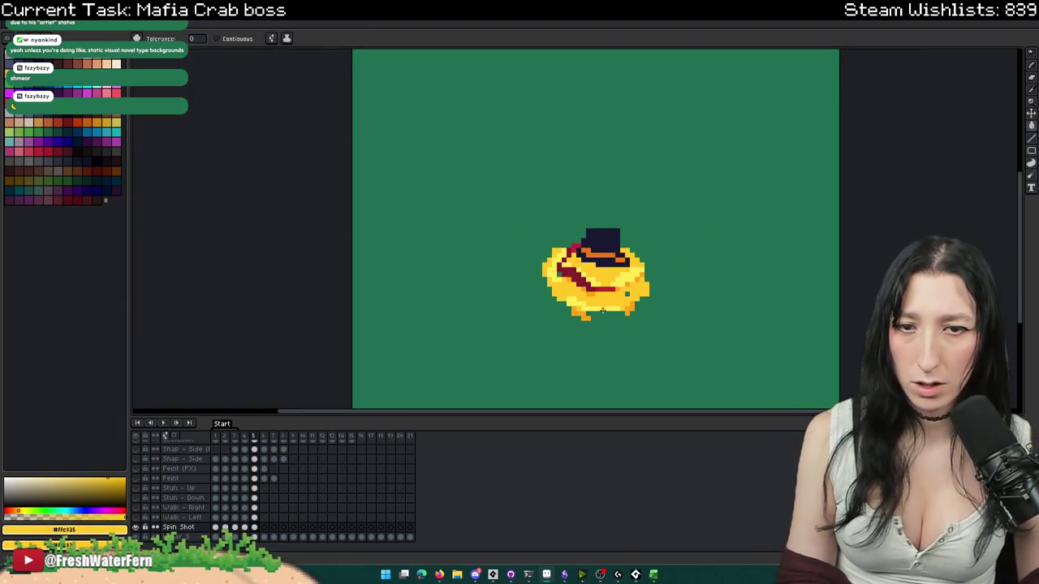
# - Paint yellow over the stray dark-red diagonal at the crab's upper left in frame 5
pyautogui.scroll(-2, 603, 309)
pyautogui.scroll(5, 616, 272)
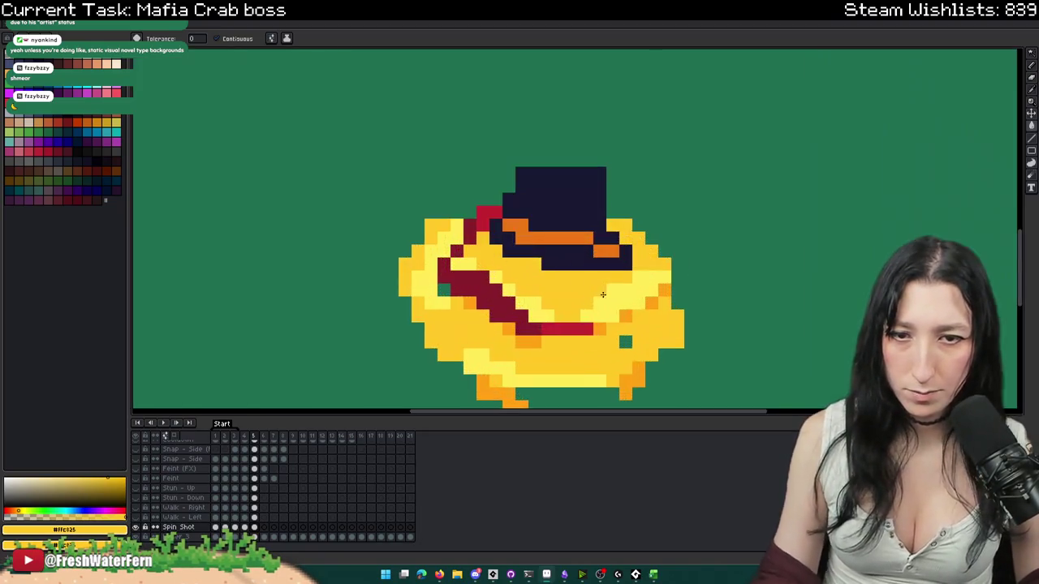
pyautogui.press(',')
pyautogui.press('.')
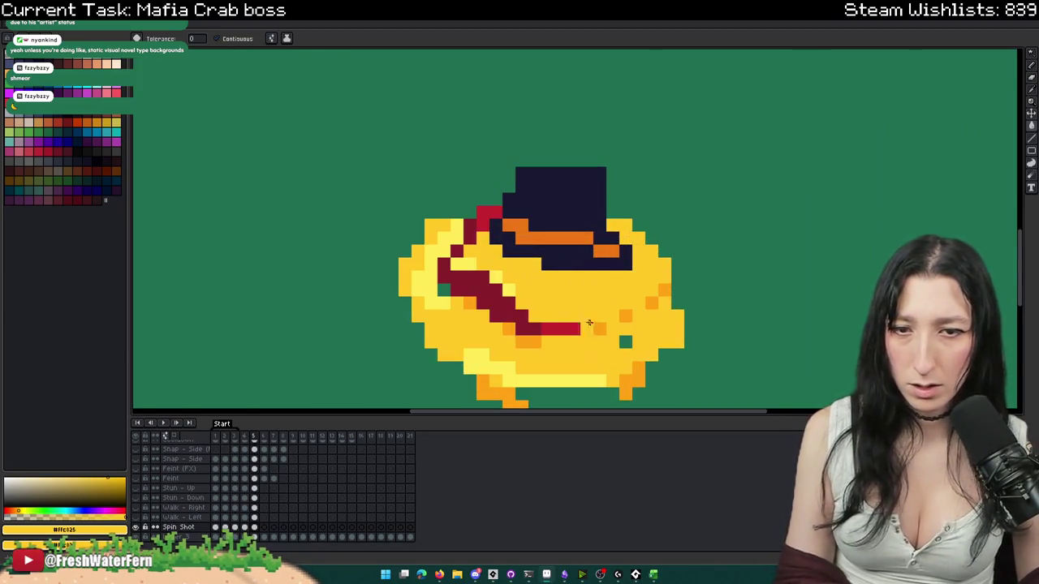
pyautogui.press('b')
pyautogui.scroll(1, 486, 265)
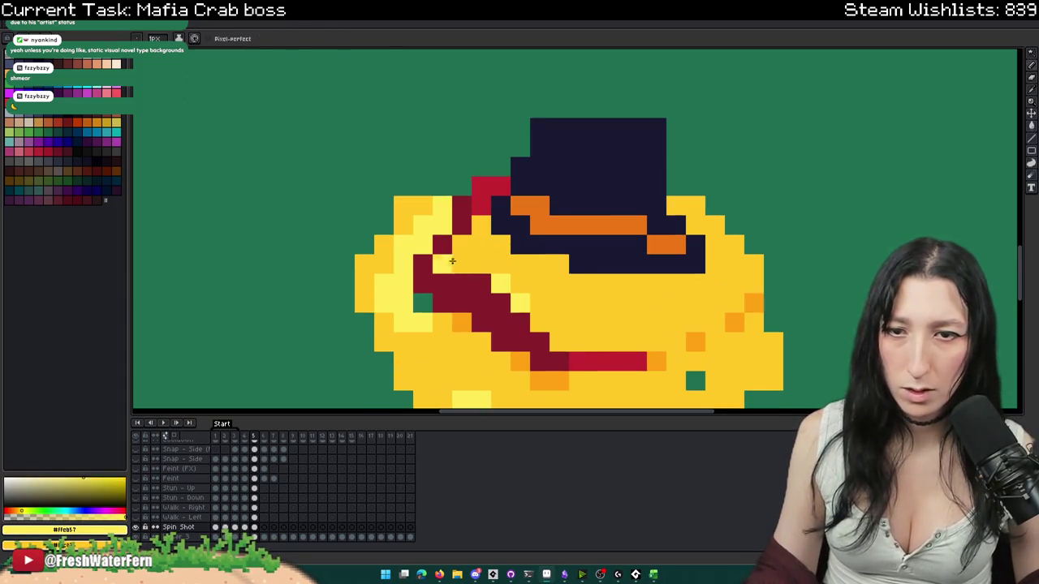
pyautogui.moveTo(480, 226); pyautogui.dragTo(445, 263)
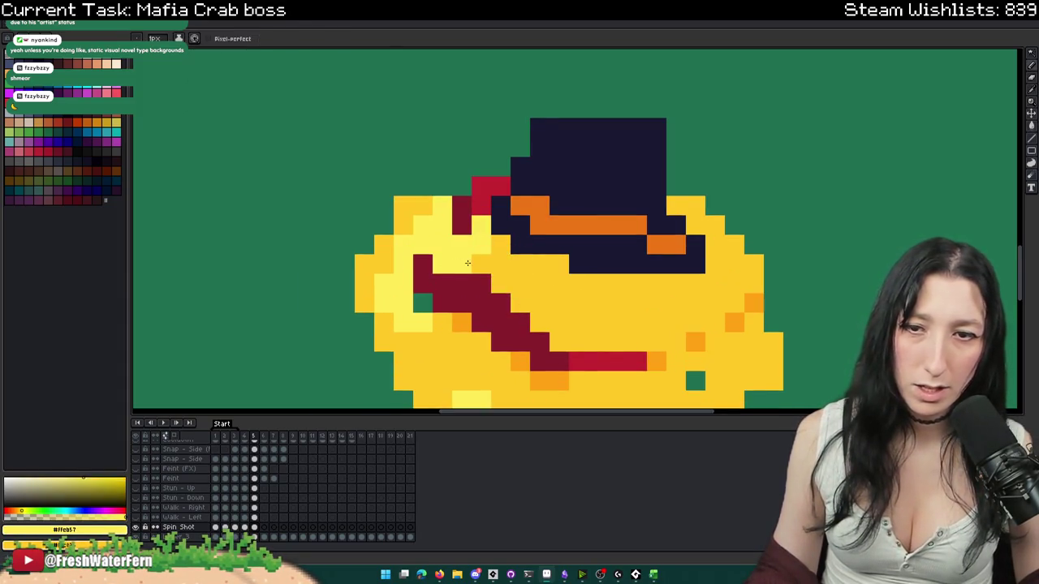
pyautogui.scroll(-5, 536, 308)
pyautogui.press(',')
pyautogui.press('.')
pyautogui.scroll(5, 530, 315)
# - Pick dark red #891e2b and draw a thick stroke down the crab's left side
pyautogui.keyDown('alt'); pyautogui.click(682, 243); pyautogui.keyUp('alt')
pyautogui.click(644, 320)
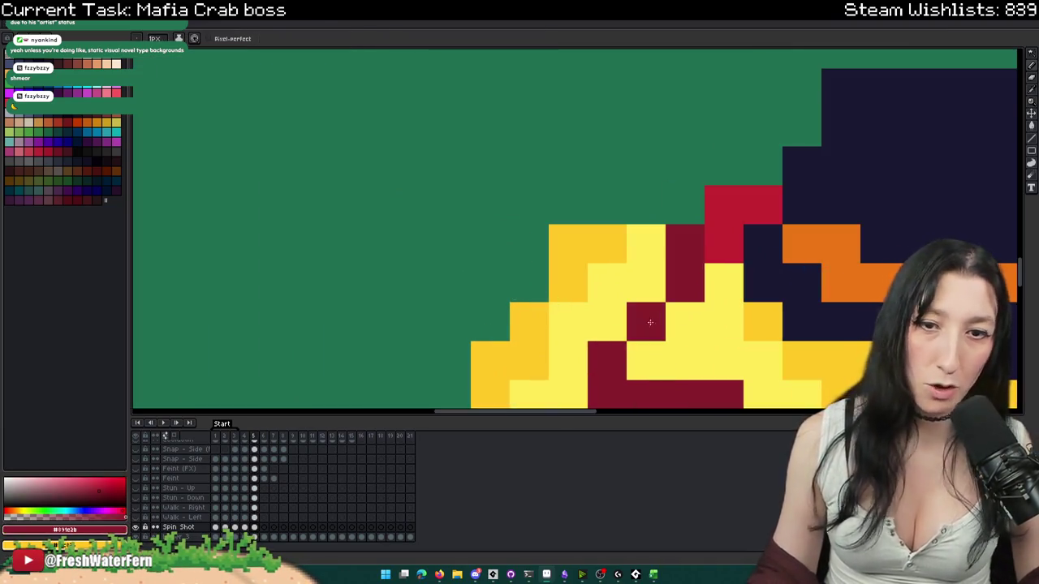
pyautogui.scroll(-3, 645, 320)
pyautogui.scroll(-2, 623, 290)
pyautogui.scroll(3, 593, 259)
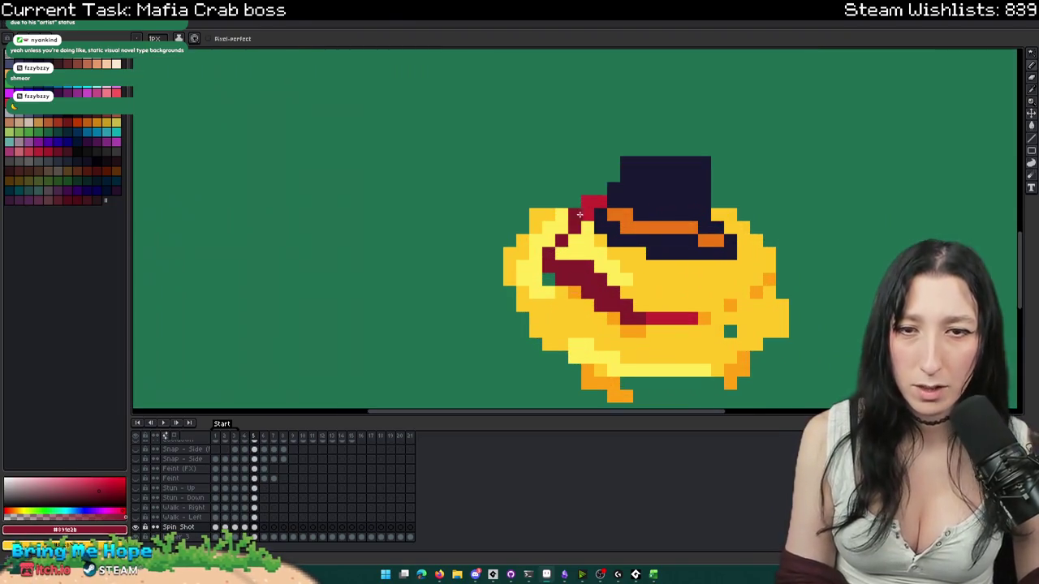
pyautogui.scroll(-1, 552, 252)
pyautogui.scroll(1, 560, 255)
pyautogui.scroll(-3, 569, 259)
pyautogui.scroll(1, 582, 270)
pyautogui.scroll(2, 582, 271)
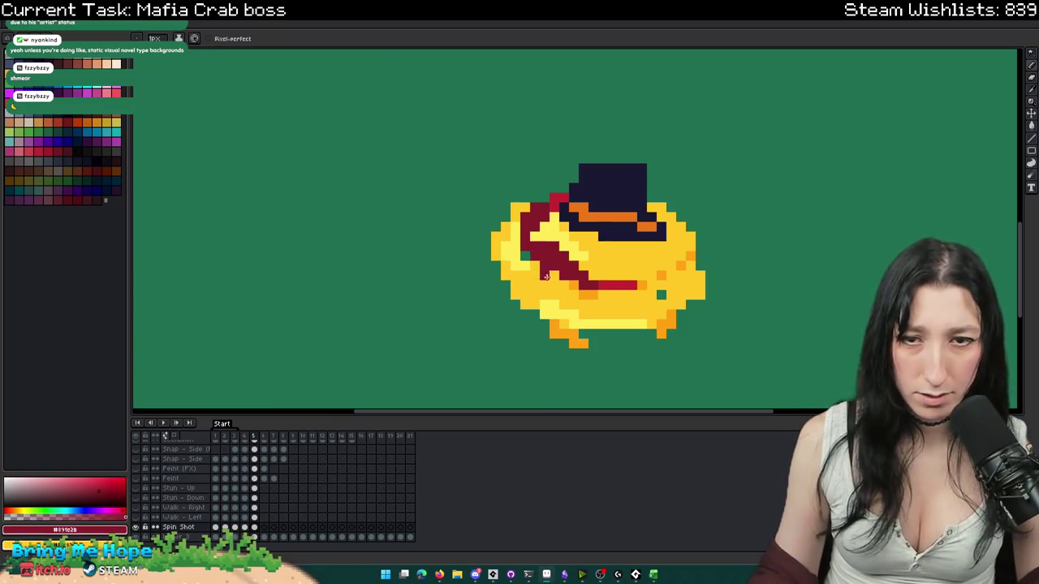
pyautogui.scroll(-2, 541, 267)
pyautogui.scroll(2, 532, 224)
pyautogui.moveTo(506, 185); pyautogui.dragTo(552, 242)
# - Flip between frames 4 and 5 to check the revised swirl
pyautogui.press('Left')
pyautogui.press('Right')
pyautogui.scroll(-4, 530, 212)
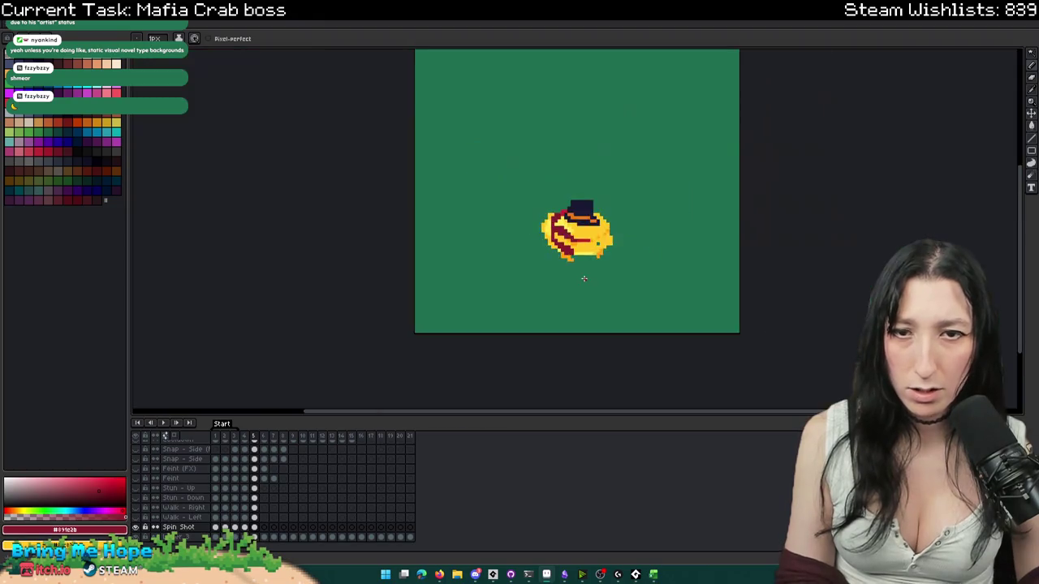
pyautogui.scroll(-2, 530, 212)
pyautogui.scroll(4, 522, 170)
pyautogui.scroll(3, 522, 170)
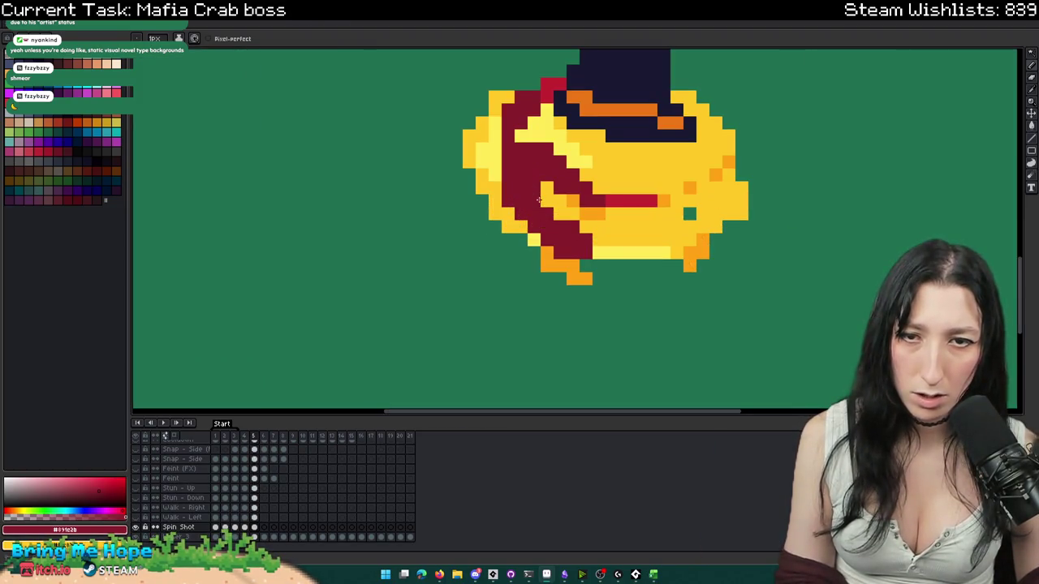
pyautogui.scroll(-3, 539, 200)
pyautogui.press('Left')
pyautogui.scroll(-1, 619, 291)
pyautogui.scroll(-3, 625, 290)
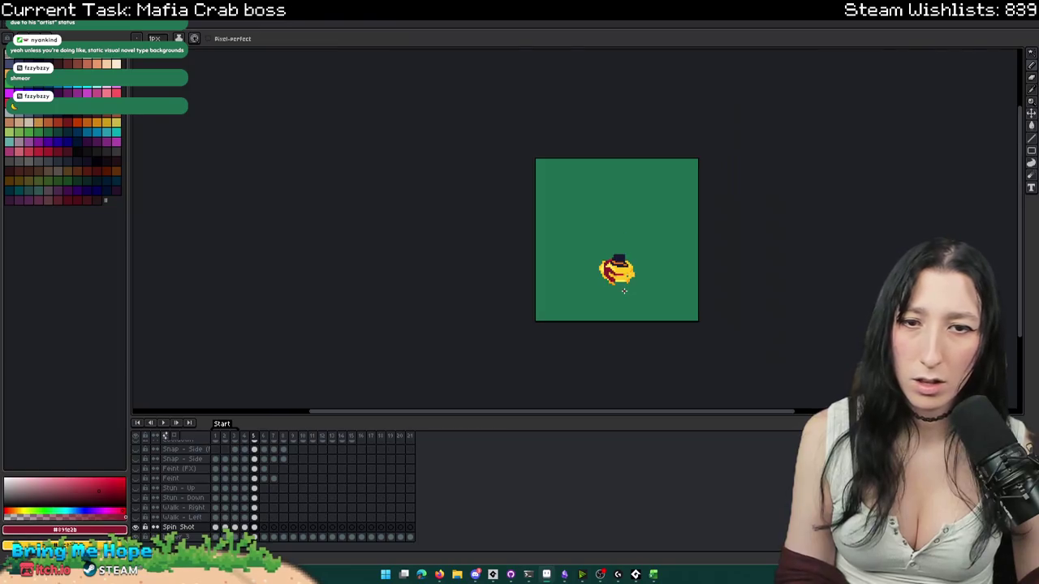
pyautogui.scroll(5, 610, 283)
pyautogui.scroll(-1, 629, 296)
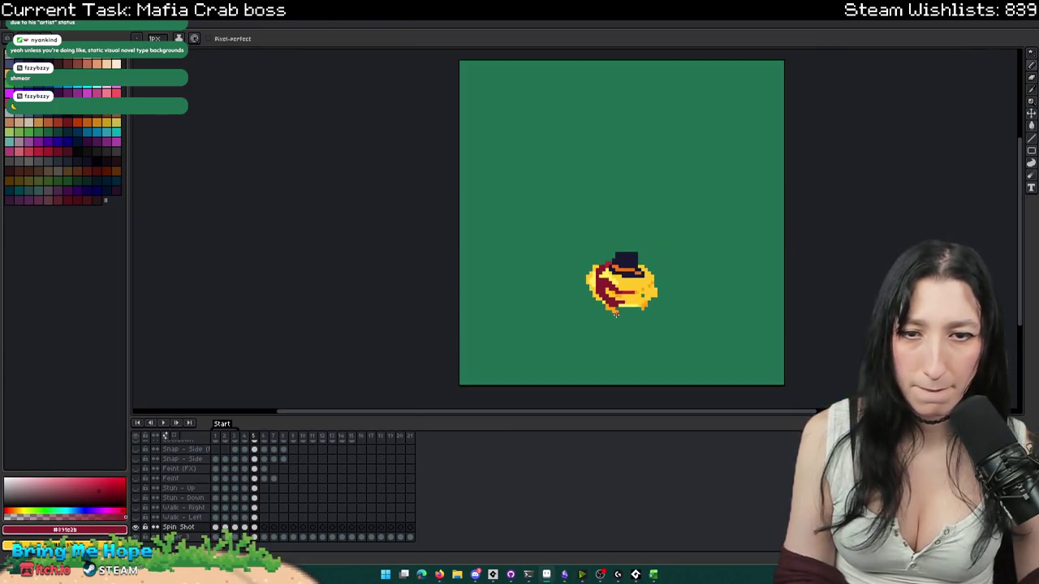
pyautogui.scroll(-1, 623, 333)
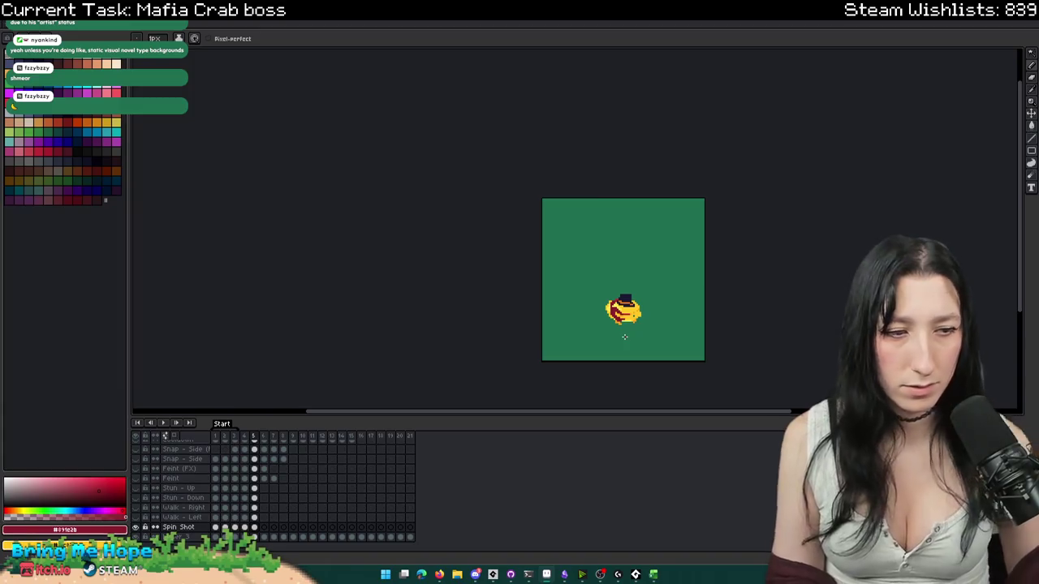
pyautogui.press('Left')
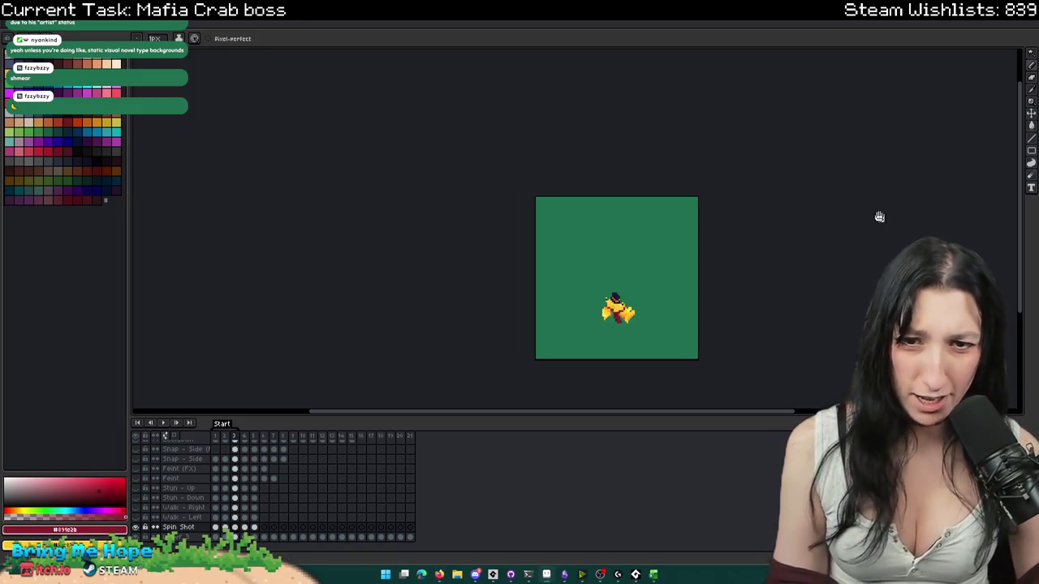
# - Play the Spin Shot animation to preview the spin
pyautogui.scroll(2, 490, 235)
pyautogui.scroll(1, 485, 301)
pyautogui.scroll(-1, 487, 306)
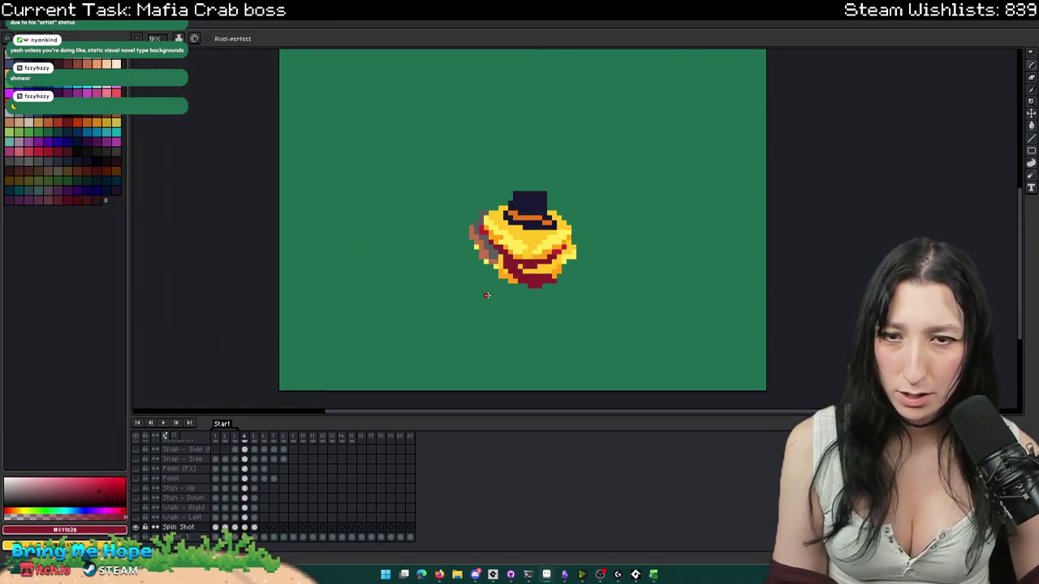
pyautogui.press('Return')
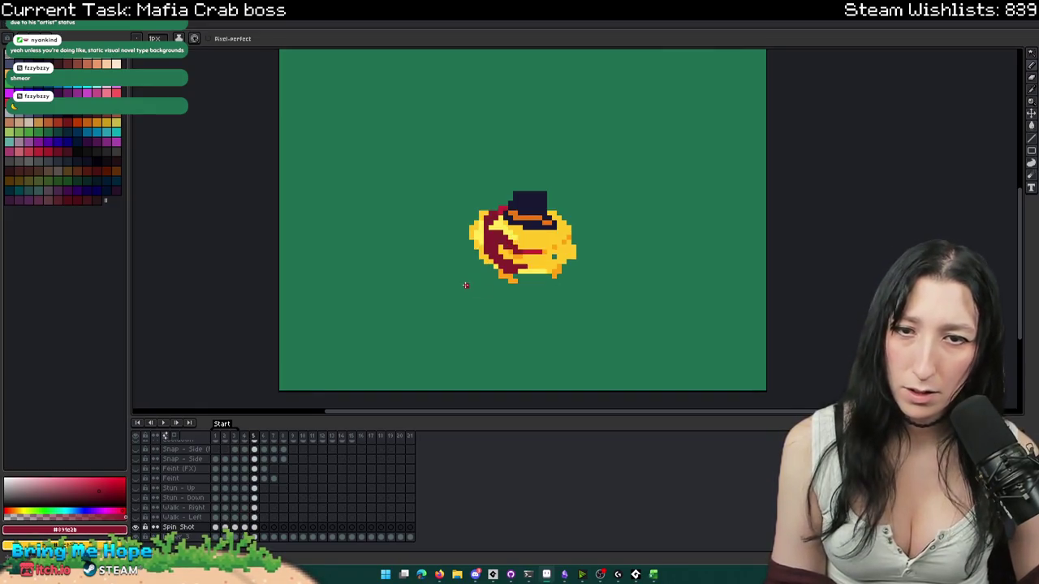
# - Paint the crab's bottom yellow row orange #ffa214 in frame 5
pyautogui.scroll(2, 496, 263)
pyautogui.keyDown('alt'); pyautogui.click(592, 243); pyautogui.keyUp('alt')
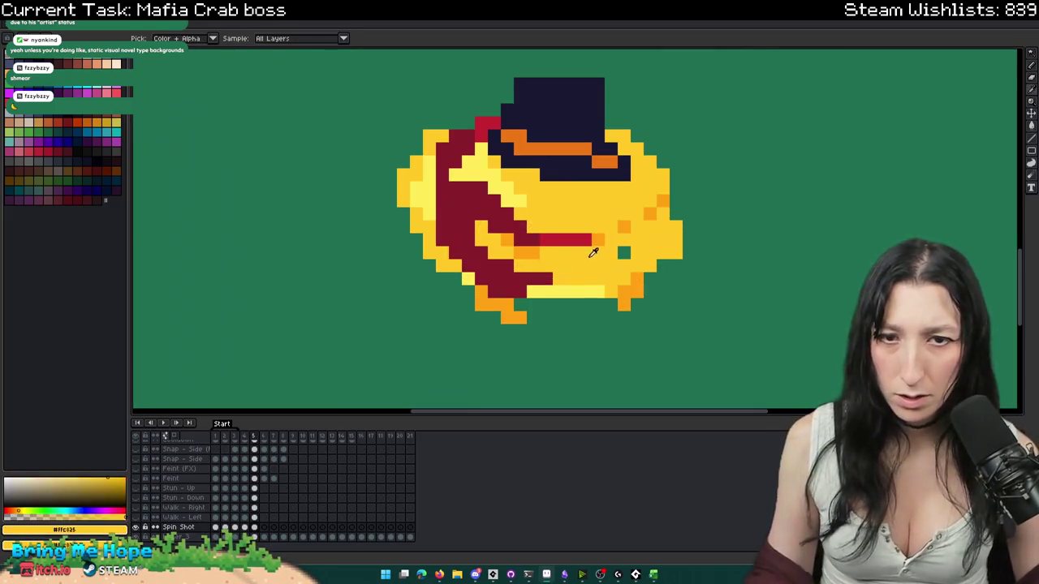
pyautogui.scroll(-2, 617, 276)
pyautogui.scroll(1, 640, 265)
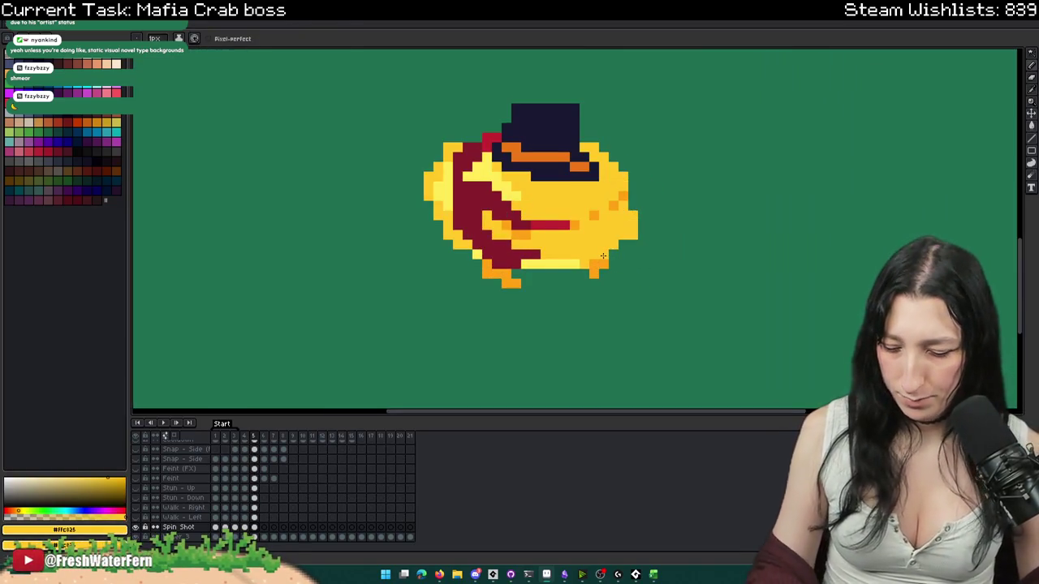
pyautogui.scroll(1, 603, 256)
pyautogui.keyDown('alt'); pyautogui.click(601, 251); pyautogui.keyUp('alt')
pyautogui.scroll(2, 599, 243)
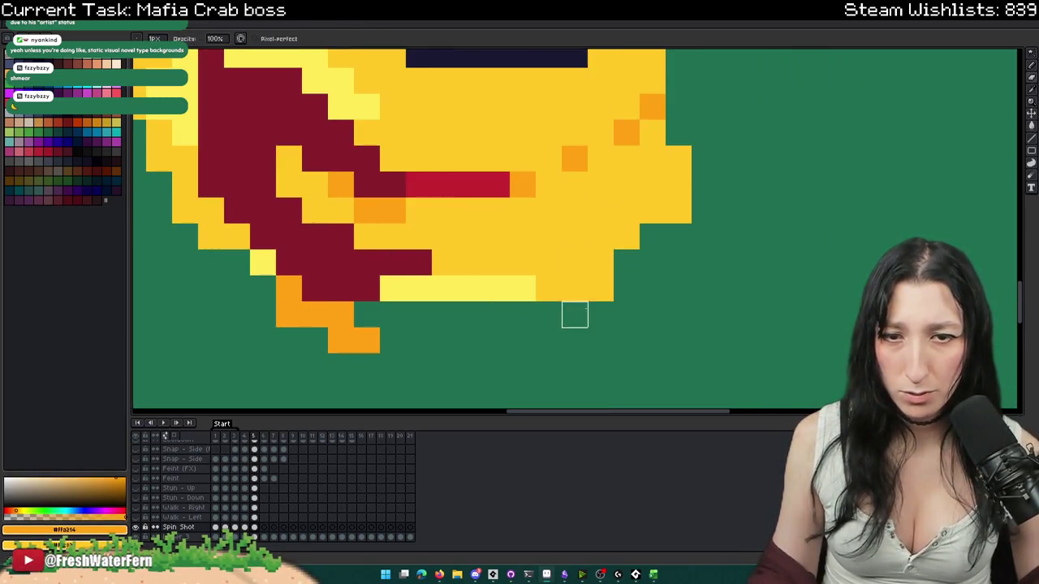
pyautogui.click(600, 289)
pyautogui.press('b')
pyautogui.moveTo(510, 289); pyautogui.dragTo(416, 289)
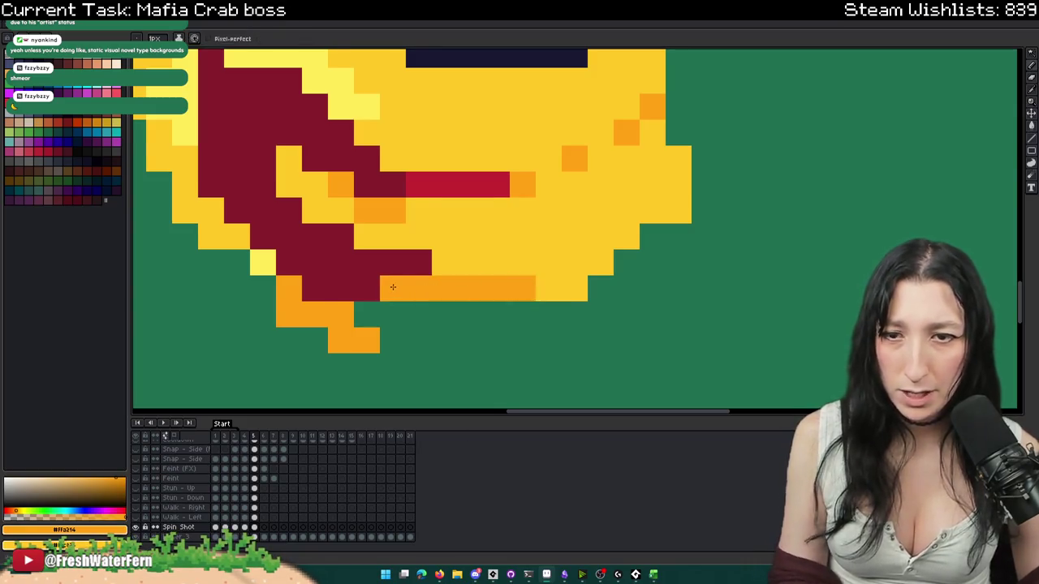
pyautogui.press('Left')
pyautogui.press('Right')
# - Turn a few more edge pixels orange, including one at the crab's lower left
pyautogui.scroll(-3, 398, 285)
pyautogui.scroll(2, 520, 261)
pyautogui.click(521, 261)
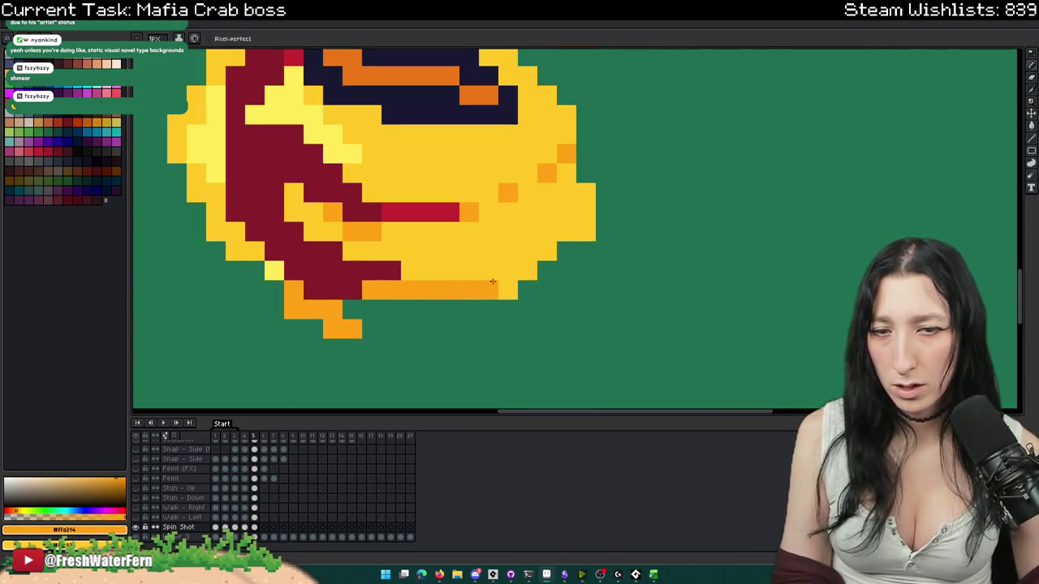
pyautogui.scroll(-3, 470, 283)
pyautogui.scroll(3, 355, 265)
pyautogui.click(355, 265)
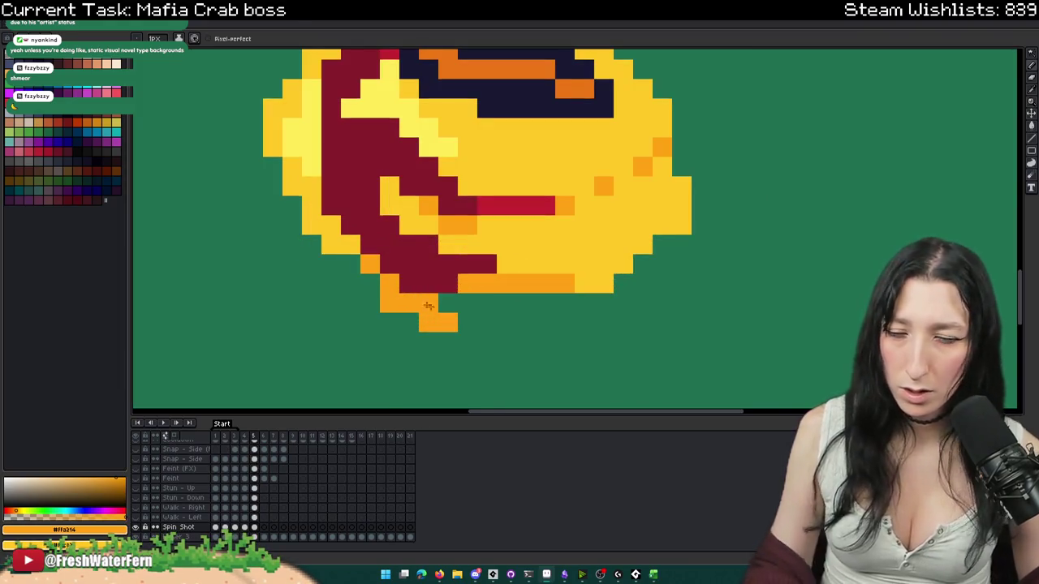
pyautogui.scroll(-3, 407, 294)
pyautogui.scroll(3, 408, 294)
# - Erase the protruding orange pixels at the lower left and add a yellow pixel there
pyautogui.press('e')
pyautogui.moveTo(446, 327); pyautogui.dragTo(388, 308)
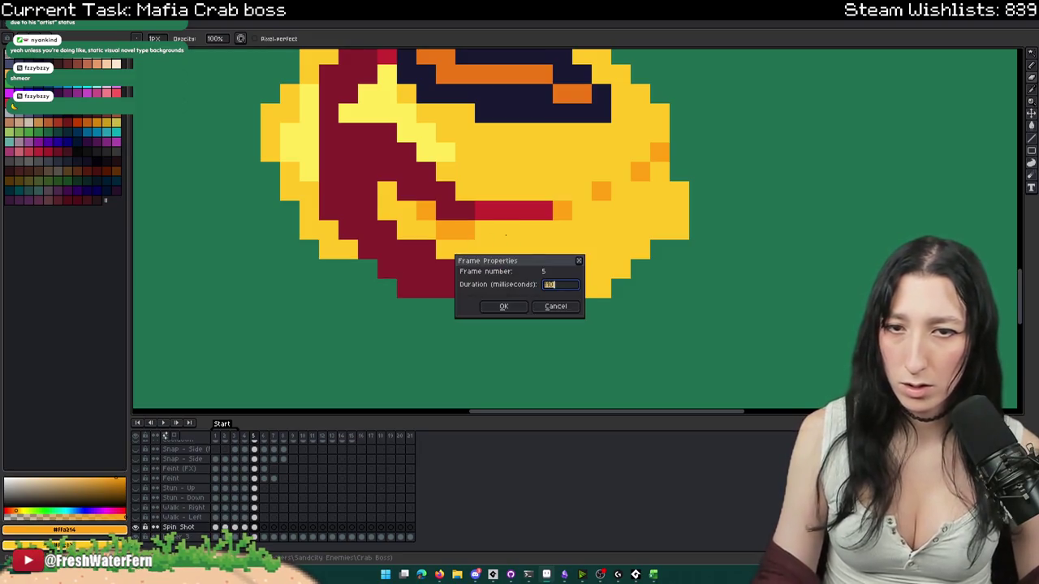
pyautogui.press('b')
pyautogui.click(387, 288)
pyautogui.scroll(-3, 375, 286)
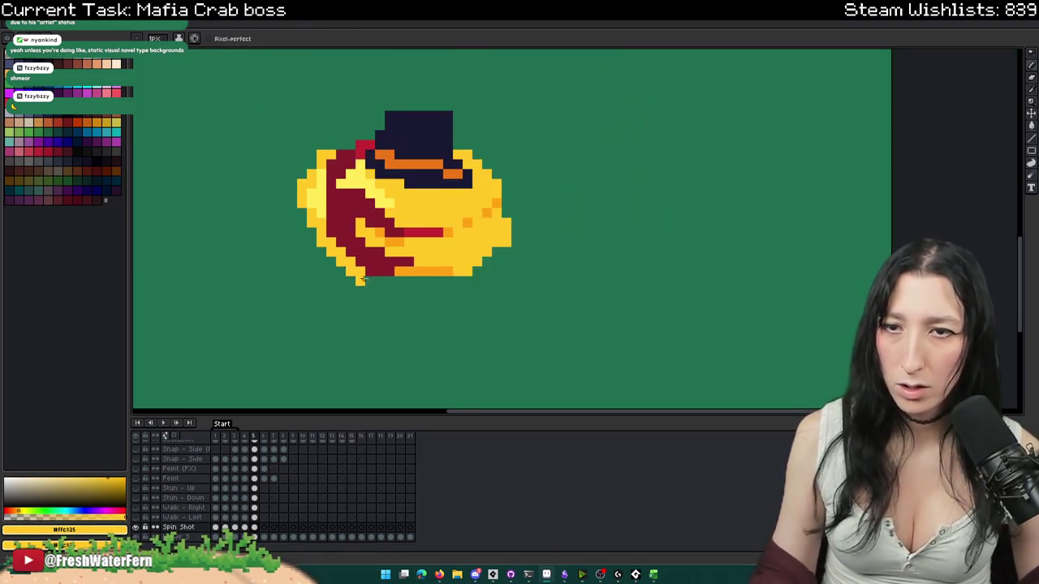
# - Check frame 5's properties without changes, then step back to frame 4
pyautogui.press('p')
pyautogui.press('Escape')
pyautogui.press('Left')
pyautogui.scroll(-2, 378, 280)
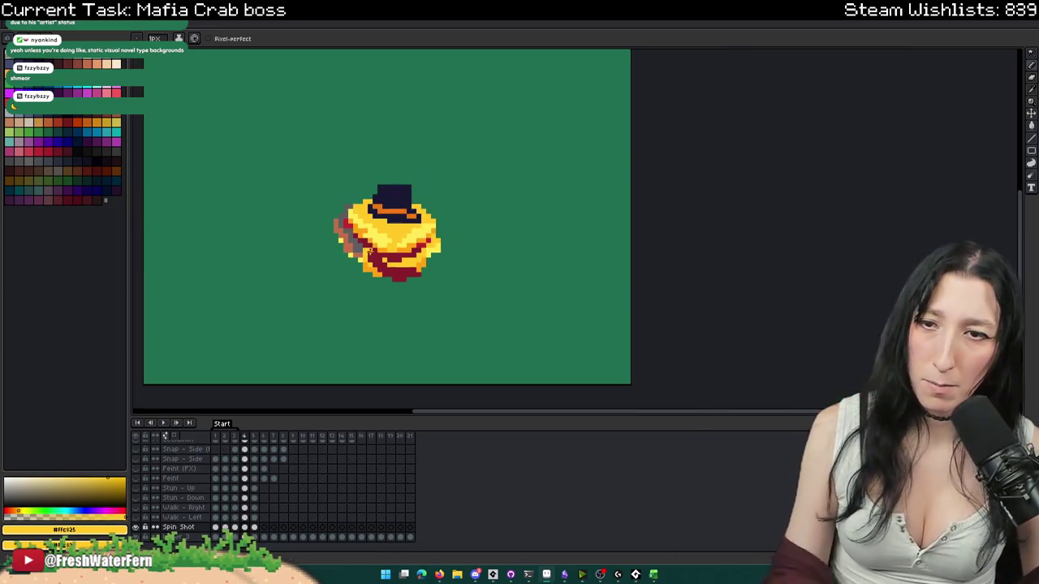
# - Paint orange #ffa214 shading up the crab's right side and lower right
pyautogui.scroll(-1, 382, 280)
pyautogui.scroll(-1, 382, 279)
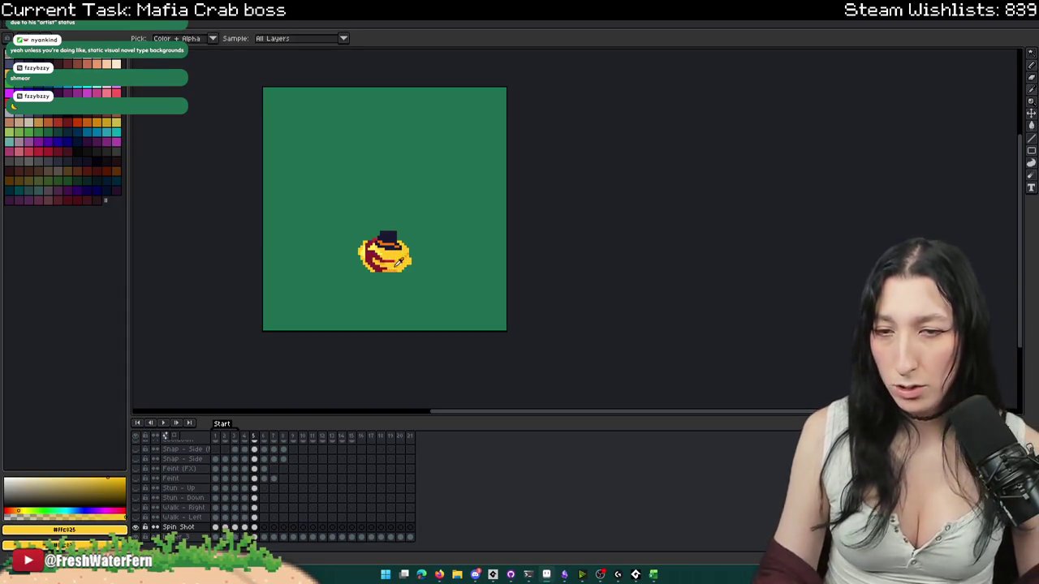
pyautogui.scroll(3, 385, 264)
pyautogui.keyDown('alt'); pyautogui.click(352, 283); pyautogui.keyUp('alt')
pyautogui.moveTo(351, 284); pyautogui.dragTo(414, 245)
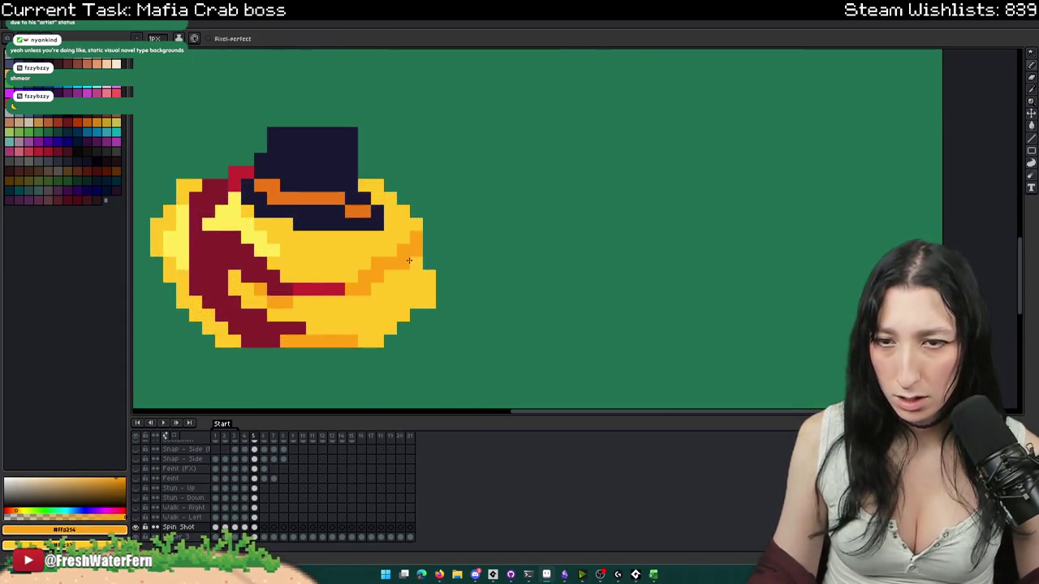
pyautogui.moveTo(403, 300); pyautogui.dragTo(377, 327)
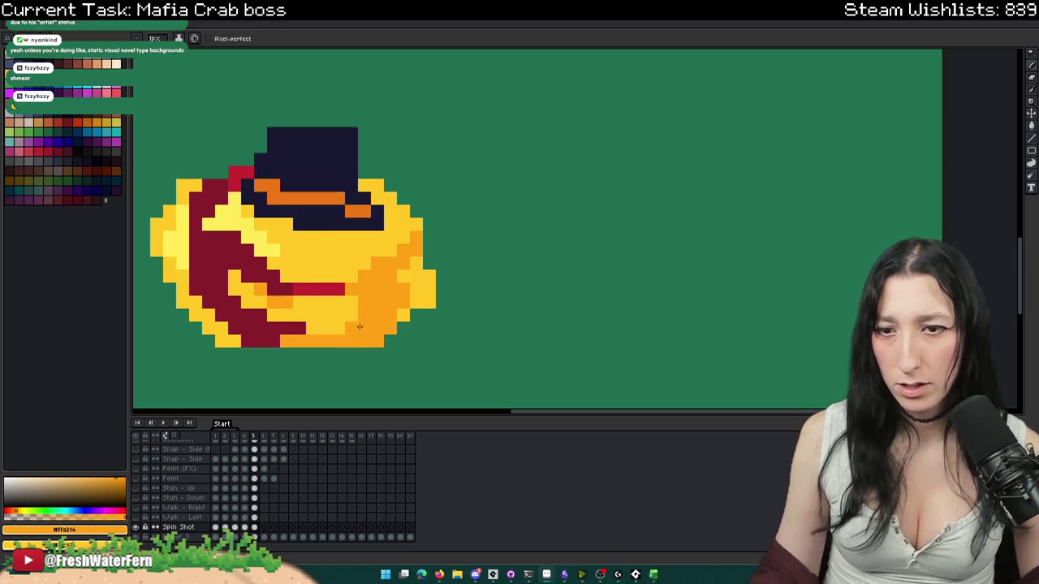
pyautogui.scroll(-3, 360, 326)
pyautogui.scroll(-1, 359, 326)
pyautogui.scroll(-1, 359, 326)
pyautogui.scroll(-2, 361, 337)
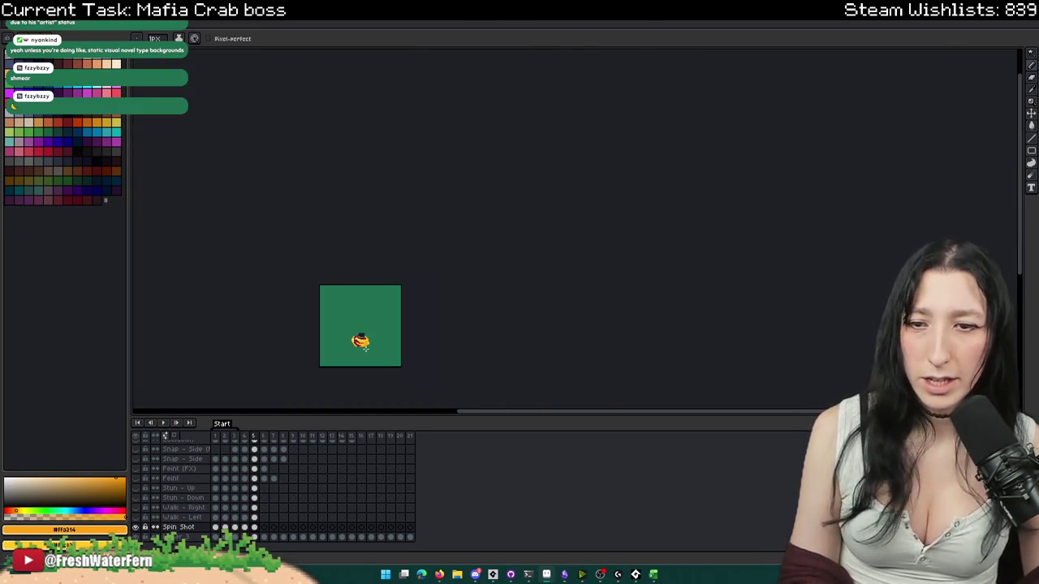
pyautogui.scroll(3, 361, 340)
pyautogui.scroll(3, 362, 333)
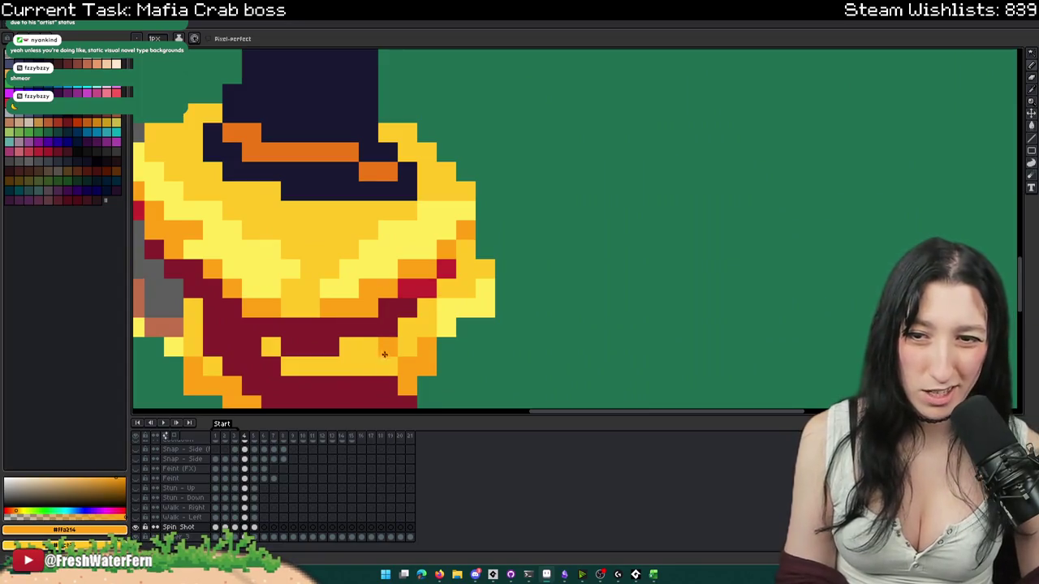
pyautogui.scroll(-3, 400, 366)
# - Step through neighbouring frames and sample light yellow #ffeb57 from the sprite
pyautogui.press('Left')
pyautogui.scroll(2, 459, 321)
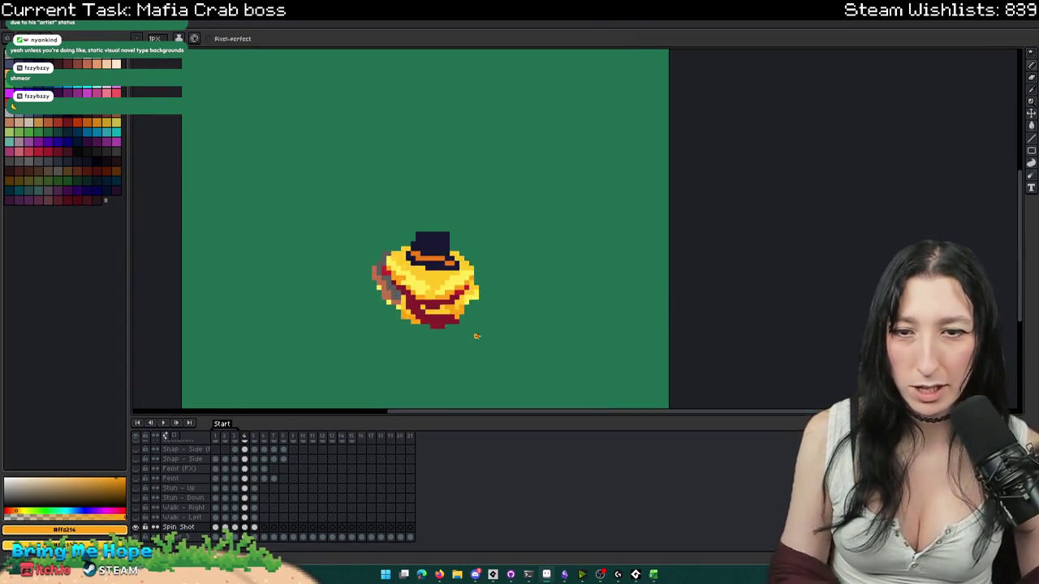
pyautogui.press('Right')
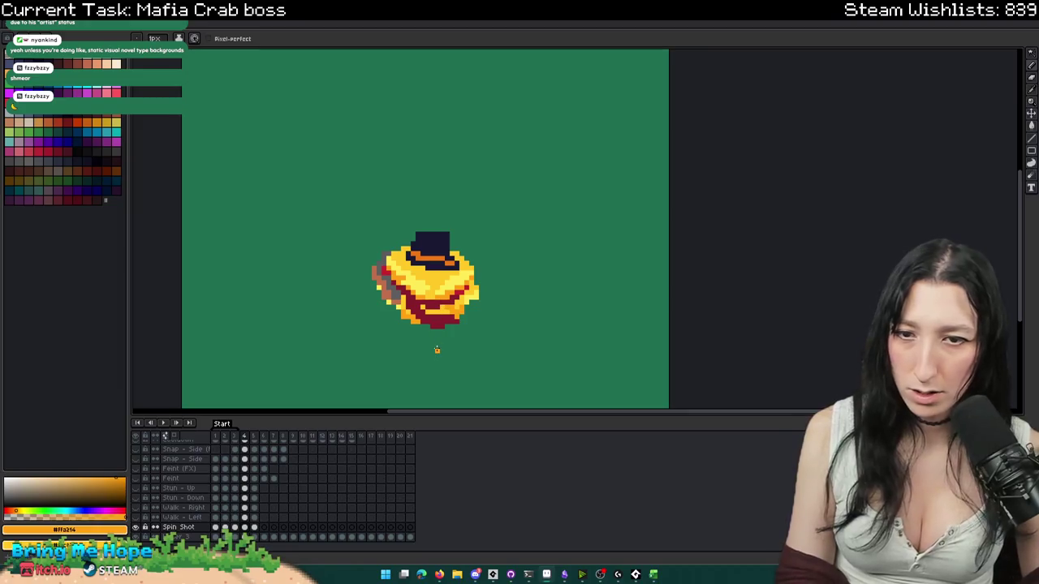
pyautogui.press('Right')
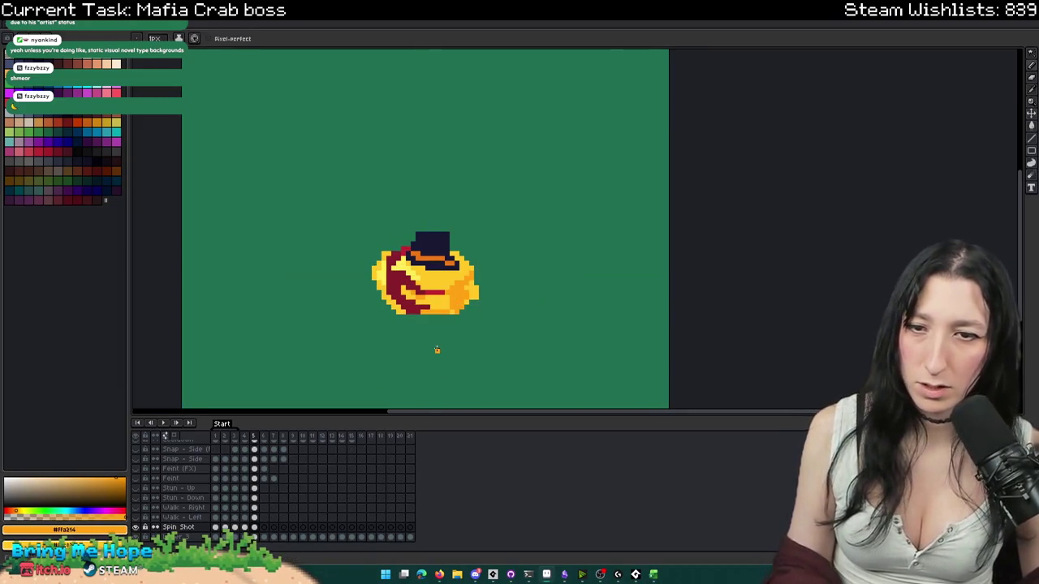
pyautogui.scroll(3, 472, 290)
pyautogui.scroll(-2, 463, 290)
pyautogui.scroll(2, 447, 289)
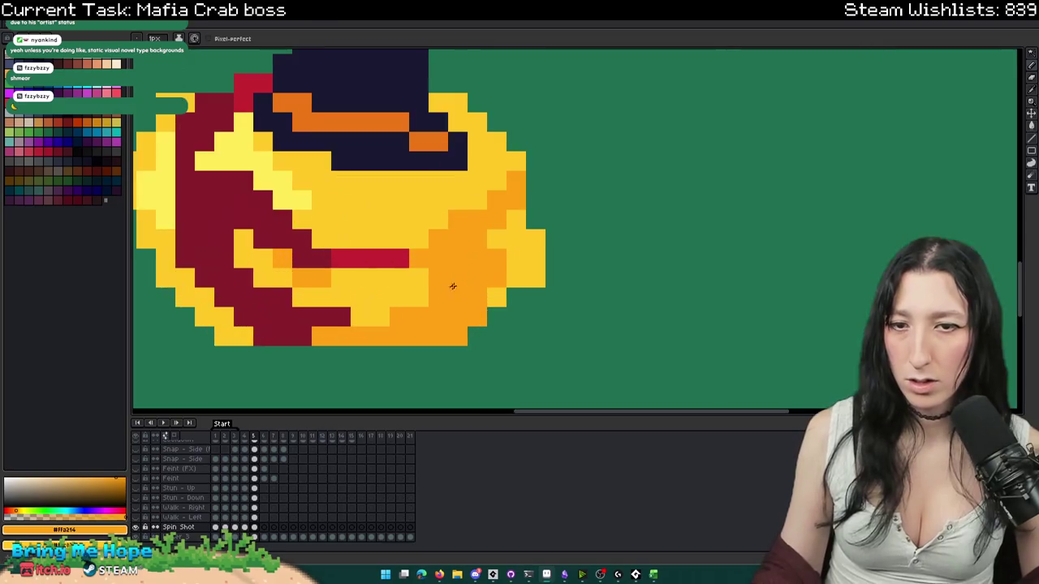
pyautogui.keyDown('alt'); pyautogui.click(289, 181); pyautogui.keyUp('alt')
# - Flip repeatedly between frames 4 and 5 to compare the crab's poses
pyautogui.press('Left')
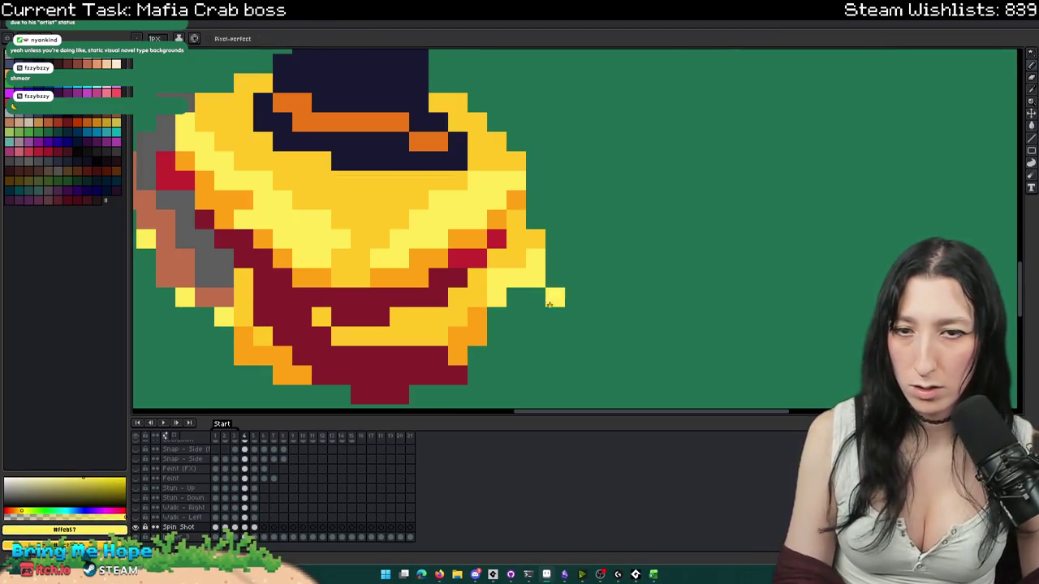
pyautogui.press('Right')
pyautogui.scroll(-2, 526, 211)
pyautogui.press('Left')
pyautogui.press('Right')
pyautogui.press('Left')
pyautogui.press('Right')
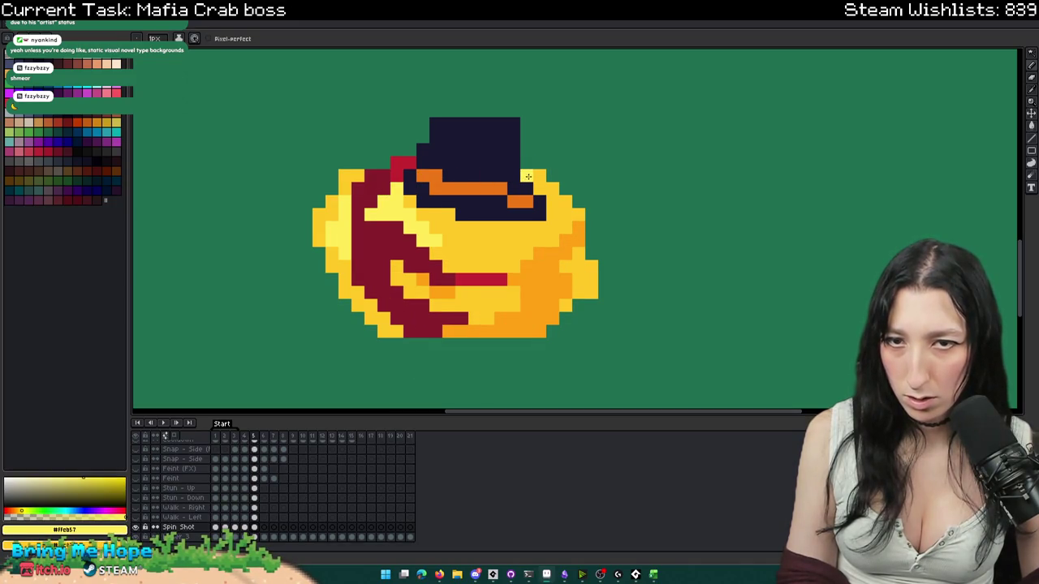
pyautogui.scroll(-1, 564, 200)
pyautogui.press('Left')
pyautogui.press('Right')
pyautogui.press('Left')
pyautogui.press('Right')
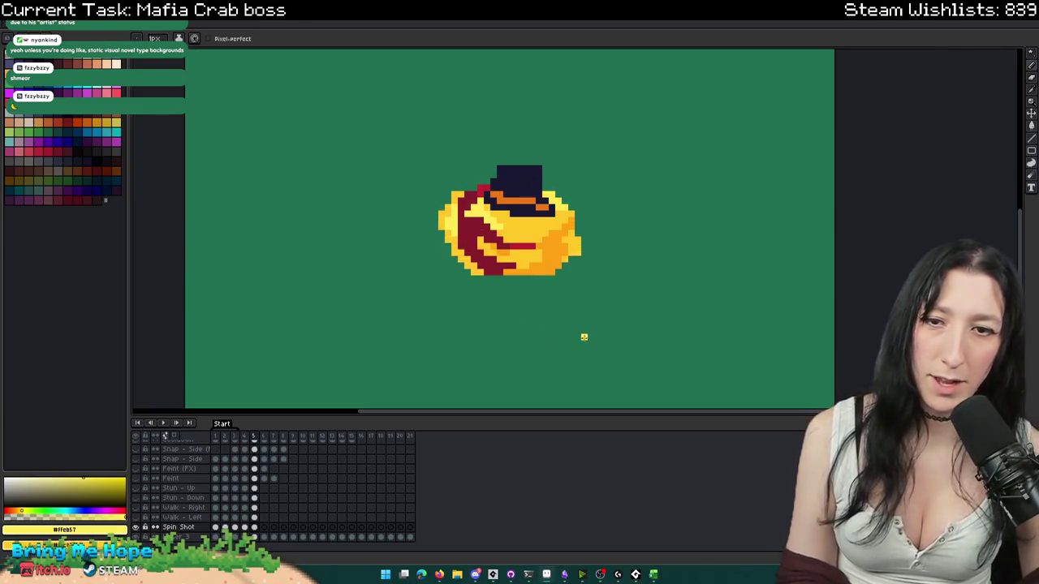
pyautogui.scroll(-2, 577, 340)
pyautogui.press('Left')
pyautogui.scroll(3, 477, 268)
# - Sample red #c42430 from frame 4 and return to frame 5
pyautogui.keyDown('alt'); pyautogui.click(564, 253); pyautogui.keyUp('alt')
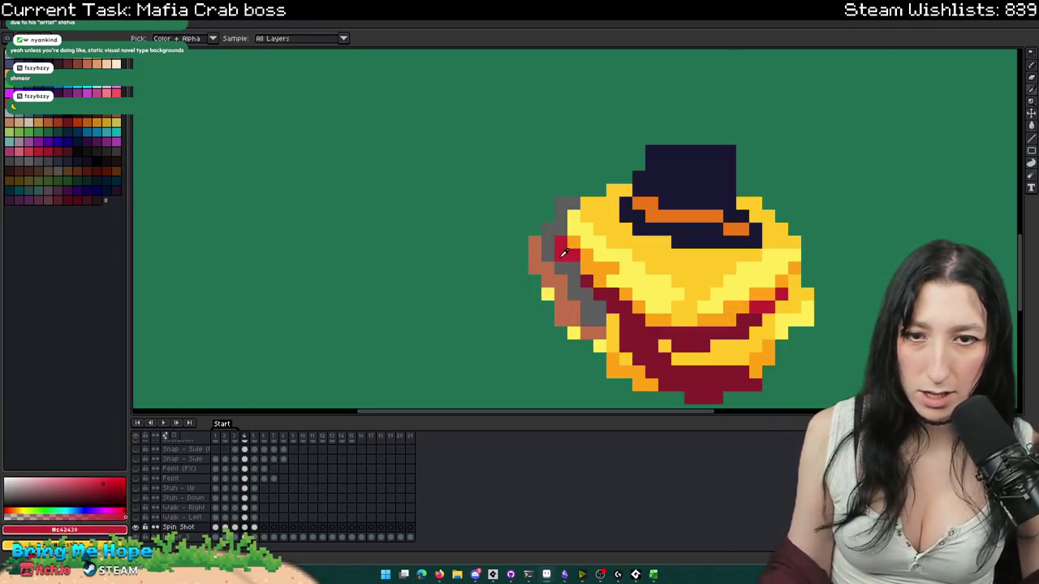
pyautogui.press('Right')
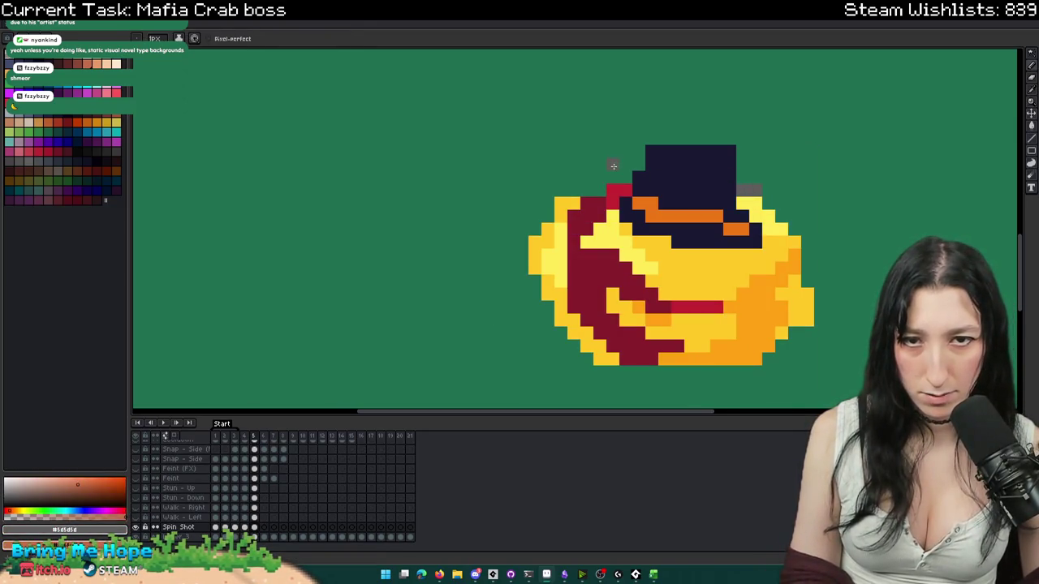
pyautogui.scroll(-4, 592, 268)
pyautogui.scroll(-1, 593, 282)
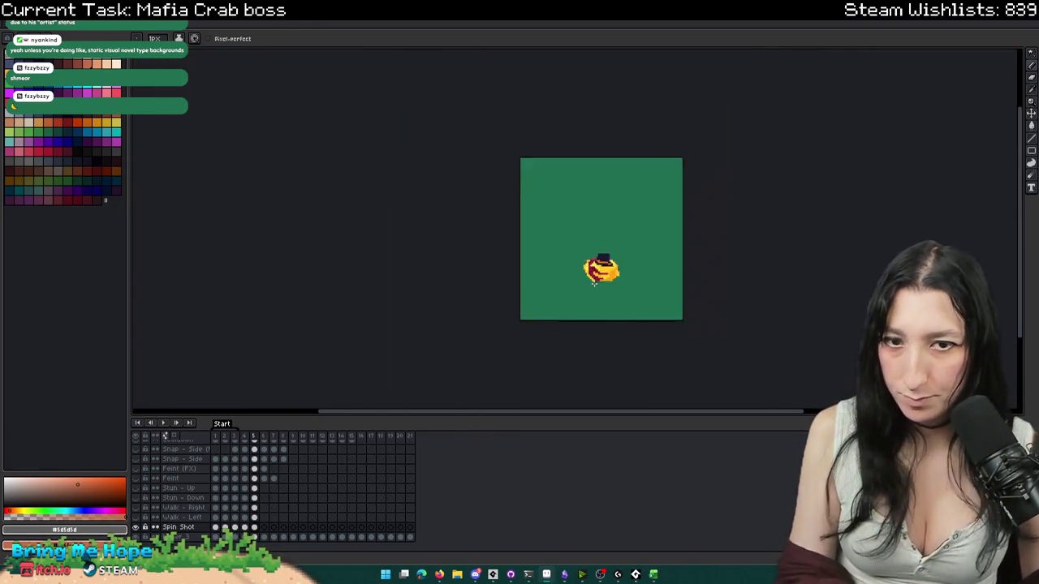
pyautogui.scroll(-1, 608, 291)
pyautogui.scroll(3, 615, 290)
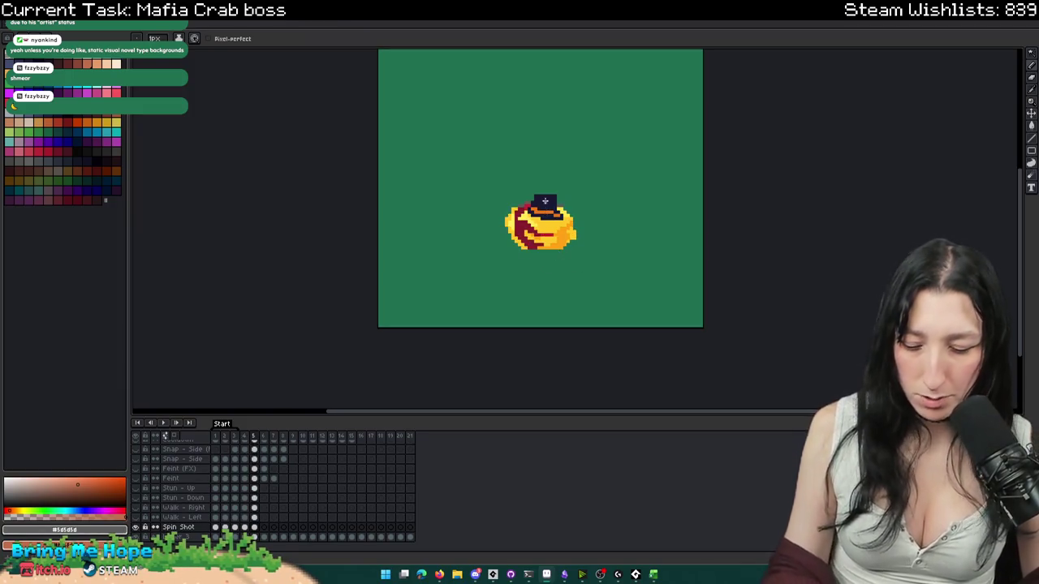
pyautogui.scroll(2, 544, 201)
pyautogui.scroll(2, 533, 192)
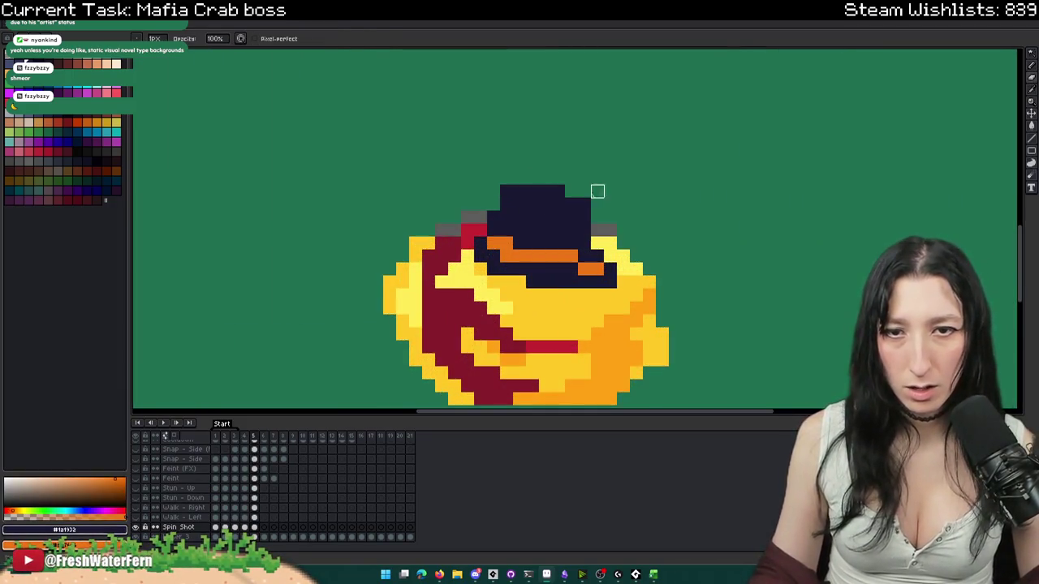
# - Recolour the hat-band pixels dark navy, adjusting the orange band pixels
pyautogui.click(592, 269)
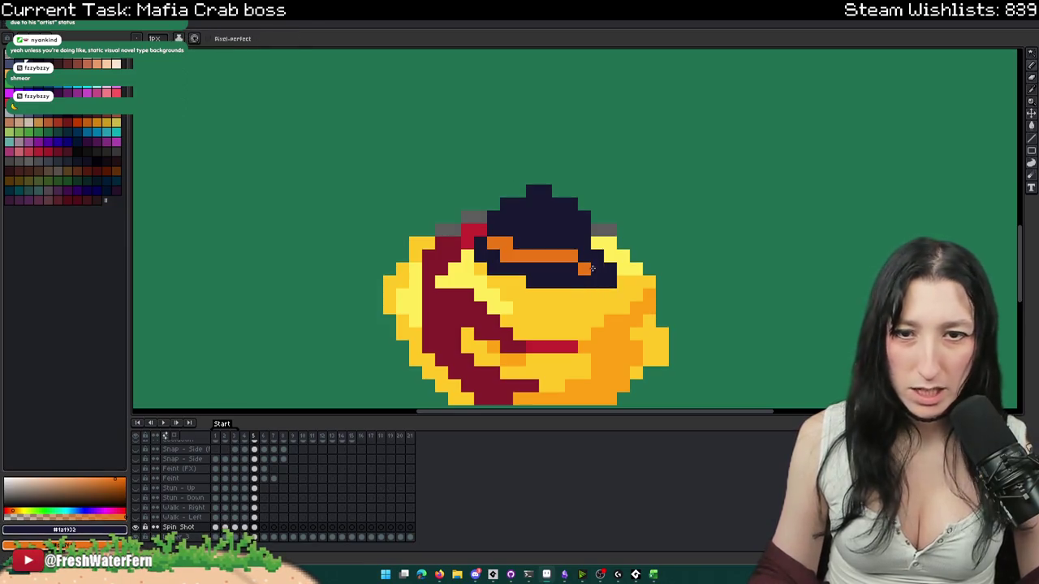
pyautogui.press('b')
pyautogui.scroll(-5, 491, 239)
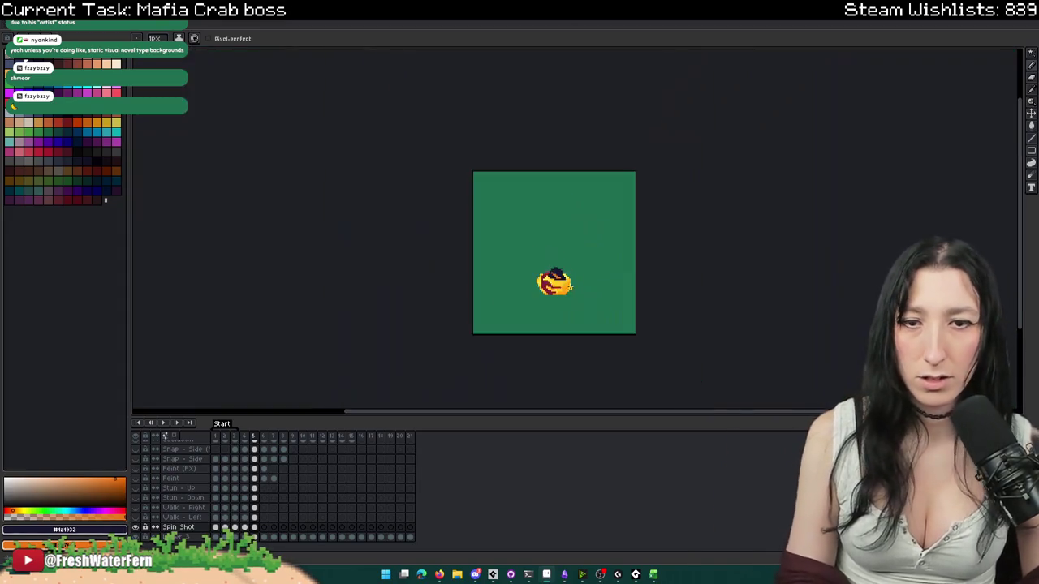
pyautogui.scroll(1, 511, 245)
pyautogui.scroll(4, 526, 252)
pyautogui.scroll(2, 526, 252)
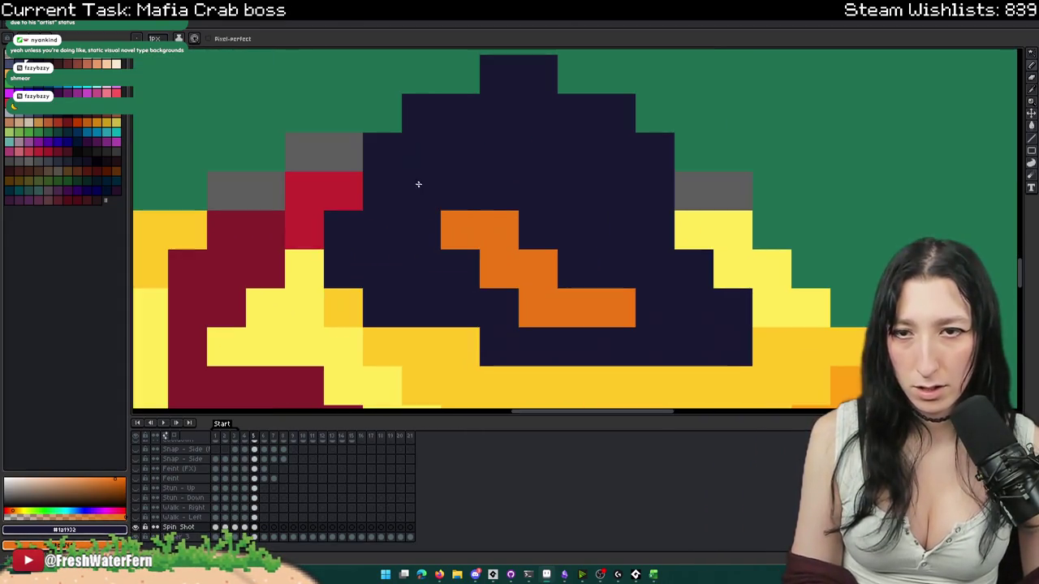
pyautogui.click(381, 152)
pyautogui.click(654, 276)
pyautogui.moveTo(635, 290); pyautogui.dragTo(543, 294)
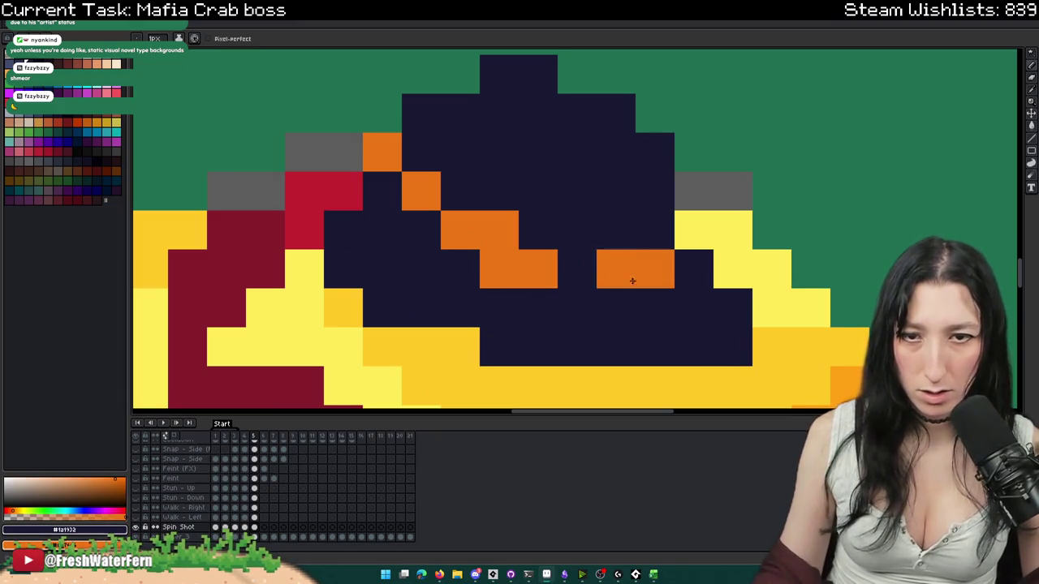
# - Extend the top hat's crown upward with dark navy pixels
pyautogui.scroll(-3, 601, 300)
pyautogui.scroll(-2, 615, 323)
pyautogui.scroll(1, 615, 323)
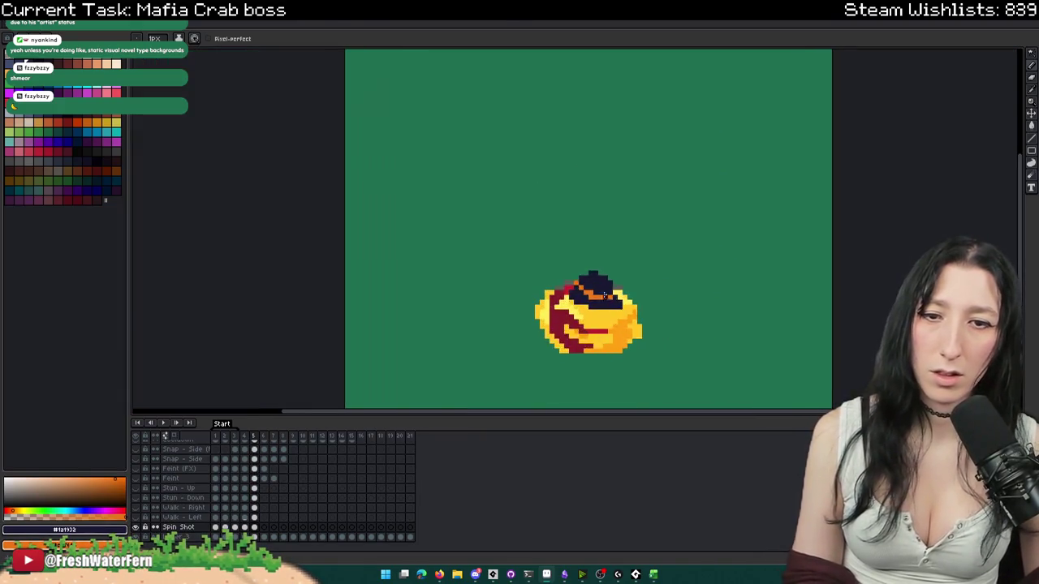
pyautogui.scroll(3, 625, 308)
pyautogui.scroll(1, 649, 276)
pyautogui.click(664, 268)
pyautogui.moveTo(617, 243); pyautogui.dragTo(663, 234)
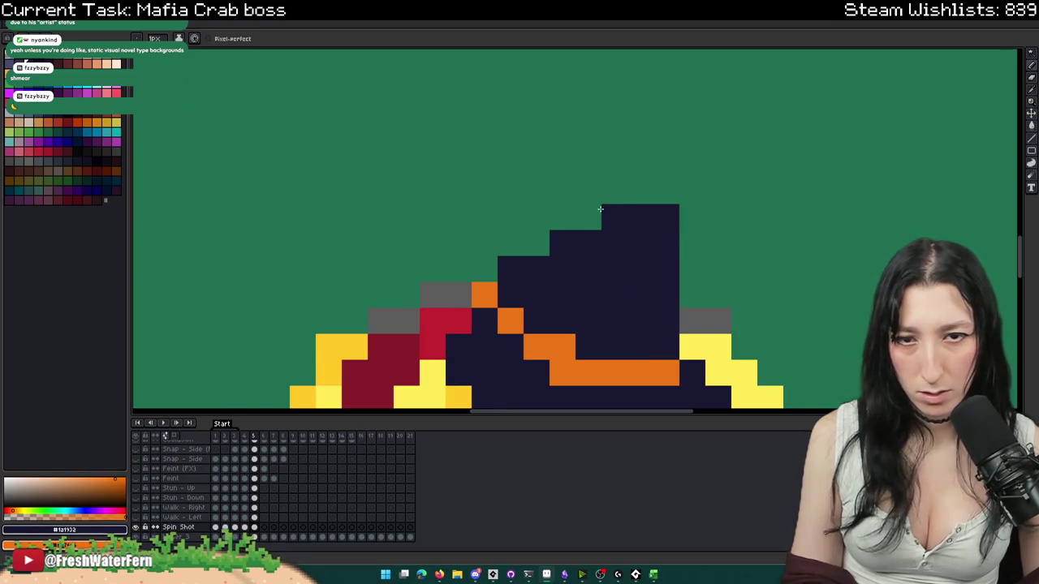
# - Step back a frame, then move to frame 6 of Spin Shot
pyautogui.scroll(-4, 664, 216)
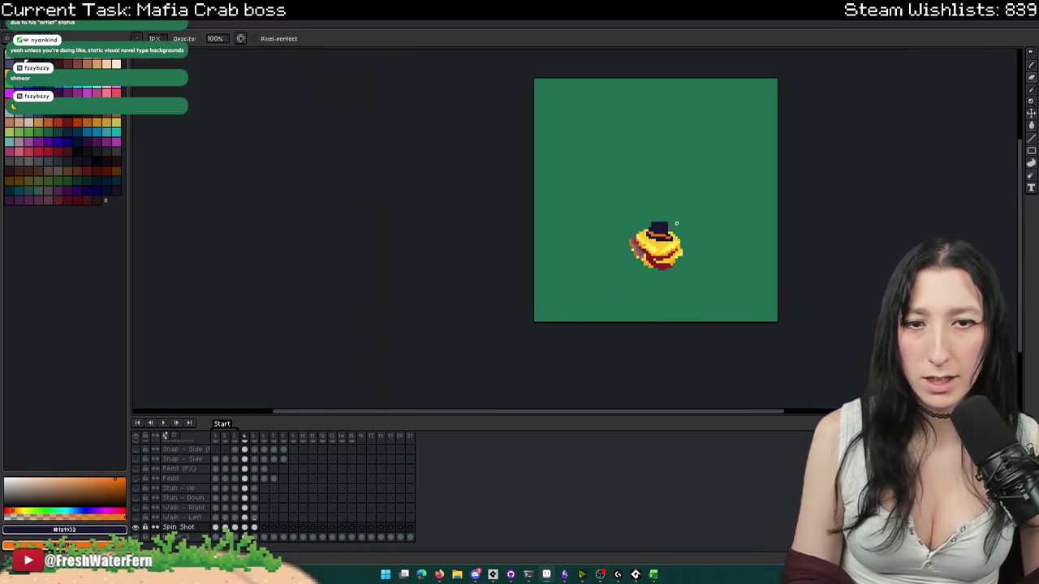
pyautogui.scroll(-1, 679, 224)
pyautogui.scroll(3, 679, 227)
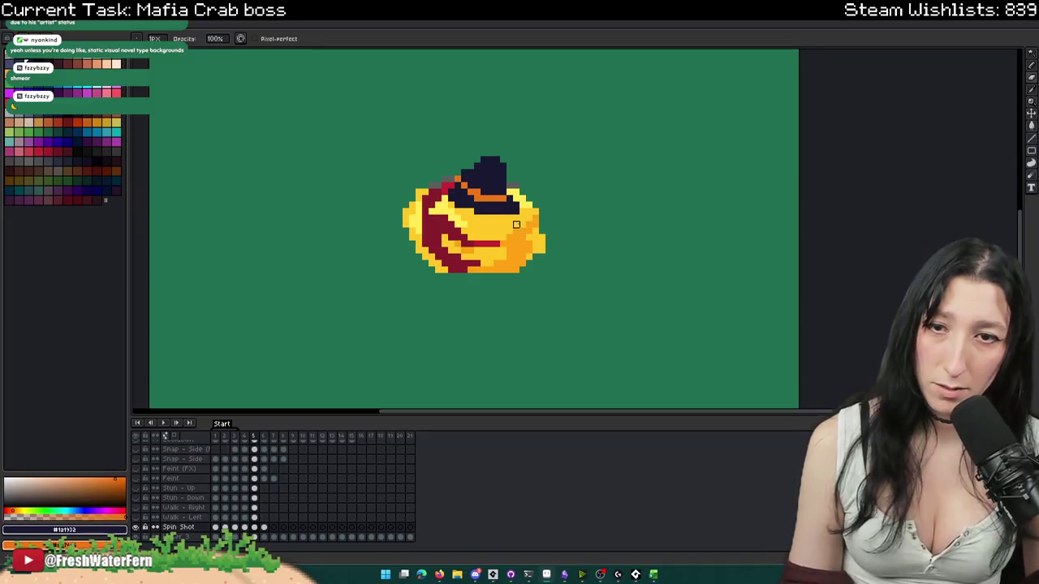
pyautogui.press('Left')
pyautogui.press('Left')
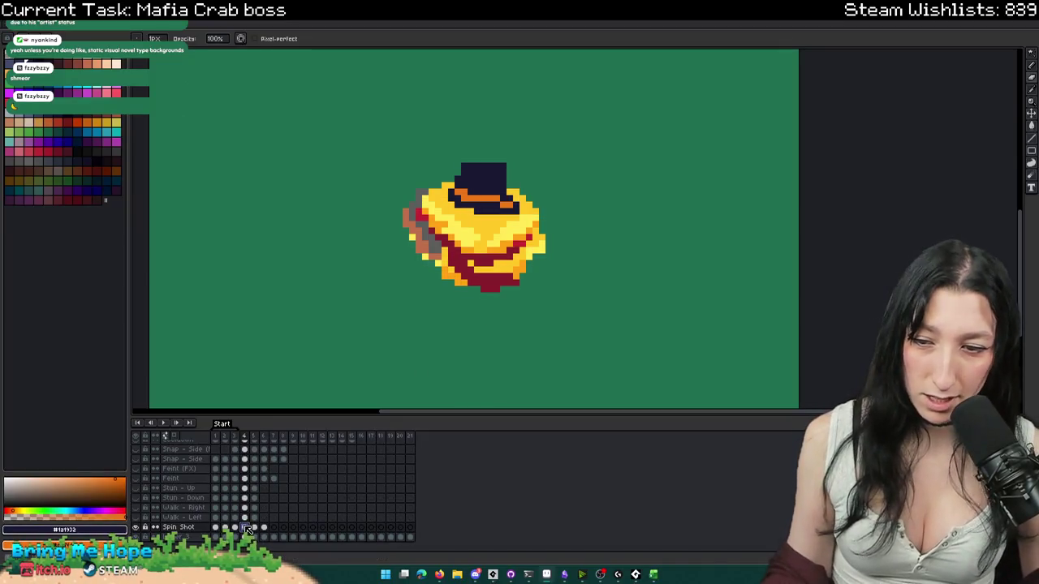
pyautogui.click(264, 529)
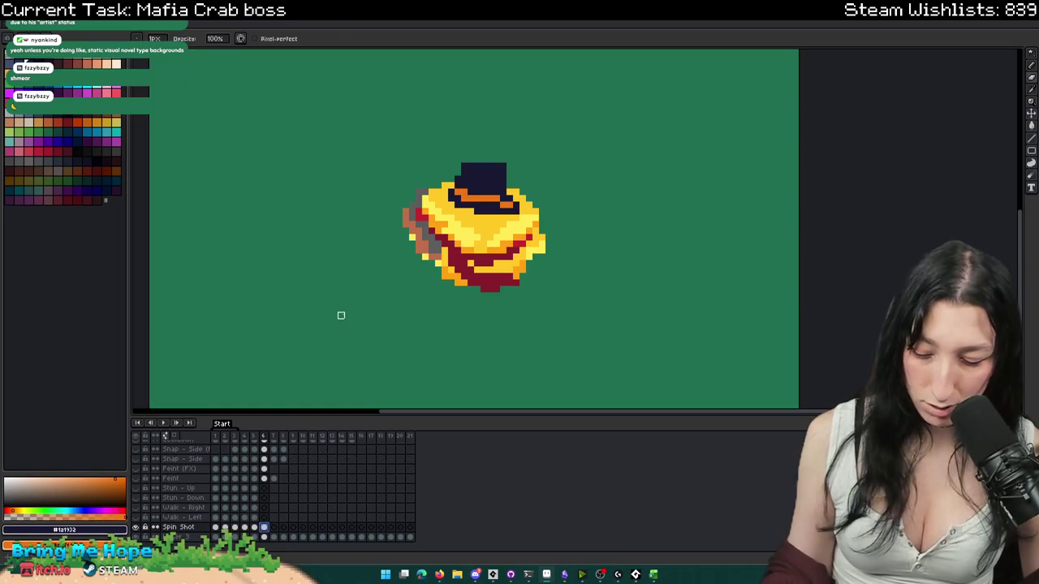
# - Marquee-select the frame 6 crab and test a horizontal flip, then revert it
pyautogui.press('m')
pyautogui.moveTo(333, 119); pyautogui.dragTo(541, 326)
pyautogui.hotkey('shift', 'h')
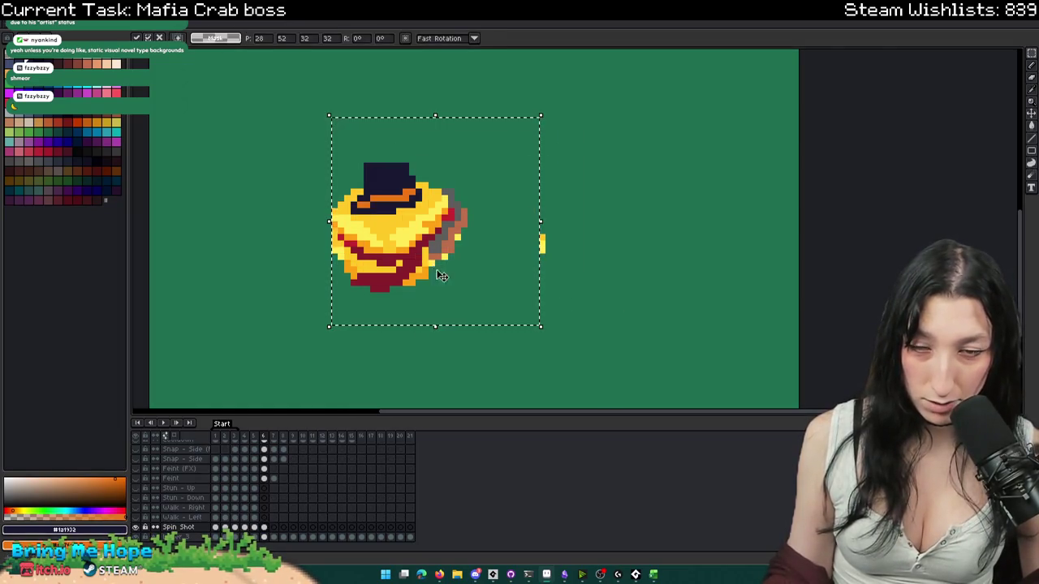
pyautogui.hotkey('shift', 'h')
pyautogui.hotkey('ctrl', 'd')
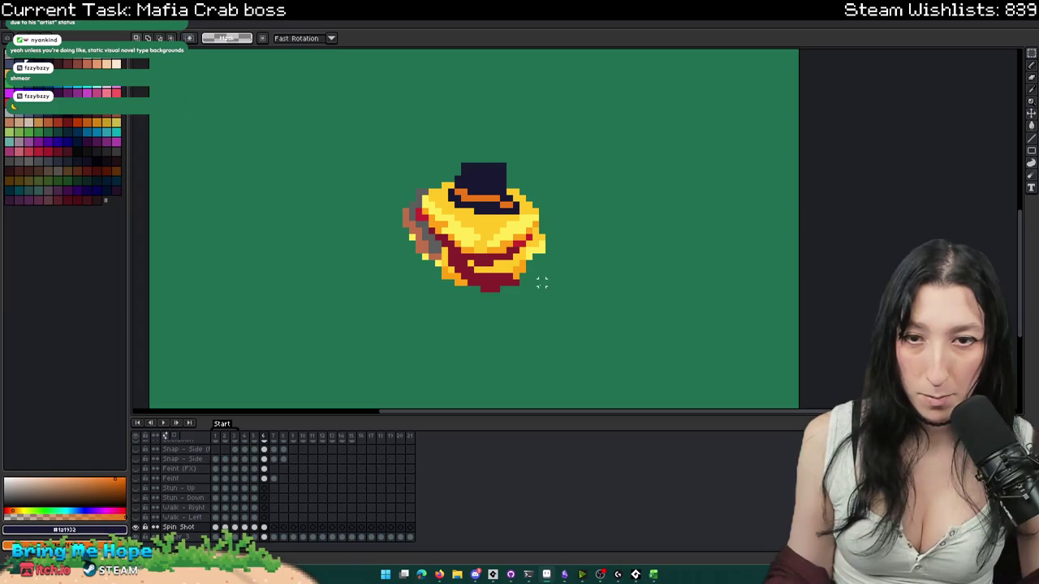
# - Reselect the crab and mirror it horizontally so the grey claw points right
pyautogui.press('m')
pyautogui.moveTo(546, 293); pyautogui.dragTo(401, 161)
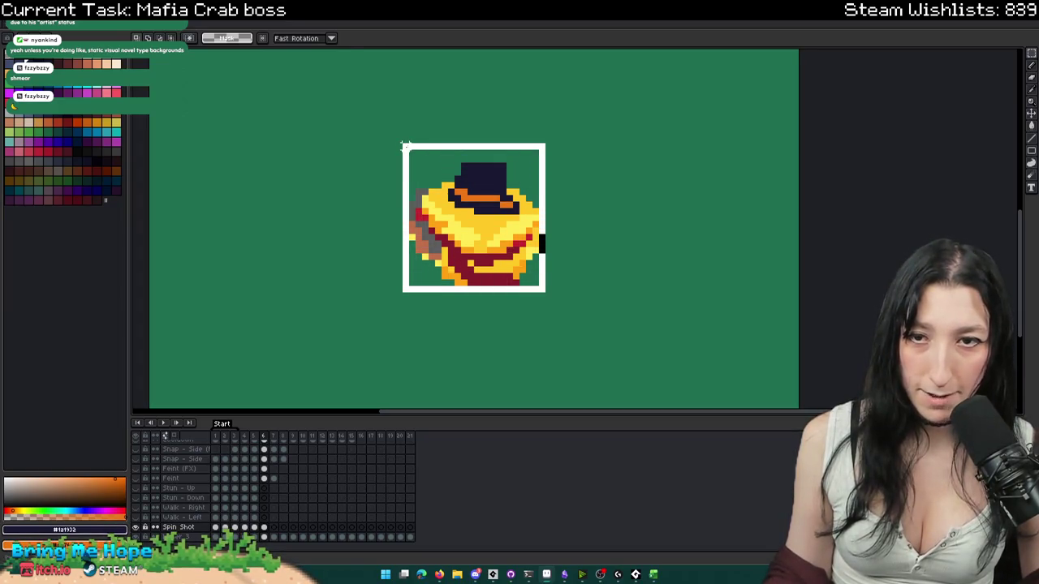
pyautogui.hotkey('shift', 'h')
pyautogui.hotkey('ctrl', 'd')
pyautogui.hotkey('shift', 'h')
pyautogui.hotkey('shift', 'h')
# - Try rotating a larger selection around the crab, cancel it, and check frame properties
pyautogui.moveTo(606, 326); pyautogui.dragTo(355, 108)
pyautogui.moveTo(445, 142)
pyautogui.mouseDown()
pyautogui.moveTo(702, 197)
pyautogui.moveTo(677, 211)
pyautogui.mouseUp()
pyautogui.press('Escape')
pyautogui.scroll(-1, 677, 211)
pyautogui.scroll(-1, 669, 228)
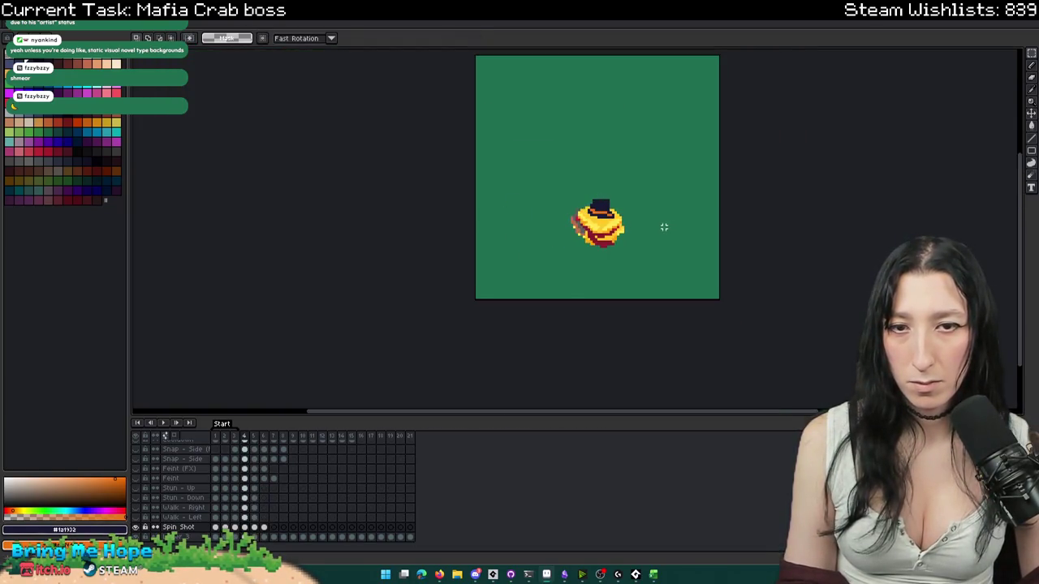
pyautogui.scroll(1, 626, 237)
pyautogui.scroll(1, 617, 242)
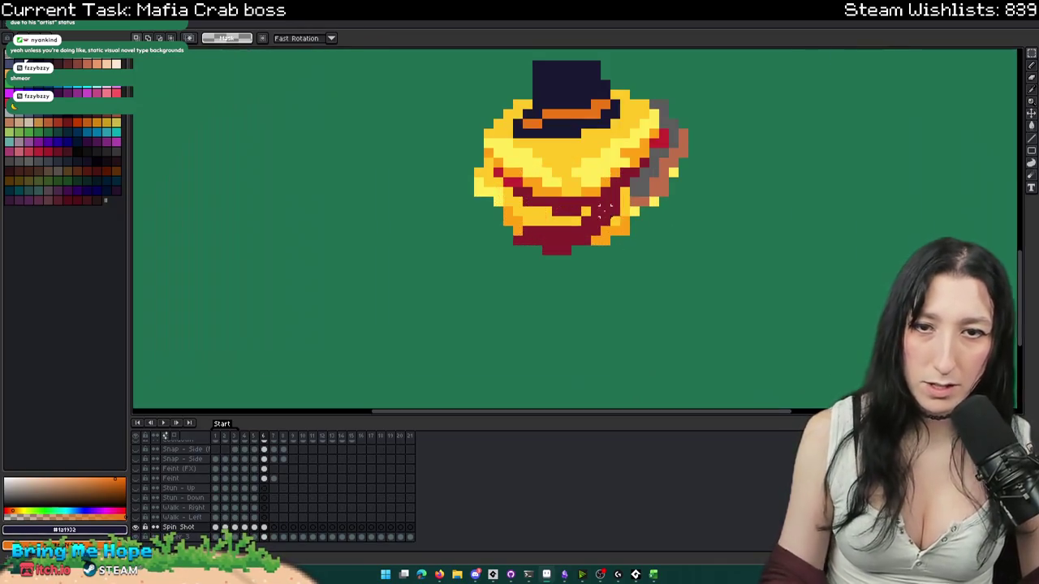
pyautogui.press('p')
pyautogui.press('Escape')
pyautogui.press('b')
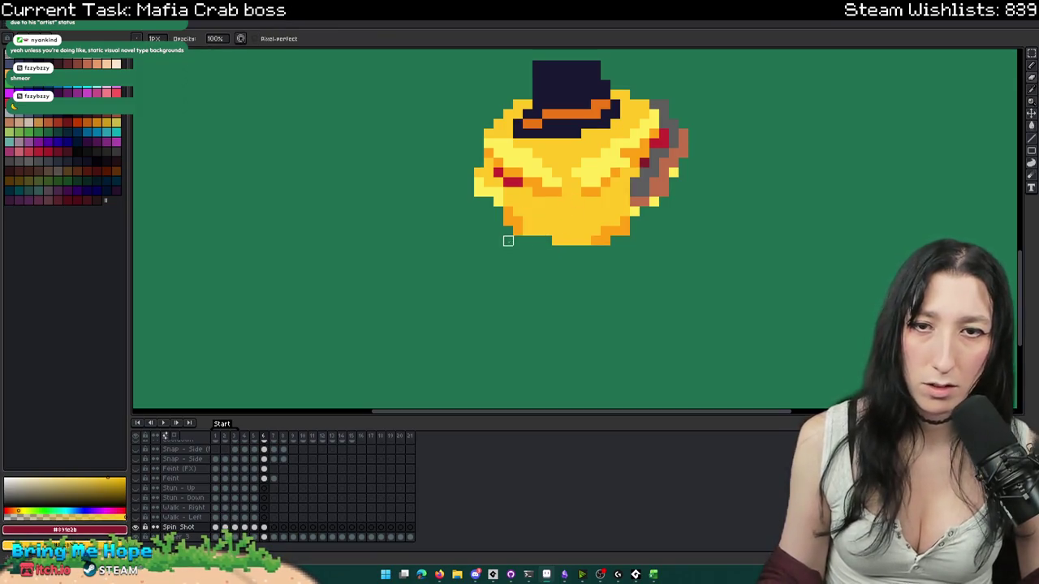
# - Draw a dark-red swirl stroke trailing off the left of the crab's hat
pyautogui.scroll(-2, 509, 240)
pyautogui.scroll(1, 517, 180)
pyautogui.scroll(1, 520, 162)
pyautogui.scroll(1, 617, 150)
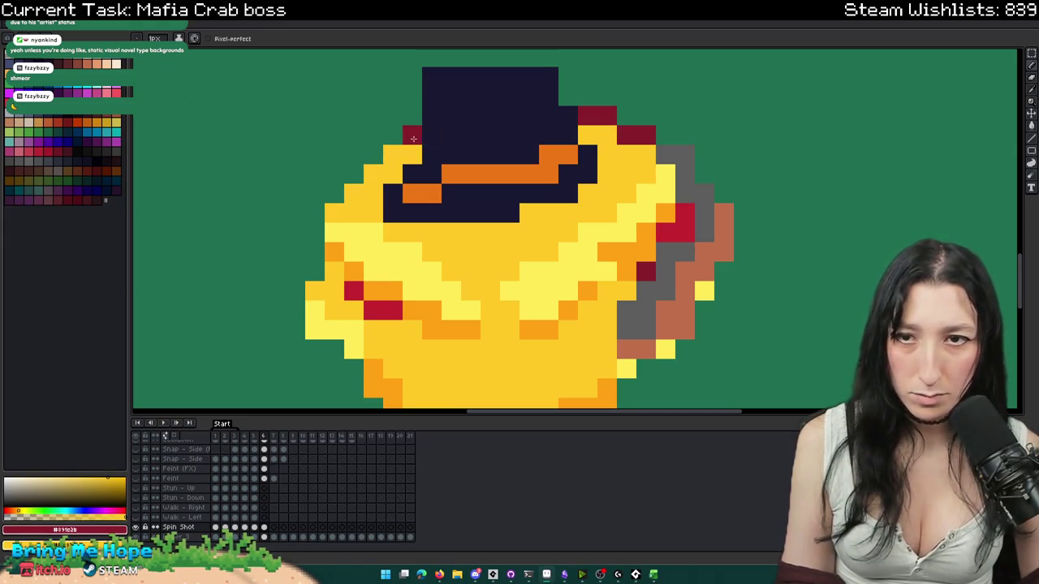
pyautogui.scroll(-2, 359, 170)
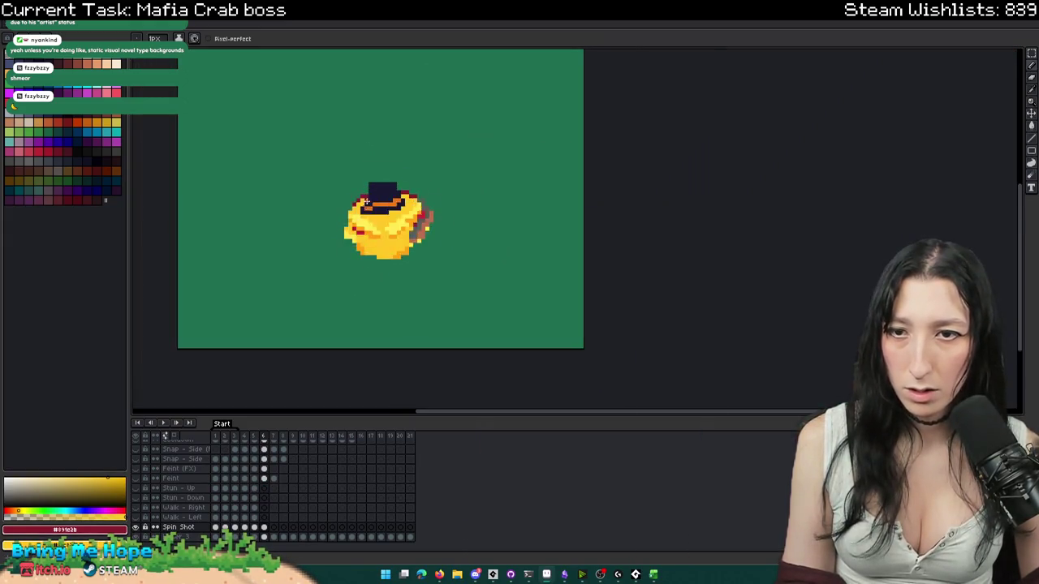
pyautogui.scroll(2, 358, 175)
pyautogui.moveTo(362, 177)
pyautogui.mouseDown()
pyautogui.moveTo(278, 177)
pyautogui.moveTo(245, 201)
pyautogui.mouseUp()
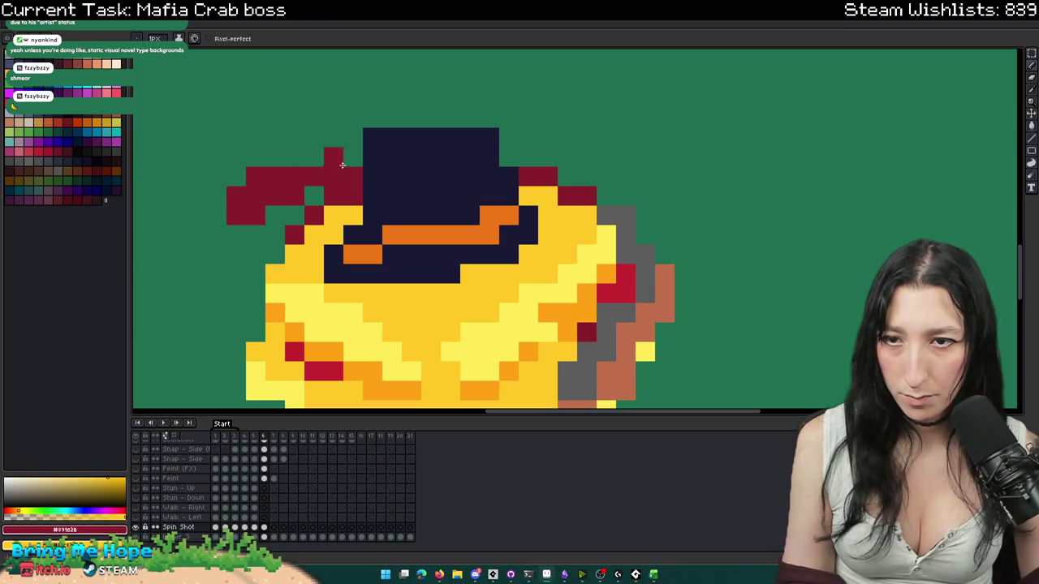
pyautogui.scroll(-1, 338, 167)
pyautogui.scroll(-3, 357, 244)
# - On the next frame, sample the crab's red and orange with the eyedropper
pyautogui.press('Right')
pyautogui.press('Right')
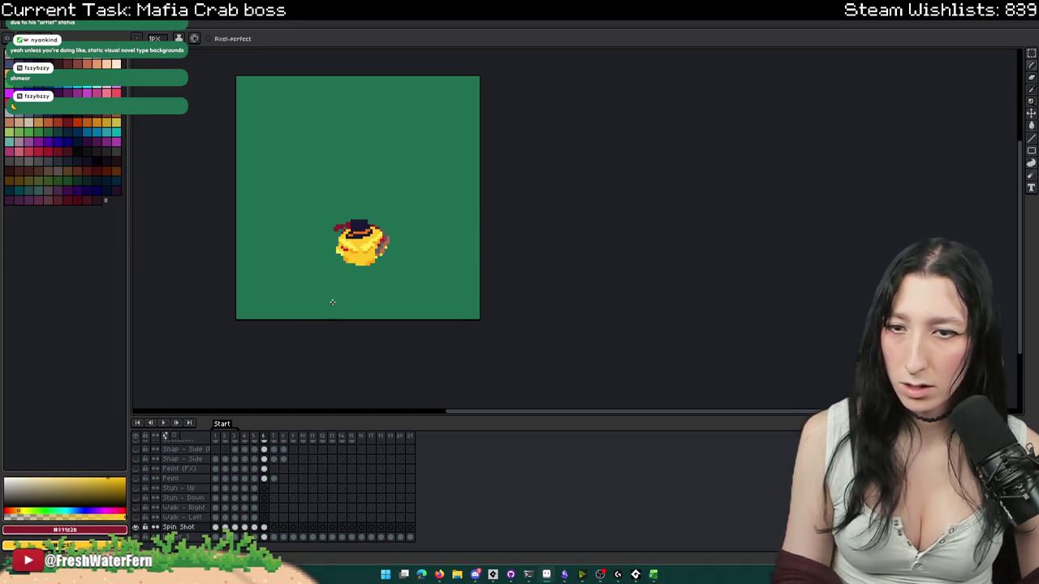
pyautogui.scroll(2, 357, 279)
pyautogui.press('i')
pyautogui.click(278, 186)
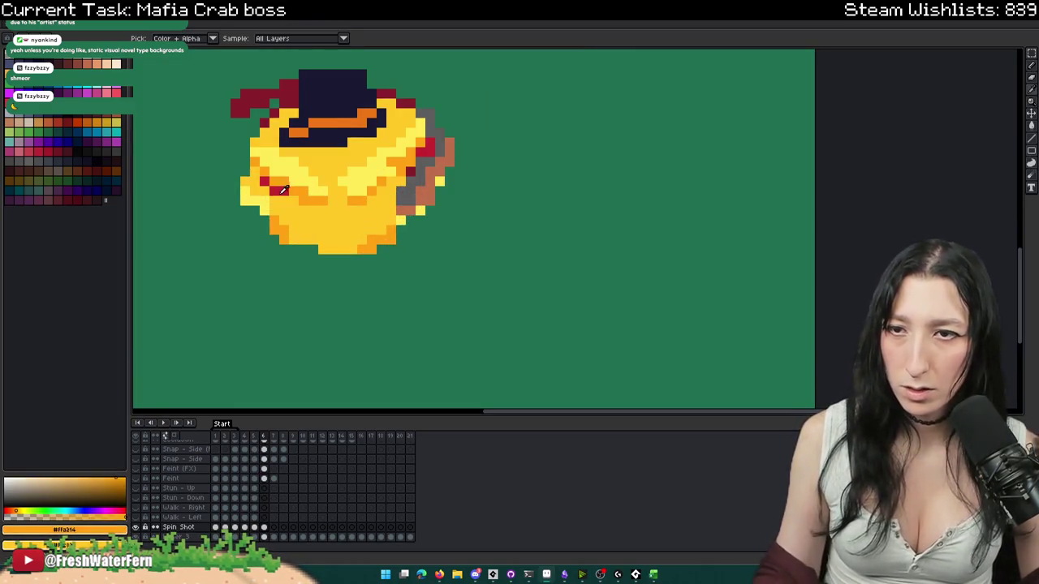
pyautogui.click(277, 185)
pyautogui.press('b')
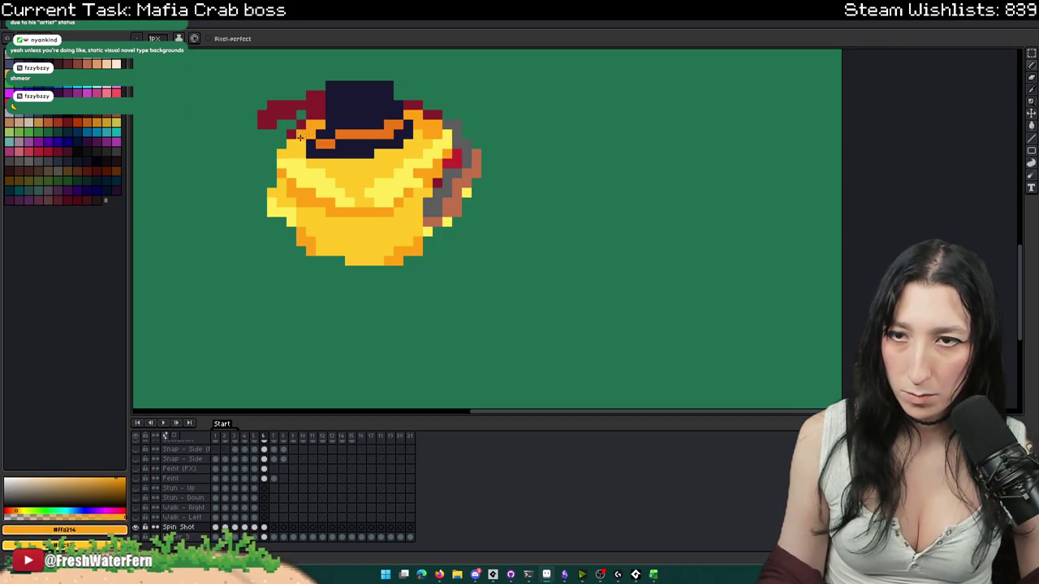
pyautogui.scroll(-2, 301, 138)
pyautogui.scroll(-2, 317, 175)
pyautogui.scroll(-2, 312, 195)
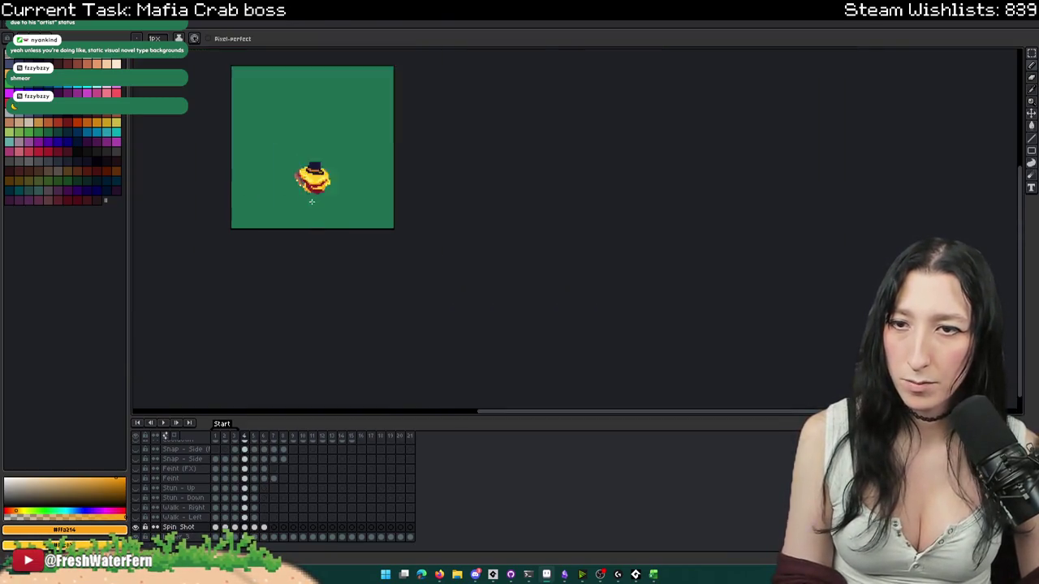
pyautogui.scroll(2, 313, 195)
# - Fill the crab's light-yellow highlights with the body's mid yellow
pyautogui.press('Right')
pyautogui.press('Right')
pyautogui.scroll(1, 341, 187)
pyautogui.scroll(1, 365, 179)
pyautogui.keyDown('alt'); pyautogui.click(364, 180); pyautogui.keyUp('alt')
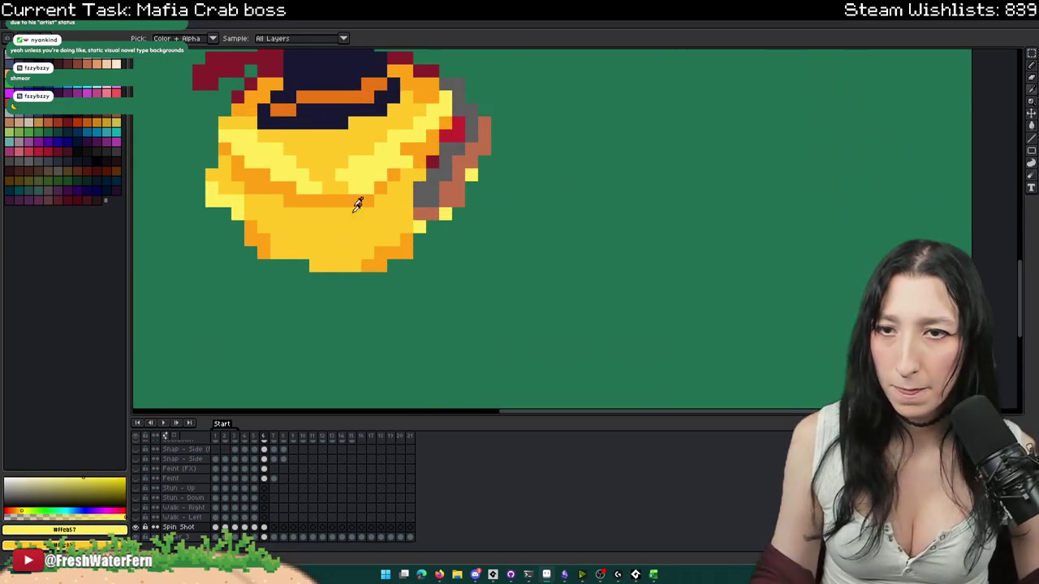
pyautogui.press('g')
pyautogui.click(291, 165)
pyautogui.scroll(-2, 351, 193)
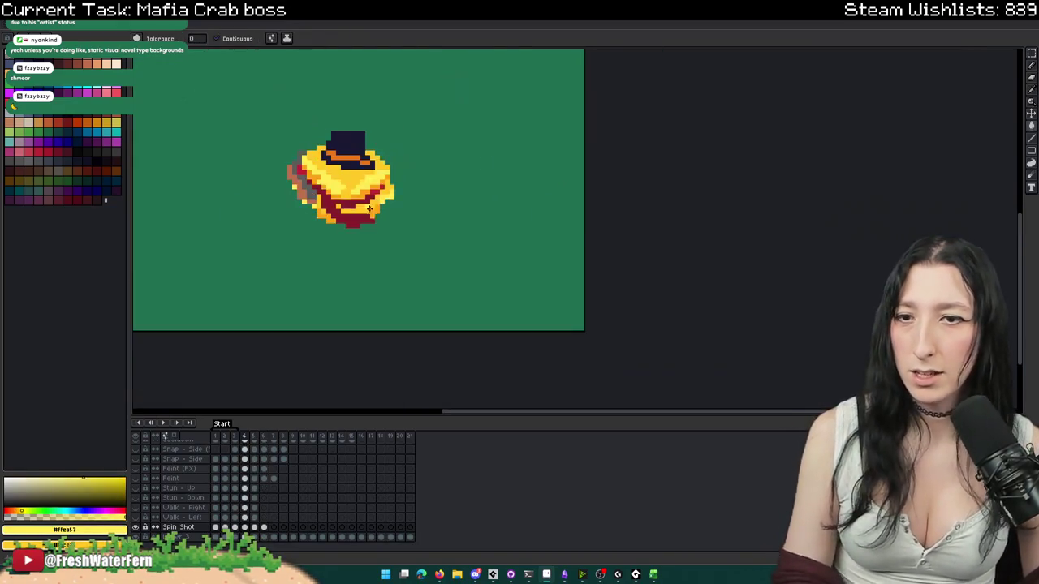
pyautogui.scroll(-1, 411, 232)
pyautogui.scroll(2, 411, 232)
pyautogui.scroll(1, 409, 177)
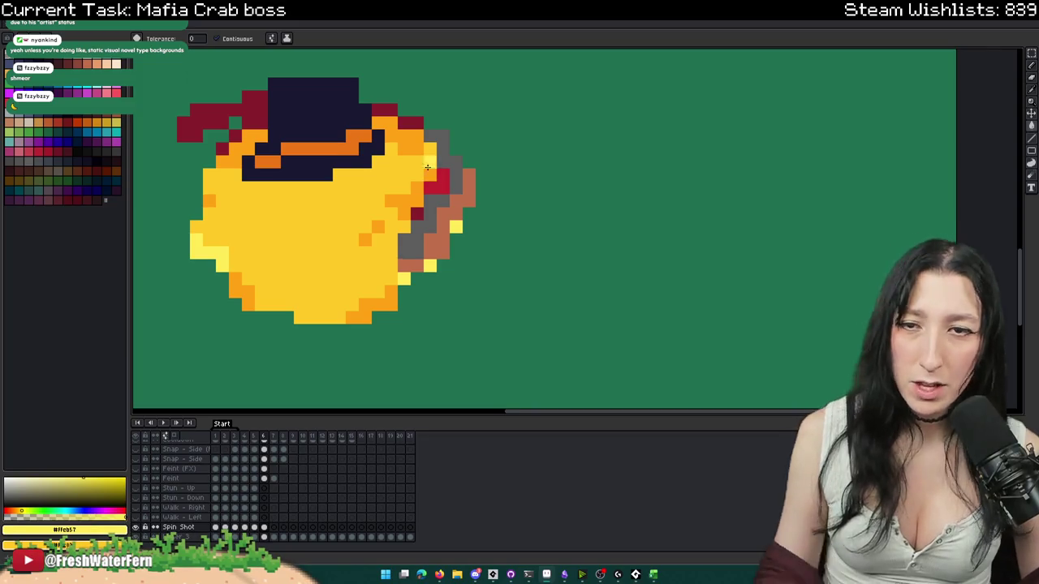
pyautogui.press('b')
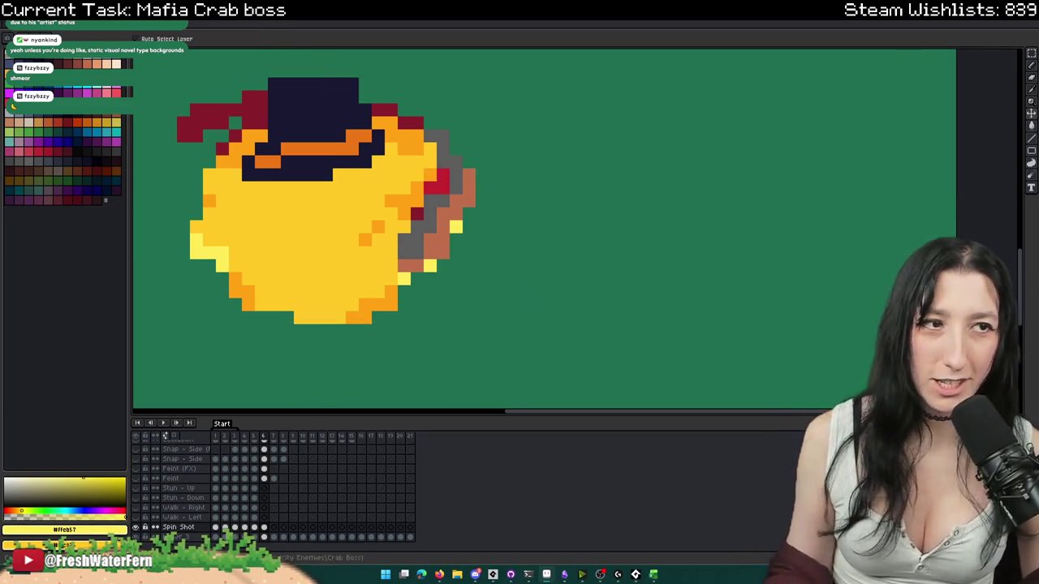
# - Back on frame 6, paint a diagonal light-yellow highlight across the body
pyautogui.press(',')
pyautogui.press('.')
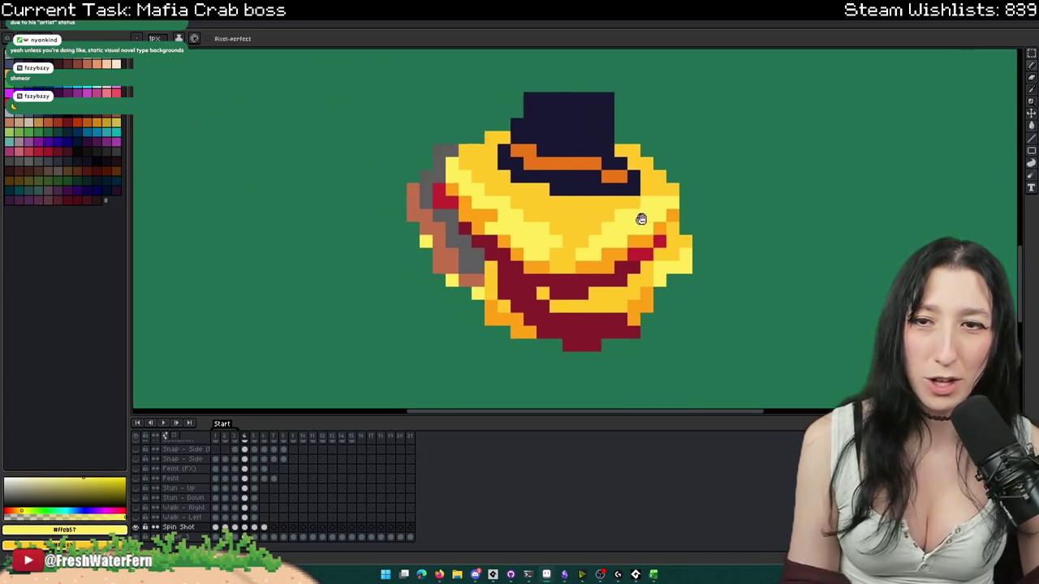
pyautogui.scroll(-1, 626, 216)
pyautogui.scroll(1, 684, 187)
pyautogui.moveTo(683, 187); pyautogui.dragTo(638, 218)
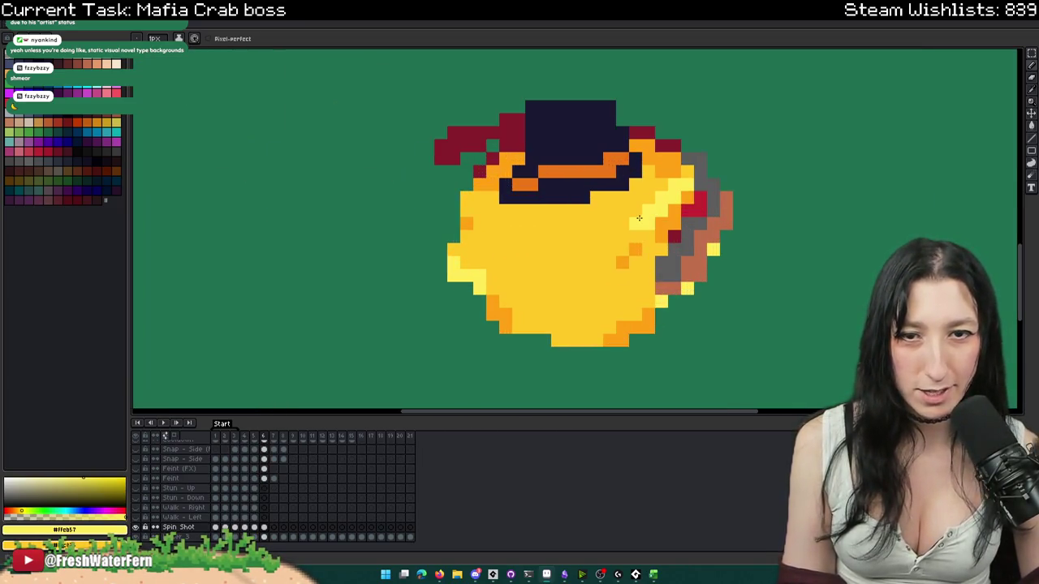
pyautogui.scroll(-2, 607, 233)
pyautogui.scroll(-2, 580, 252)
# - Play the spin animation to preview it and sample the crab's orange
pyautogui.press('Return')
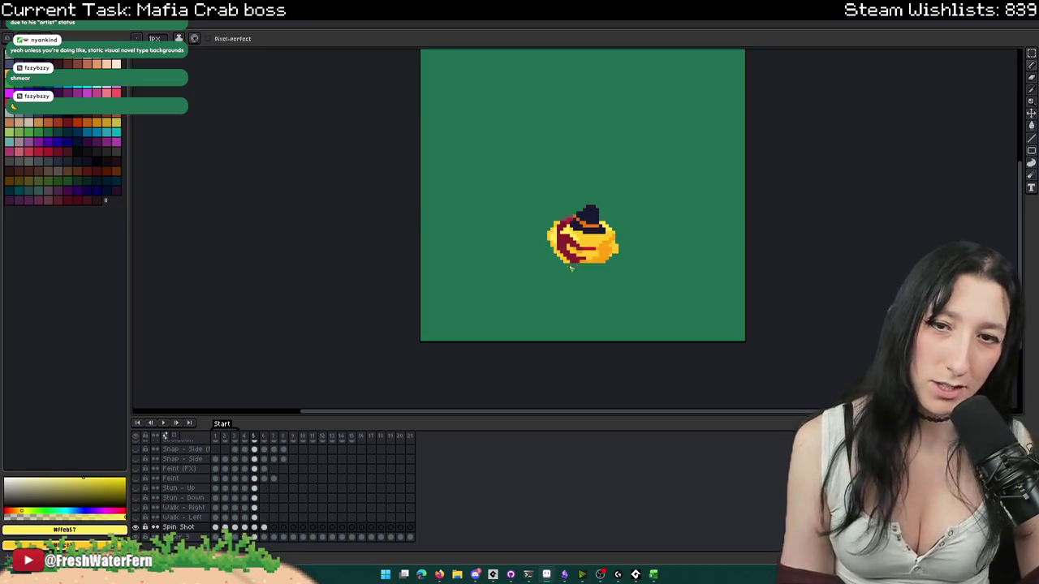
pyautogui.scroll(-3, 557, 273)
pyautogui.scroll(2, 568, 264)
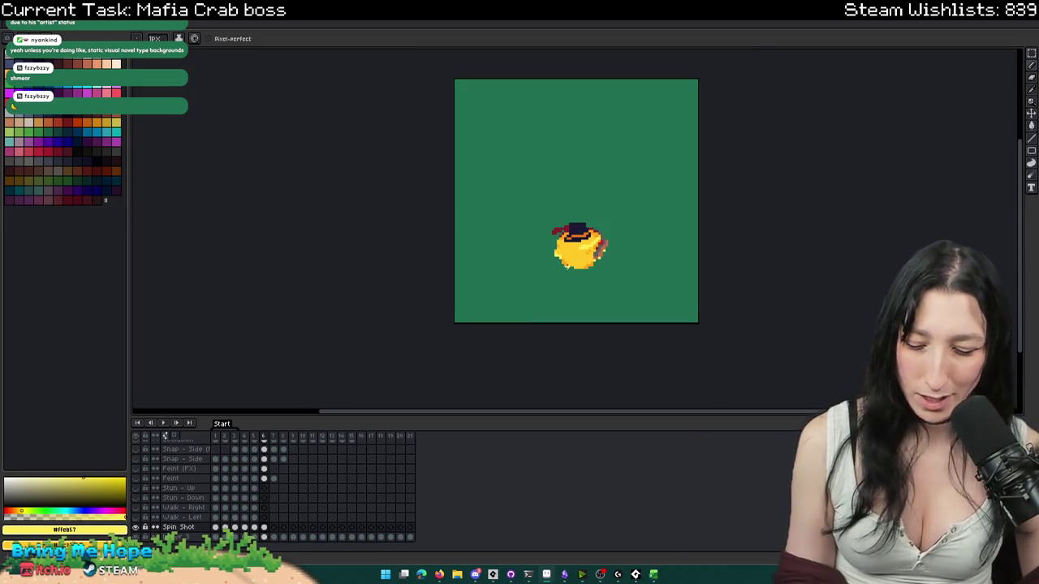
pyautogui.scroll(3, 579, 258)
pyautogui.keyDown('alt'); pyautogui.click(599, 255); pyautogui.keyUp('alt')
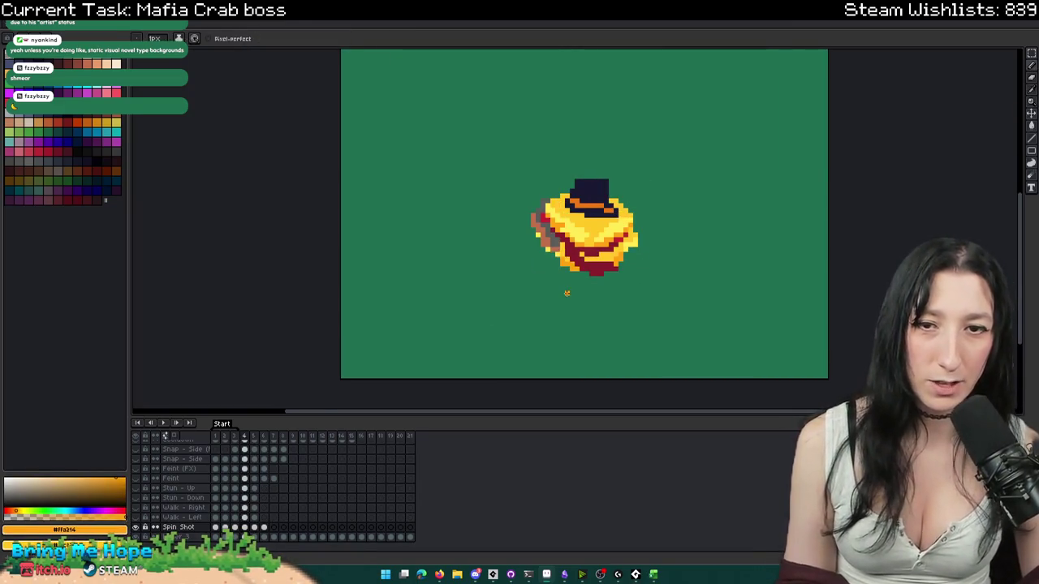
pyautogui.scroll(1, 603, 262)
pyautogui.scroll(1, 603, 261)
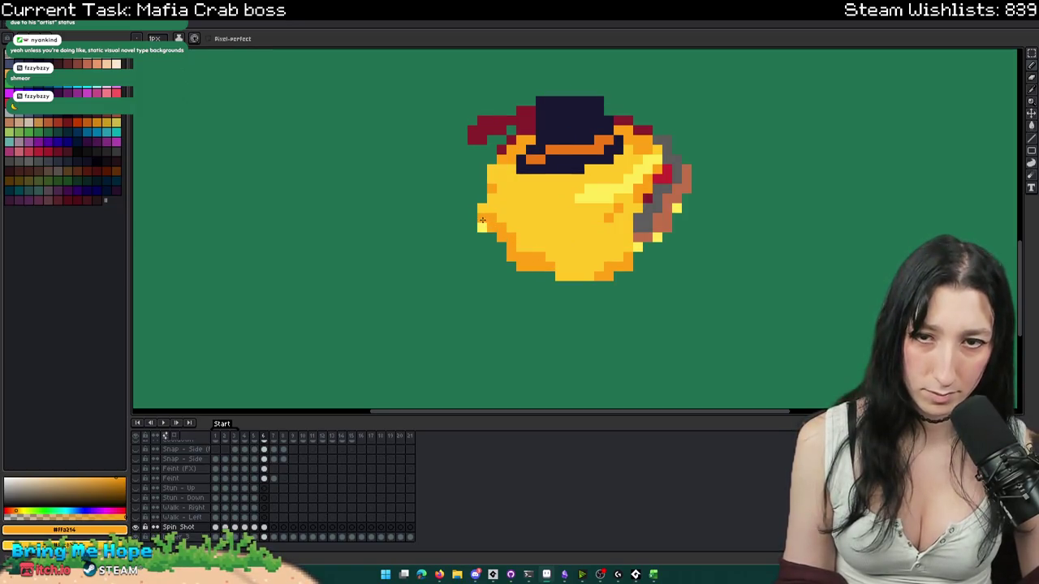
pyautogui.scroll(-3, 479, 227)
pyautogui.scroll(2, 496, 268)
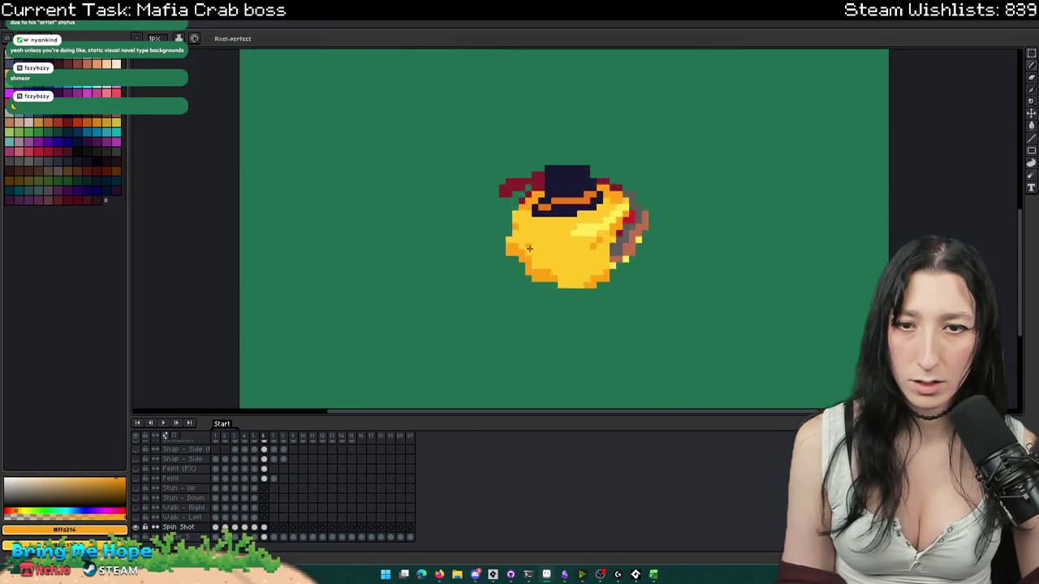
pyautogui.scroll(3, 498, 274)
pyautogui.scroll(-2, 498, 274)
pyautogui.scroll(-1, 585, 333)
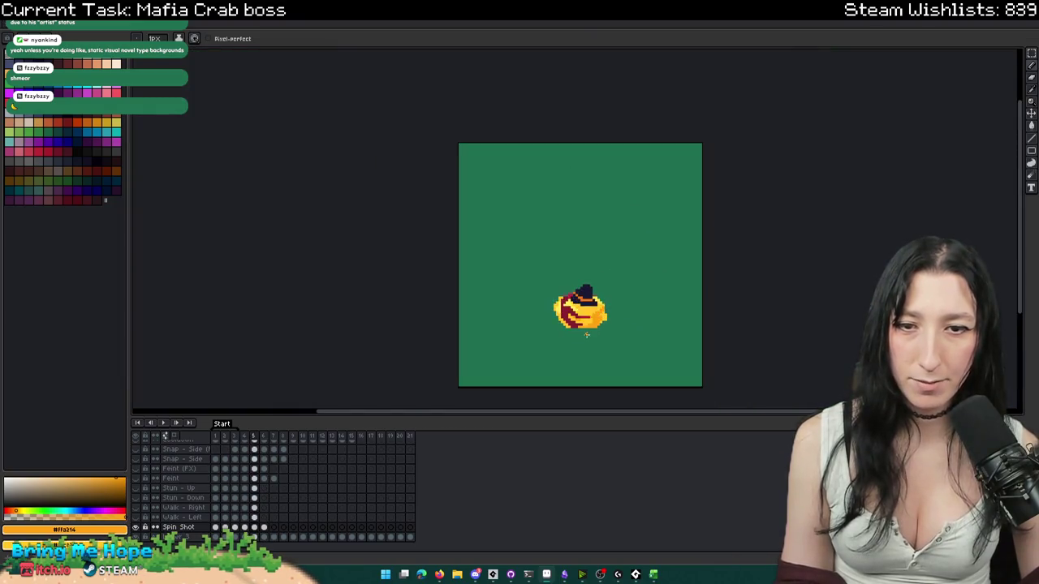
# - Select frames 4 and 5 of Spin Shot in the timeline
pyautogui.scroll(1, 586, 332)
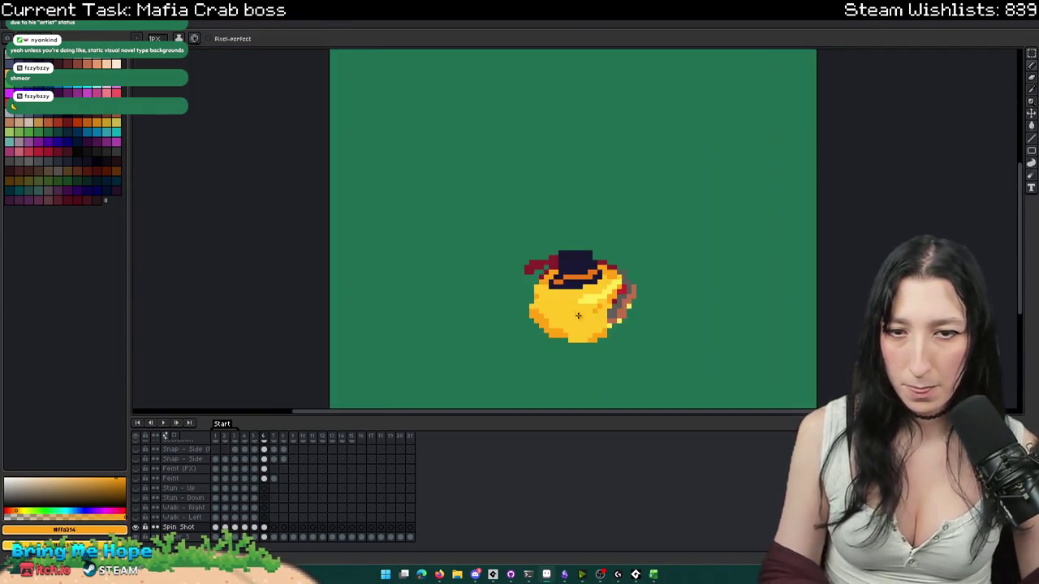
pyautogui.scroll(2, 581, 332)
pyautogui.scroll(-2, 536, 332)
pyautogui.scroll(1, 530, 305)
pyautogui.scroll(-3, 514, 299)
pyautogui.scroll(1, 540, 318)
pyautogui.scroll(1, 592, 289)
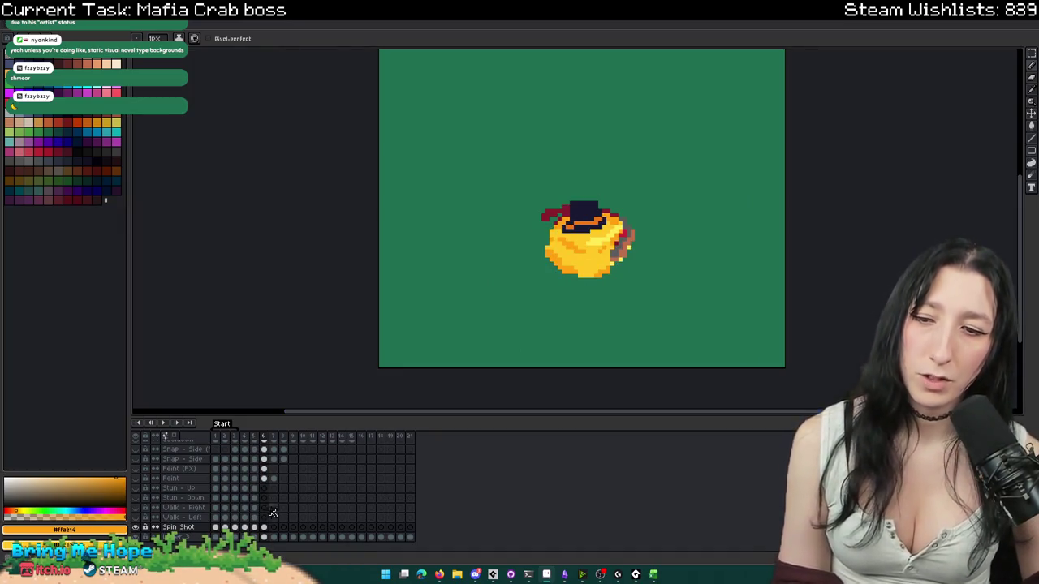
pyautogui.moveTo(244, 528); pyautogui.dragTo(263, 532)
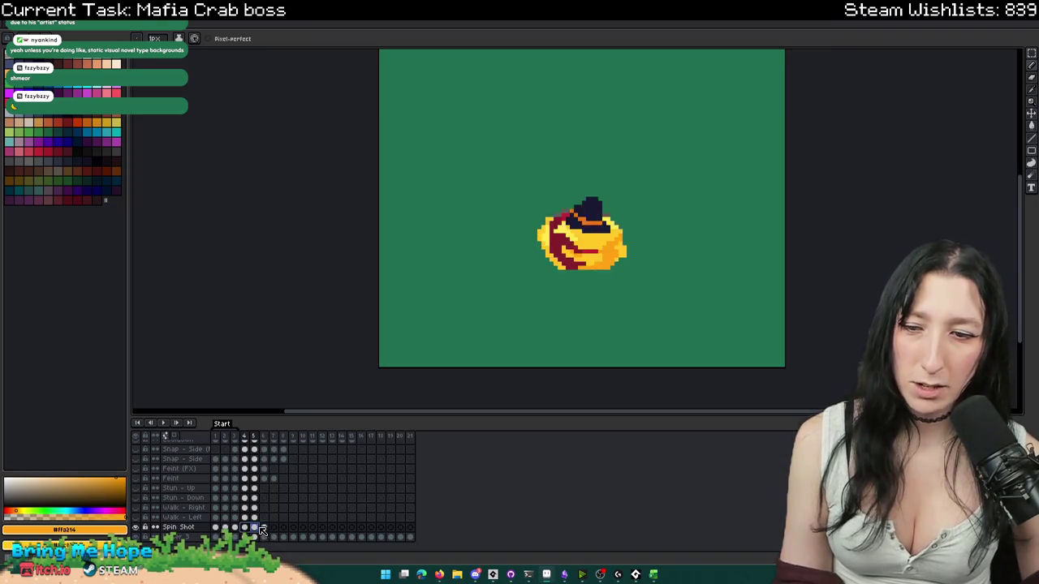
# - Step between frames 4, 5 and 6 to compare the crab's poses
pyautogui.click(263, 528)
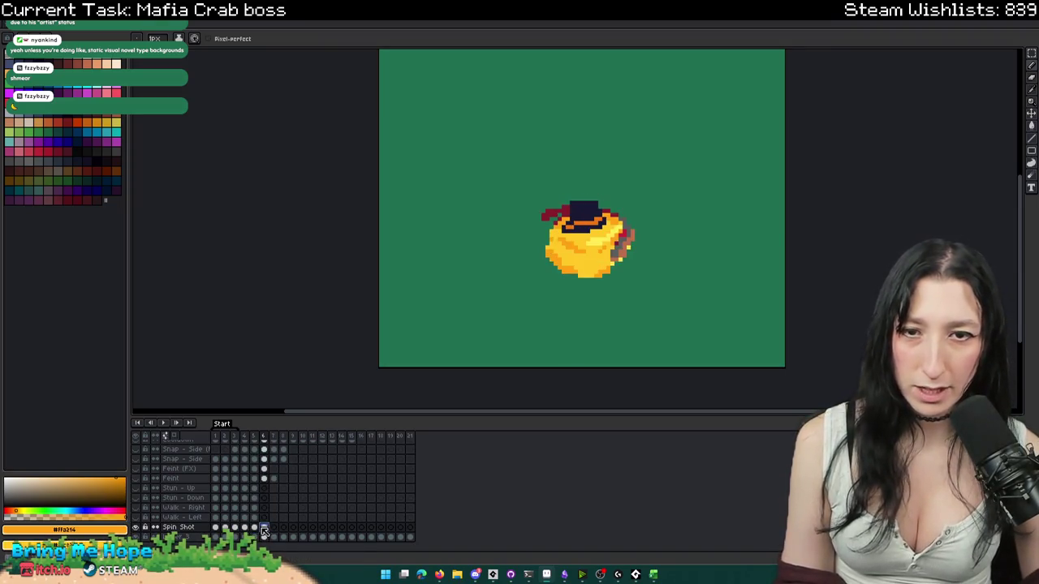
pyautogui.click(254, 529)
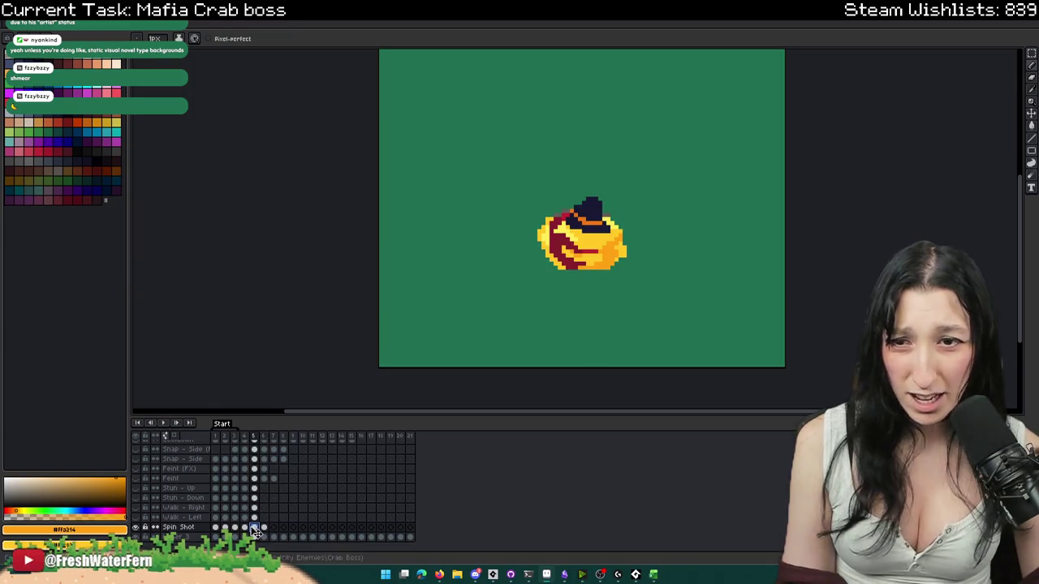
pyautogui.click(245, 529)
pyautogui.click(254, 528)
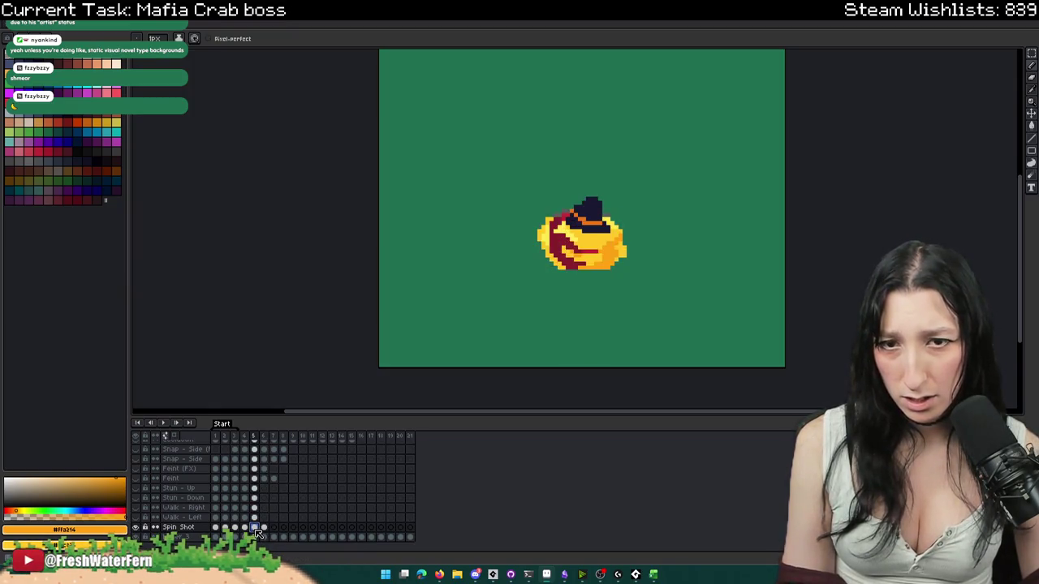
pyautogui.click(245, 528)
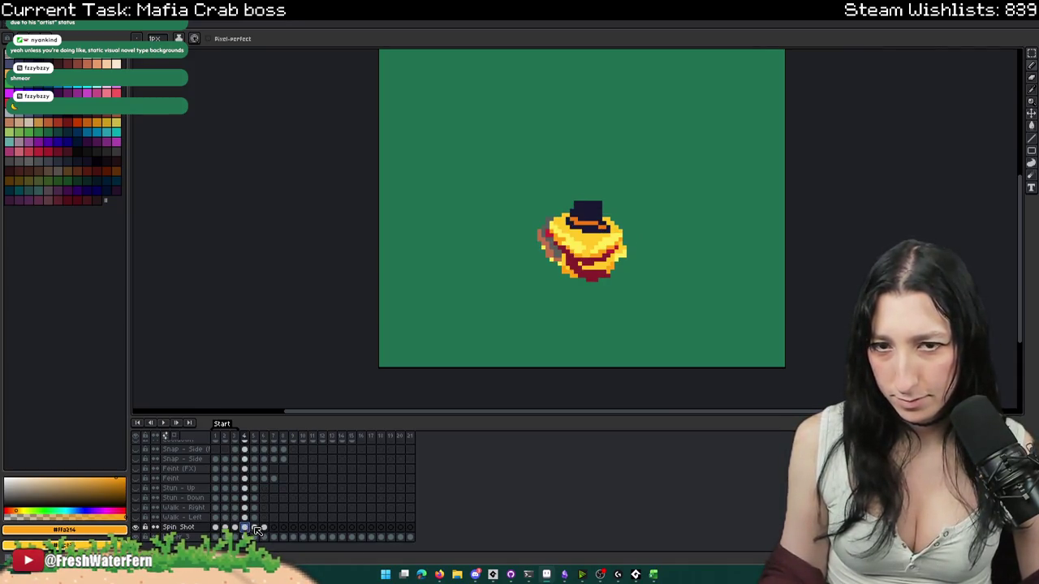
pyautogui.click(264, 529)
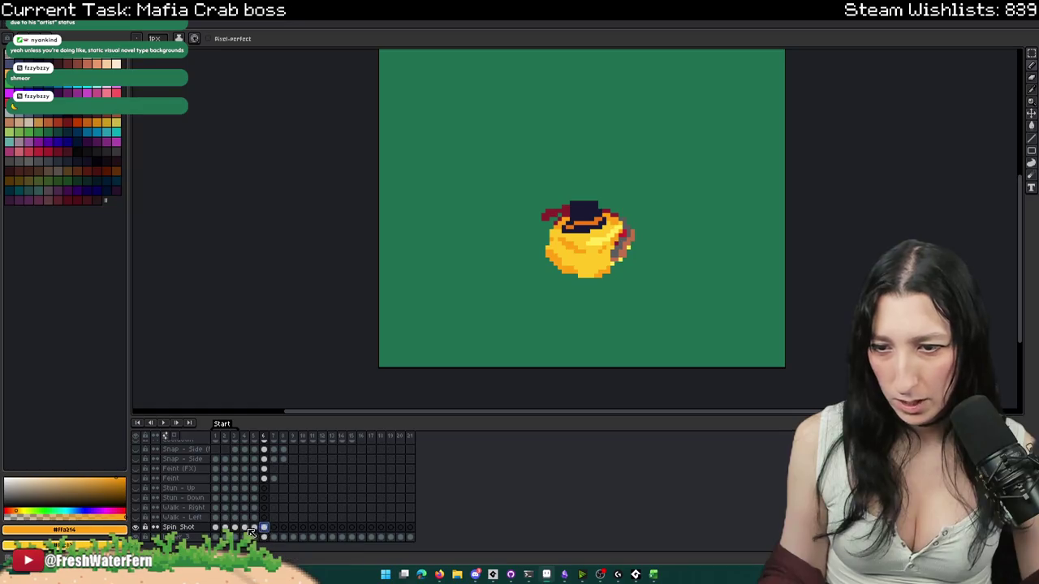
# - Set the selected frames as the Loop section and play the animation
pyautogui.rightClick(254, 438)
pyautogui.click(280, 495)
pyautogui.click(164, 422)
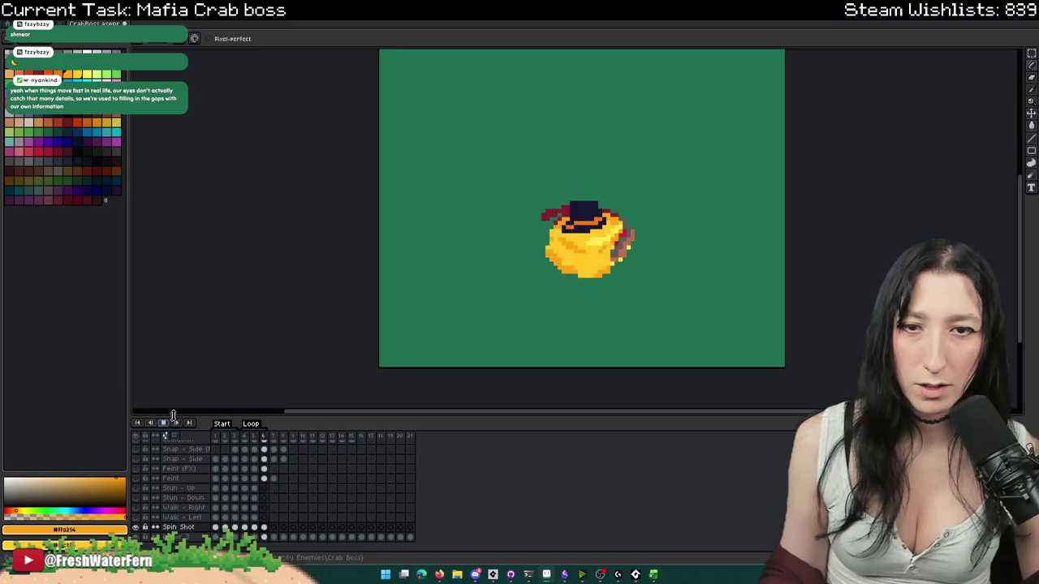
pyautogui.scroll(-2, 431, 284)
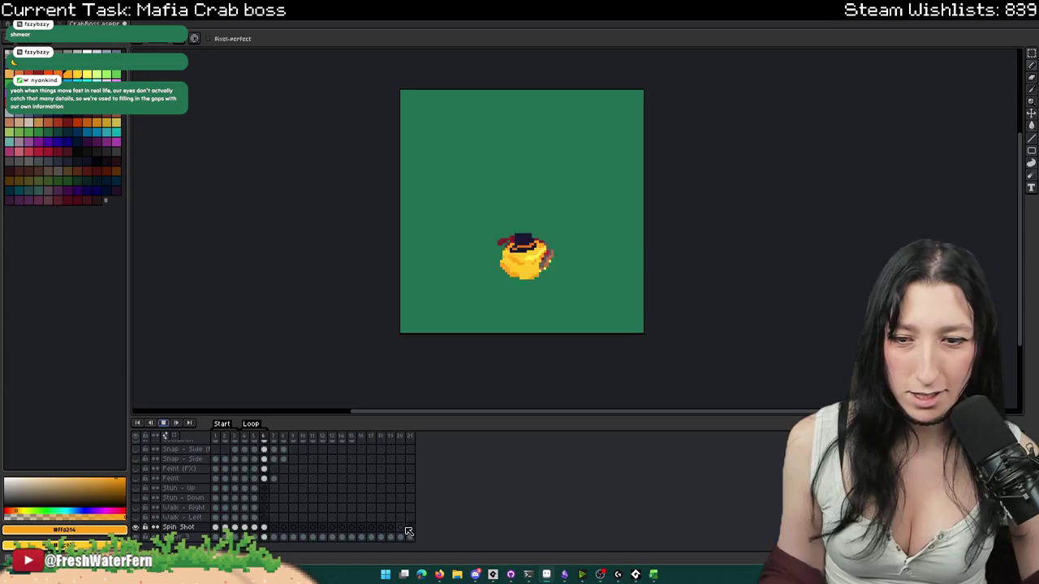
pyautogui.scroll(2, 580, 241)
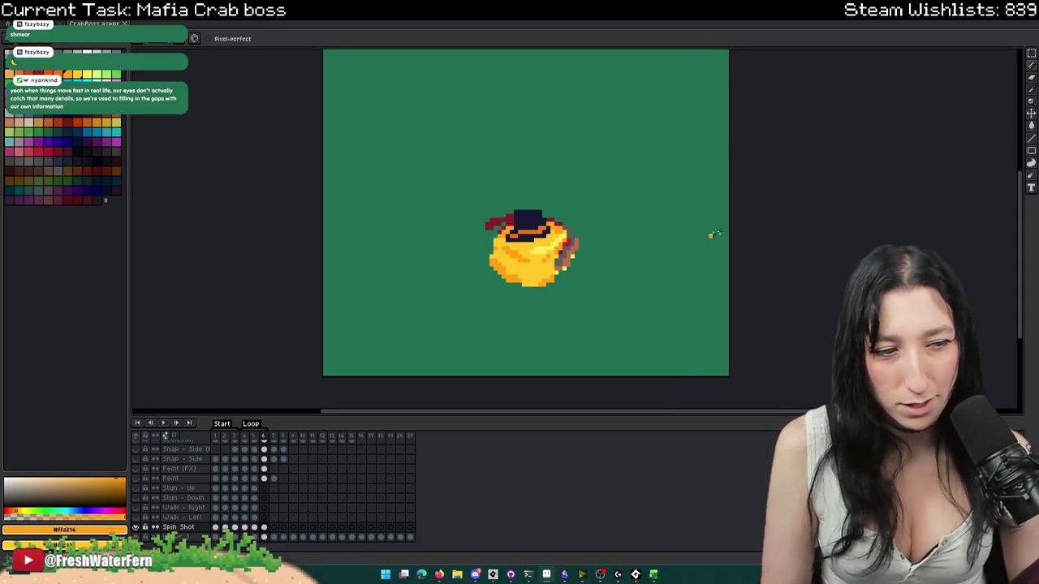
pyautogui.moveTo(707, 176); pyautogui.dragTo(623, 170)
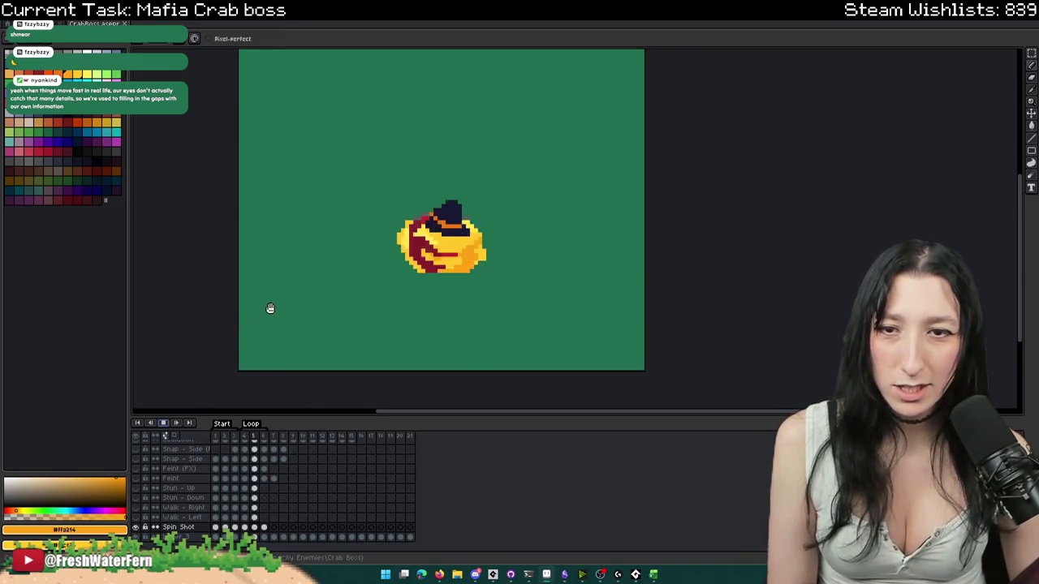
pyautogui.scroll(-2, 267, 308)
pyautogui.moveTo(348, 270); pyautogui.dragTo(400, 267)
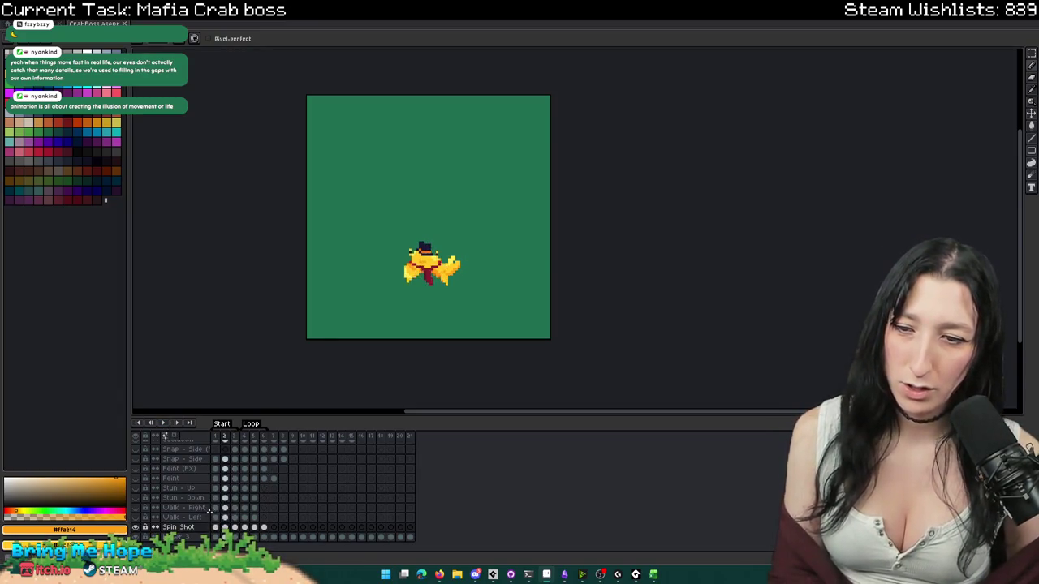
pyautogui.click(246, 528)
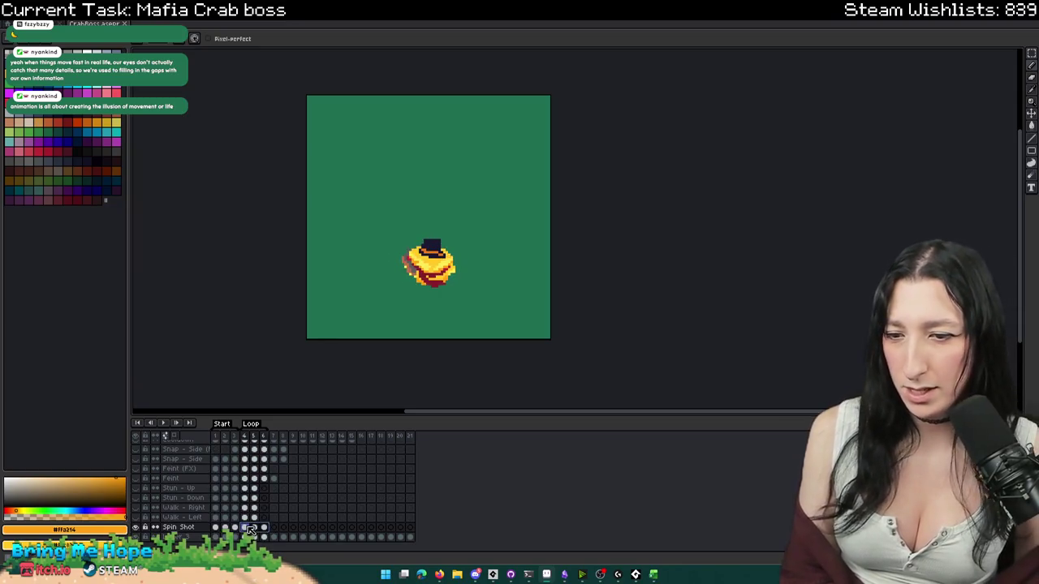
# - Delete the Loop and Start tags and shift the frame 4–6 spin cels two frames later
pyautogui.click(269, 439)
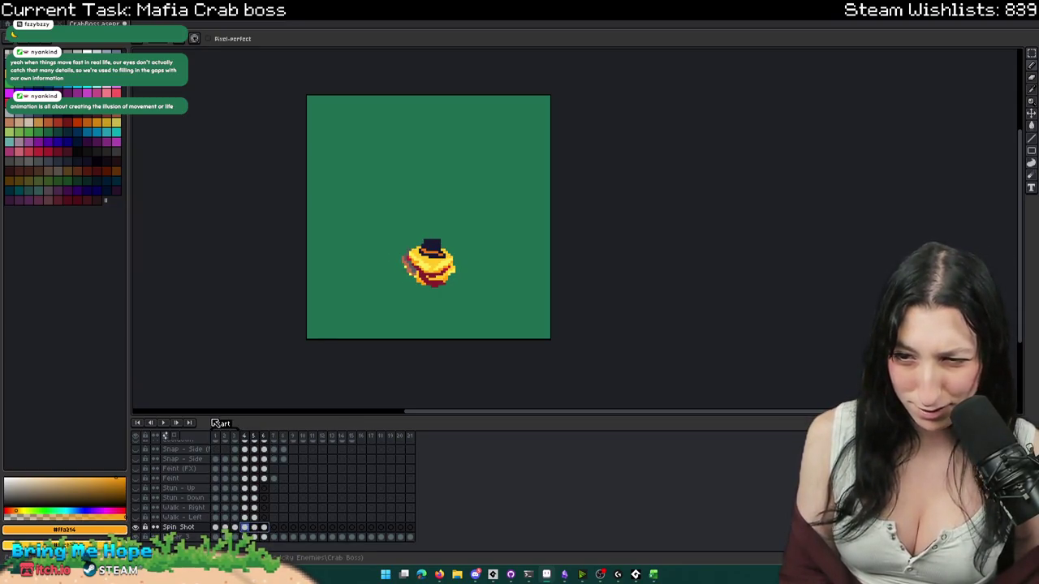
pyautogui.rightClick(221, 425)
pyautogui.click(269, 443)
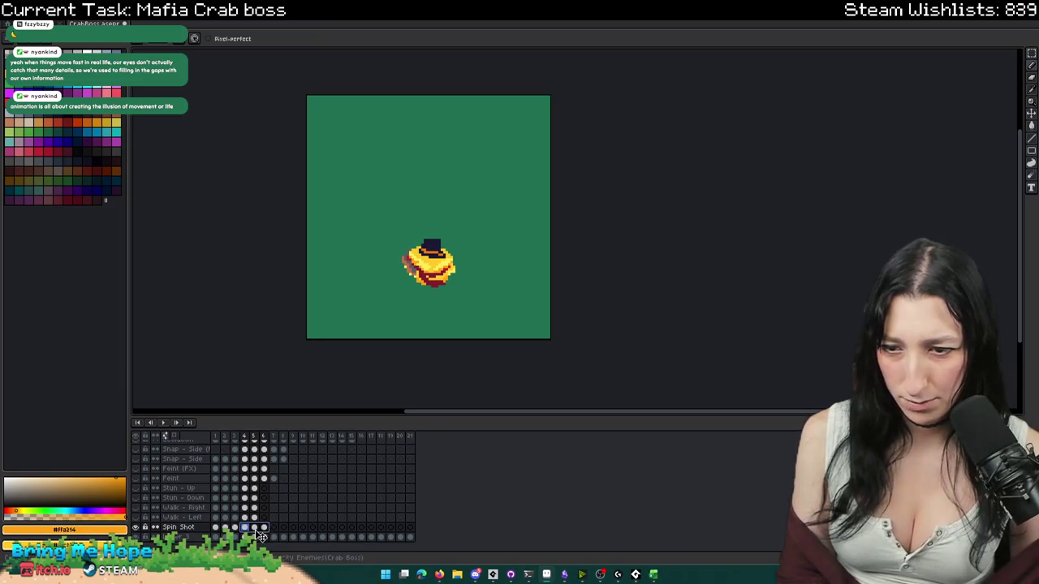
pyautogui.click(264, 529)
pyautogui.moveTo(246, 528); pyautogui.dragTo(296, 528)
pyautogui.click(221, 533)
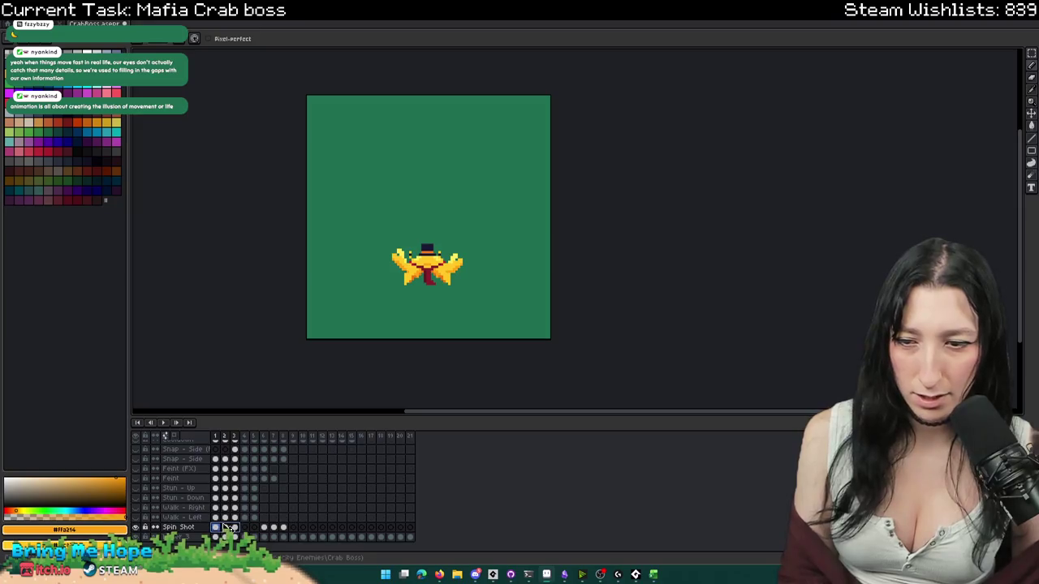
# - On frame 2, select the crab's right claw and rotate it upward
pyautogui.click(236, 528)
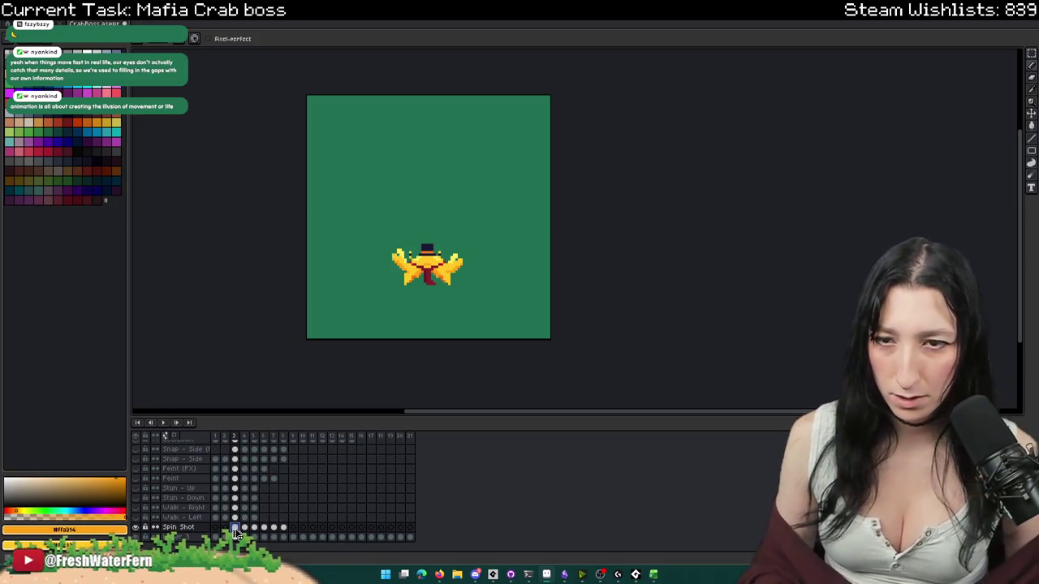
pyautogui.click(225, 527)
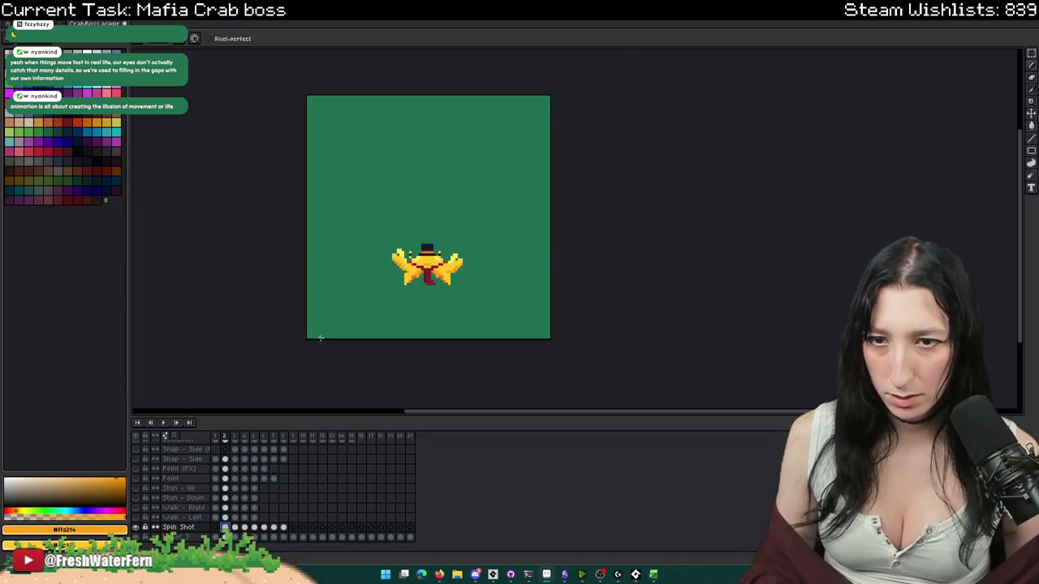
pyautogui.scroll(1, 349, 329)
pyautogui.scroll(1, 487, 268)
pyautogui.moveTo(632, 260); pyautogui.dragTo(577, 172)
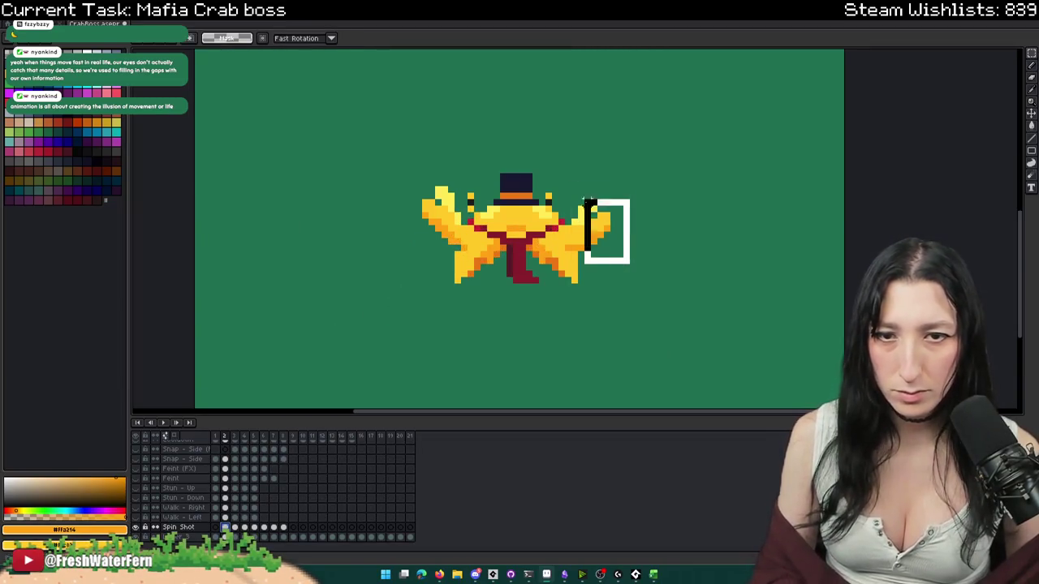
pyautogui.moveTo(620, 331); pyautogui.dragTo(566, 264)
pyautogui.press('Return')
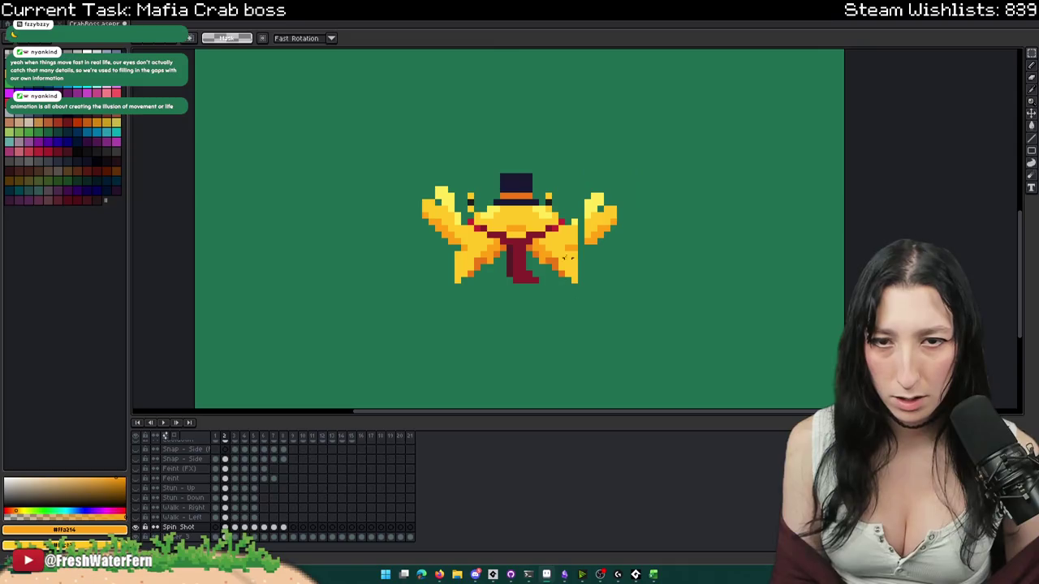
# - Patch the gap between body and raised claw with yellow and orange pixels
pyautogui.moveTo(584, 210); pyautogui.dragTo(563, 291)
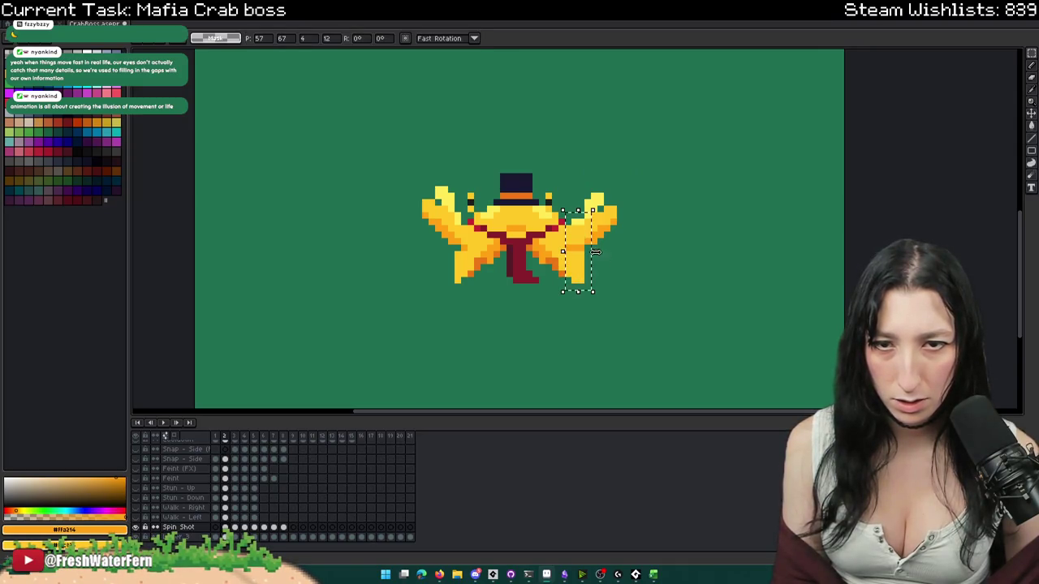
pyautogui.press('Return')
pyautogui.moveTo(562, 280); pyautogui.dragTo(568, 274)
pyautogui.scroll(1, 565, 231)
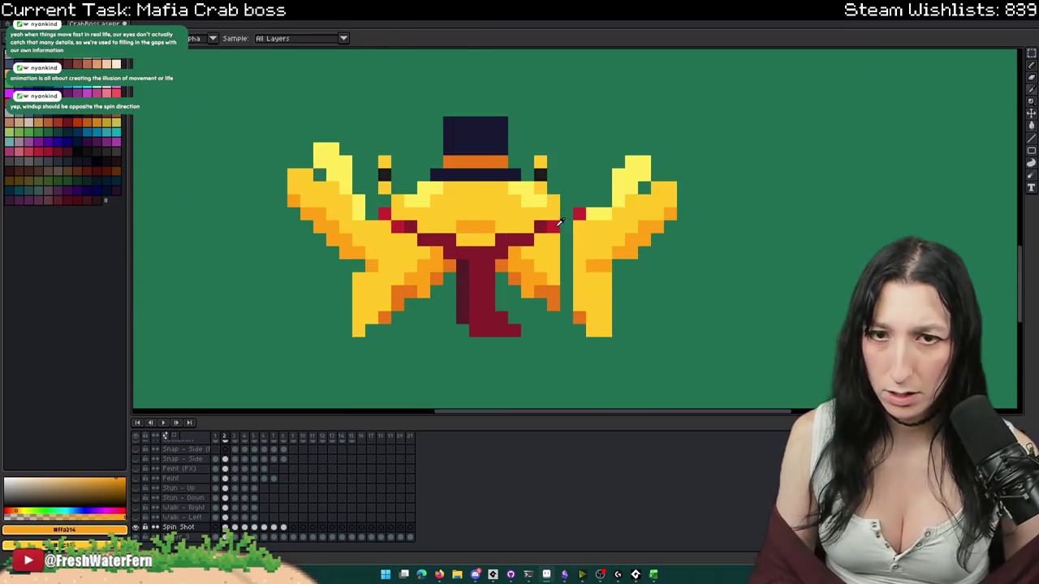
pyautogui.scroll(1, 566, 232)
pyautogui.moveTo(567, 232); pyautogui.dragTo(565, 291)
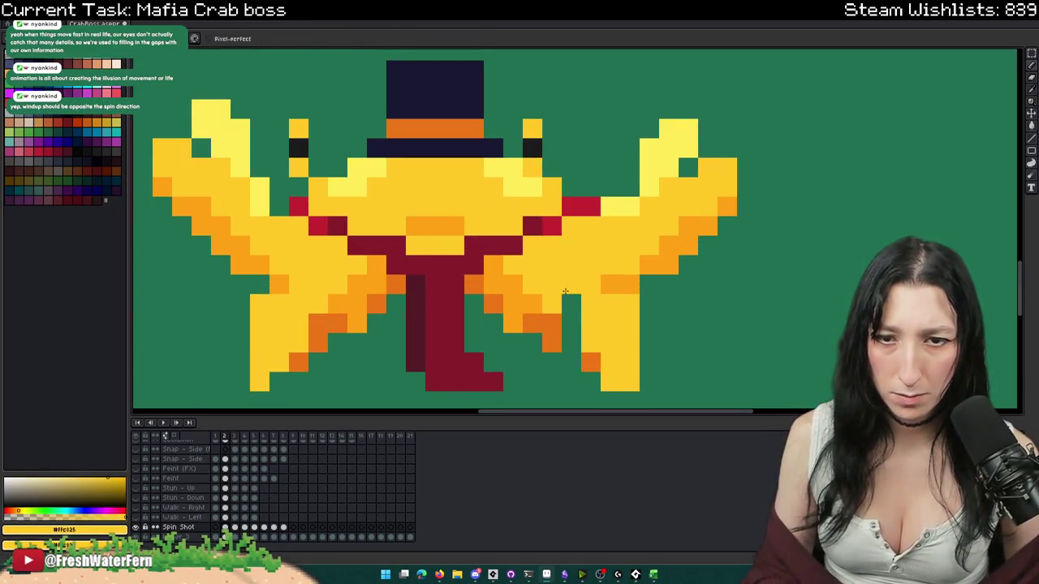
pyautogui.click(560, 314)
pyautogui.scroll(-2, 586, 336)
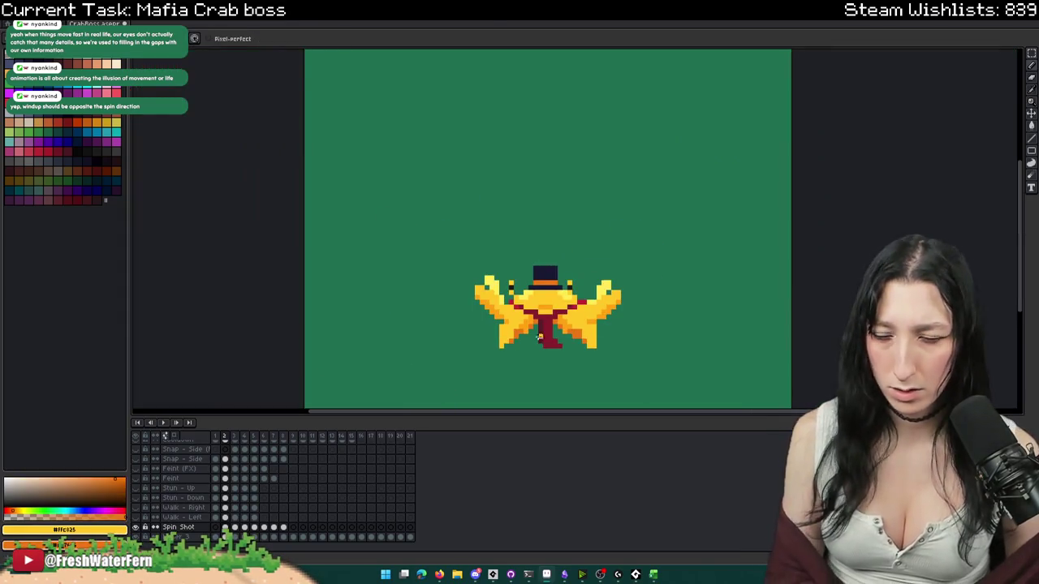
pyautogui.scroll(2, 572, 272)
# - Nudge the right eye stalk closer to the hat and compare frames 1 and 2
pyautogui.press('m')
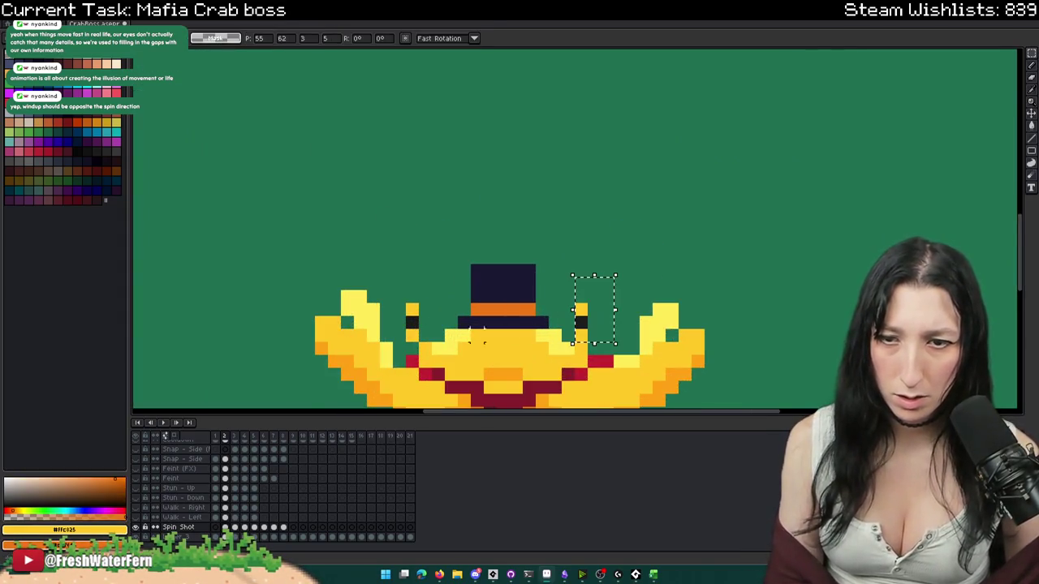
pyautogui.moveTo(411, 320); pyautogui.dragTo(425, 334)
pyautogui.moveTo(573, 289)
pyautogui.mouseDown()
pyautogui.moveTo(604, 347)
pyautogui.moveTo(594, 320)
pyautogui.mouseUp()
pyautogui.click(631, 382)
pyautogui.scroll(-2, 632, 381)
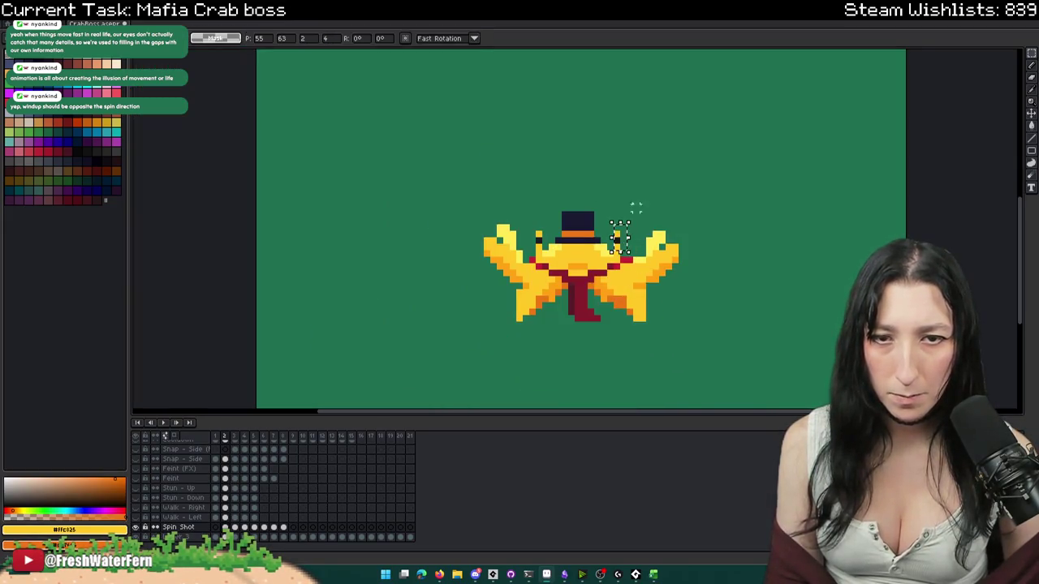
pyautogui.scroll(-1, 622, 235)
pyautogui.press('Left')
pyautogui.press('Right')
pyautogui.press('Right')
pyautogui.press('Left')
pyautogui.press('Left')
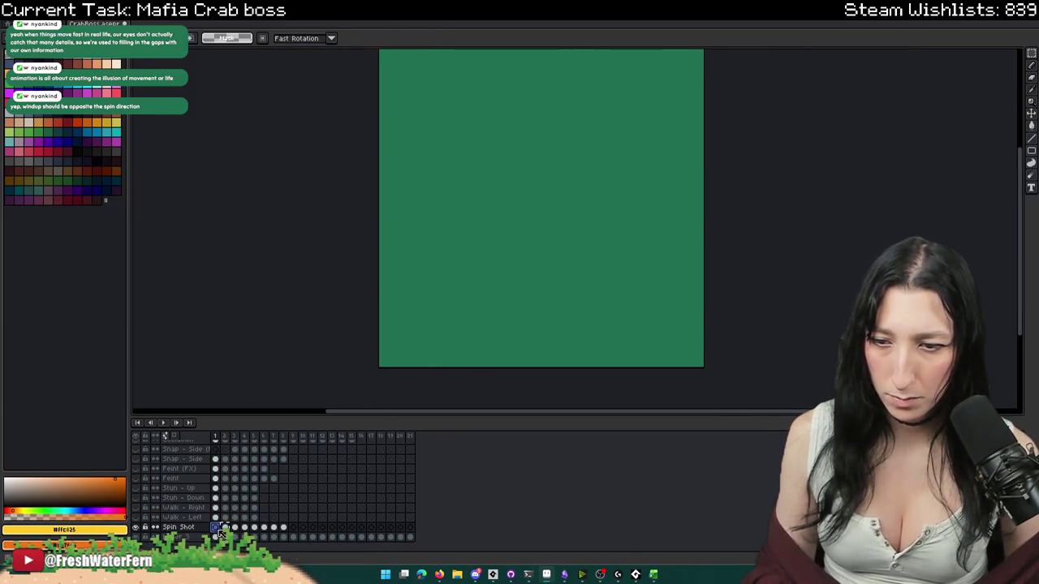
# - Step through frames 1 to 8 of Spin Shot to compare the crab poses
pyautogui.press('Right')
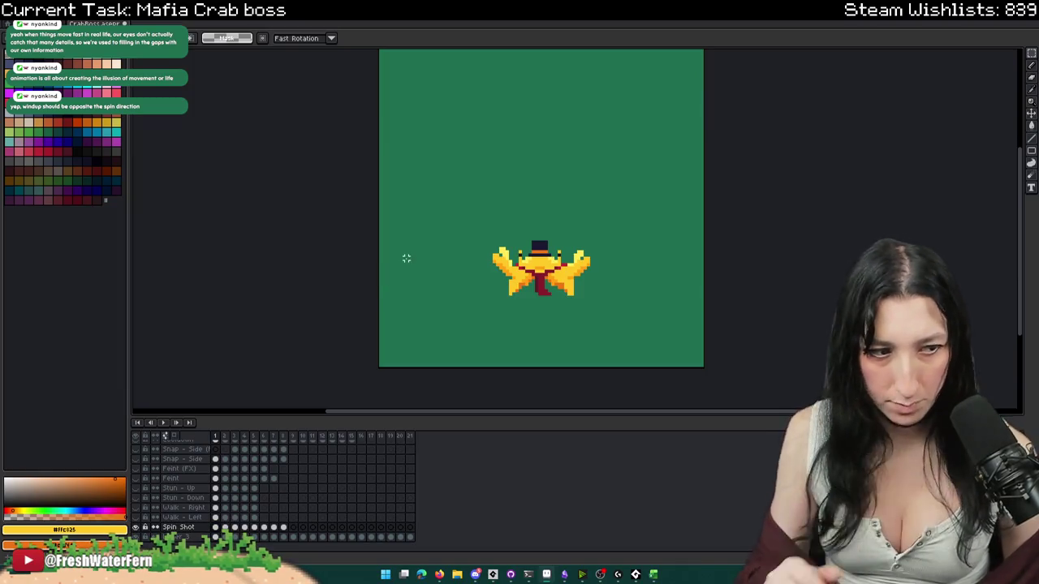
pyautogui.moveTo(439, 224); pyautogui.dragTo(499, 213)
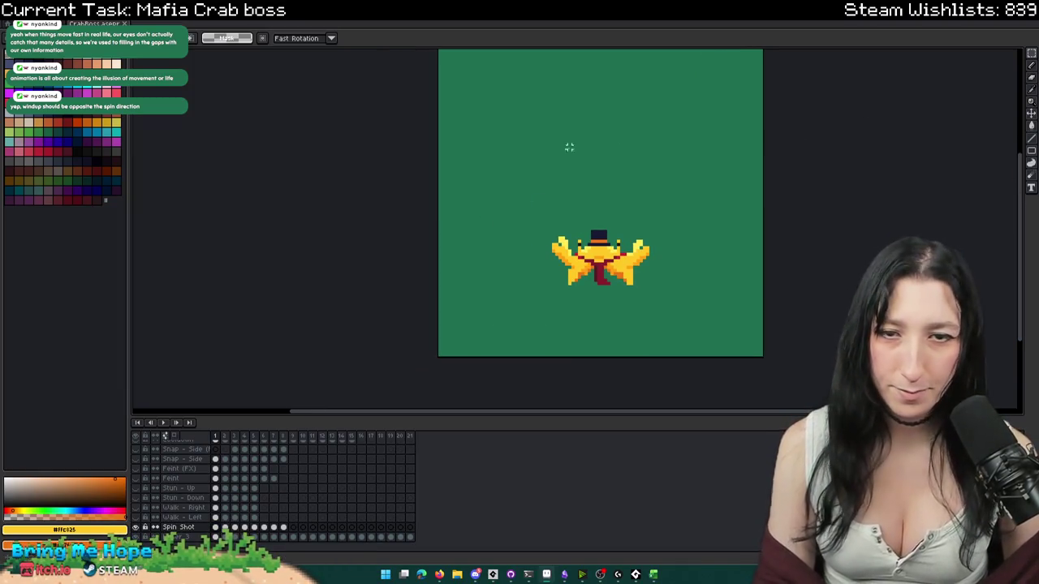
pyautogui.scroll(1, 560, 192)
pyautogui.scroll(-1, 722, 308)
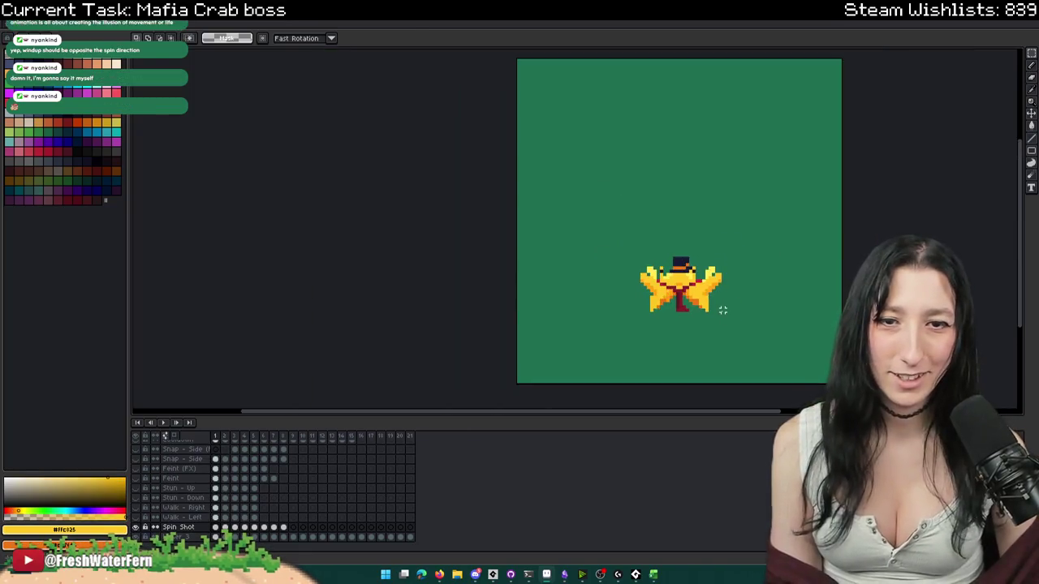
pyautogui.press('Right')
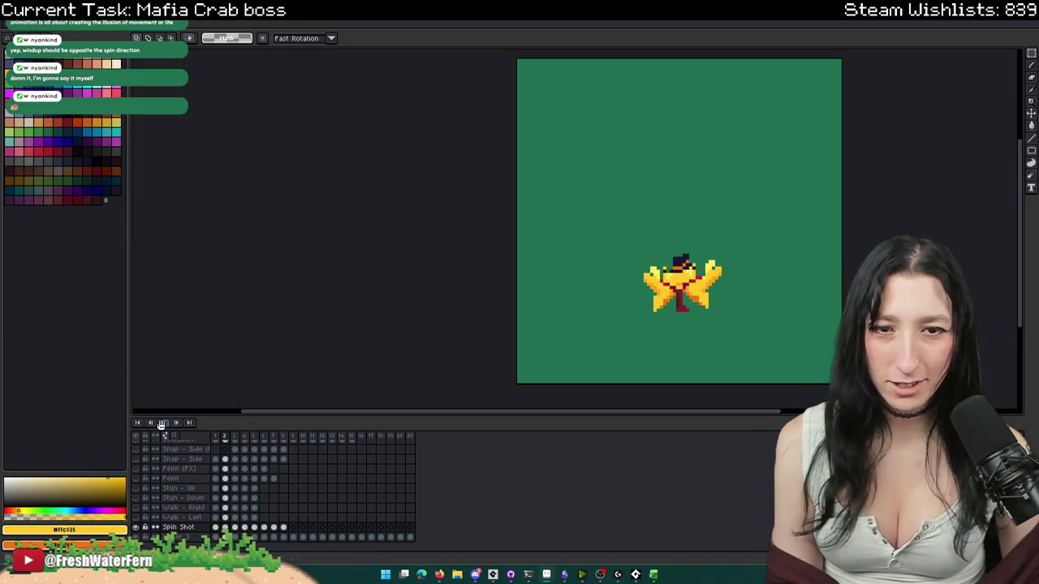
pyautogui.click(245, 529)
pyautogui.press('Left')
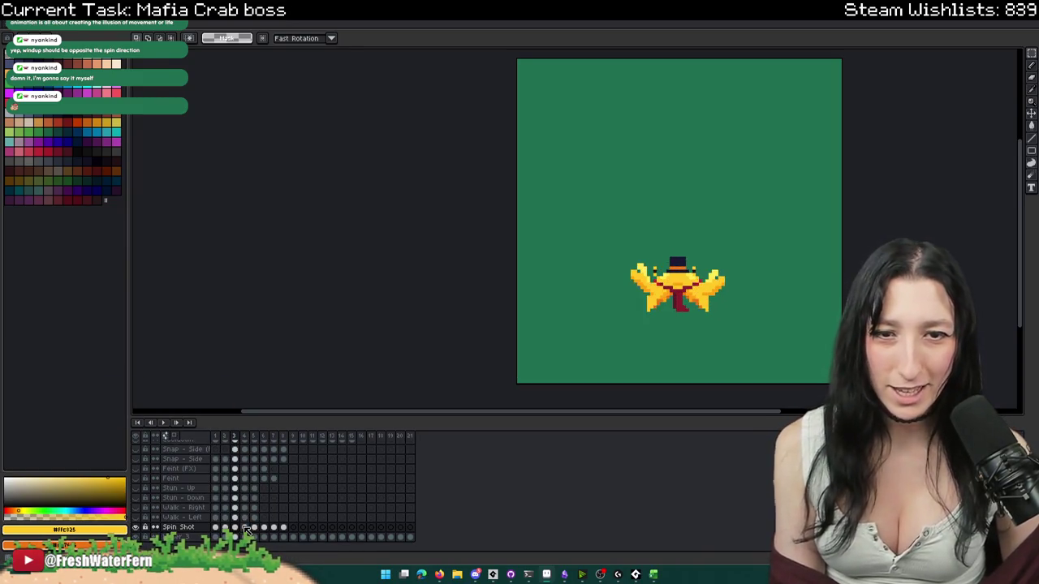
pyautogui.click(283, 528)
# - Select frames 4 to 8, play the Spin Shot animation, then settle on frame 2
pyautogui.moveTo(245, 528); pyautogui.dragTo(286, 528)
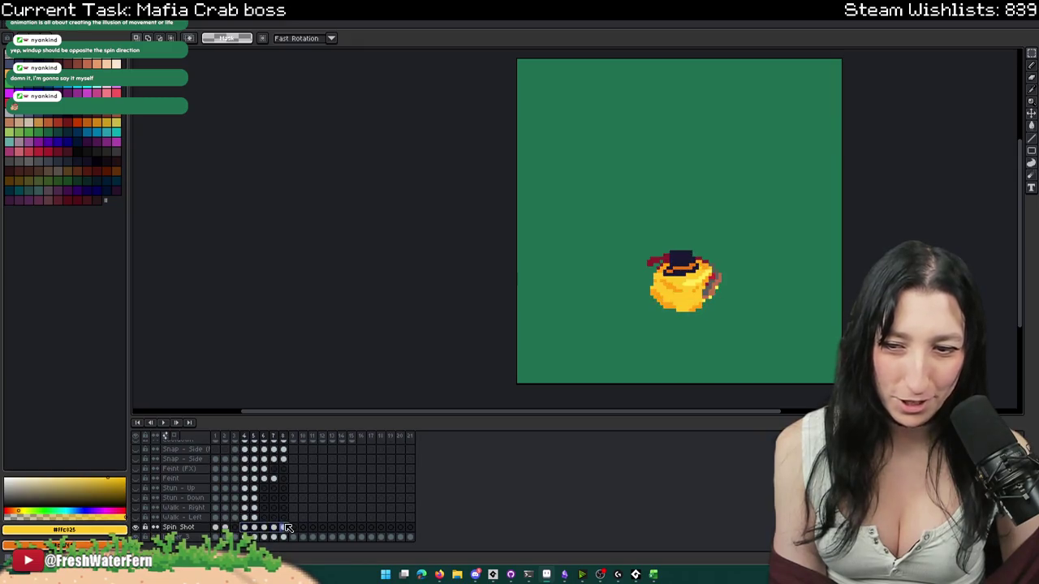
pyautogui.click(216, 527)
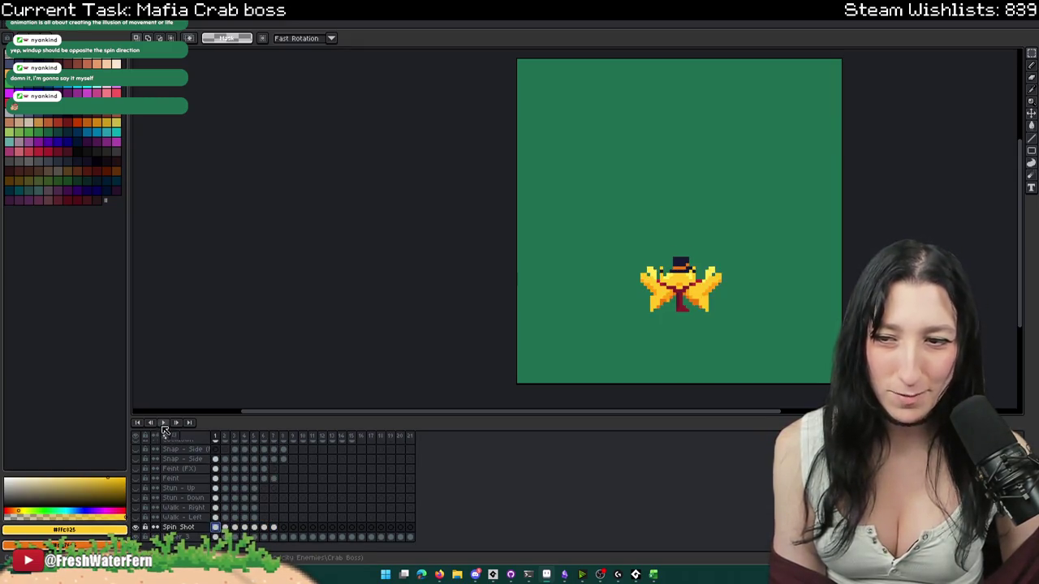
pyautogui.click(163, 422)
pyautogui.click(218, 528)
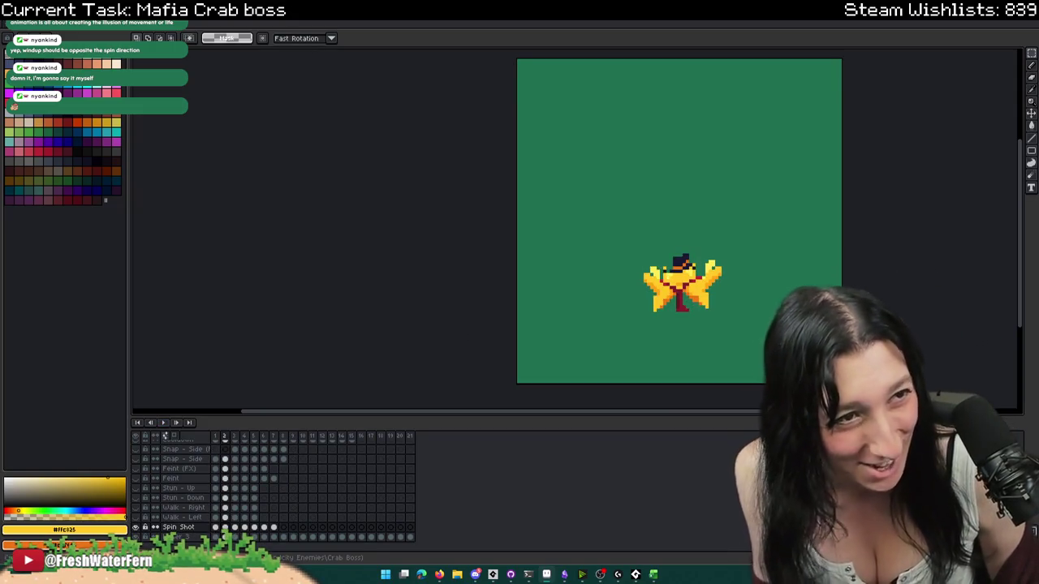
pyautogui.press('Left')
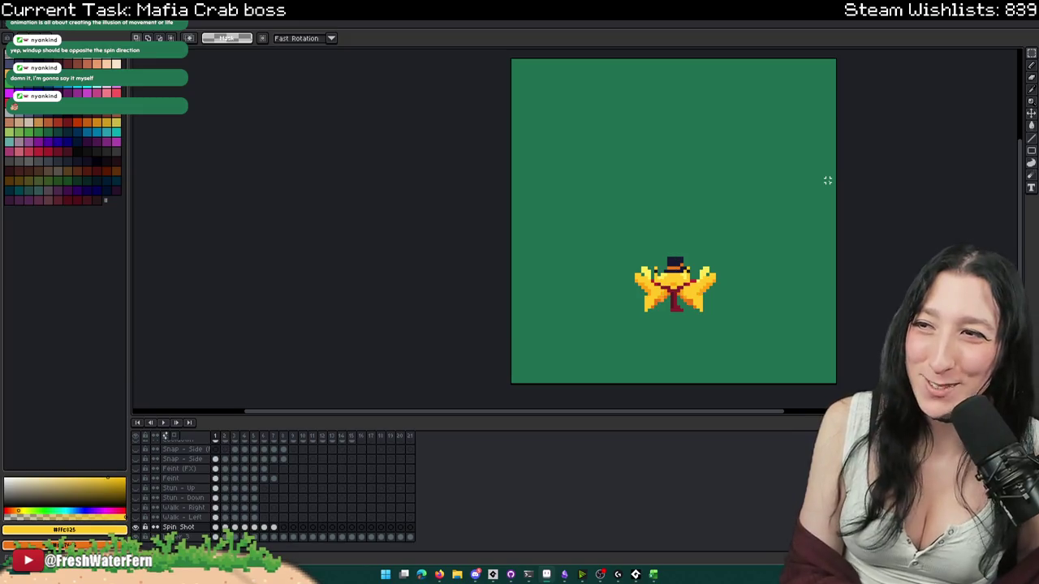
pyautogui.press('Right')
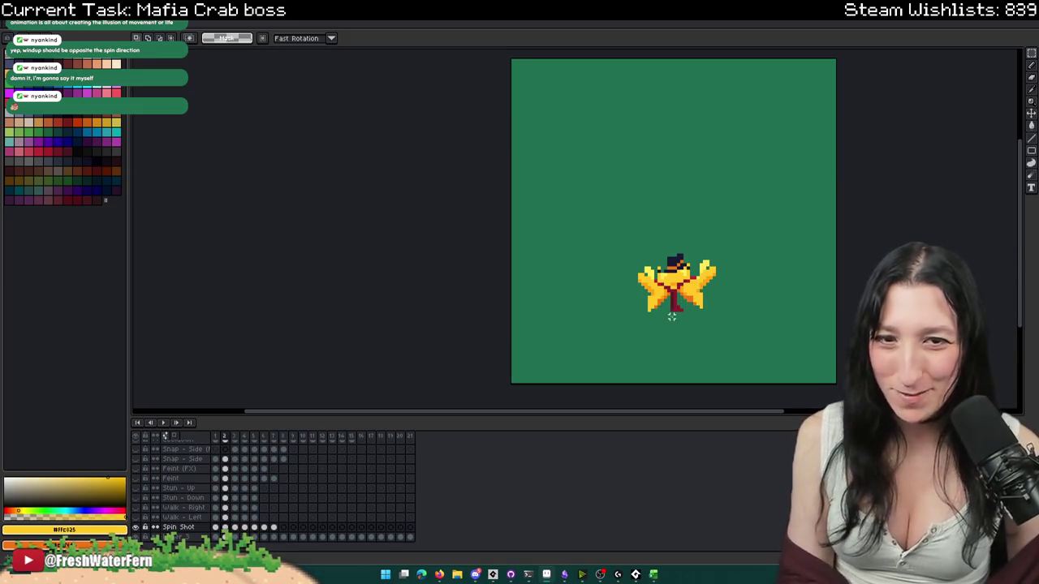
# - Select the crab's right claw and sample the tie's dark red colour
pyautogui.scroll(2, 678, 317)
pyautogui.scroll(1, 677, 316)
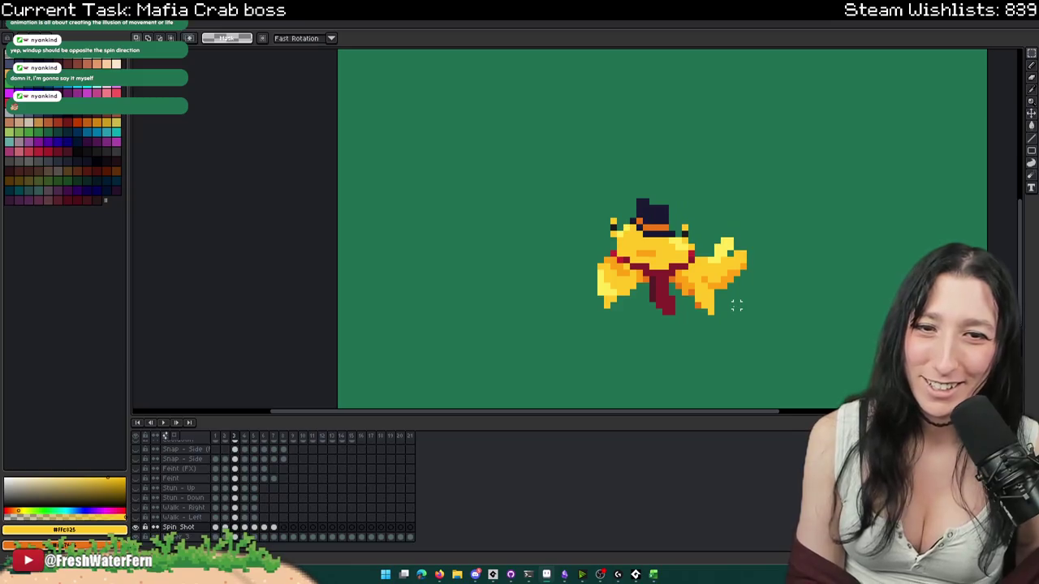
pyautogui.moveTo(755, 296); pyautogui.dragTo(690, 187)
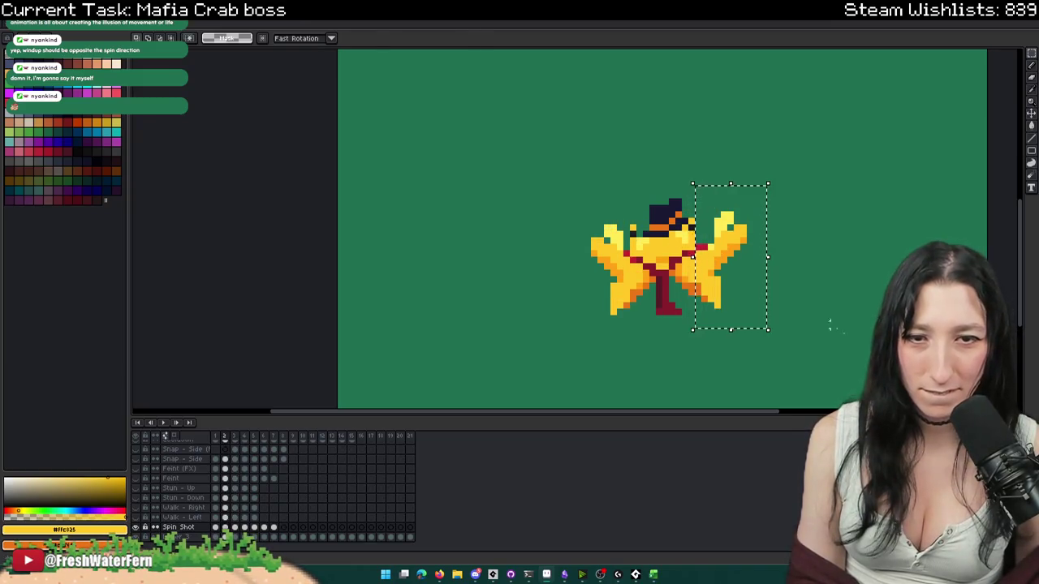
pyautogui.scroll(1, 844, 323)
pyautogui.scroll(1, 682, 243)
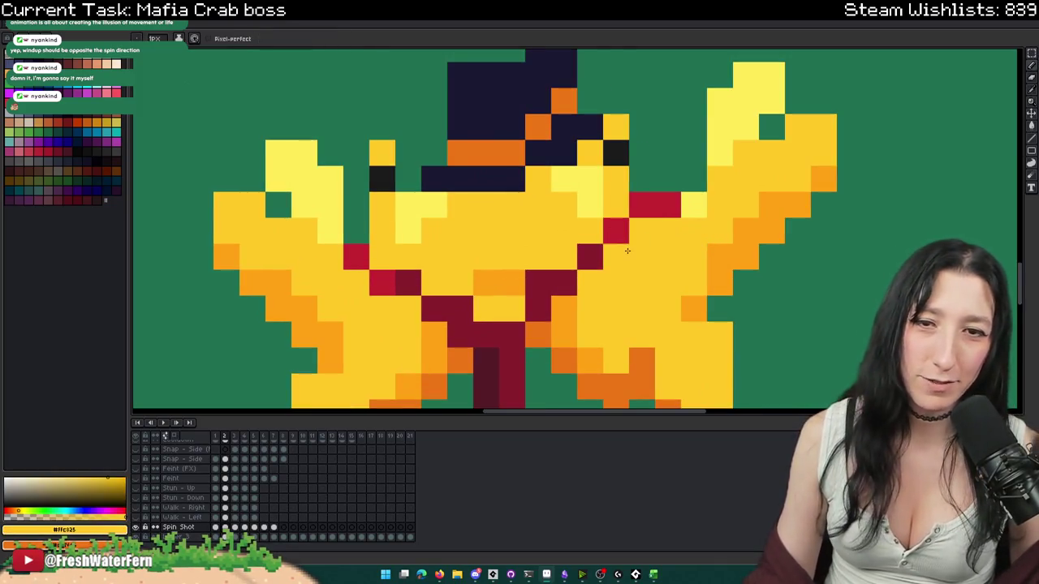
pyautogui.scroll(-2, 624, 260)
pyautogui.scroll(-1, 621, 264)
pyautogui.scroll(1, 605, 317)
pyautogui.keyDown('alt'); pyautogui.click(605, 317); pyautogui.keyUp('alt')
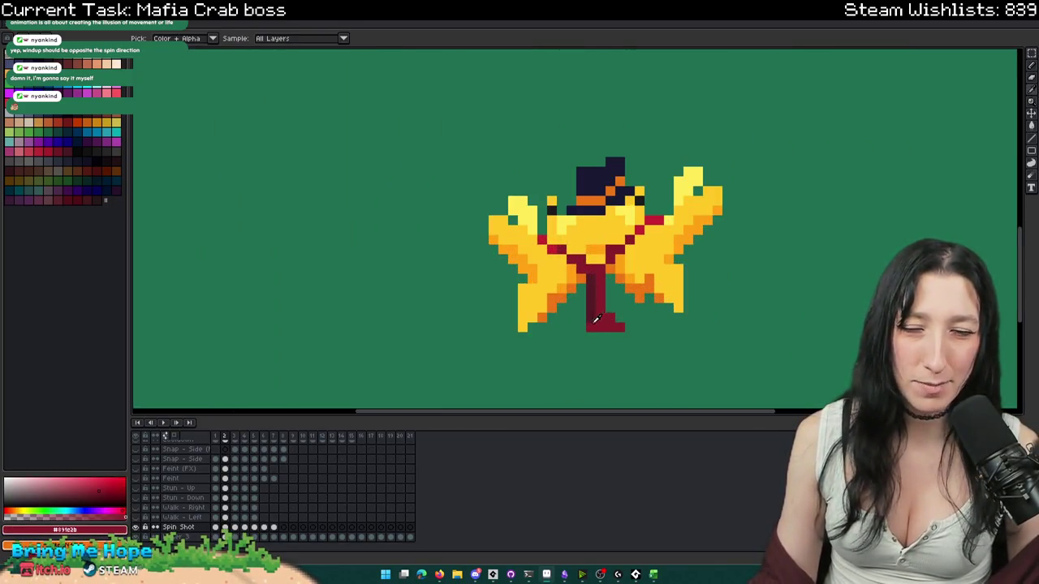
pyautogui.scroll(-1, 593, 347)
pyautogui.scroll(-1, 592, 347)
pyautogui.scroll(2, 601, 349)
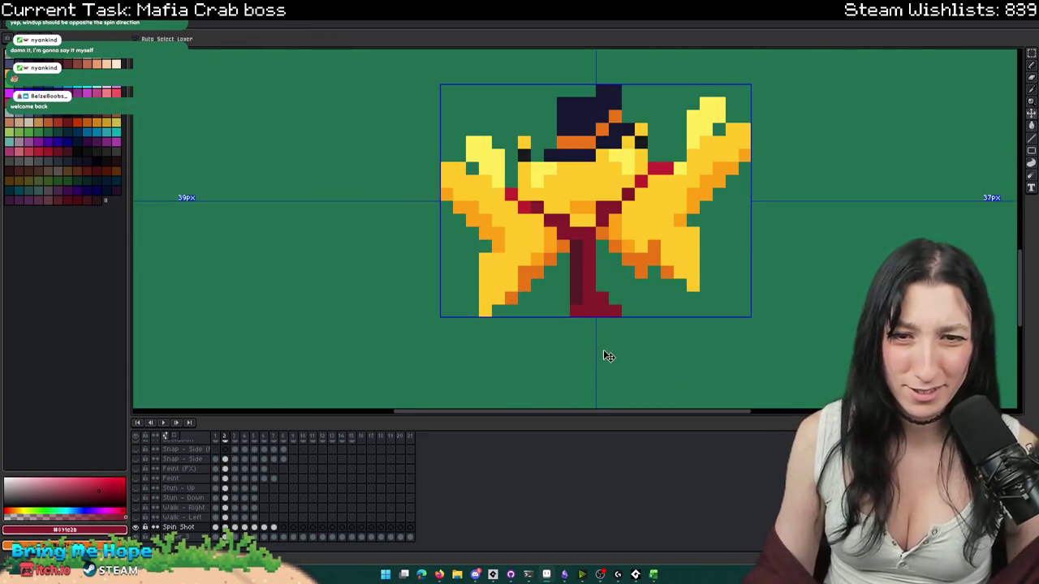
# - Marquee-select the bottom of the red tie tail, then return to the Pencil on frame 2
pyautogui.press('m')
pyautogui.moveTo(662, 344); pyautogui.dragTo(568, 277)
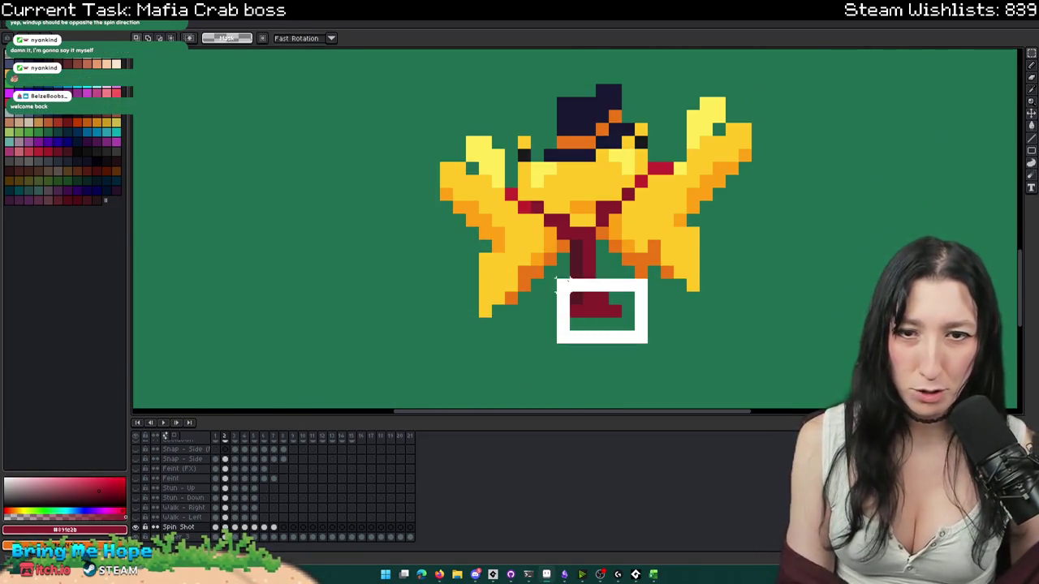
pyautogui.click(744, 336)
pyautogui.scroll(-3, 755, 337)
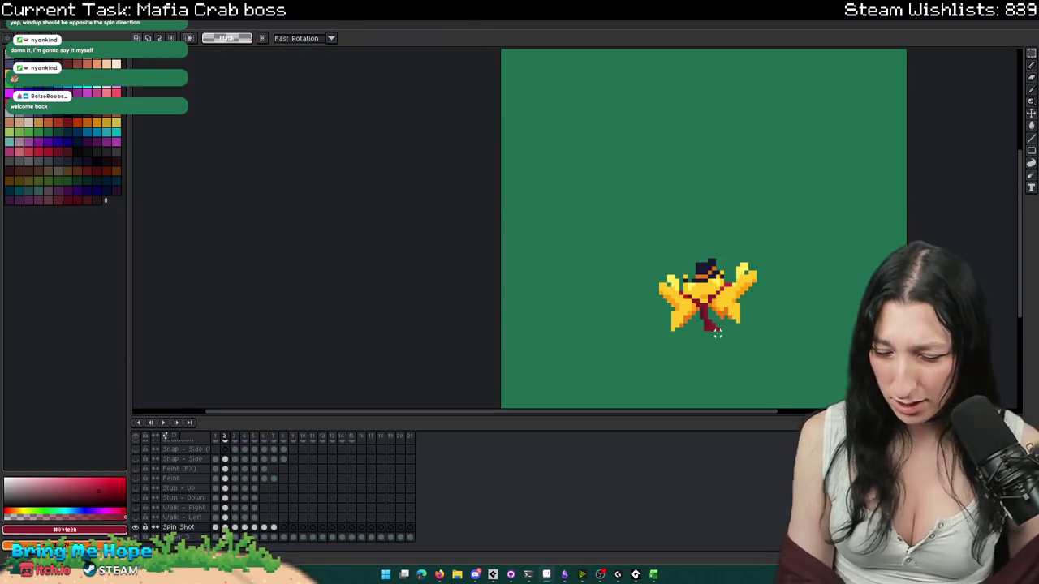
pyautogui.press('i')
pyautogui.scroll(1, 715, 329)
pyautogui.scroll(2, 698, 276)
pyautogui.press('b')
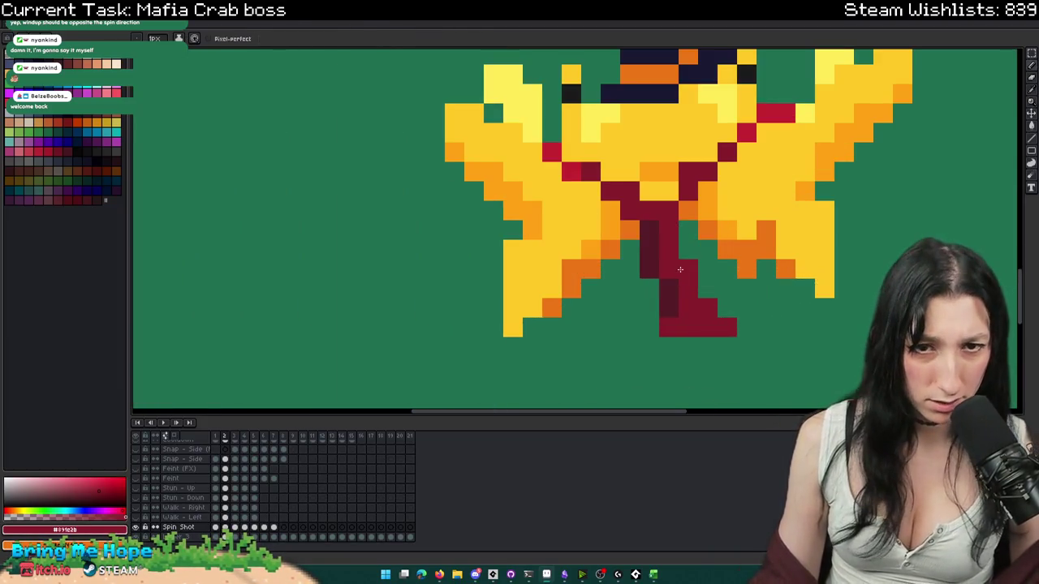
pyautogui.scroll(-2, 698, 276)
pyautogui.scroll(-4, 717, 329)
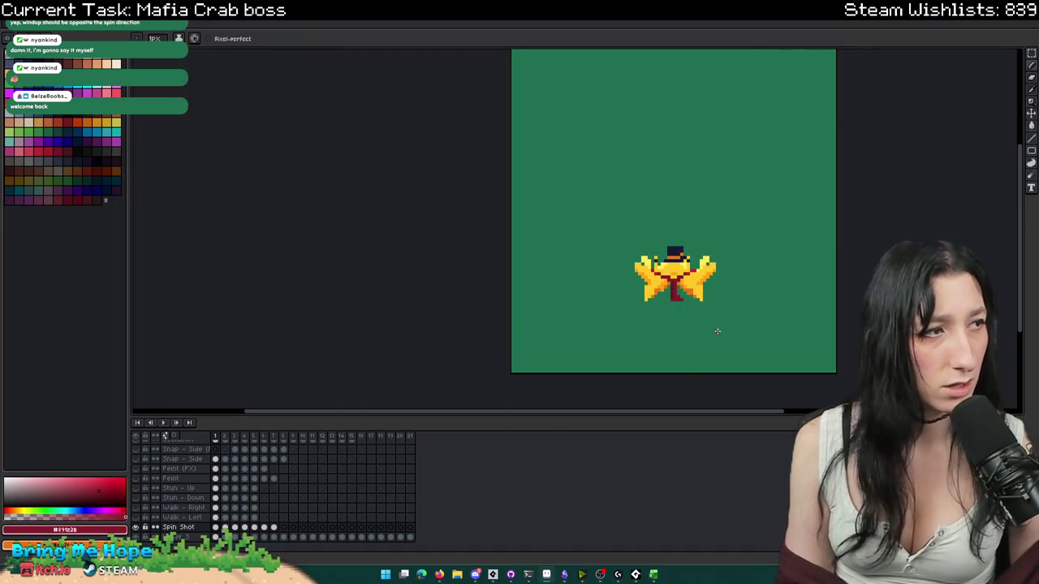
pyautogui.press('Right')
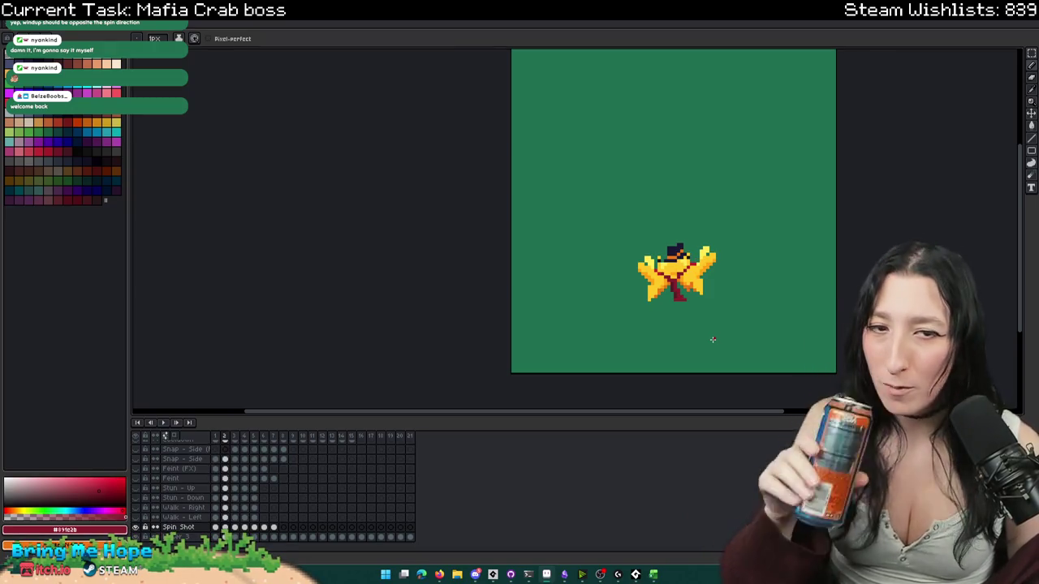
# - Sample the orange shade from the crab for touches on the tie tail
pyautogui.scroll(2, 713, 339)
pyautogui.keyDown('alt'); pyautogui.click(698, 292); pyautogui.keyUp('alt')
pyautogui.scroll(1, 703, 284)
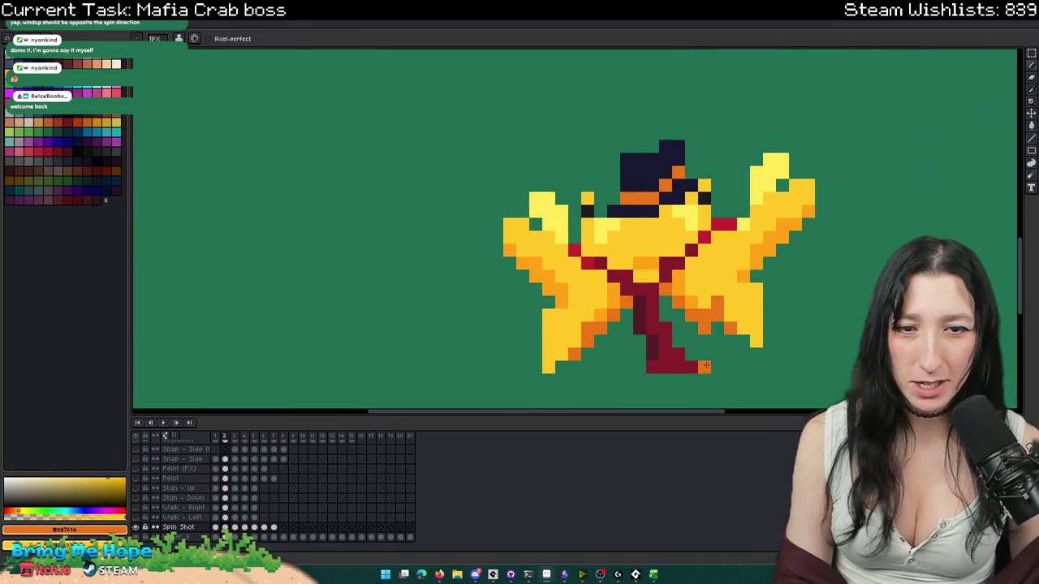
pyautogui.scroll(-2, 705, 328)
pyautogui.scroll(2, 725, 335)
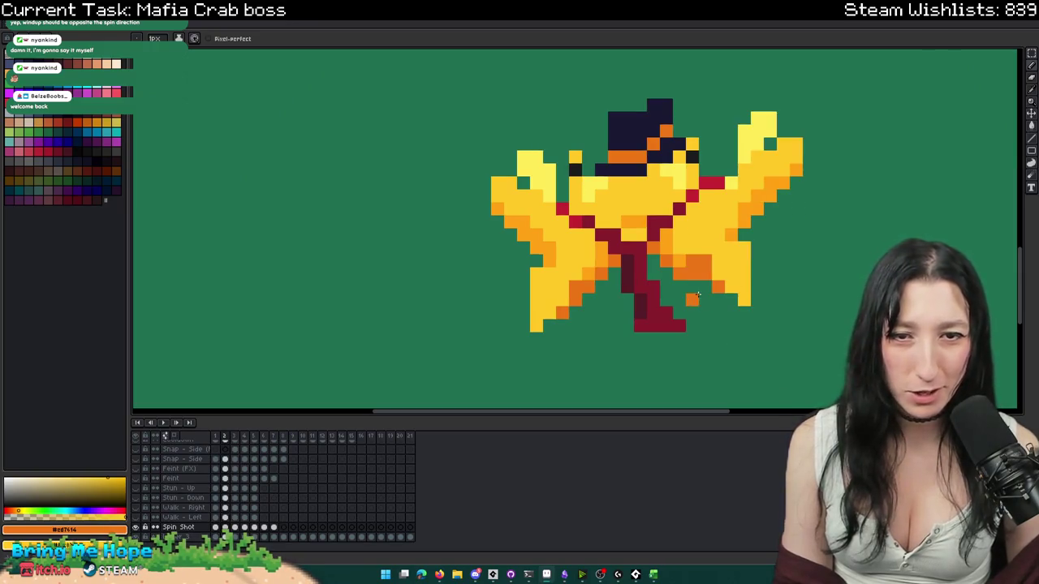
pyautogui.scroll(-3, 708, 288)
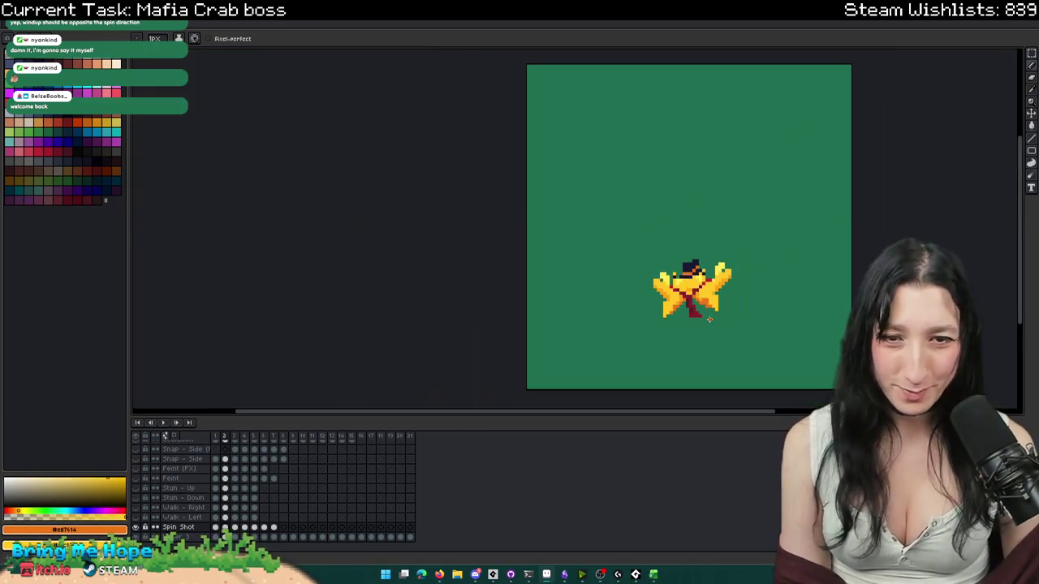
pyautogui.scroll(-1, 712, 326)
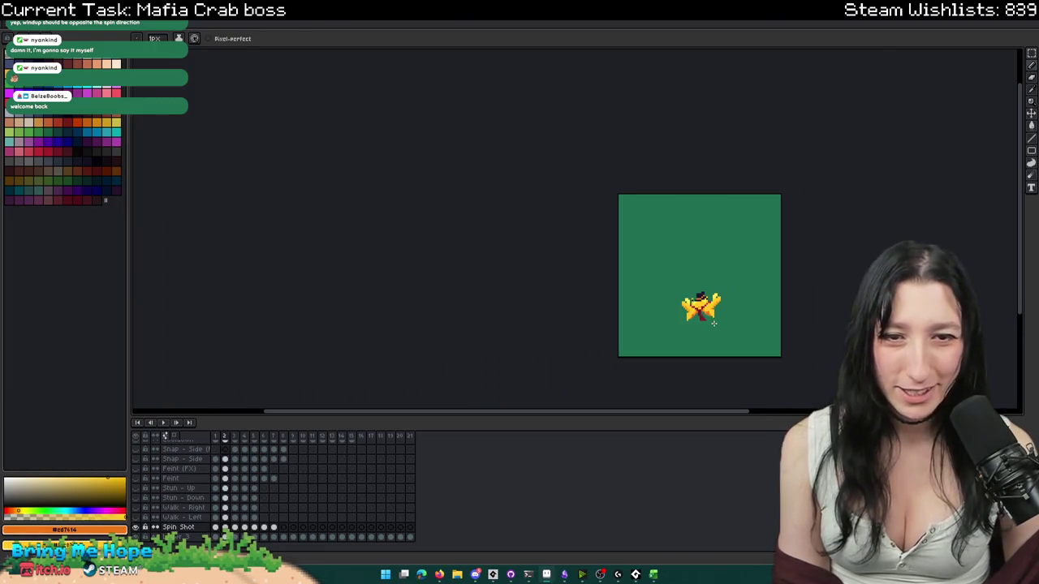
pyautogui.scroll(3, 709, 277)
pyautogui.scroll(-3, 752, 343)
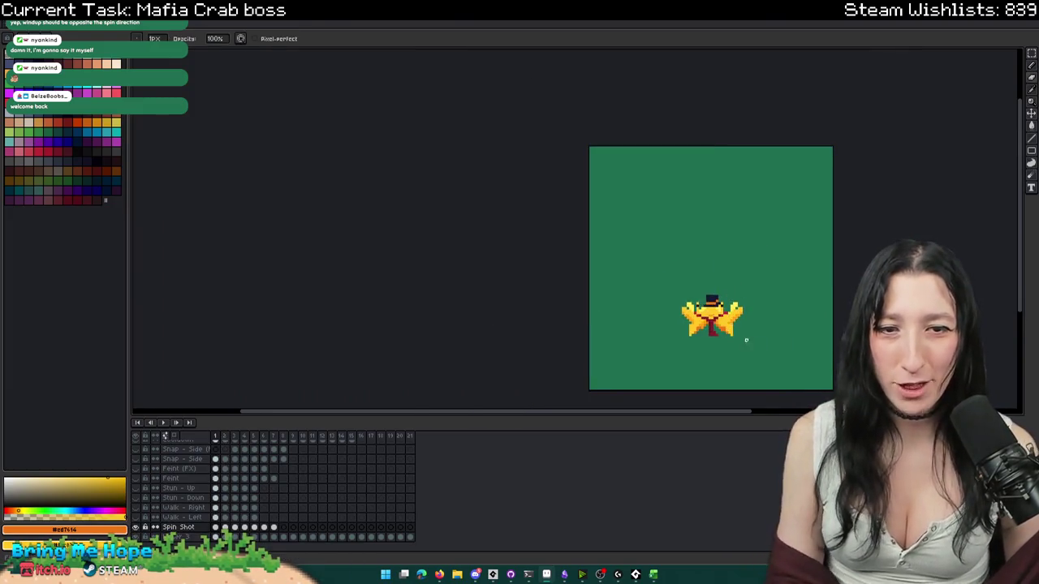
pyautogui.scroll(3, 749, 344)
pyautogui.scroll(-1, 767, 344)
pyautogui.scroll(-1, 767, 344)
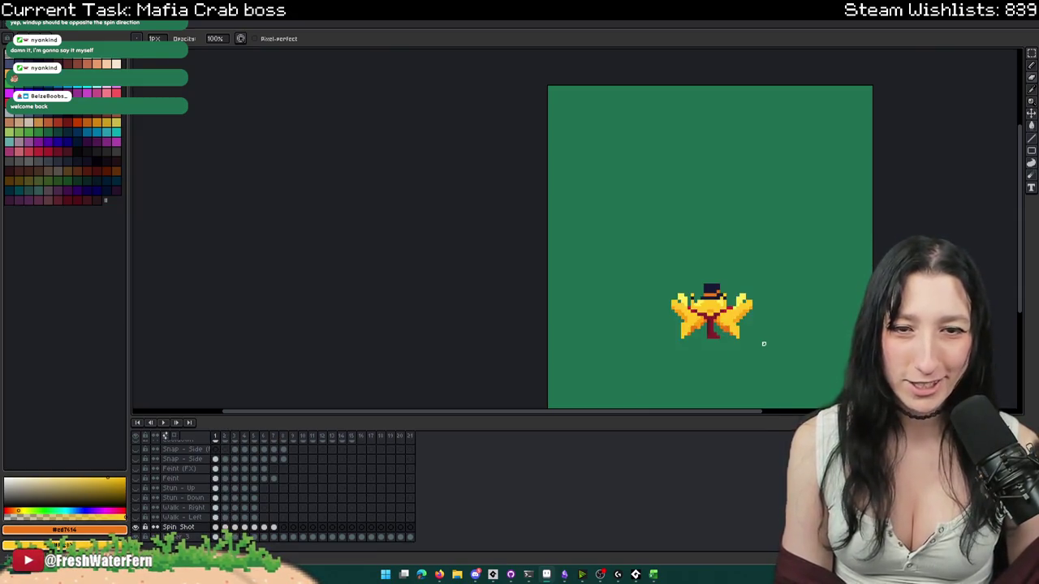
pyautogui.scroll(1, 650, 325)
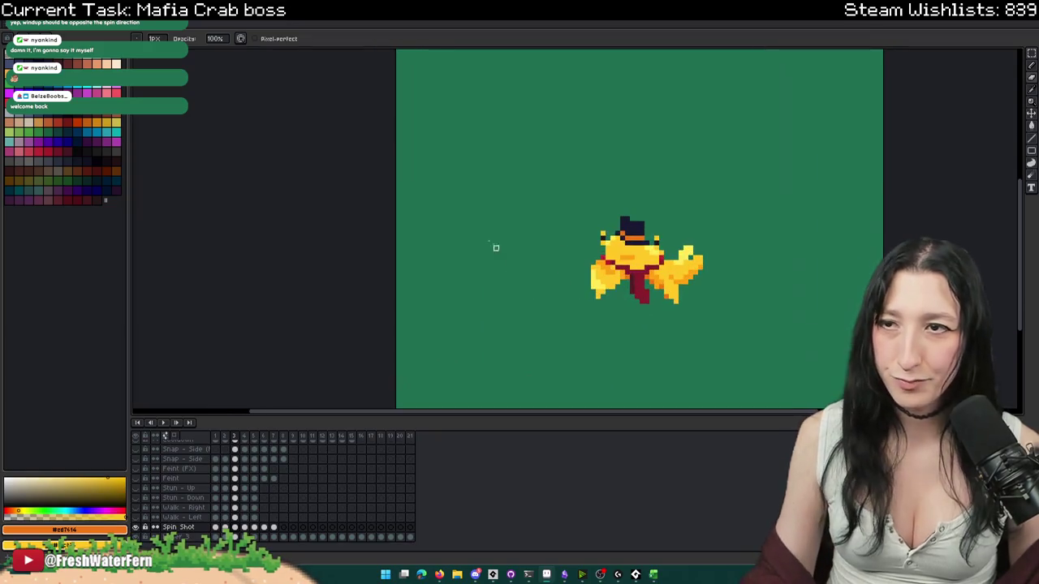
pyautogui.press('Return')
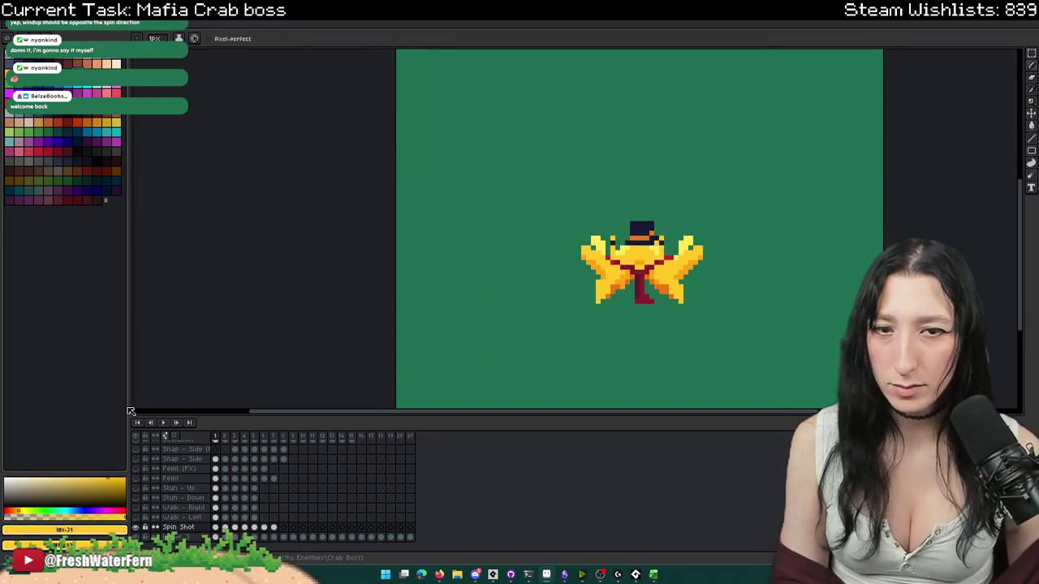
pyautogui.click(171, 425)
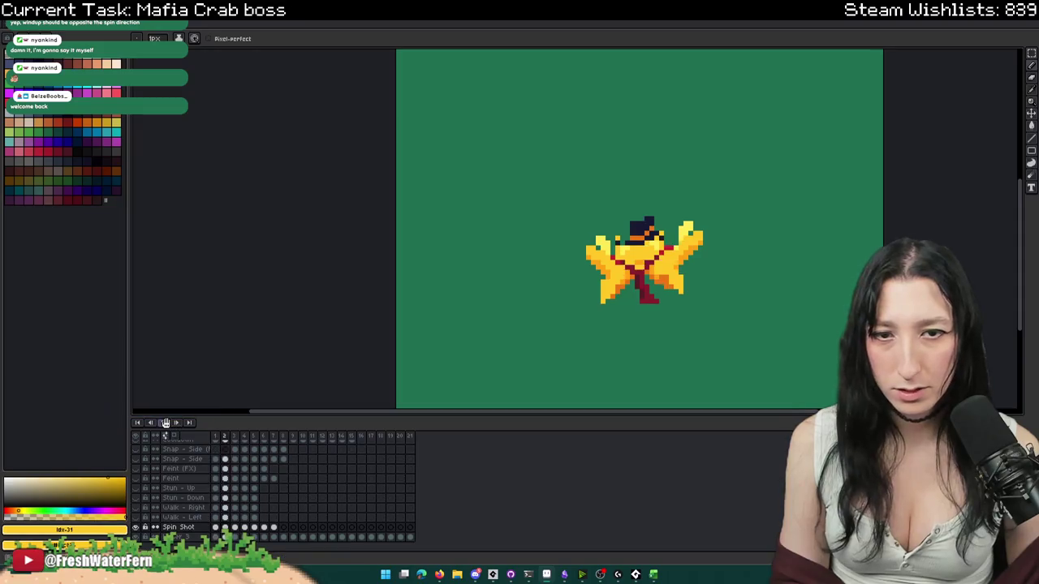
pyautogui.click(225, 528)
pyautogui.click(235, 527)
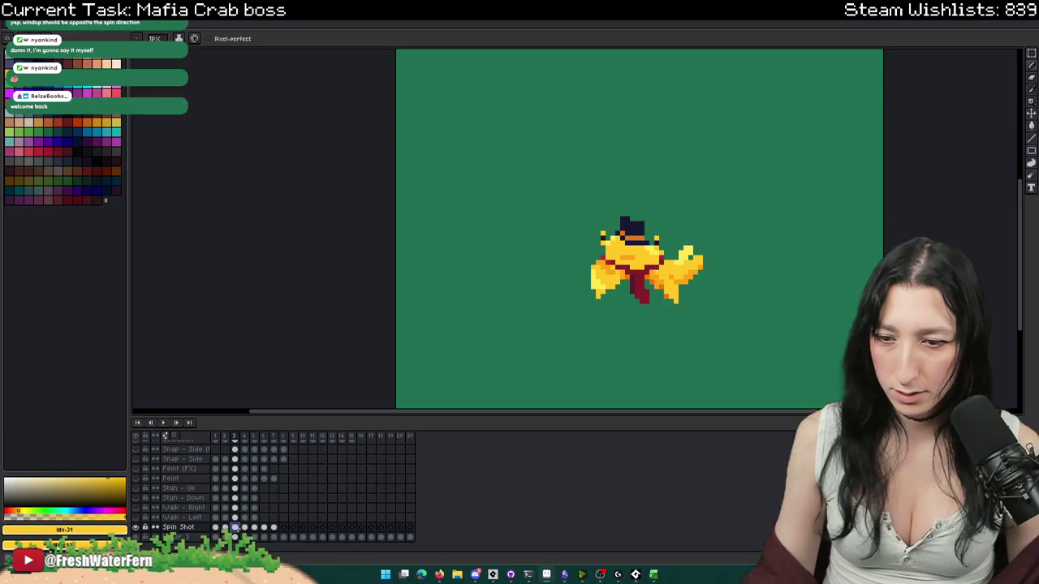
pyautogui.moveTo(269, 531); pyautogui.dragTo(240, 529)
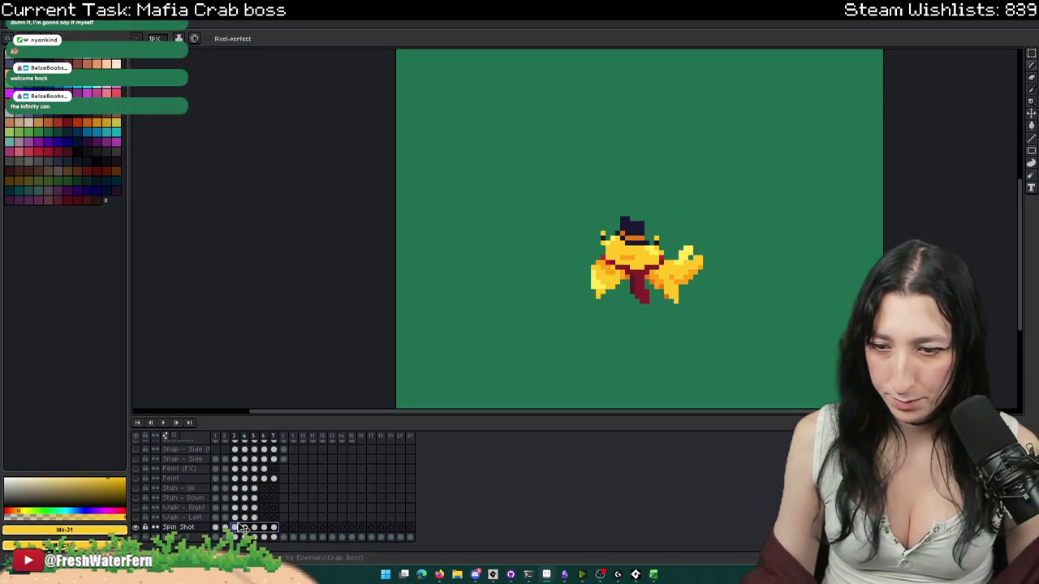
pyautogui.click(255, 530)
pyautogui.click(235, 529)
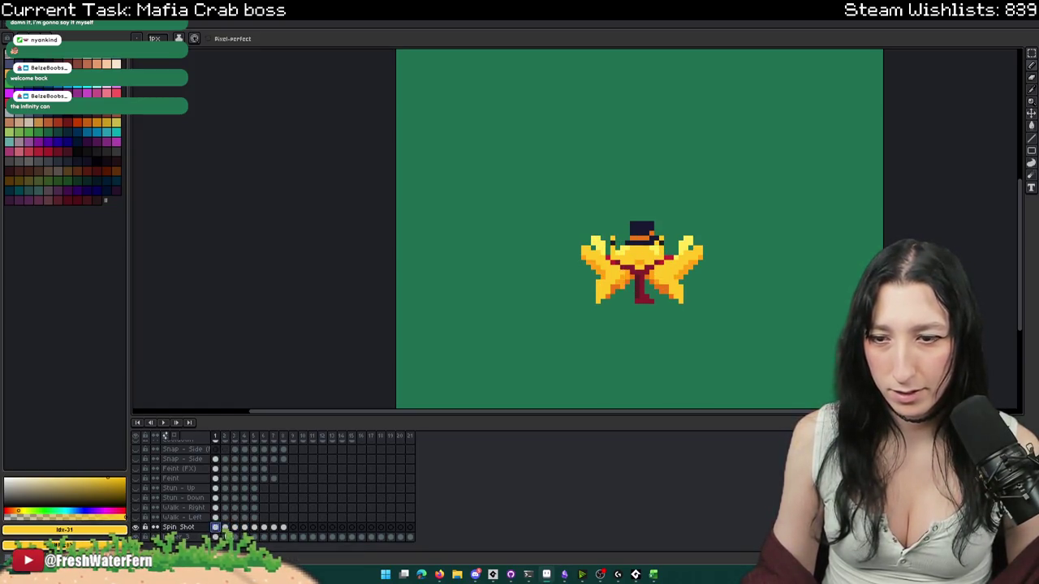
# - Select the whole crab on frame 3, flip it horizontally, and drop it in place
pyautogui.press('m')
pyautogui.scroll(1, 699, 301)
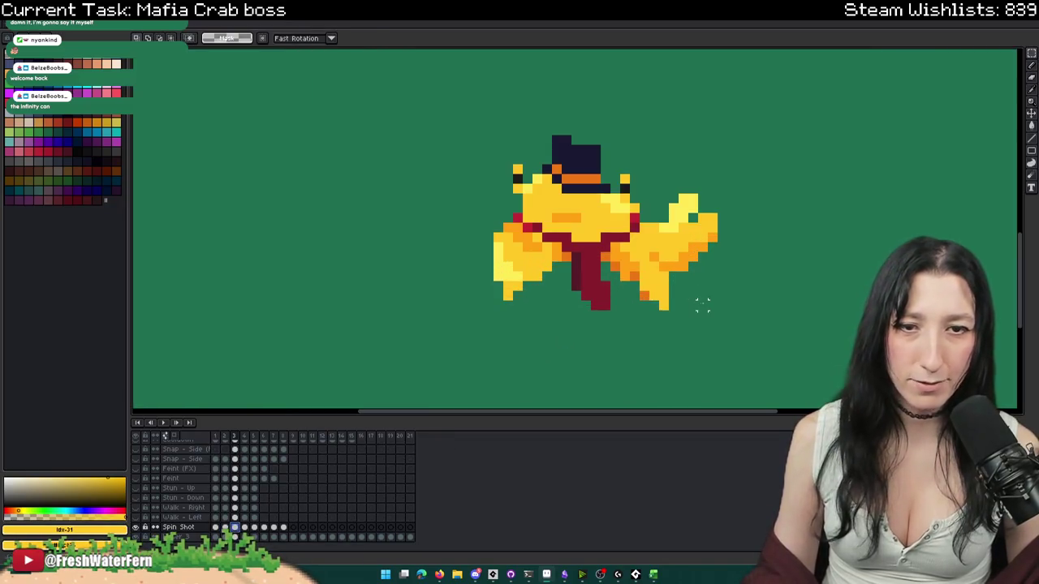
pyautogui.moveTo(712, 305); pyautogui.dragTo(492, 134)
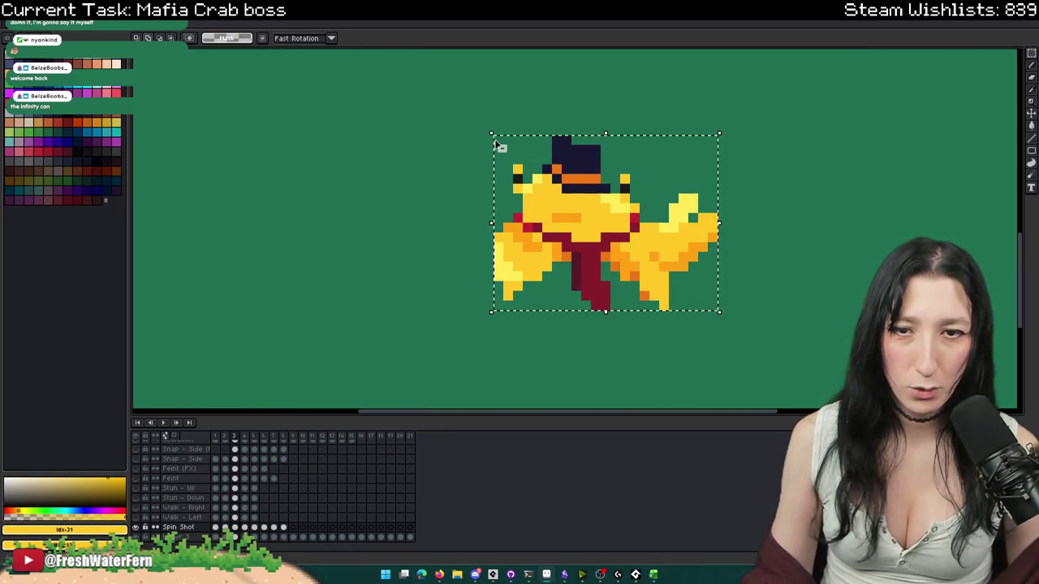
pyautogui.hotkey('shift', 'h')
pyautogui.scroll(-2, 845, 246)
pyautogui.moveTo(841, 305); pyautogui.dragTo(625, 135)
pyautogui.press('Return')
pyautogui.moveTo(842, 319); pyautogui.dragTo(548, 123)
pyautogui.hotkey('ctrl', 'd')
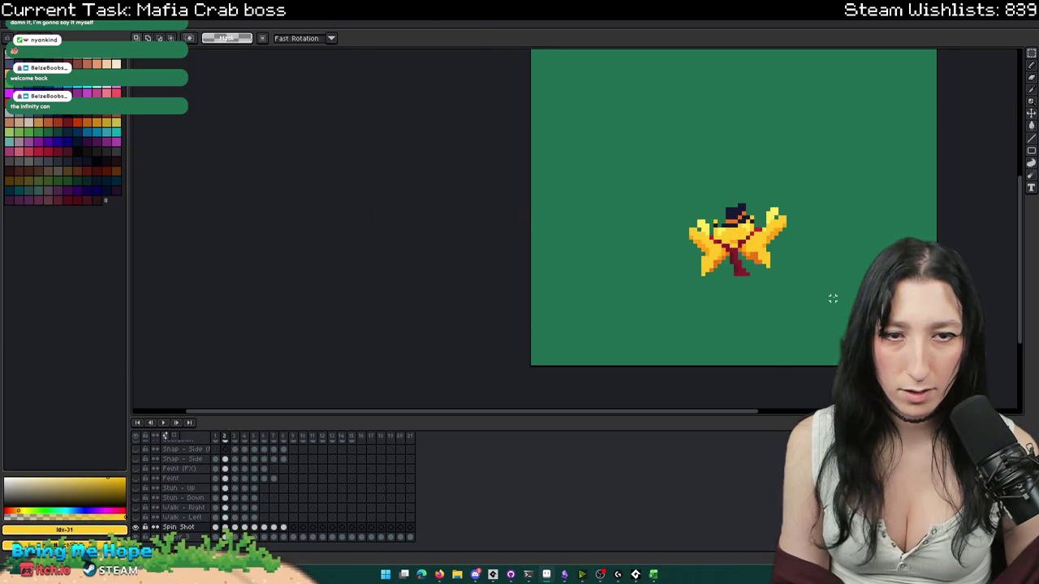
# - Paste the copied dark red pixels onto the crab and commit them
pyautogui.moveTo(832, 299)
pyautogui.mouseDown()
pyautogui.moveTo(645, 202)
pyautogui.moveTo(631, 170)
pyautogui.mouseUp()
pyautogui.hotkey('ctrl', 'd')
pyautogui.scroll(1, 742, 263)
pyautogui.scroll(1, 743, 260)
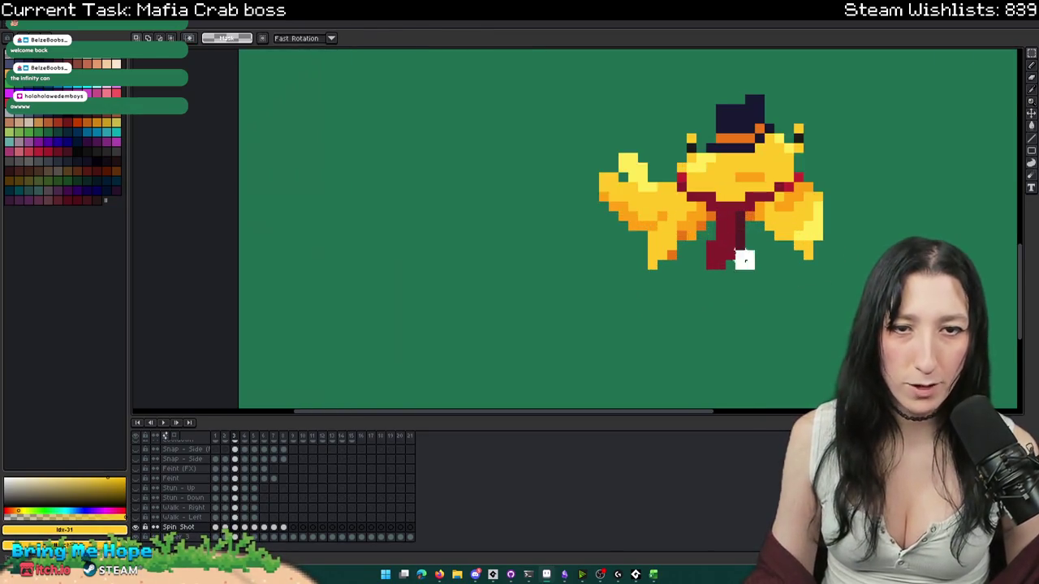
pyautogui.hotkey('ctrl', 'v')
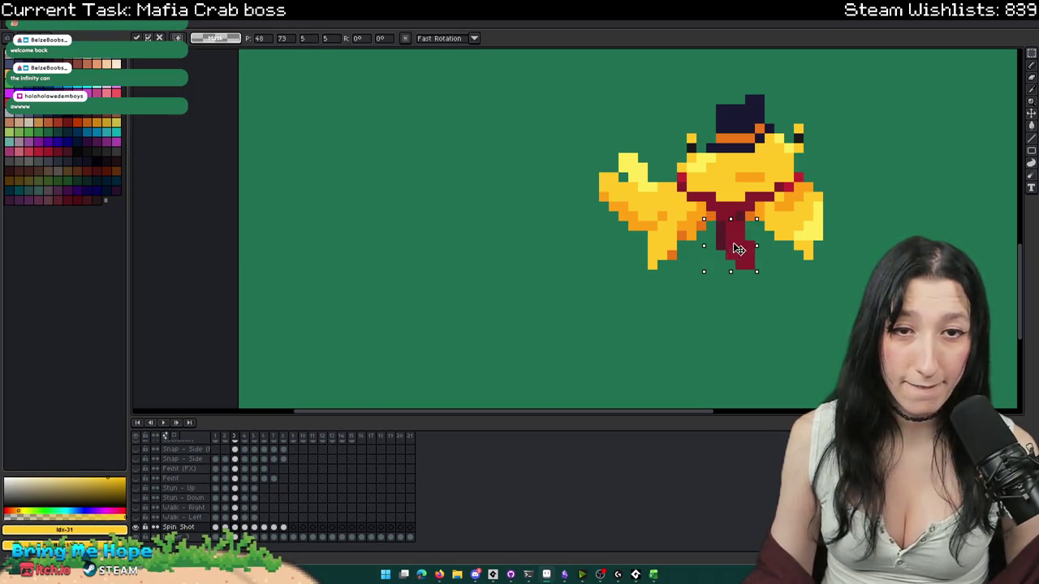
pyautogui.press('b')
pyautogui.keyDown('alt'); pyautogui.click(732, 218); pyautogui.keyUp('alt')
pyautogui.scroll(1, 733, 218)
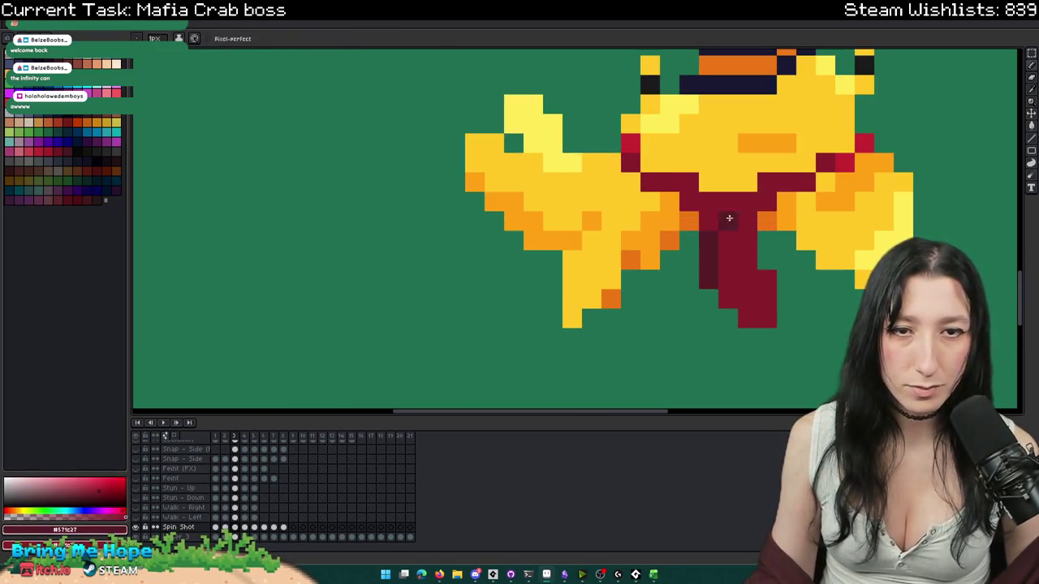
pyautogui.scroll(-1, 713, 219)
# - Step between neighbouring frames and play the spin animation to check the pose
pyautogui.press('Left')
pyautogui.scroll(-1, 772, 231)
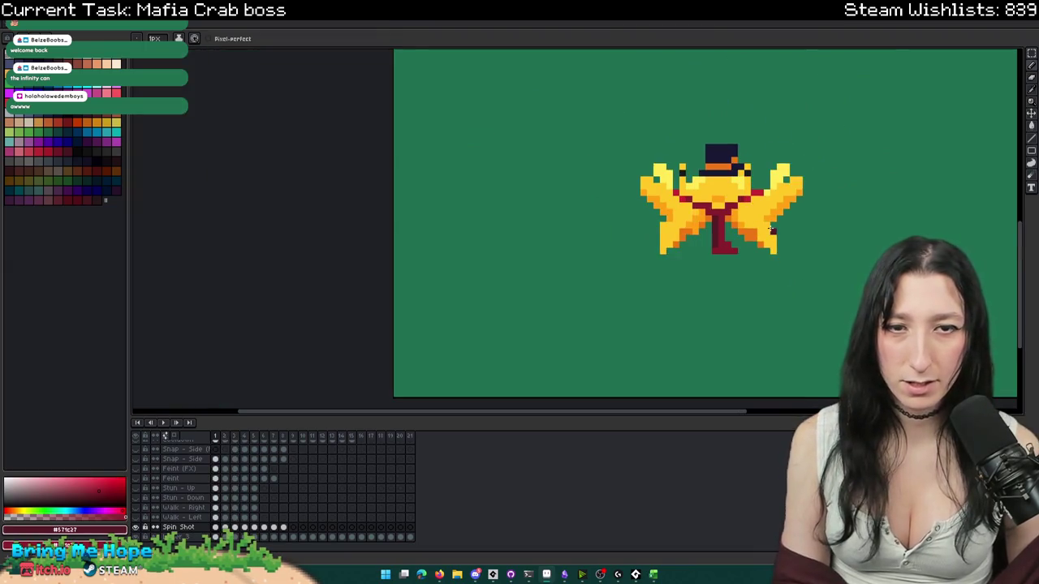
pyautogui.press('Right')
pyautogui.scroll(-1, 759, 281)
pyautogui.press('Right')
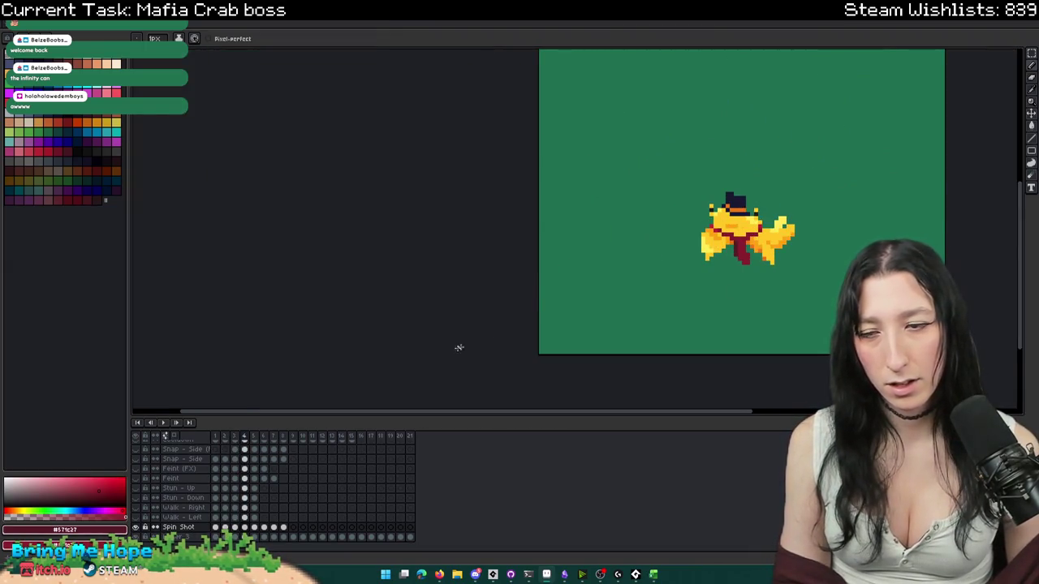
pyautogui.press('Return')
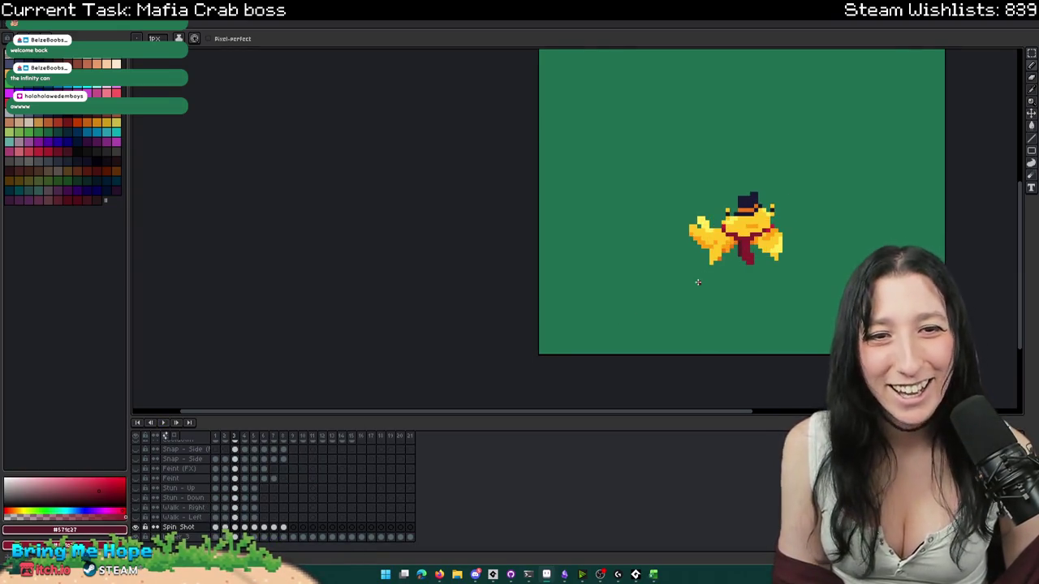
pyautogui.moveTo(693, 283); pyautogui.dragTo(506, 283)
pyautogui.scroll(1, 505, 283)
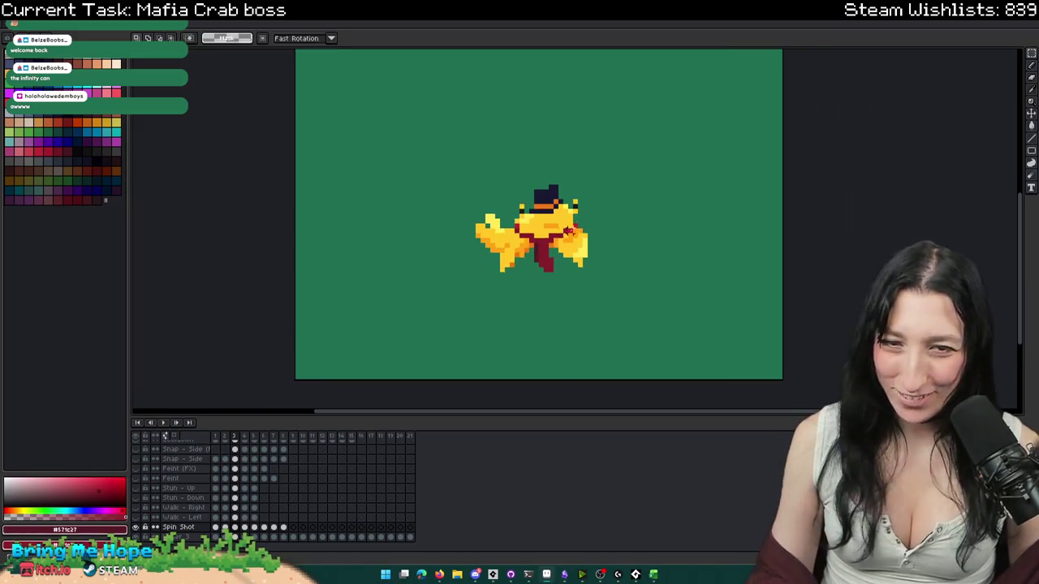
pyautogui.scroll(3, 568, 230)
pyautogui.scroll(-3, 512, 276)
# - Copy the left claw, flip the copy horizontally, and place it on the right side
pyautogui.moveTo(393, 348); pyautogui.dragTo(333, 229)
pyautogui.moveTo(371, 347); pyautogui.dragTo(389, 355)
pyautogui.moveTo(598, 240); pyautogui.dragTo(505, 348)
pyautogui.moveTo(394, 163); pyautogui.dragTo(264, 360)
pyautogui.hotkey('ctrl', 'c')
pyautogui.hotkey('ctrl', 'v')
pyautogui.hotkey('shift', 'h')
pyautogui.moveTo(609, 268)
pyautogui.mouseDown()
pyautogui.moveTo(555, 271)
pyautogui.moveTo(545, 260)
pyautogui.mouseUp()
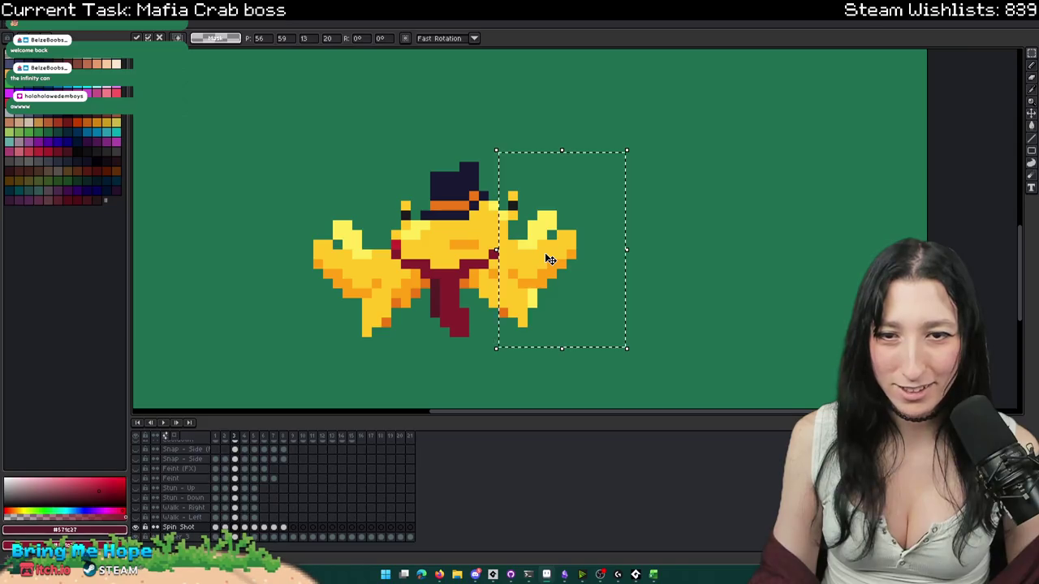
pyautogui.press('b')
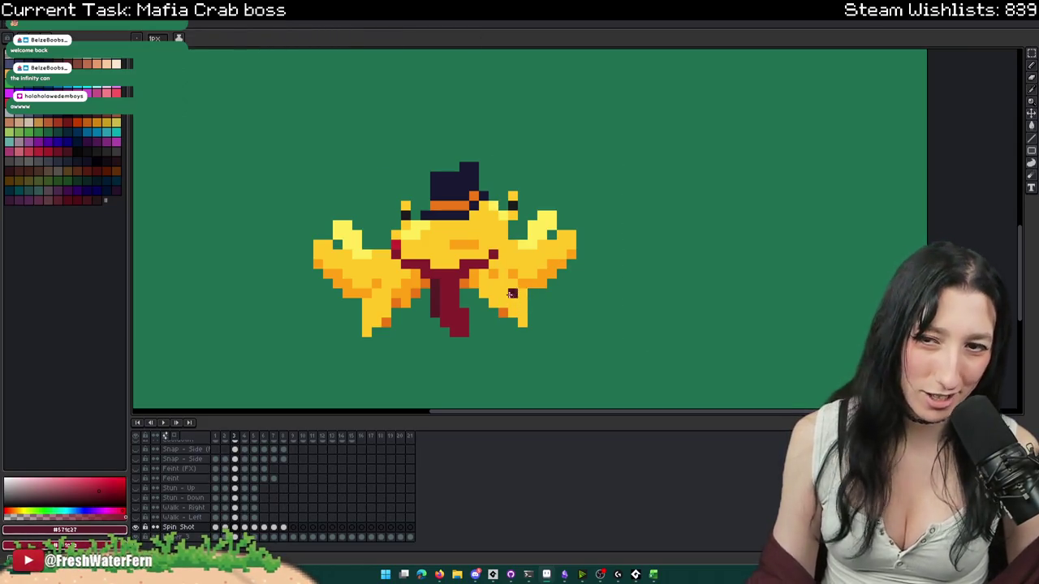
# - Sample the crab's yellow and recentre the view on the crab
pyautogui.keyDown('alt'); pyautogui.click(492, 266); pyautogui.keyUp('alt')
pyautogui.scroll(3, 491, 276)
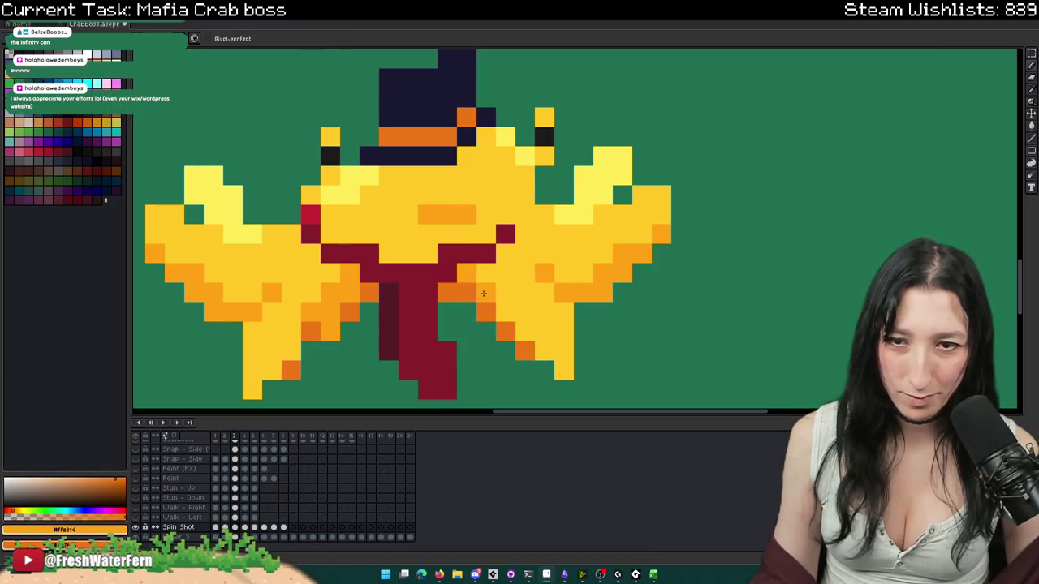
pyautogui.scroll(-4, 487, 309)
pyautogui.scroll(-3, 532, 359)
pyautogui.moveTo(533, 359); pyautogui.dragTo(553, 299)
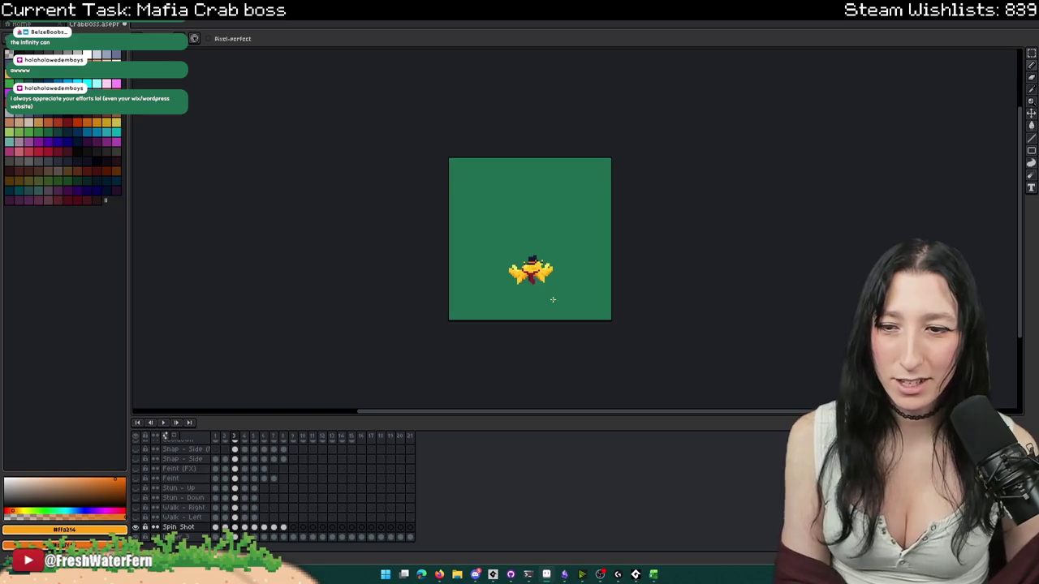
pyautogui.scroll(1, 553, 299)
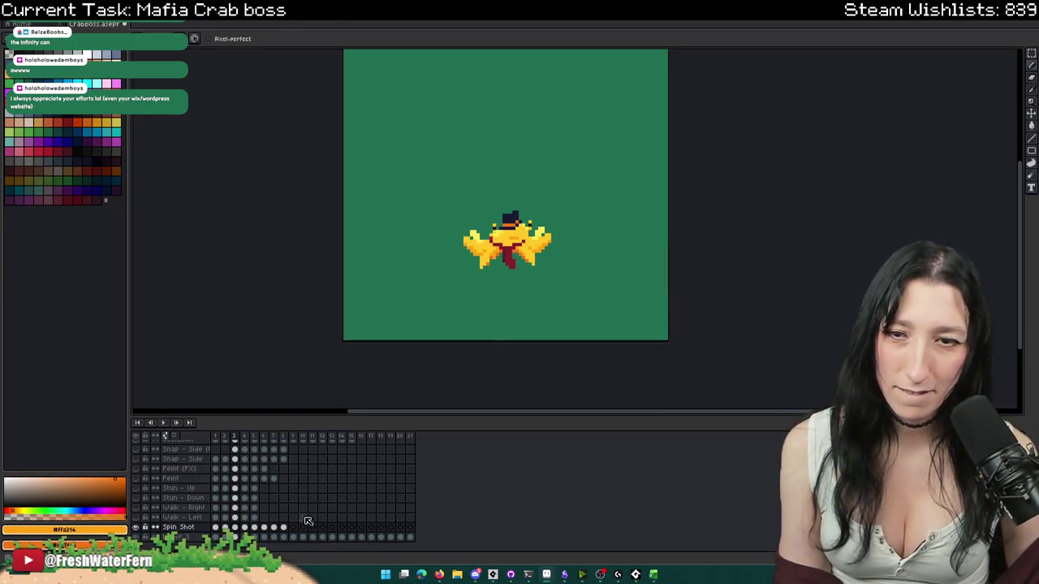
pyautogui.click(225, 528)
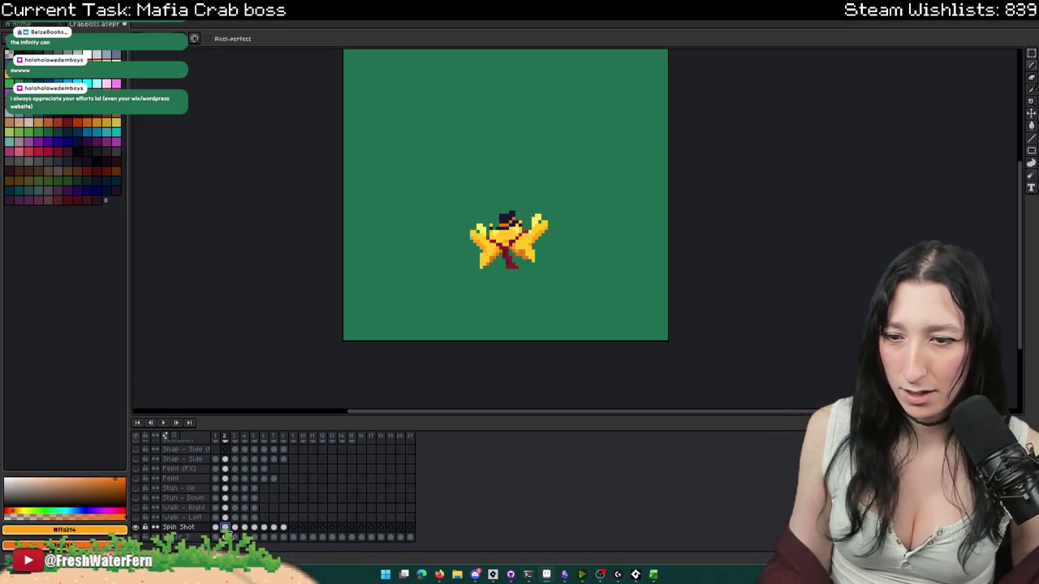
pyautogui.click(216, 528)
pyautogui.click(225, 528)
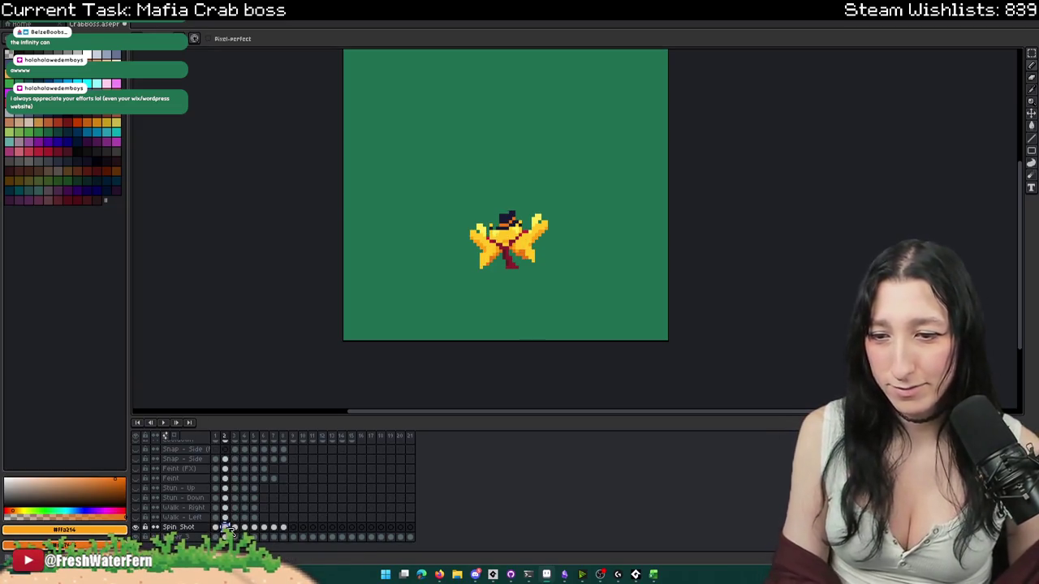
pyautogui.click(235, 528)
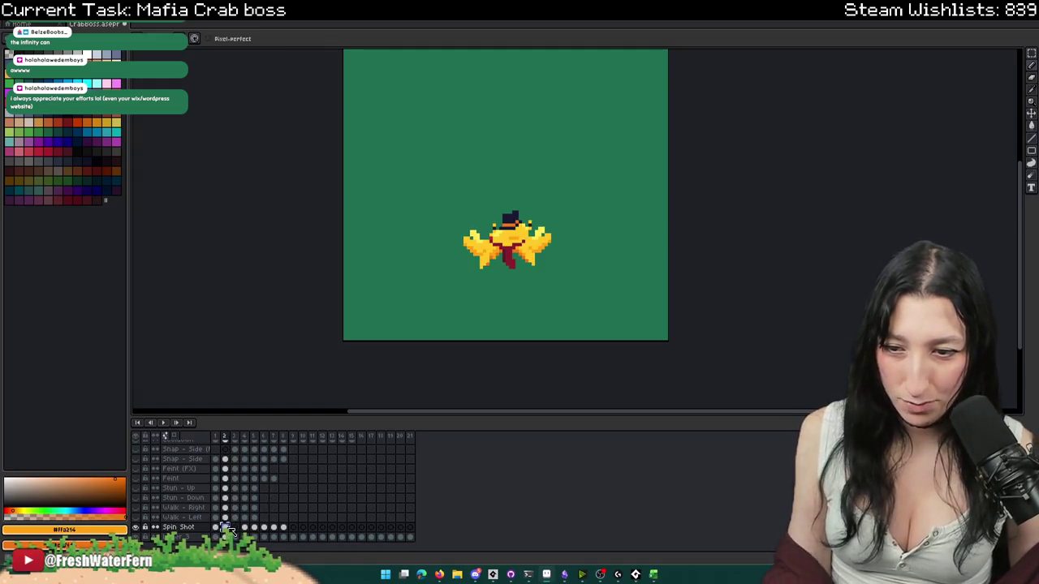
pyautogui.click(234, 527)
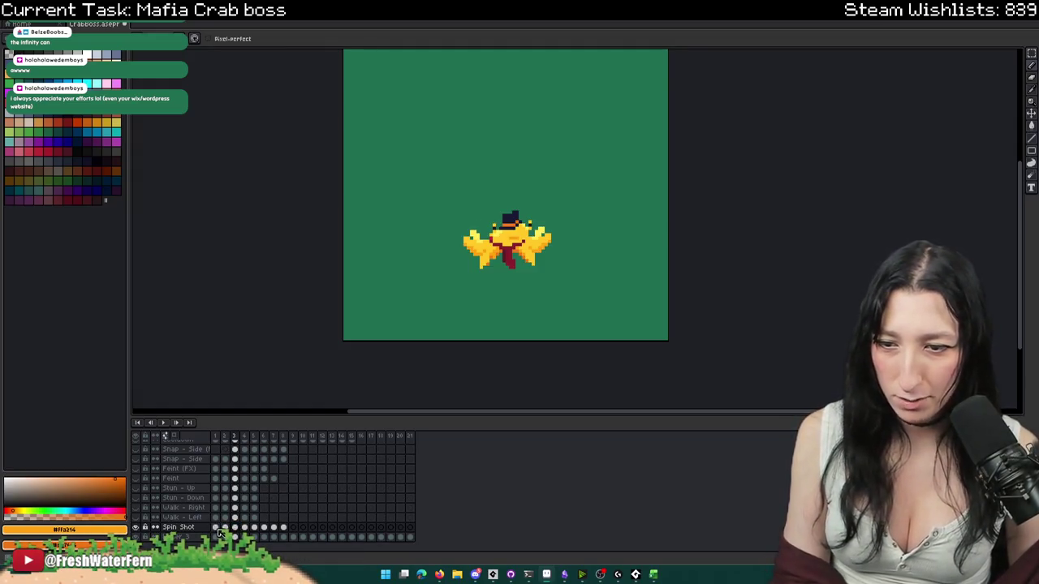
pyautogui.click(219, 530)
pyautogui.click(216, 528)
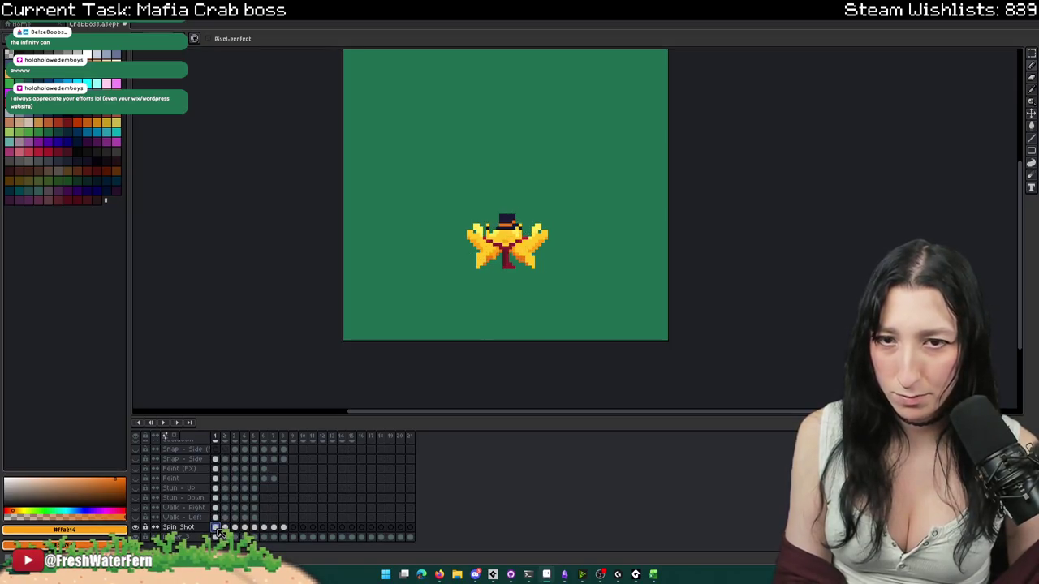
pyautogui.click(246, 529)
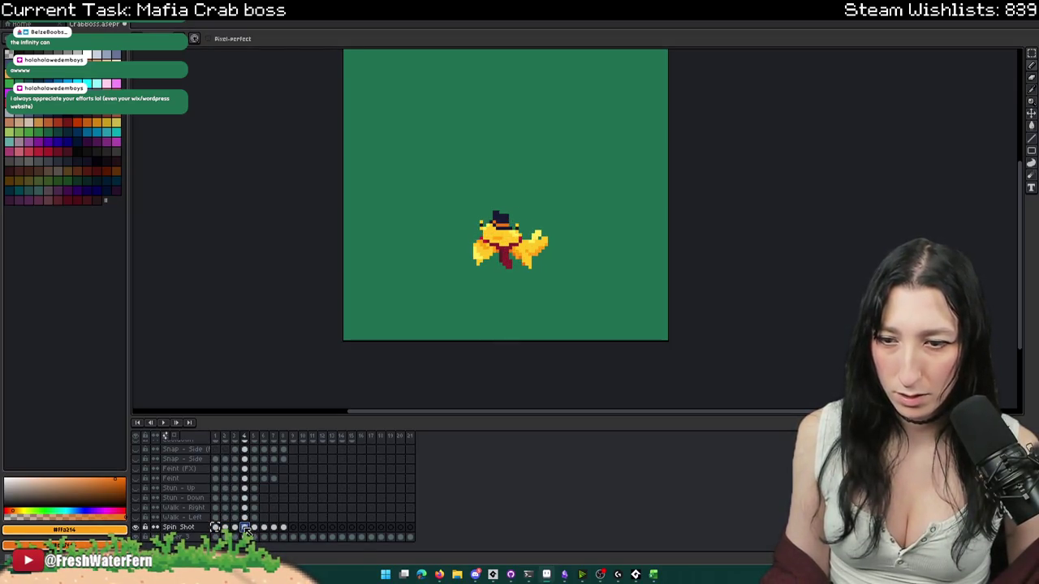
pyautogui.click(225, 528)
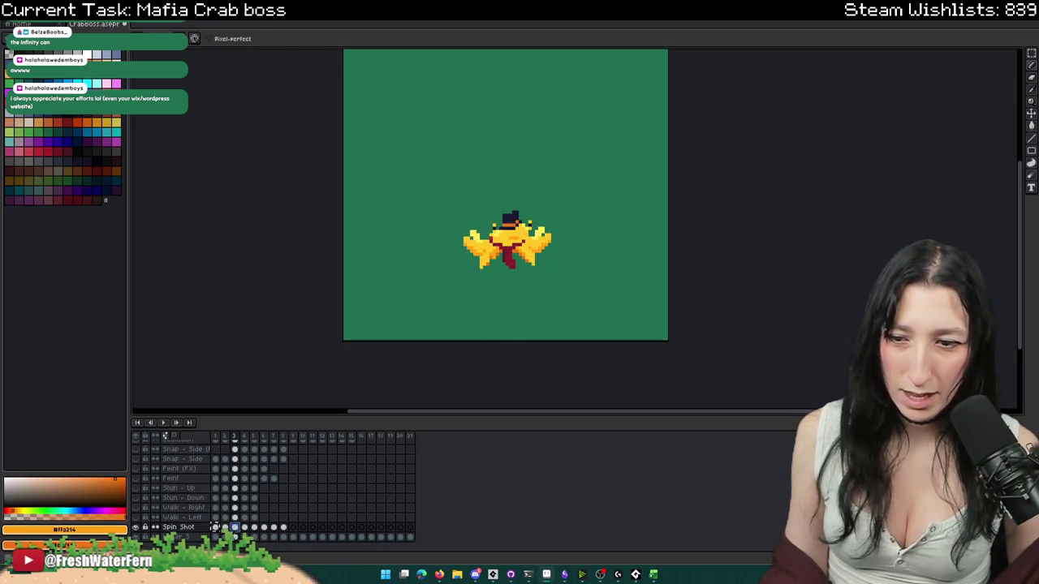
pyautogui.click(235, 528)
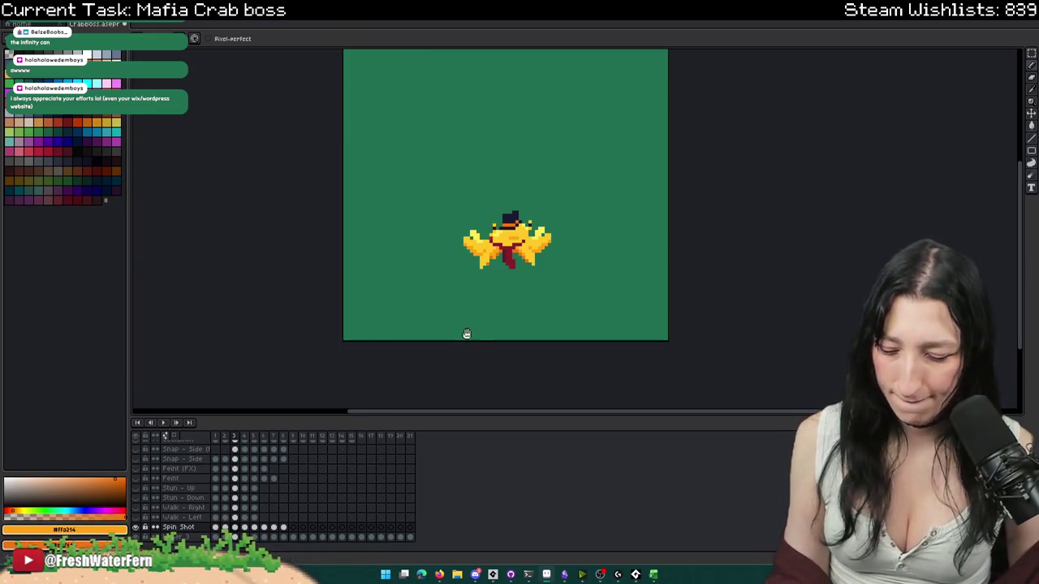
pyautogui.press('m')
pyautogui.scroll(2, 464, 336)
pyautogui.scroll(2, 360, 302)
pyautogui.moveTo(344, 152); pyautogui.dragTo(446, 276)
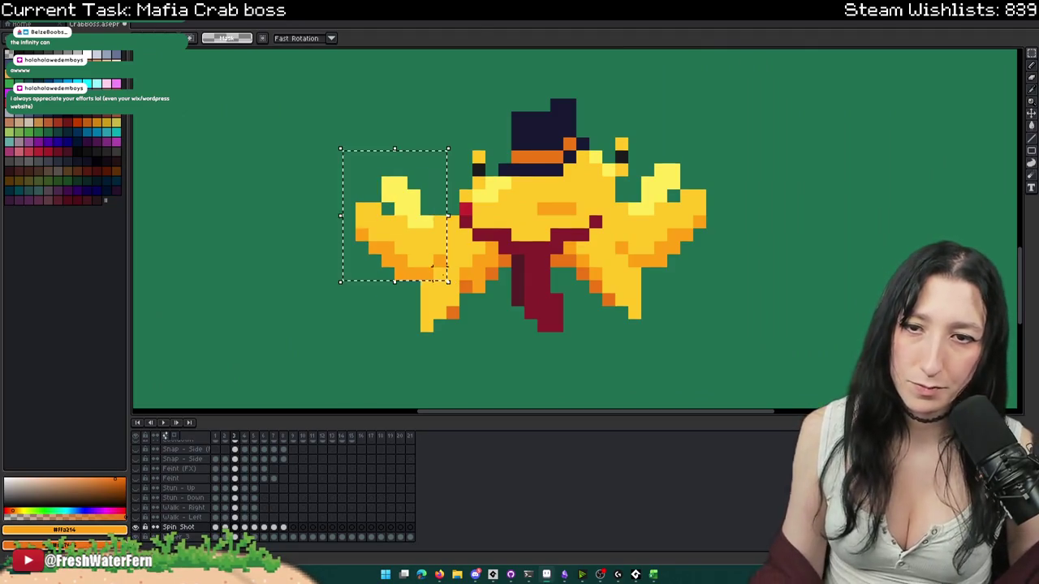
# - Move the left claw in toward the body and commit it
pyautogui.moveTo(409, 239); pyautogui.dragTo(484, 239)
pyautogui.hotkey('ctrl', 'd')
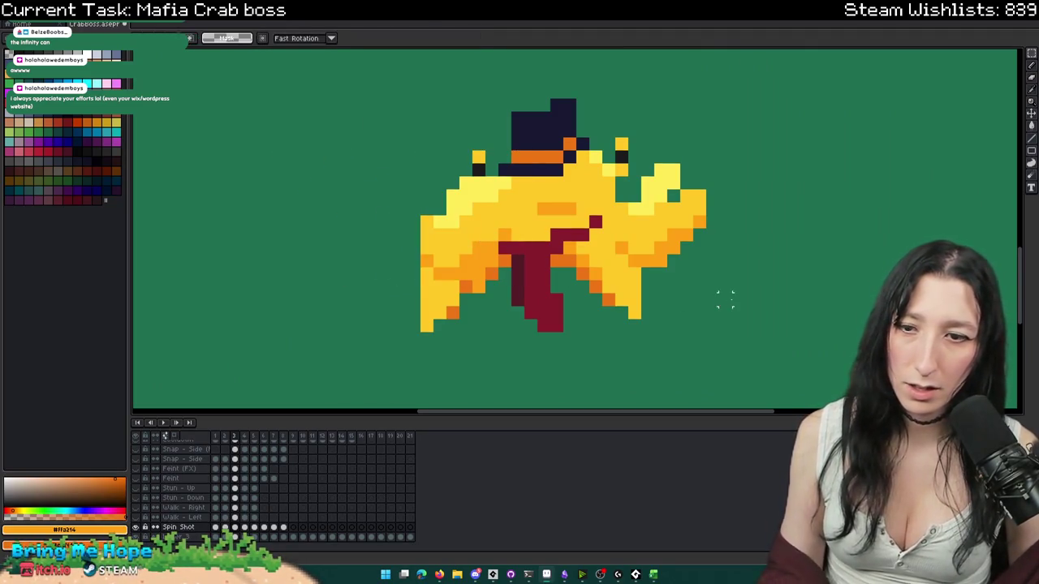
pyautogui.scroll(-2, 711, 309)
pyautogui.scroll(1, 696, 325)
pyautogui.scroll(1, 719, 307)
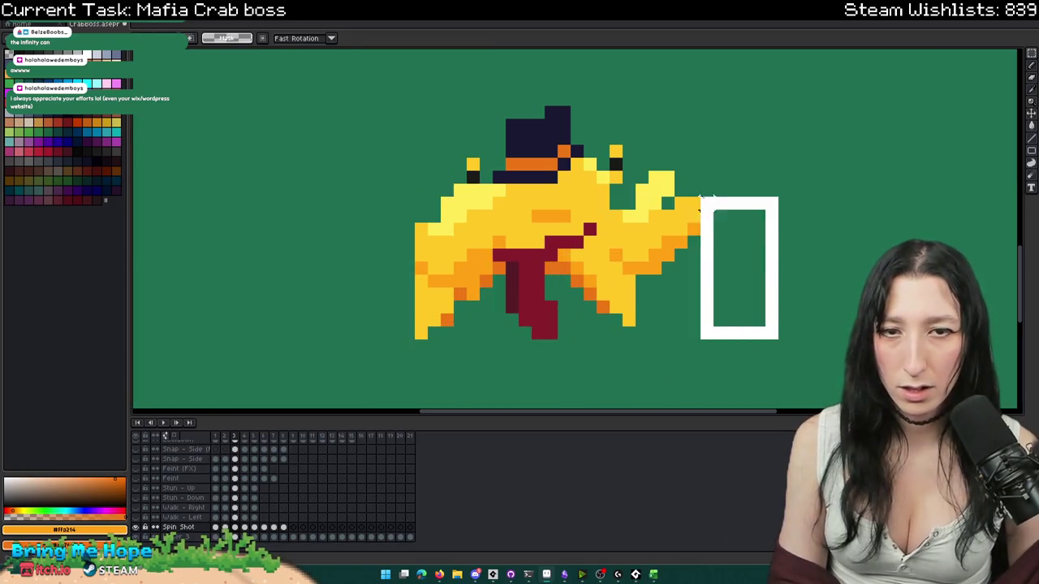
pyautogui.moveTo(777, 336); pyautogui.dragTo(638, 122)
pyautogui.hotkey('ctrl', 'd')
# - Select and reposition the lower right claw piece, then deselect it
pyautogui.scroll(-2, 862, 255)
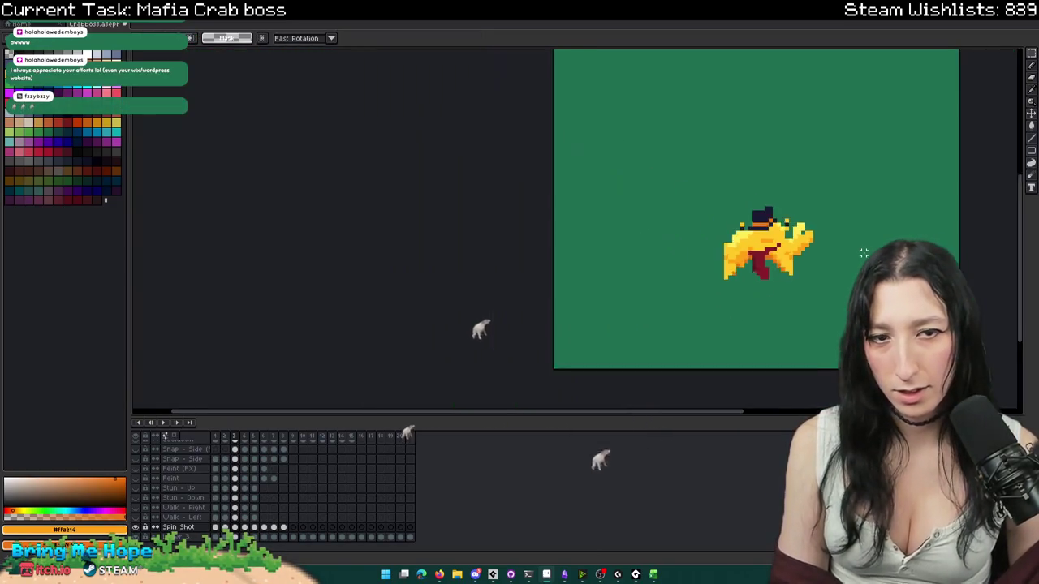
pyautogui.scroll(-1, 862, 252)
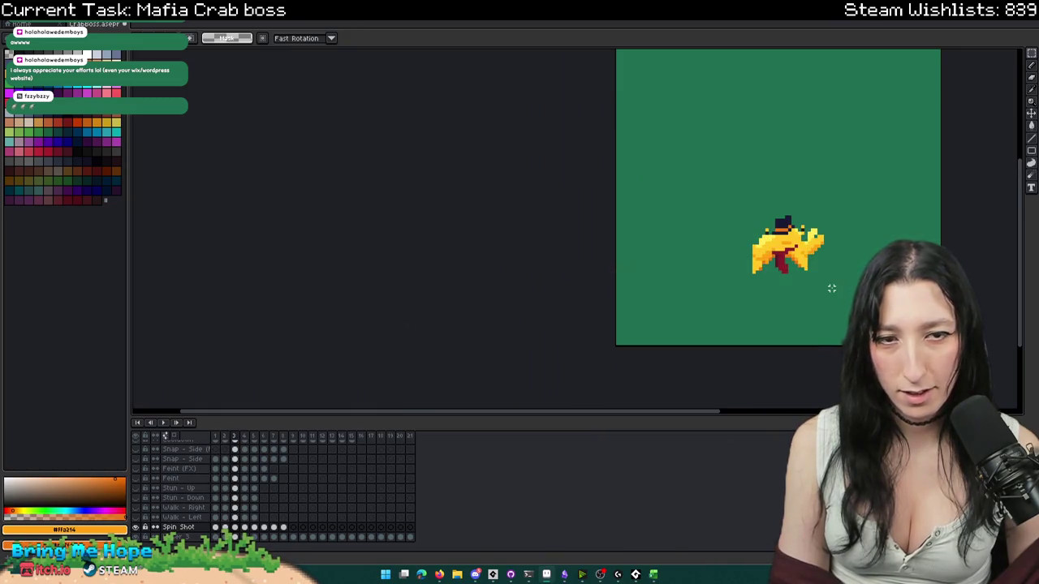
pyautogui.scroll(1, 815, 269)
pyautogui.scroll(1, 815, 269)
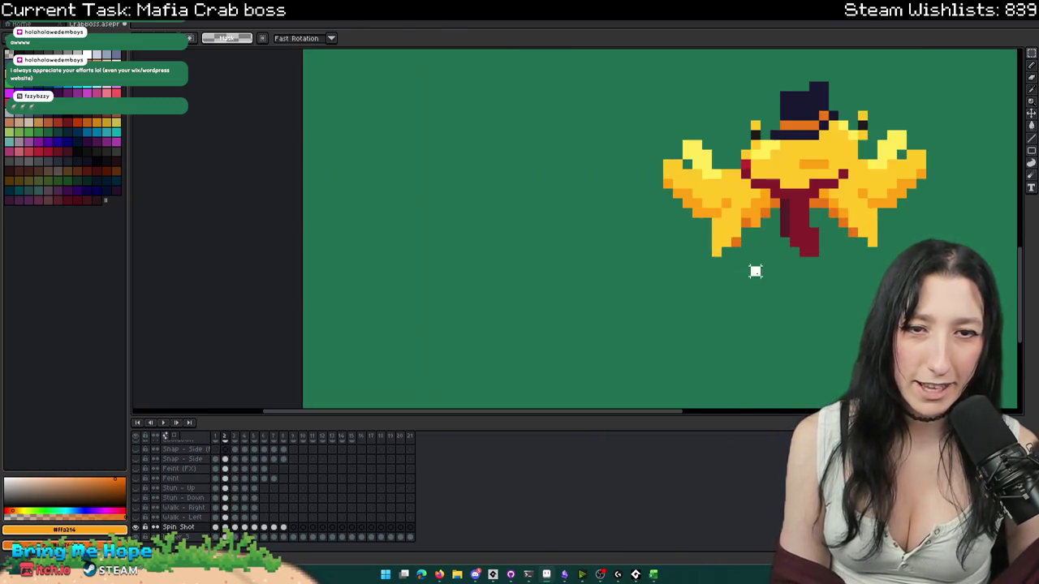
pyautogui.moveTo(754, 271); pyautogui.dragTo(703, 220)
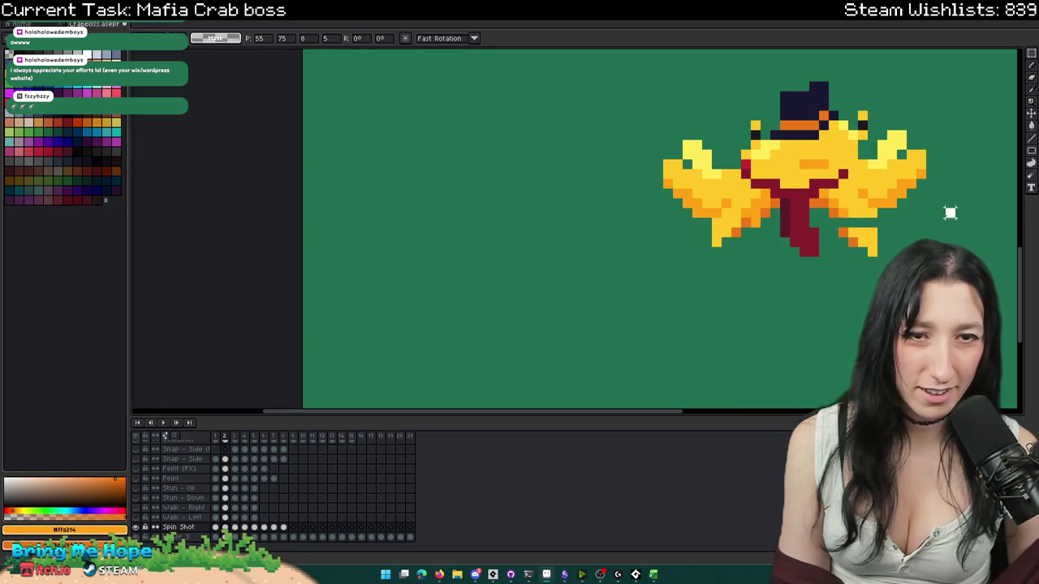
pyautogui.scroll(1, 874, 224)
pyautogui.moveTo(824, 228); pyautogui.dragTo(879, 243)
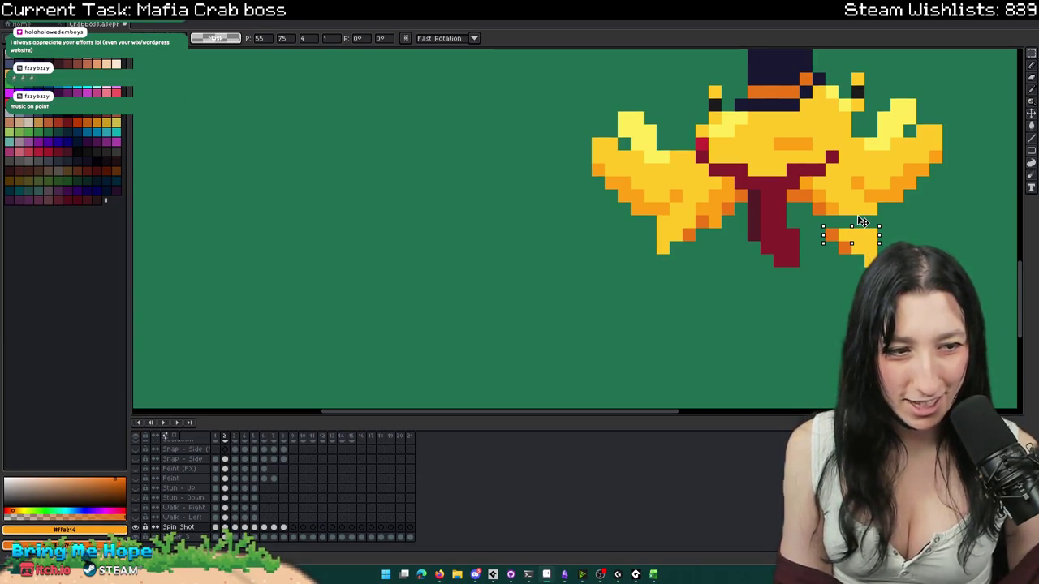
pyautogui.hotkey('ctrl', 'd')
pyautogui.scroll(-3, 772, 315)
pyautogui.scroll(4, 772, 315)
# - Compare with neighbouring frames and adjust selections around the lower right claw
pyautogui.press('b')
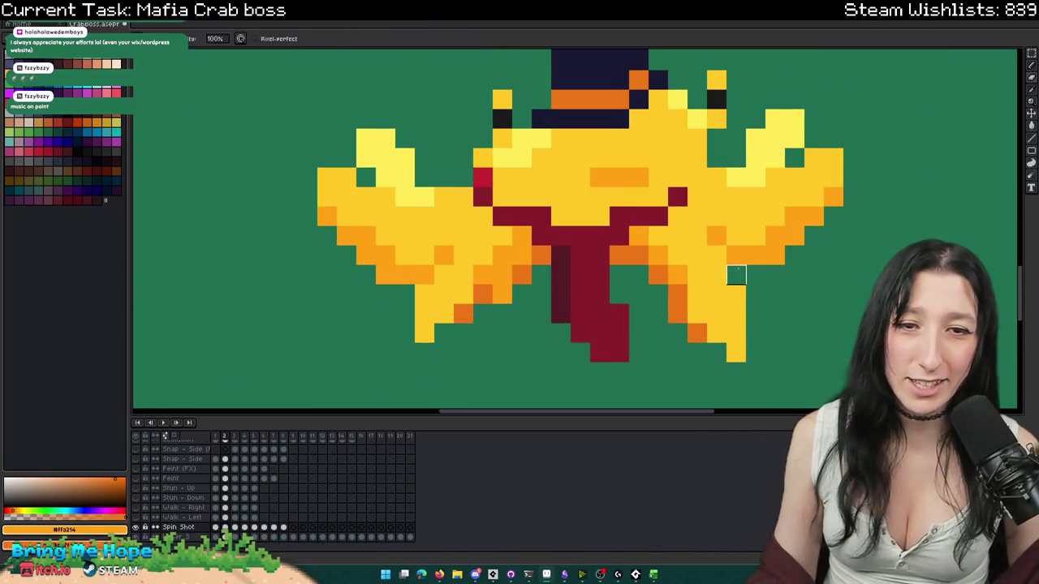
pyautogui.scroll(-3, 746, 304)
pyautogui.press('Right')
pyautogui.press('Left')
pyautogui.press('Left')
pyautogui.press('Right')
pyautogui.press('Right')
pyautogui.scroll(2, 732, 318)
pyautogui.press('m')
pyautogui.moveTo(785, 327); pyautogui.dragTo(677, 233)
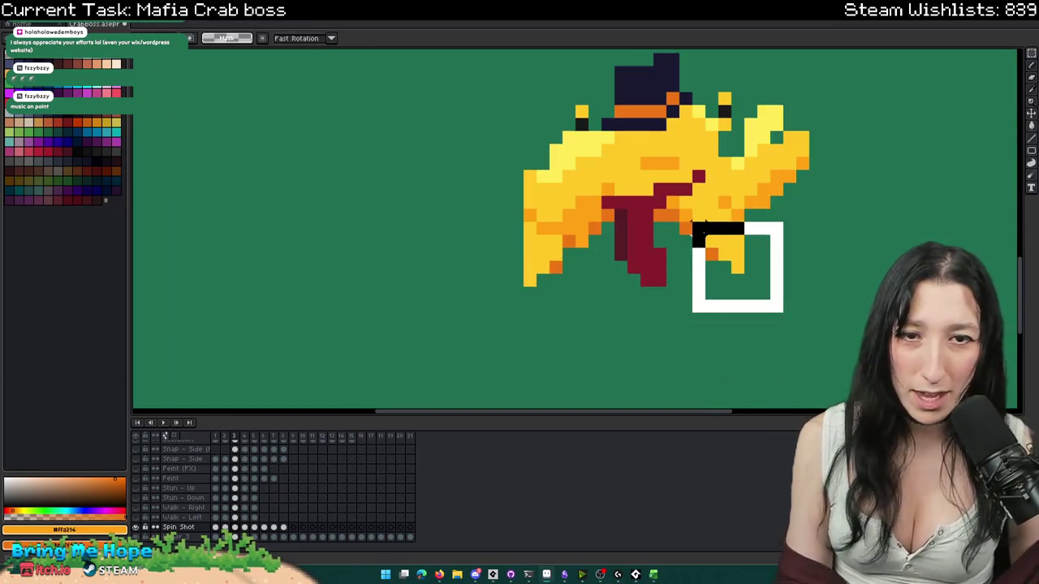
pyautogui.hotkey('ctrl', 'd')
pyautogui.press('Left')
pyautogui.press('Right')
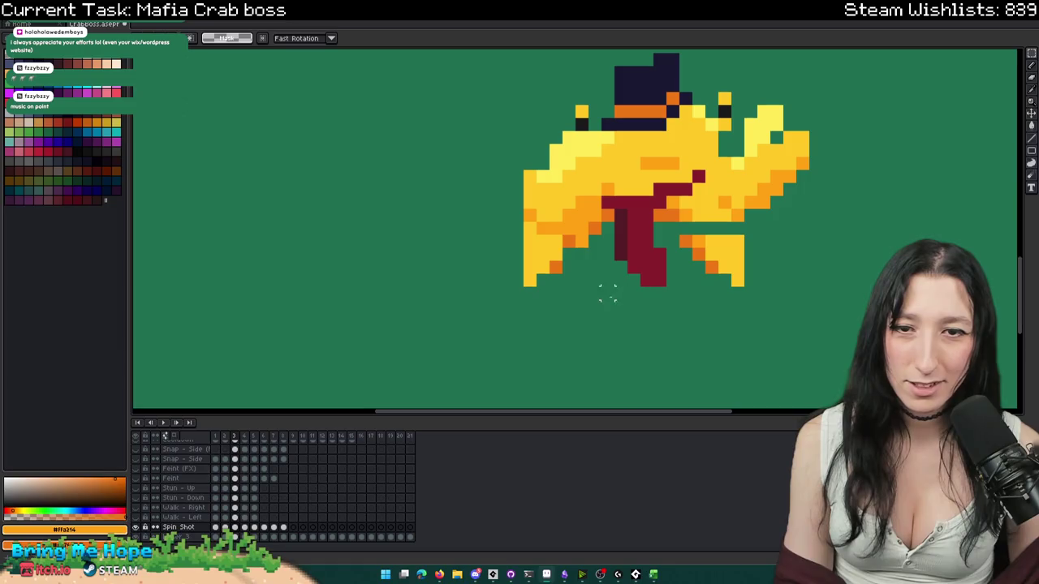
pyautogui.moveTo(614, 300); pyautogui.dragTo(509, 247)
pyautogui.hotkey('ctrl', 'd')
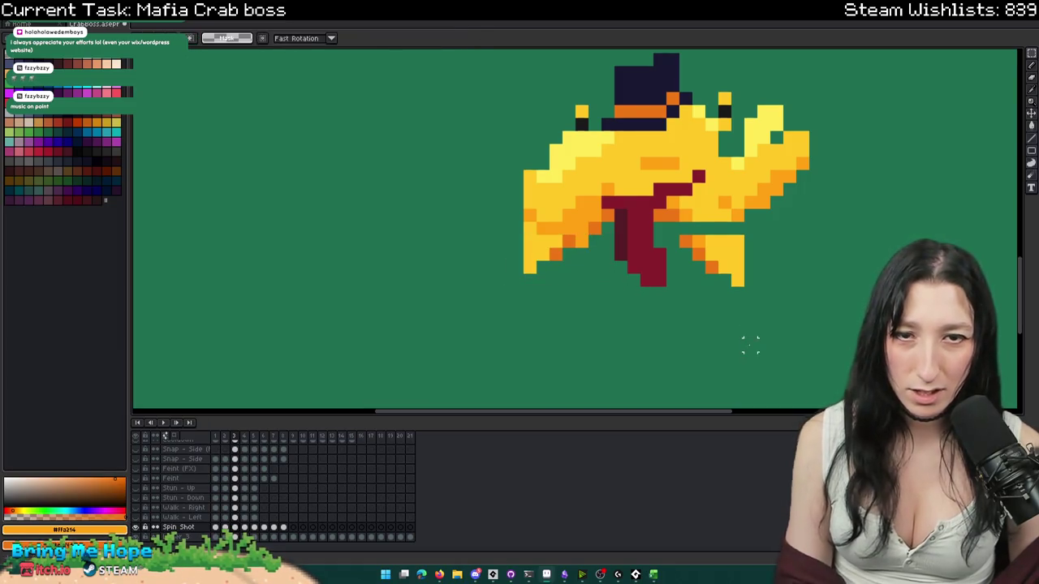
# - Fill the gap near the claw with the crab's yellow, then sample the darker orange
pyautogui.press('i')
pyautogui.scroll(3, 738, 244)
pyautogui.click(739, 243)
pyautogui.press('b')
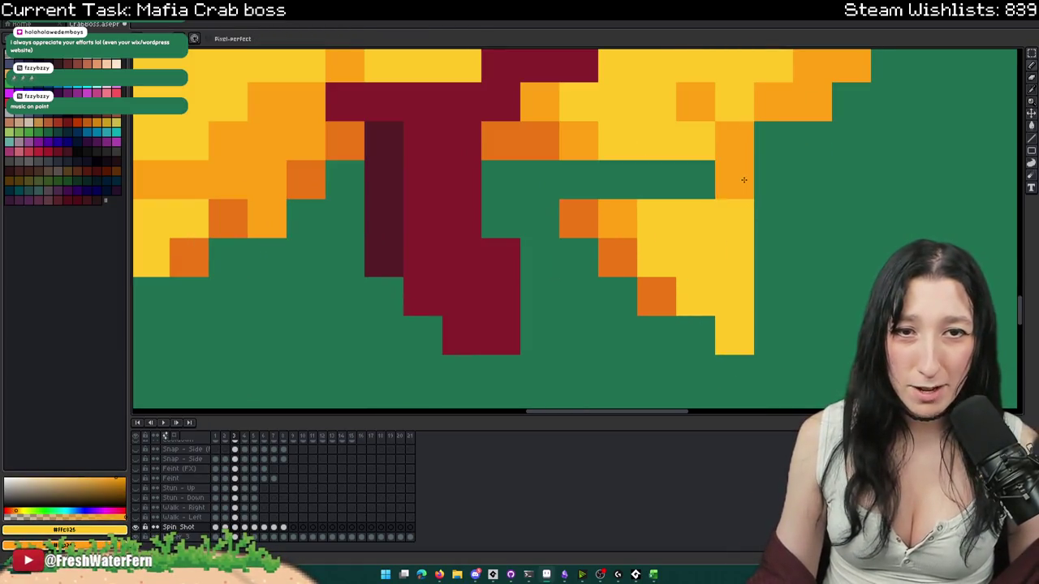
pyautogui.moveTo(742, 178); pyautogui.dragTo(544, 174)
pyautogui.keyDown('alt'); pyautogui.click(550, 146); pyautogui.keyUp('alt')
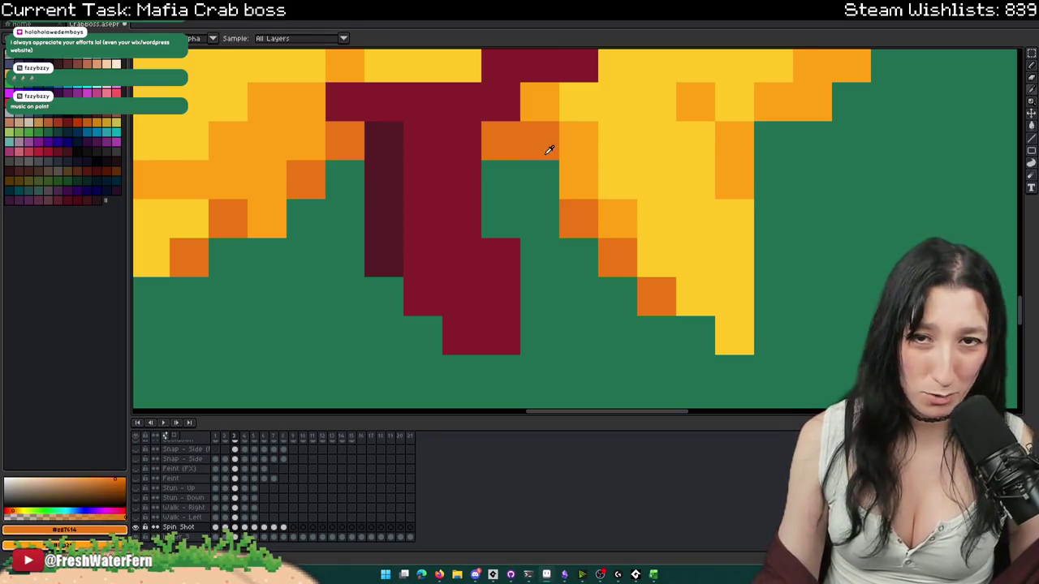
pyautogui.click(610, 202)
pyautogui.scroll(-3, 626, 203)
pyautogui.scroll(-1, 626, 203)
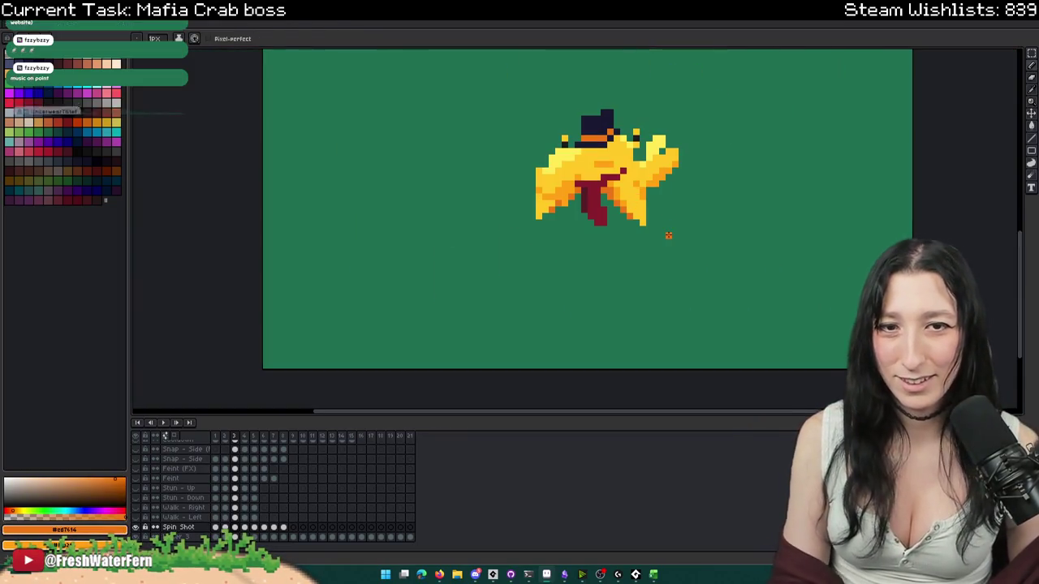
# - Switch to the 300x300 crab sprite and go to Spin Shot frame 3, dropping the rectangle selection
pyautogui.scroll(-1, 650, 250)
pyautogui.hotkey('ctrl', 'Tab')
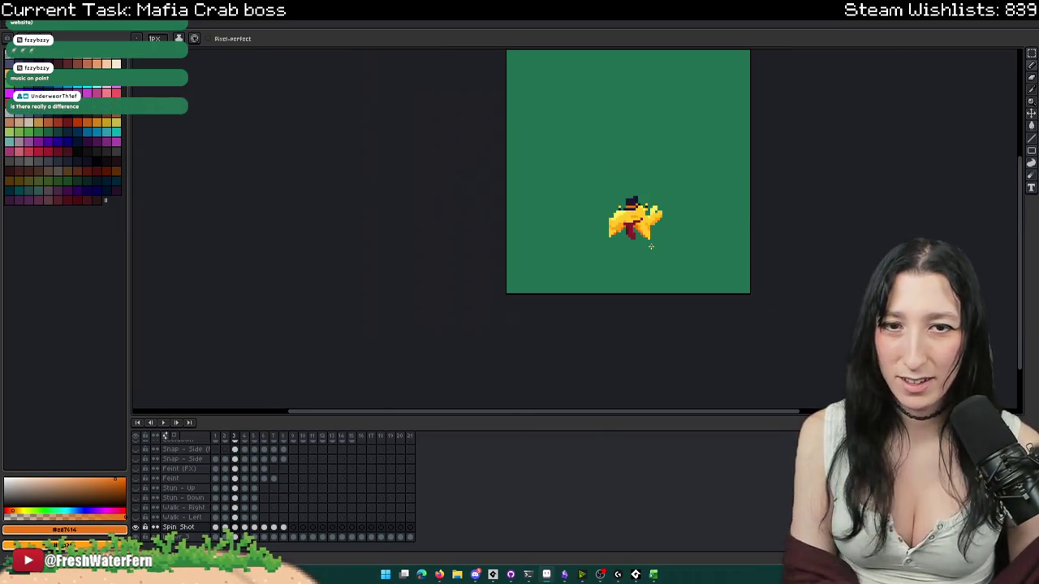
pyautogui.press('Right')
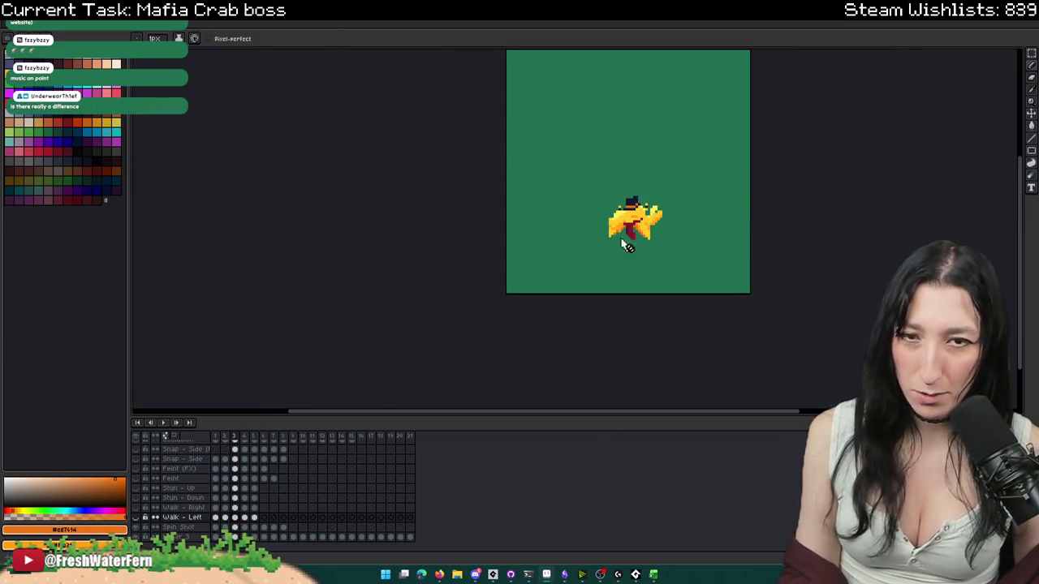
pyautogui.press('m')
pyautogui.moveTo(590, 172); pyautogui.dragTo(638, 249)
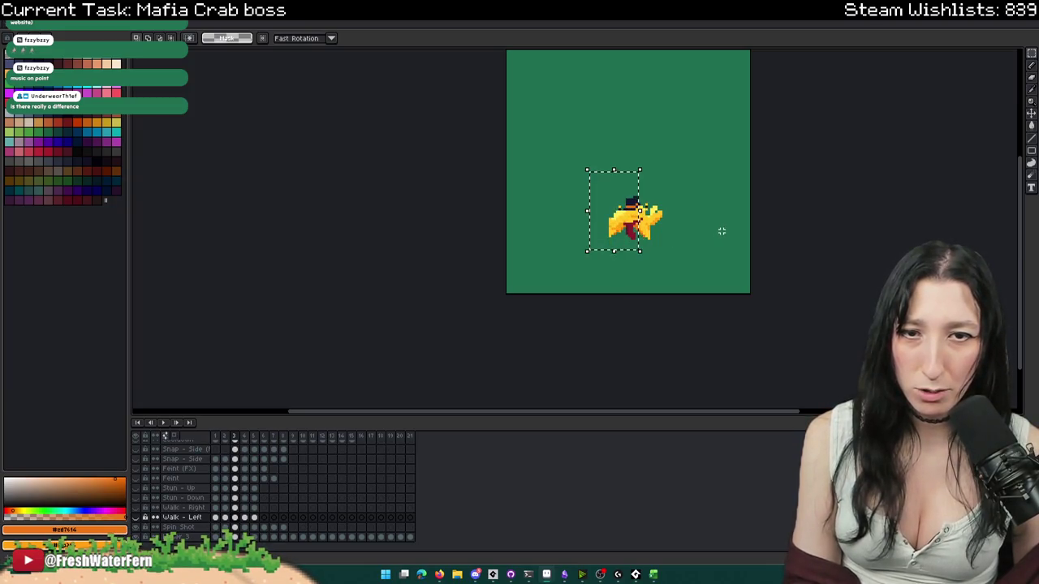
pyautogui.click(236, 528)
pyautogui.click(730, 217)
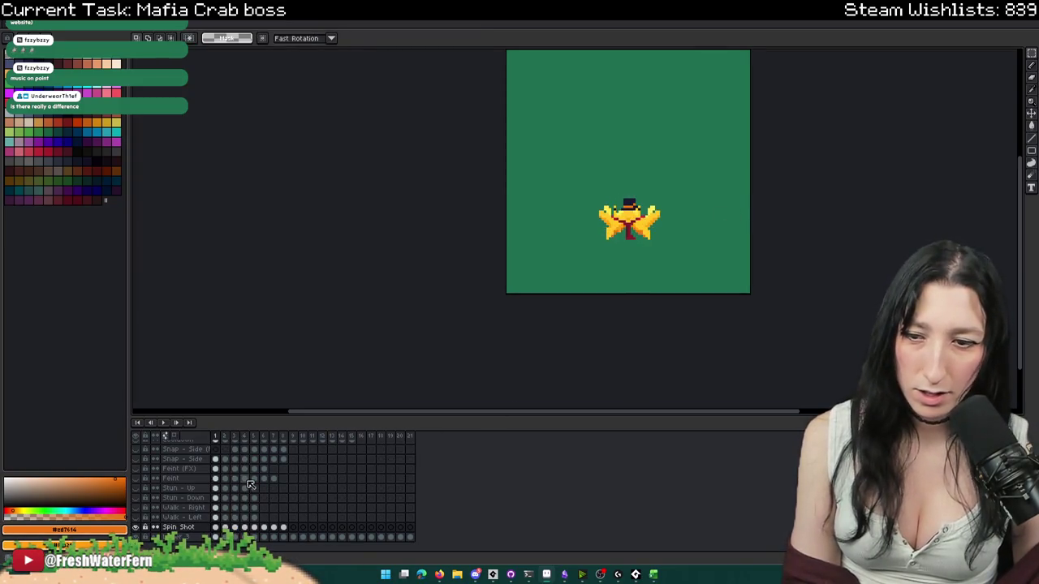
# - Play the Spin Shot animation to watch the crab spin, then stop playback
pyautogui.click(164, 423)
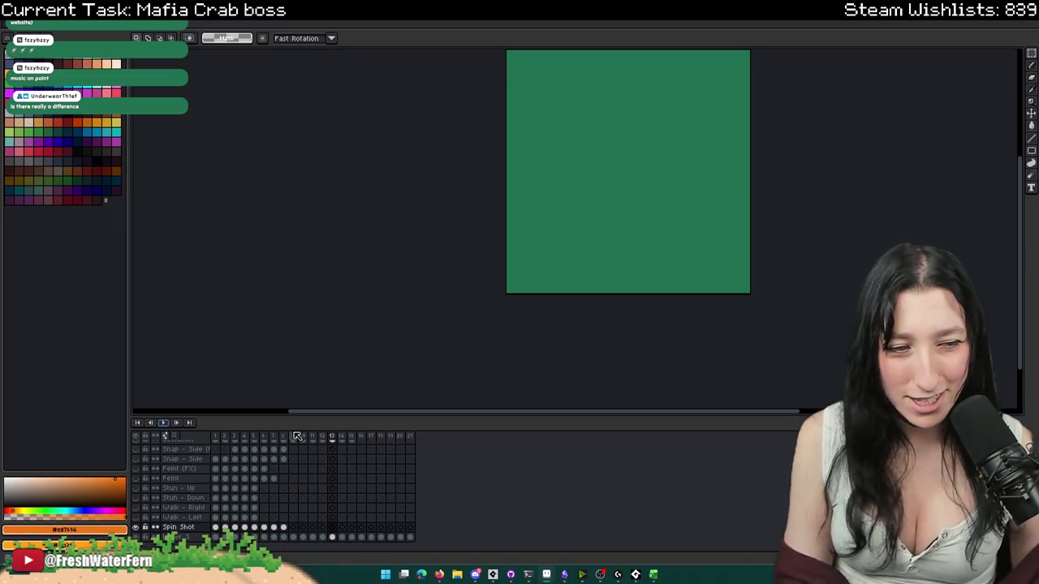
pyautogui.rightClick(494, 316)
pyautogui.click(502, 299)
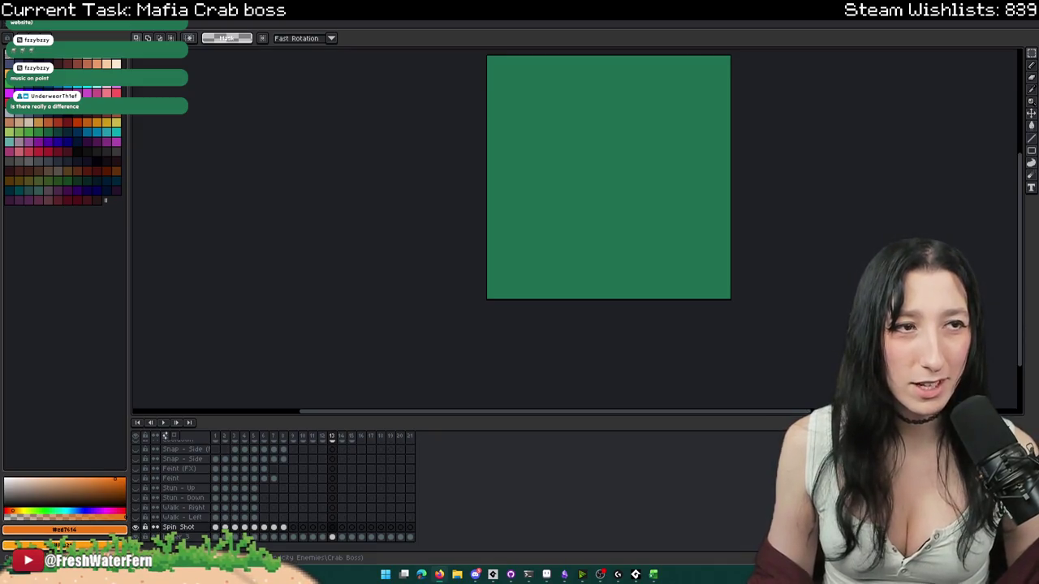
pyautogui.hotkey('alt', 'Tab')
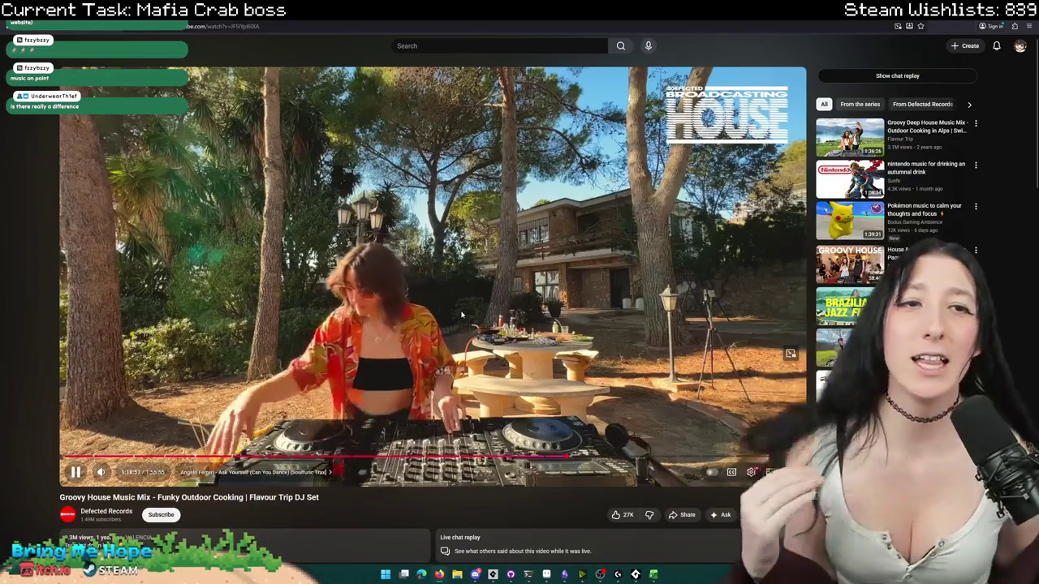
pyautogui.hotkey('alt', 'Tab')
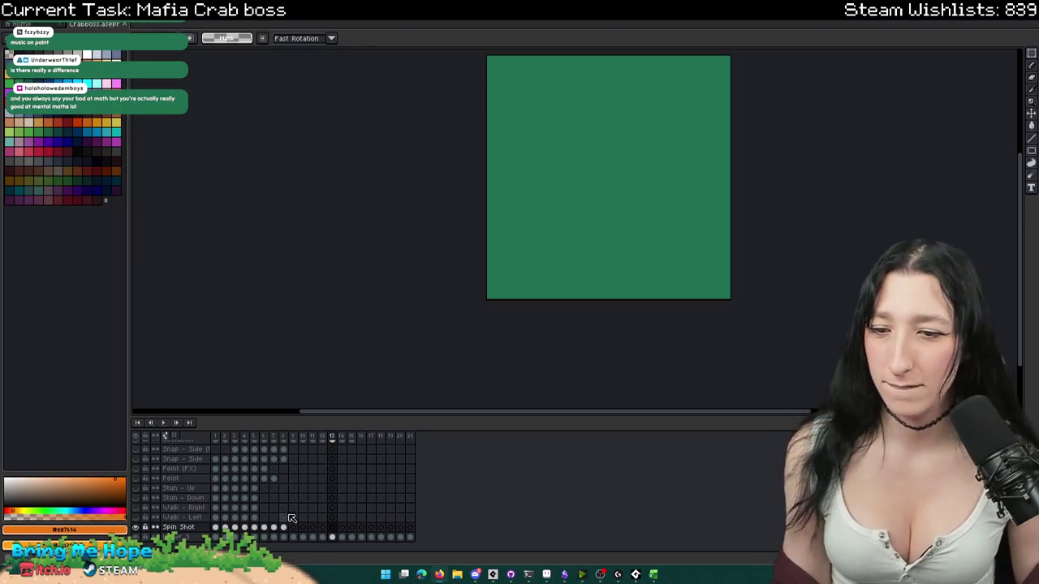
# - Tag Spin Shot frames 1–5 with a new tag named 'Start'
pyautogui.moveTo(283, 531); pyautogui.dragTo(221, 531)
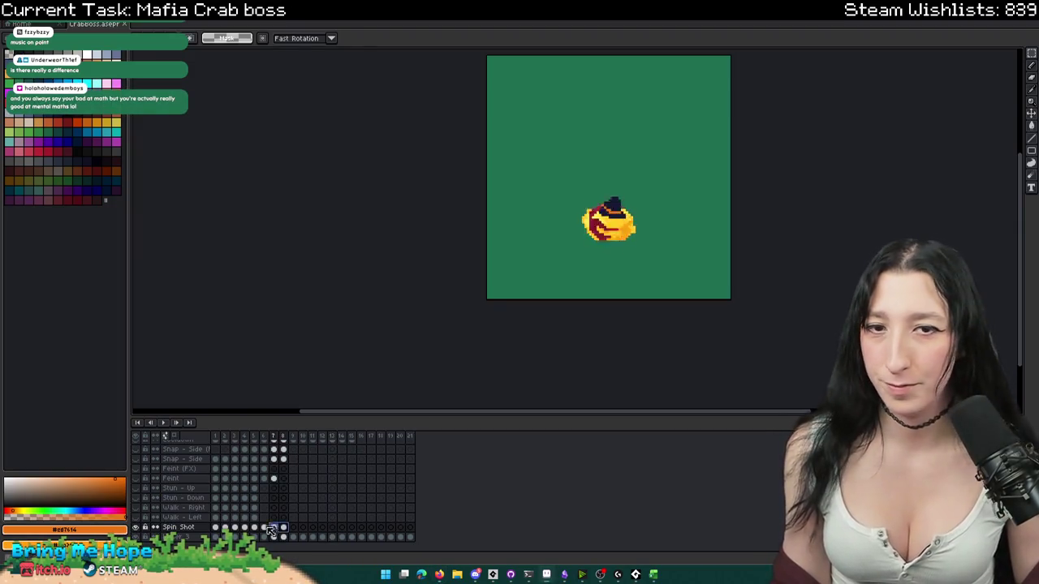
pyautogui.click(222, 531)
pyautogui.click(255, 439)
pyautogui.click(273, 438)
pyautogui.moveTo(260, 439); pyautogui.dragTo(216, 438)
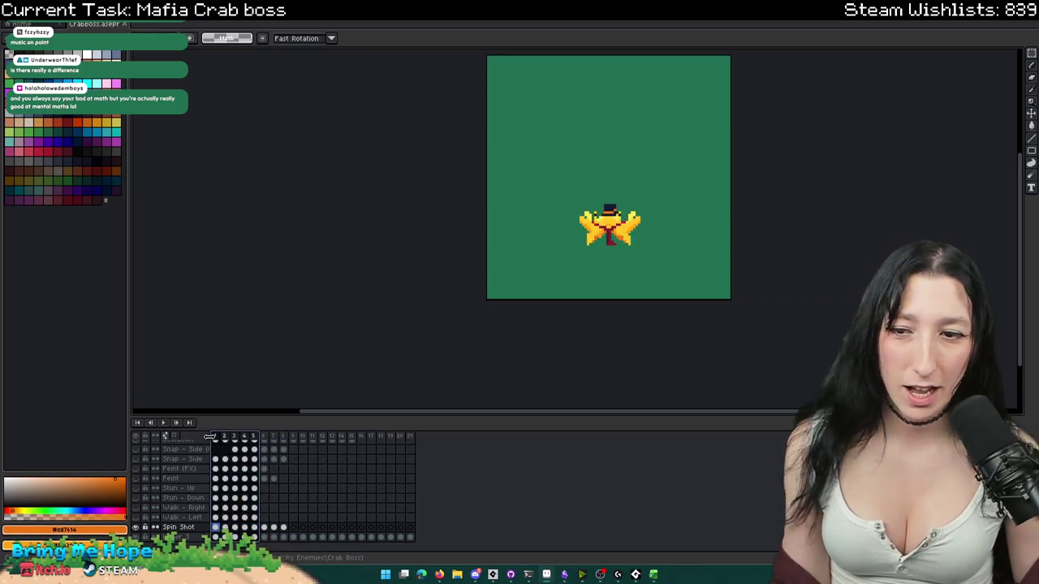
pyautogui.rightClick(225, 439)
pyautogui.click(276, 495)
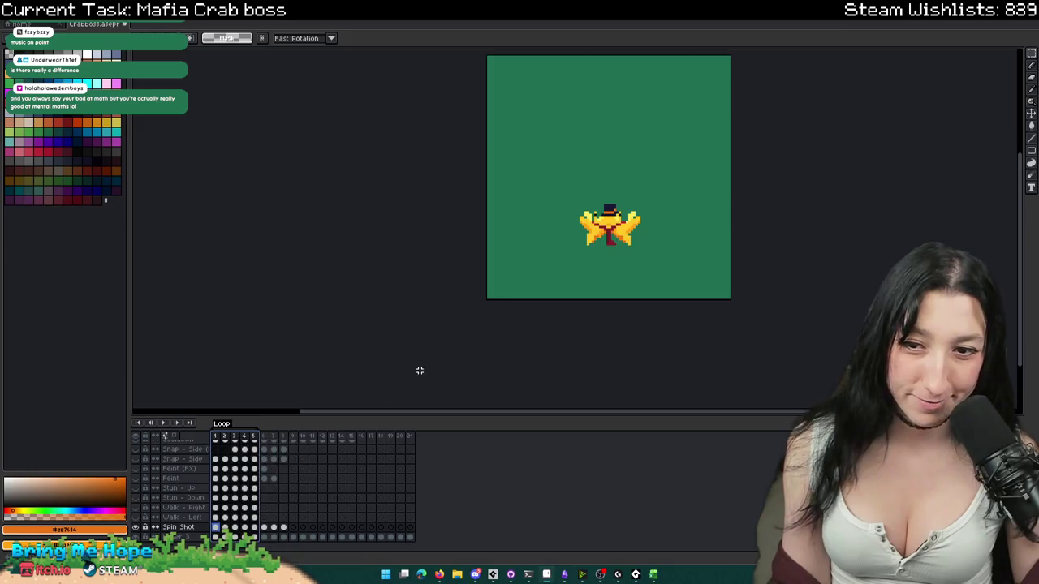
pyautogui.doubleClick(229, 427)
pyautogui.write('Start')
pyautogui.press('Return')
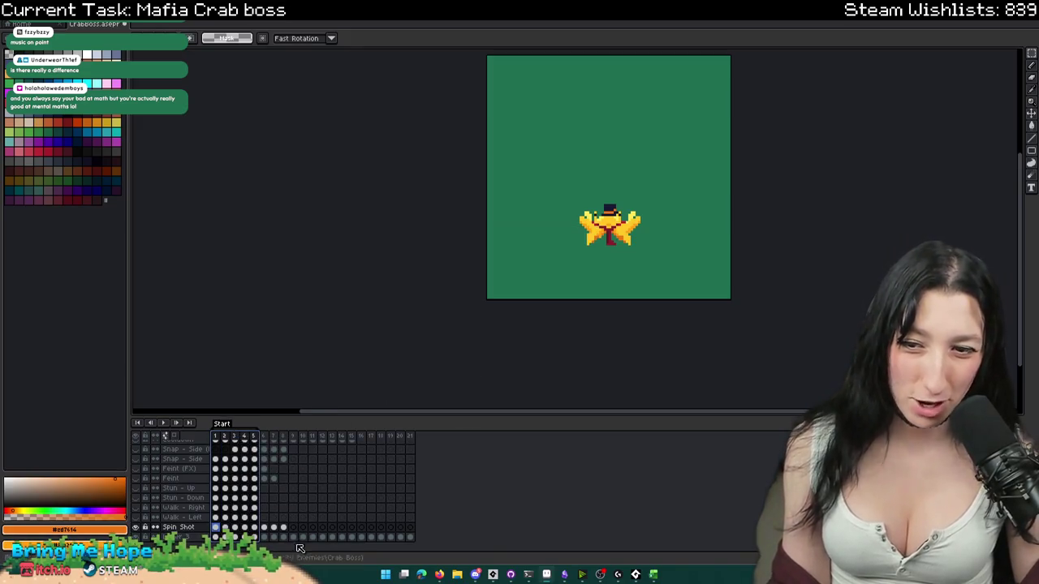
# - Add a 'Loop' tag over frames 6–8 and clear the frame selection
pyautogui.moveTo(289, 530); pyautogui.dragTo(266, 529)
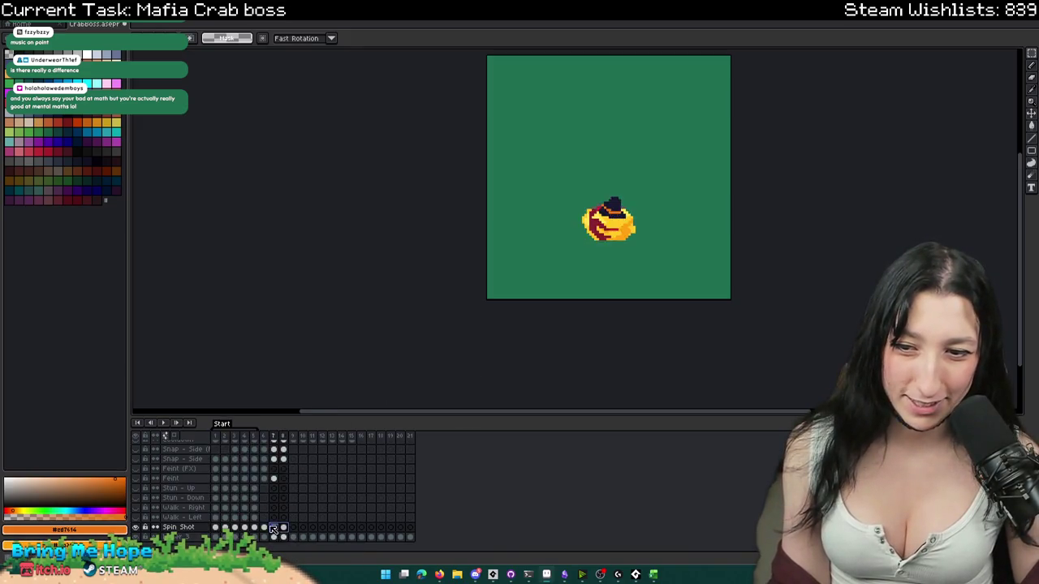
pyautogui.rightClick(266, 436)
pyautogui.click(276, 490)
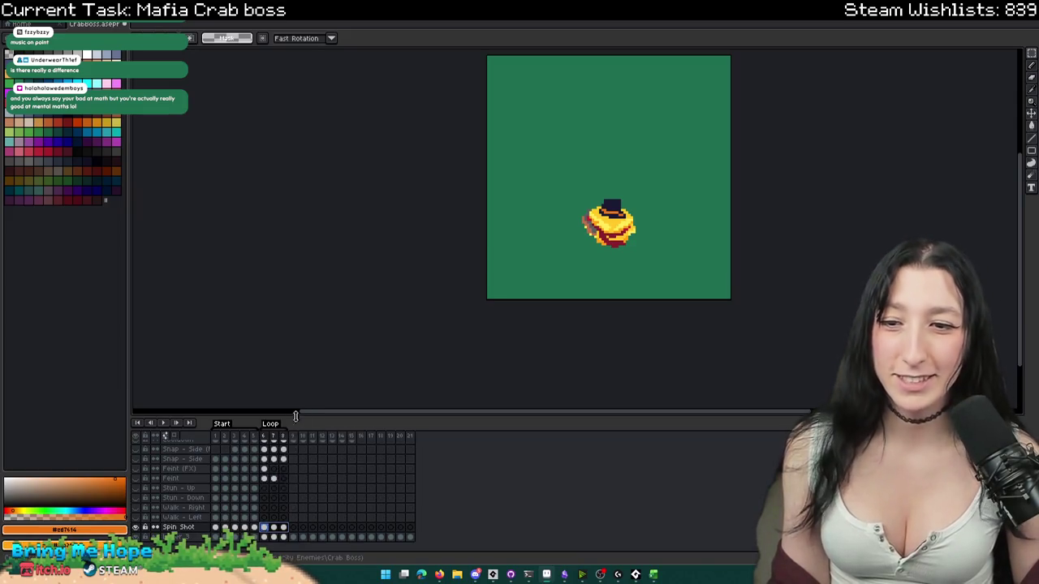
pyautogui.doubleClick(273, 424)
pyautogui.press('Return')
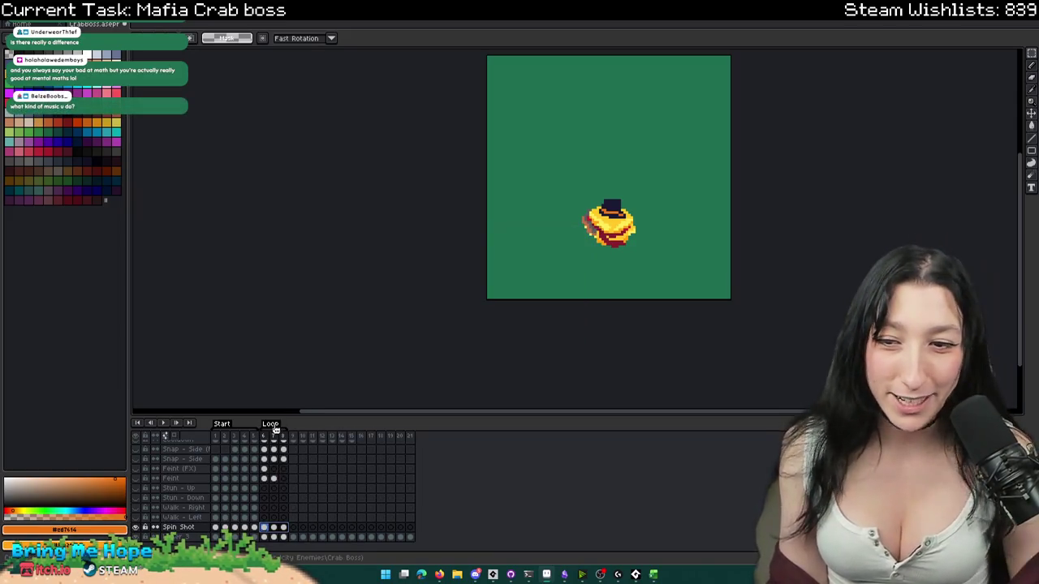
pyautogui.click(353, 459)
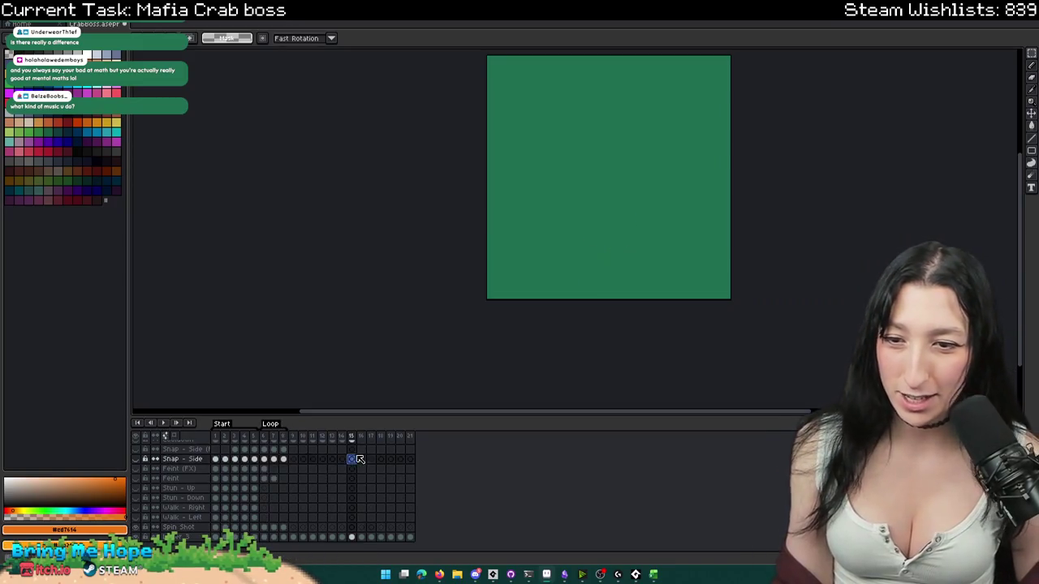
# - Replay the tagged animation, stop on frame 8, and step through to frame 9
pyautogui.click(166, 423)
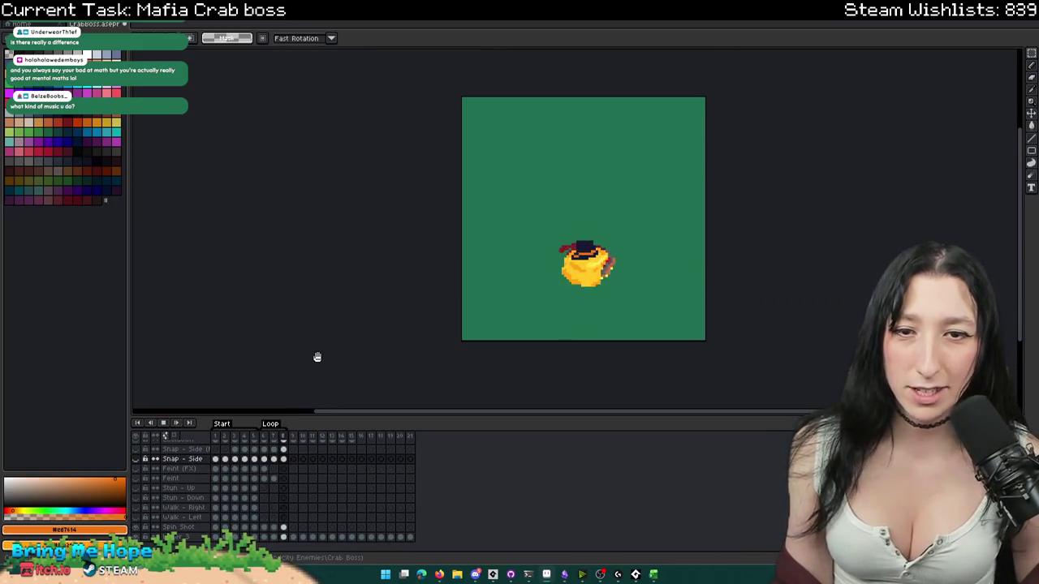
pyautogui.scroll(1, 467, 297)
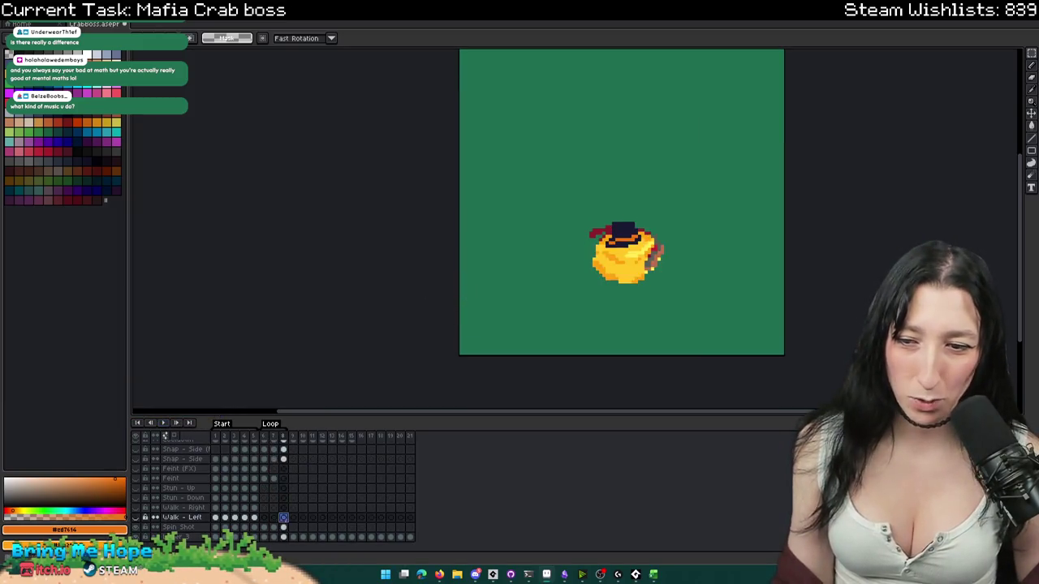
pyautogui.click(284, 528)
pyautogui.press('Left')
pyautogui.press('Left')
pyautogui.click(294, 529)
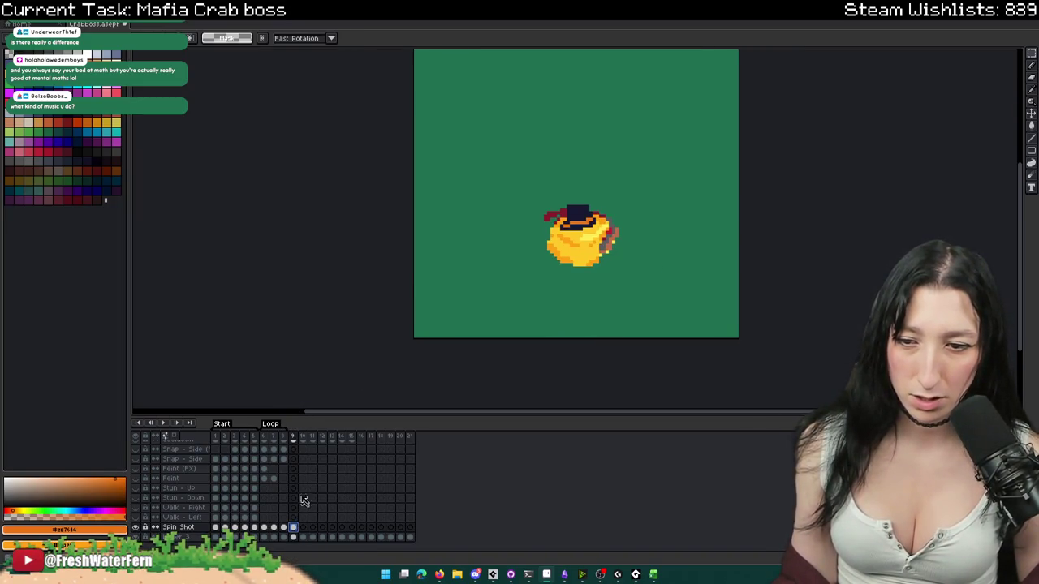
# - Delete the frame 9 crab pose, then undo to keep the rotated pose
pyautogui.press('Delete')
pyautogui.press('Left')
pyautogui.press('Left')
pyautogui.press('Left')
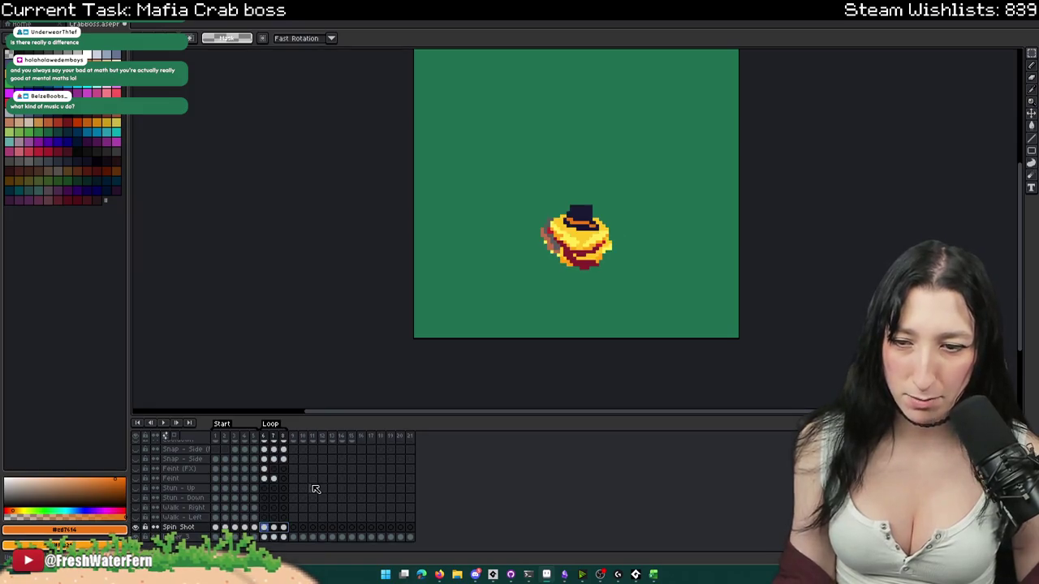
pyautogui.click(294, 528)
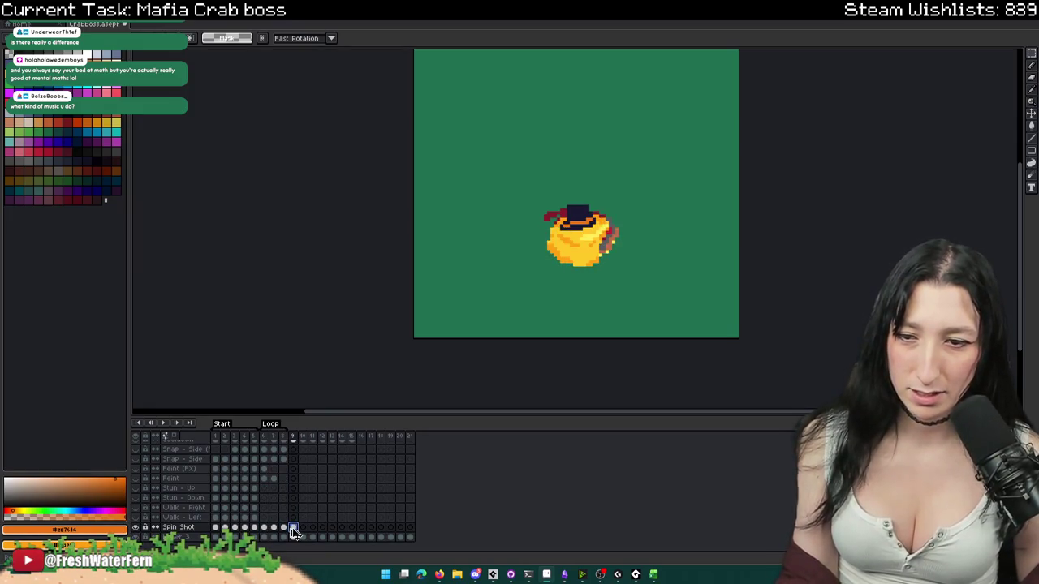
pyautogui.press('Delete')
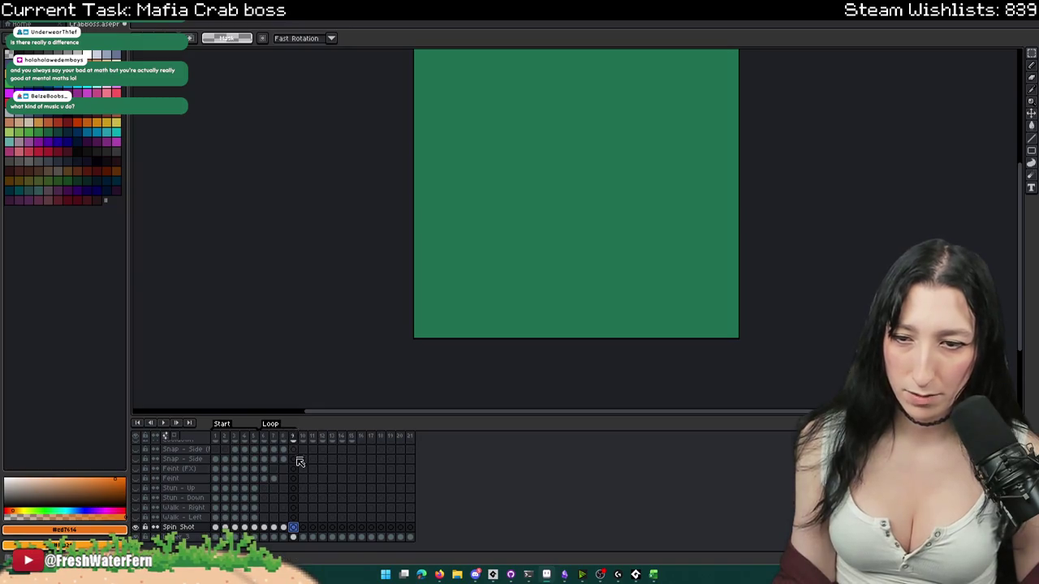
pyautogui.hotkey('ctrl', 'z')
pyautogui.hotkey('ctrl', 'y')
pyautogui.hotkey('ctrl', 'z')
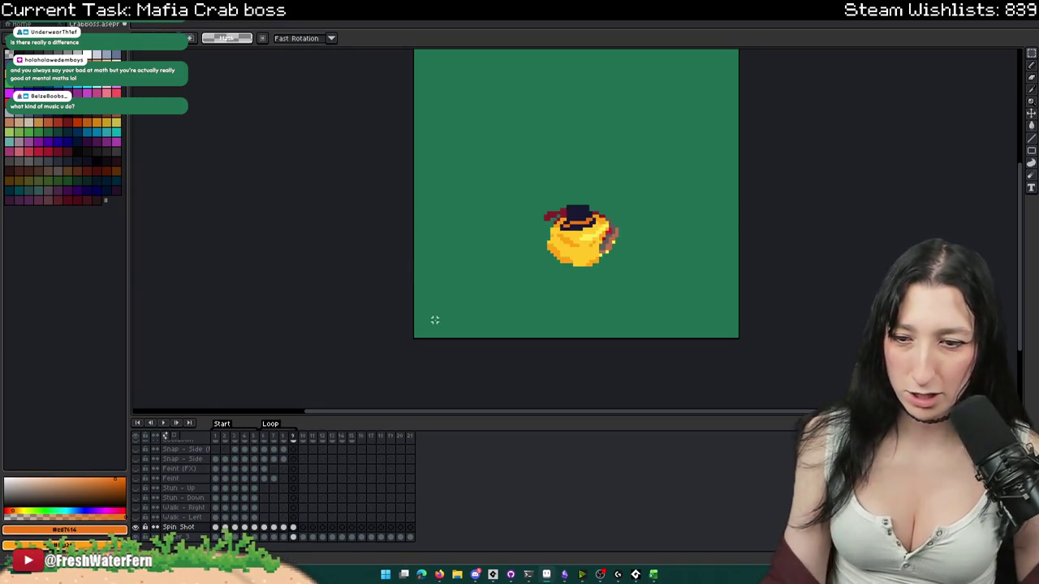
pyautogui.moveTo(494, 265); pyautogui.dragTo(482, 279)
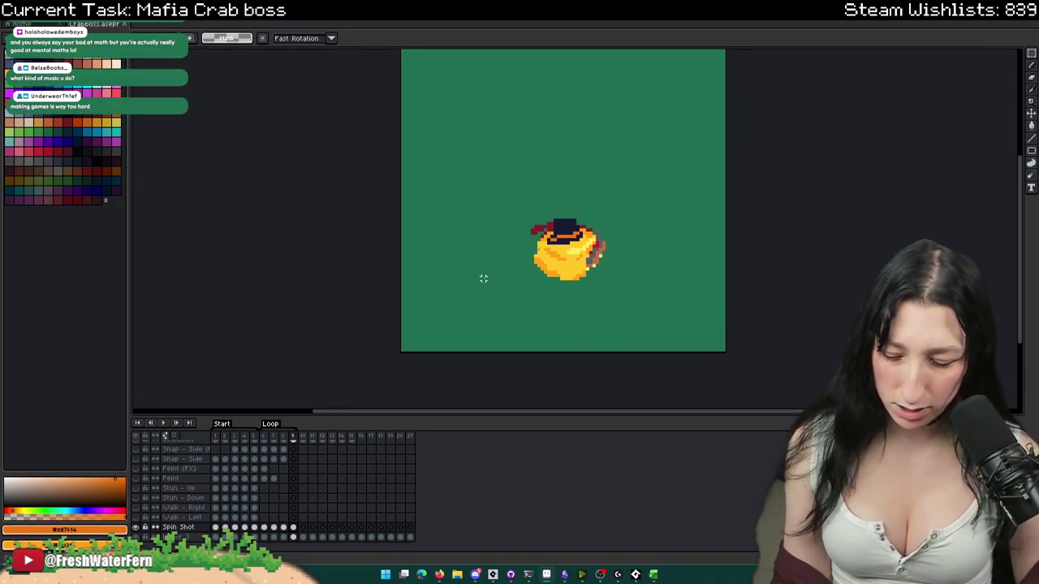
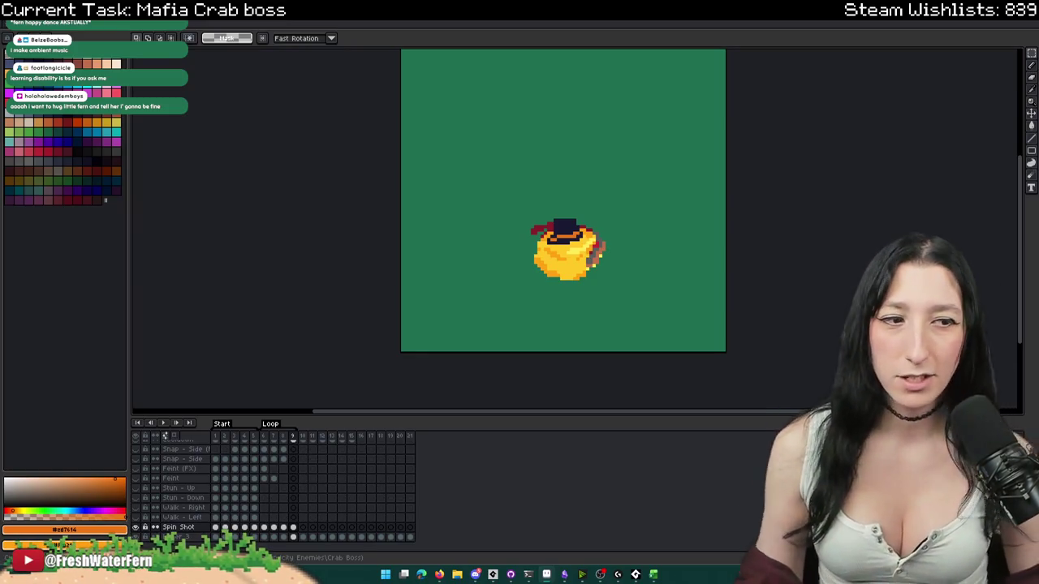
# - Watch the nine-frame Spin Shot loop, then save the crab boss .aseprite file
pyautogui.scroll(-1, 593, 284)
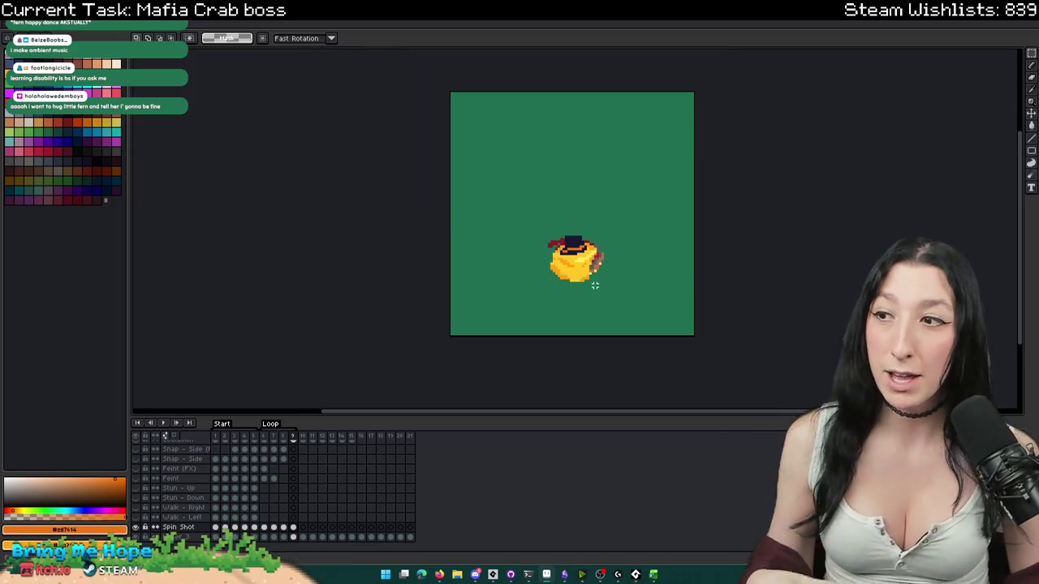
pyautogui.scroll(2, 588, 286)
pyautogui.scroll(-1, 588, 286)
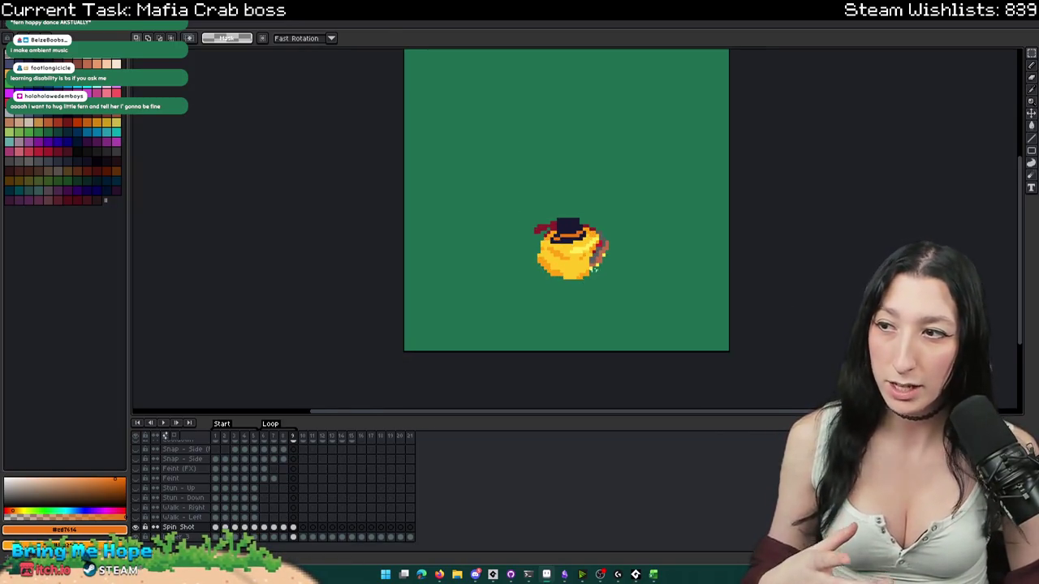
pyautogui.scroll(1, 593, 274)
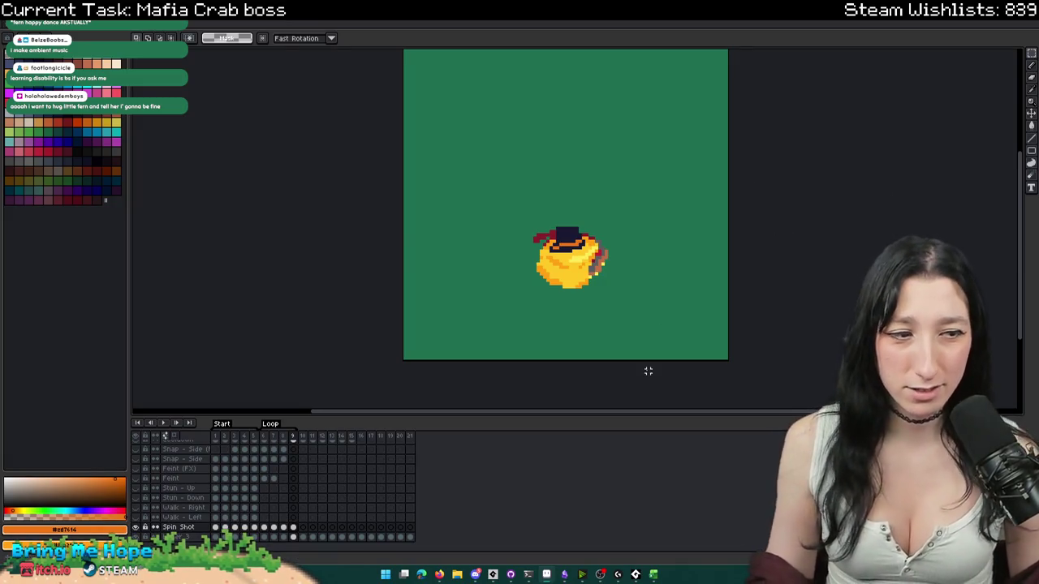
pyautogui.hotkey('ctrl', 's')
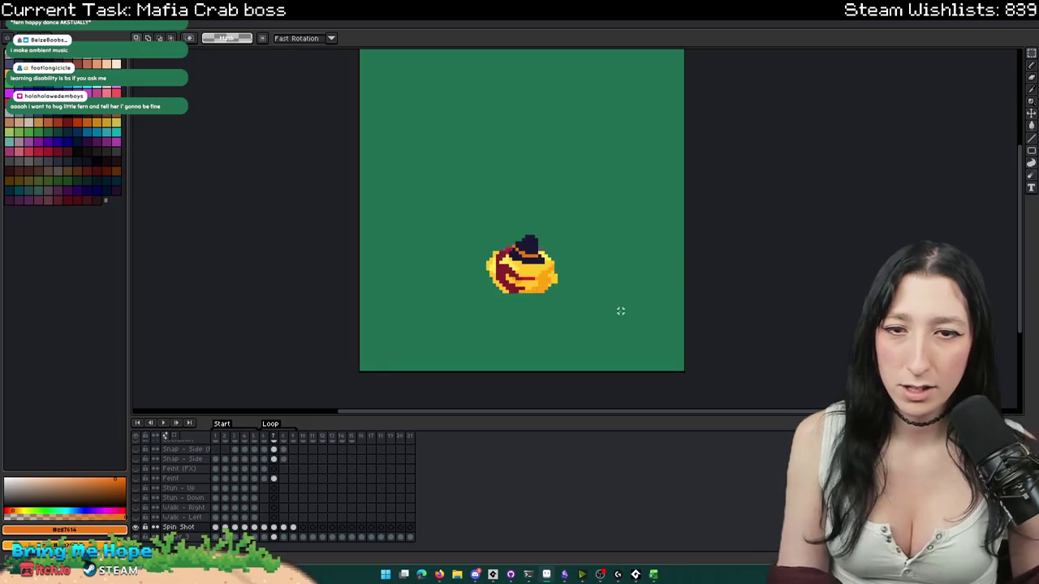
pyautogui.scroll(1, 587, 323)
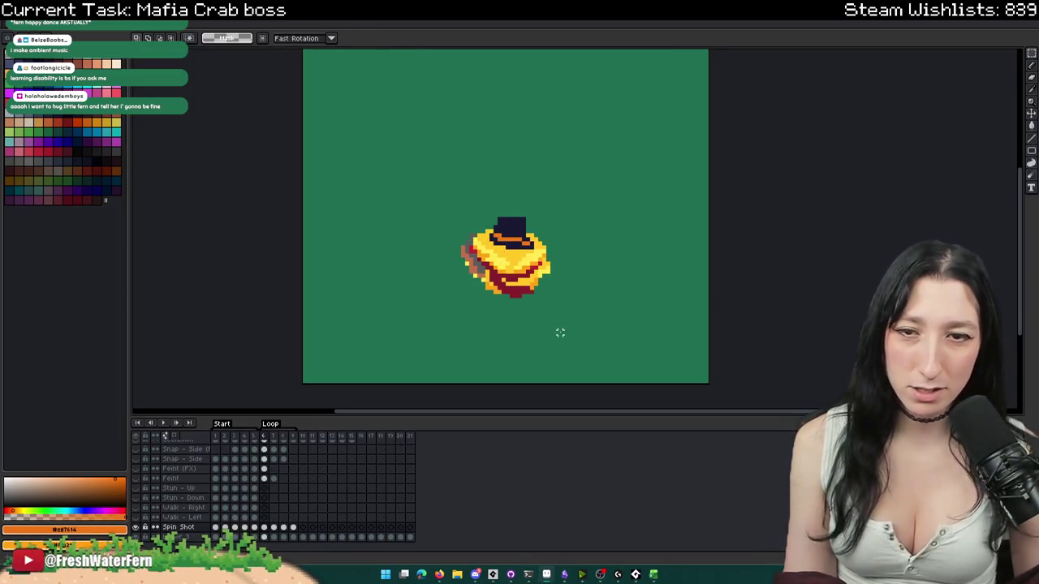
pyautogui.scroll(1, 540, 321)
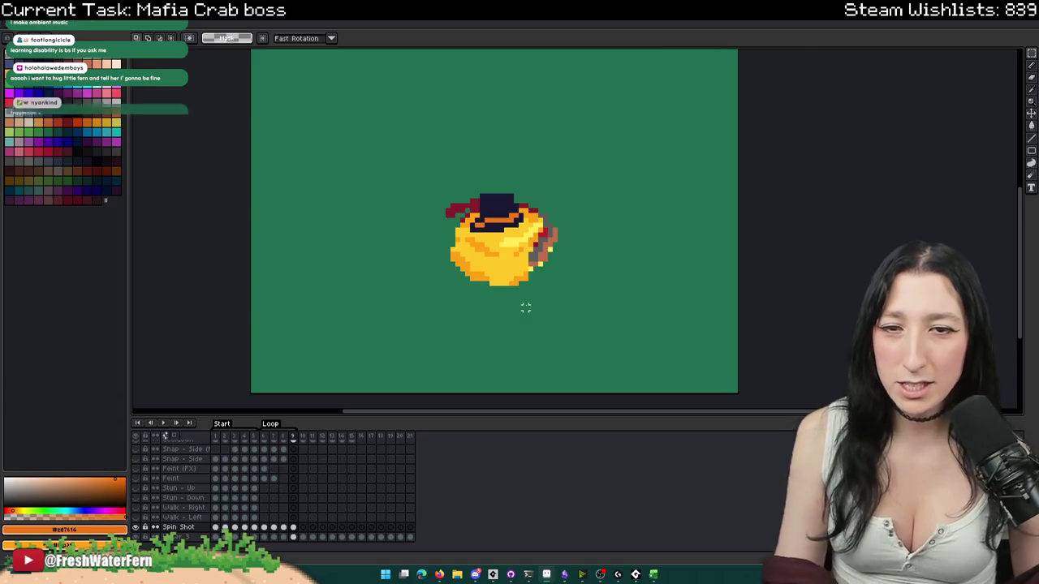
pyautogui.scroll(2, 525, 304)
pyautogui.scroll(1, 549, 217)
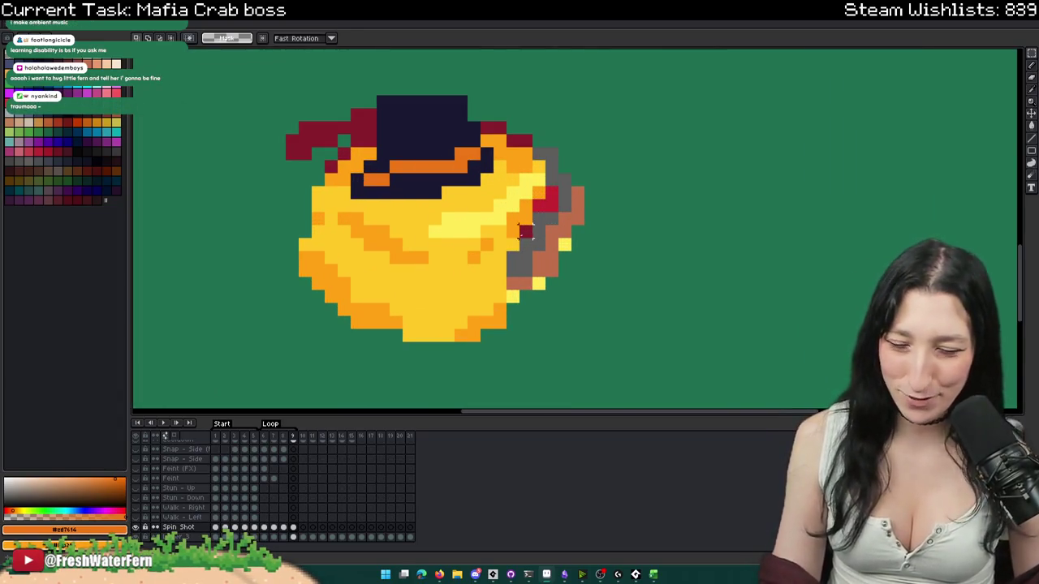
# - Repaint the grey and brown claw pixels on the crab's right side yellow #ffc025
pyautogui.press('b')
pyautogui.click(469, 266)
pyautogui.keyDown('alt'); pyautogui.click(477, 259); pyautogui.keyUp('alt')
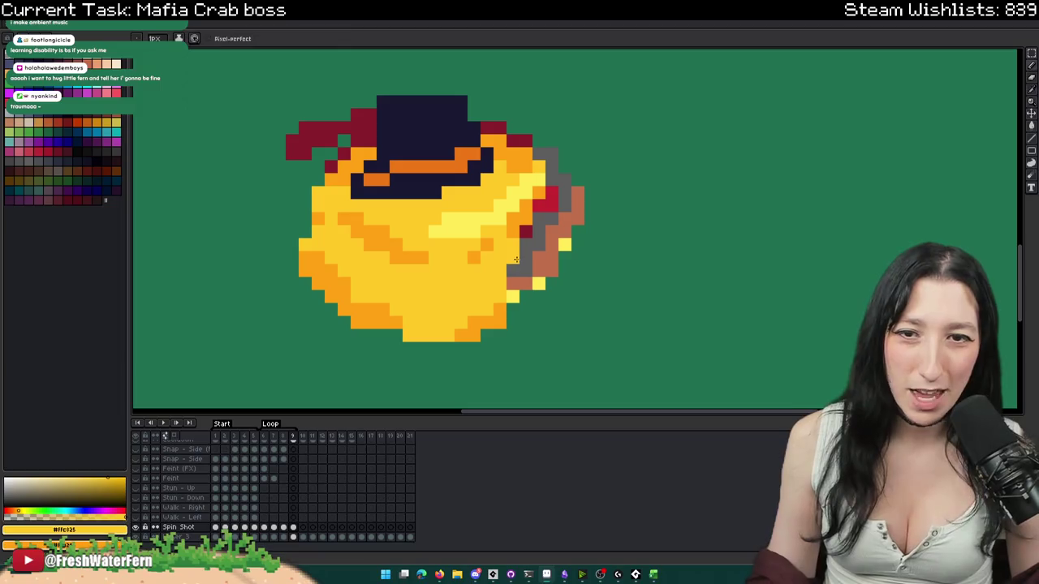
pyautogui.moveTo(519, 268); pyautogui.dragTo(532, 220)
pyautogui.click(549, 246)
pyautogui.click(552, 199)
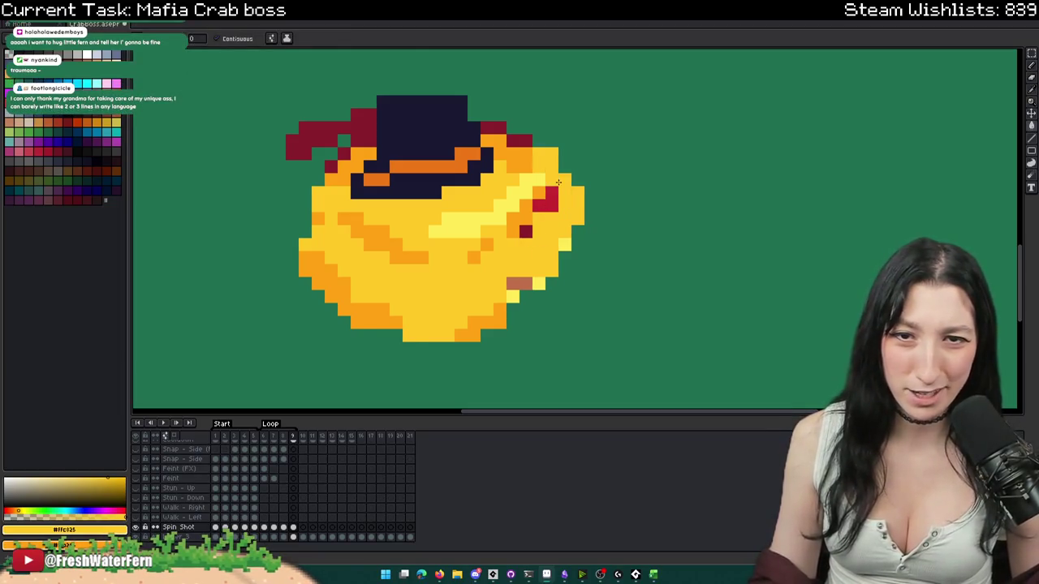
pyautogui.click(545, 163)
pyautogui.press('b')
pyautogui.click(526, 282)
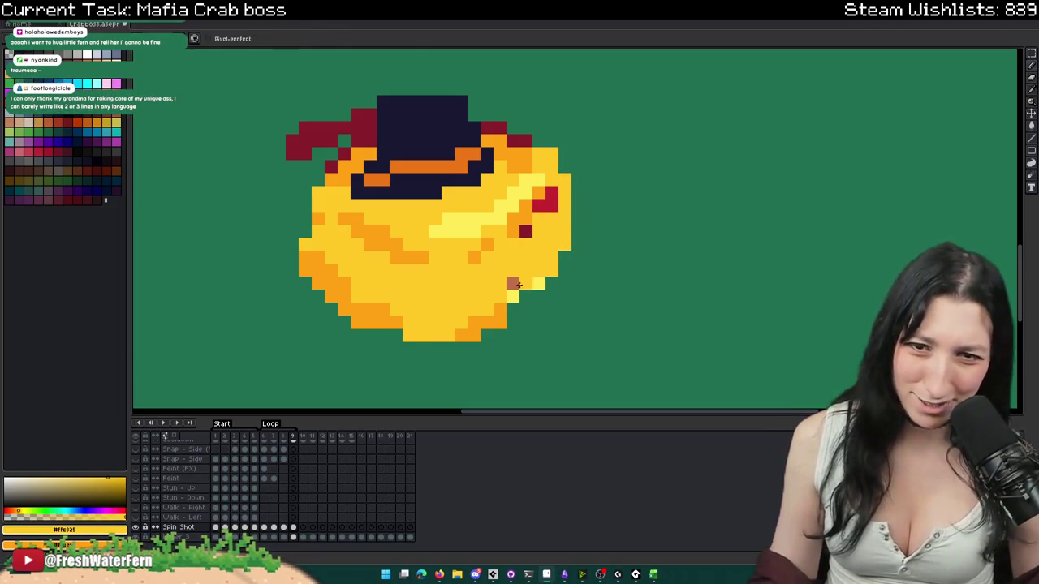
pyautogui.click(565, 269)
# - Cover the remaining red pixels with yellow and erase the dark-red pixels beside the hat
pyautogui.scroll(2, 567, 235)
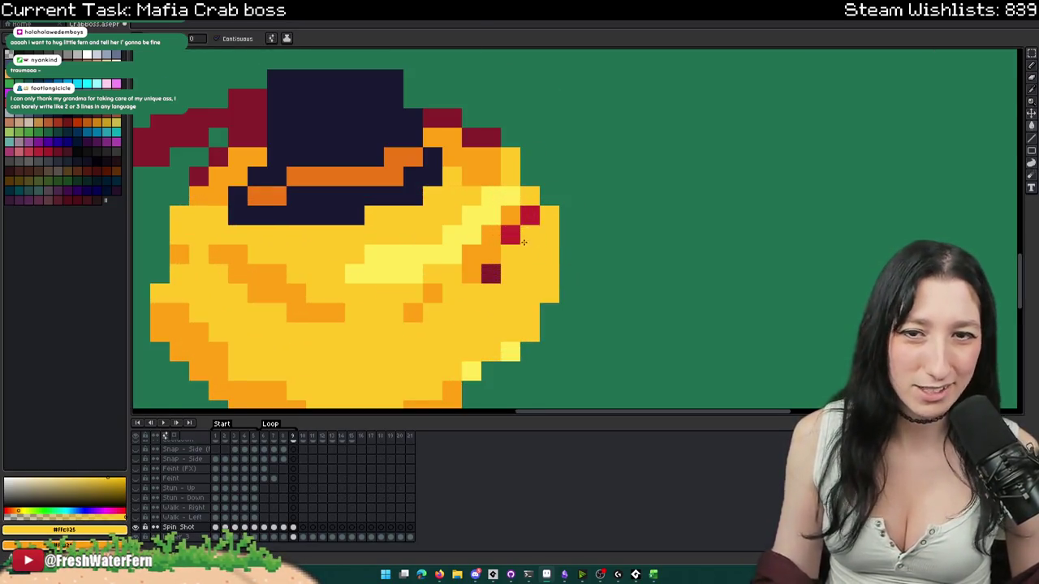
pyautogui.moveTo(529, 218); pyautogui.dragTo(490, 253)
pyautogui.moveTo(491, 156)
pyautogui.mouseDown()
pyautogui.moveTo(597, 178)
pyautogui.moveTo(538, 139)
pyautogui.mouseUp()
pyautogui.click(596, 296)
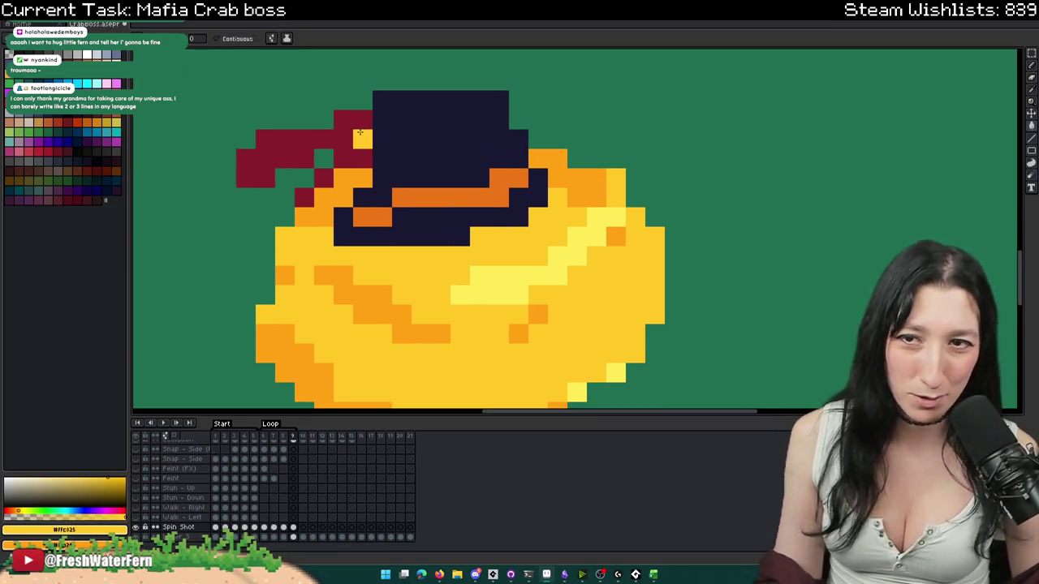
pyautogui.moveTo(363, 140)
pyautogui.mouseDown()
pyautogui.moveTo(246, 158)
pyautogui.moveTo(324, 176)
pyautogui.moveTo(363, 158)
pyautogui.moveTo(343, 119)
pyautogui.mouseUp()
pyautogui.scroll(-5, 357, 171)
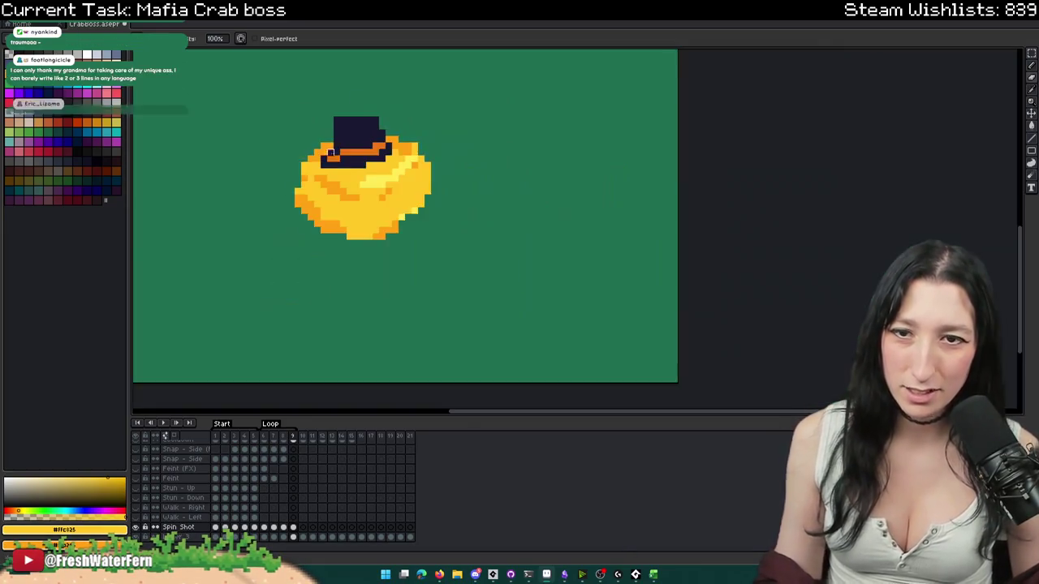
# - Replay the spin animation and pick grey #5d5d5d on the spun-around frame
pyautogui.press('Left')
pyautogui.press('Left')
pyautogui.press('Return')
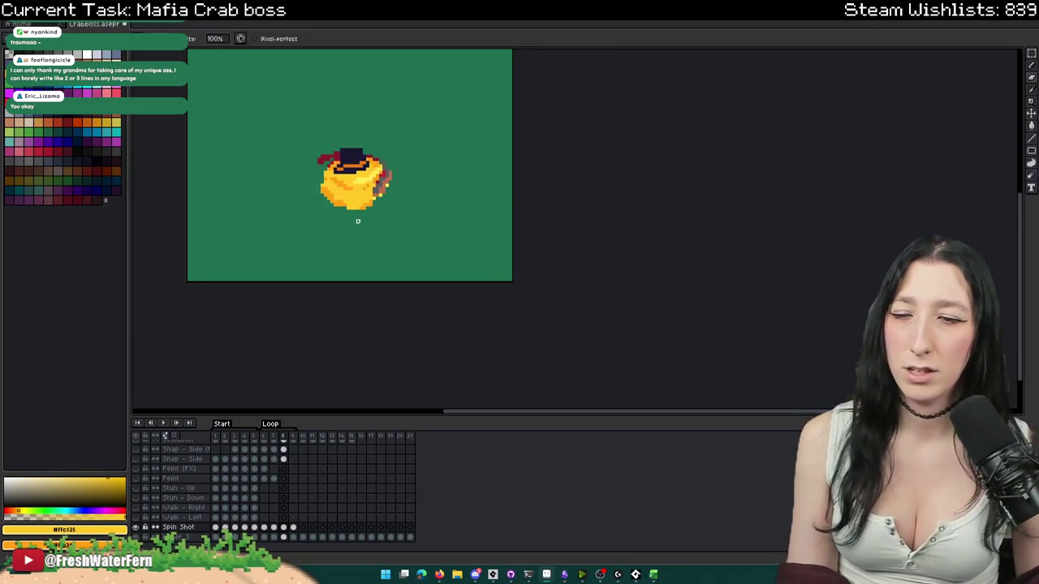
pyautogui.scroll(2, 323, 184)
pyautogui.scroll(1, 323, 184)
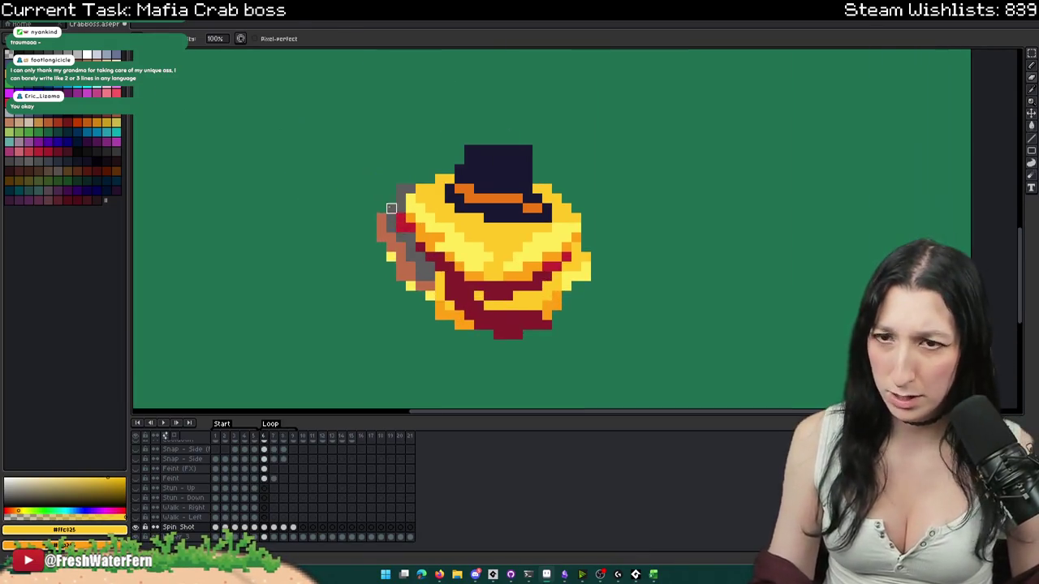
pyautogui.scroll(2, 323, 184)
pyautogui.keyDown('alt'); pyautogui.click(391, 248); pyautogui.keyUp('alt')
pyautogui.scroll(-4, 391, 253)
pyautogui.press('Right')
pyautogui.press('Right')
pyautogui.scroll(3, 509, 290)
pyautogui.scroll(1, 509, 290)
# - Draw a thick grey grin across the crab's lower face
pyautogui.moveTo(492, 276)
pyautogui.mouseDown()
pyautogui.moveTo(455, 276)
pyautogui.moveTo(401, 235)
pyautogui.moveTo(630, 268)
pyautogui.mouseUp()
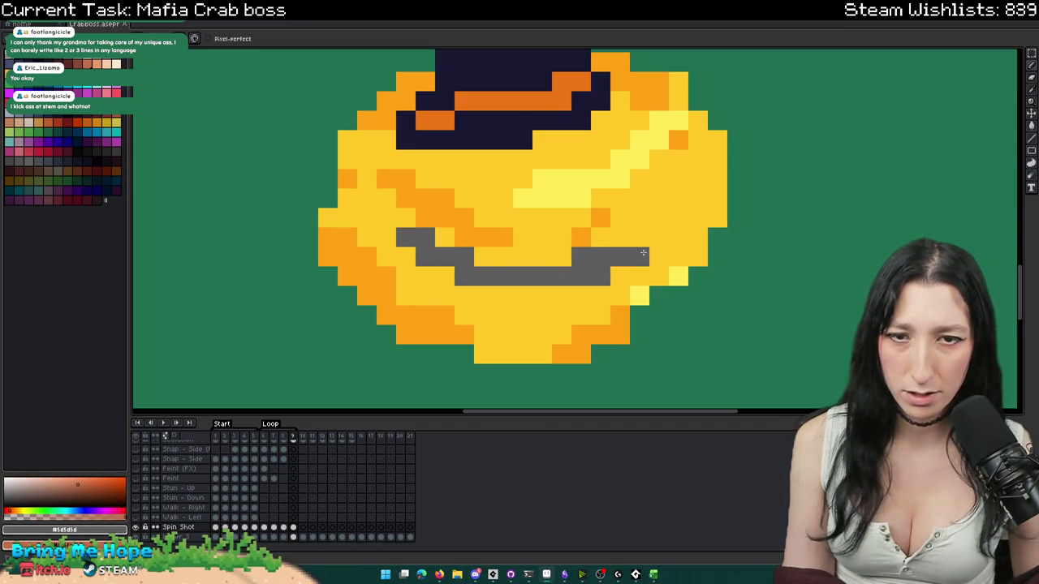
pyautogui.scroll(-3, 617, 276)
pyautogui.scroll(2, 603, 289)
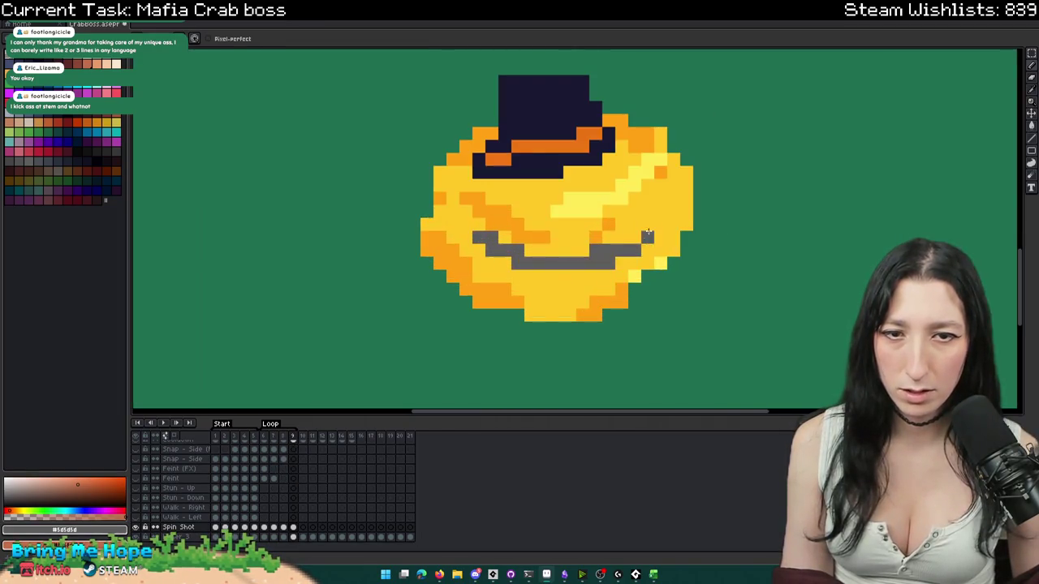
pyautogui.moveTo(595, 276); pyautogui.dragTo(521, 281)
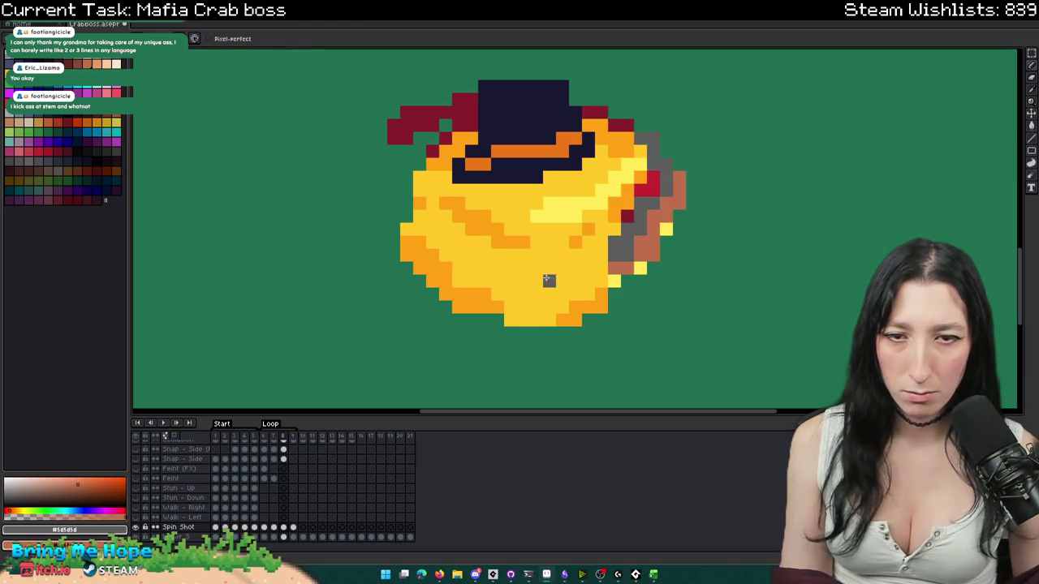
pyautogui.scroll(1, 591, 265)
pyautogui.scroll(1, 590, 265)
# - Add brownish pixels along the right end and underside of the grey grin
pyautogui.moveTo(612, 271); pyautogui.dragTo(637, 272)
pyautogui.click(664, 246)
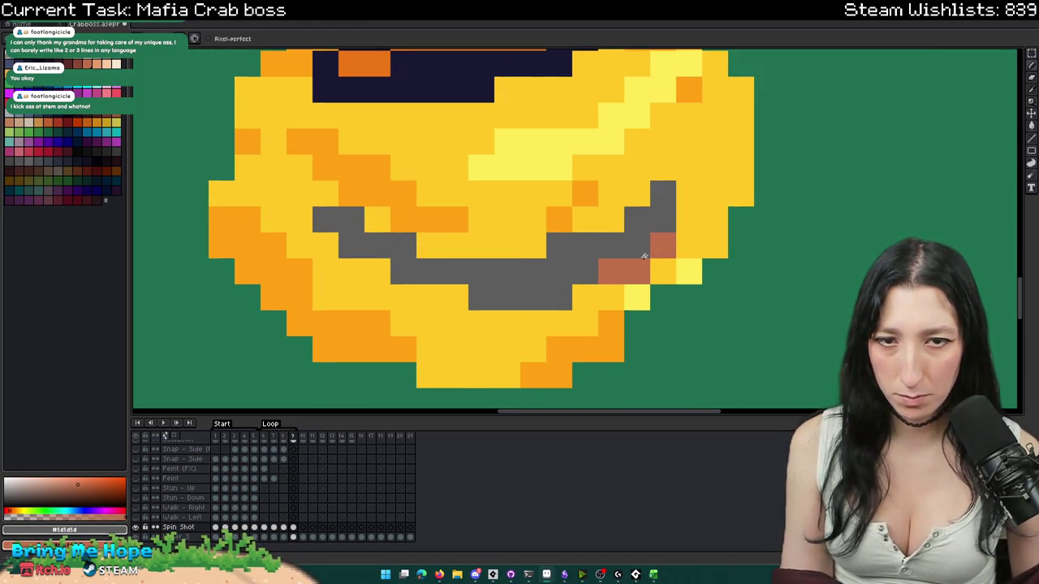
pyautogui.scroll(-3, 520, 325)
pyautogui.scroll(-1, 491, 334)
pyautogui.scroll(1, 490, 335)
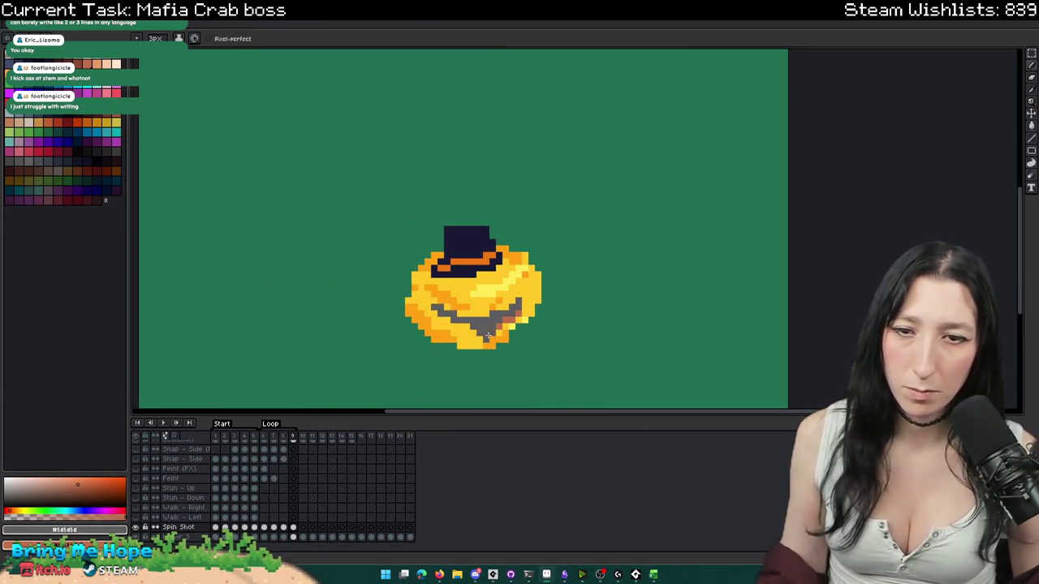
pyautogui.scroll(-1, 455, 323)
pyautogui.scroll(2, 496, 325)
pyautogui.click(535, 304)
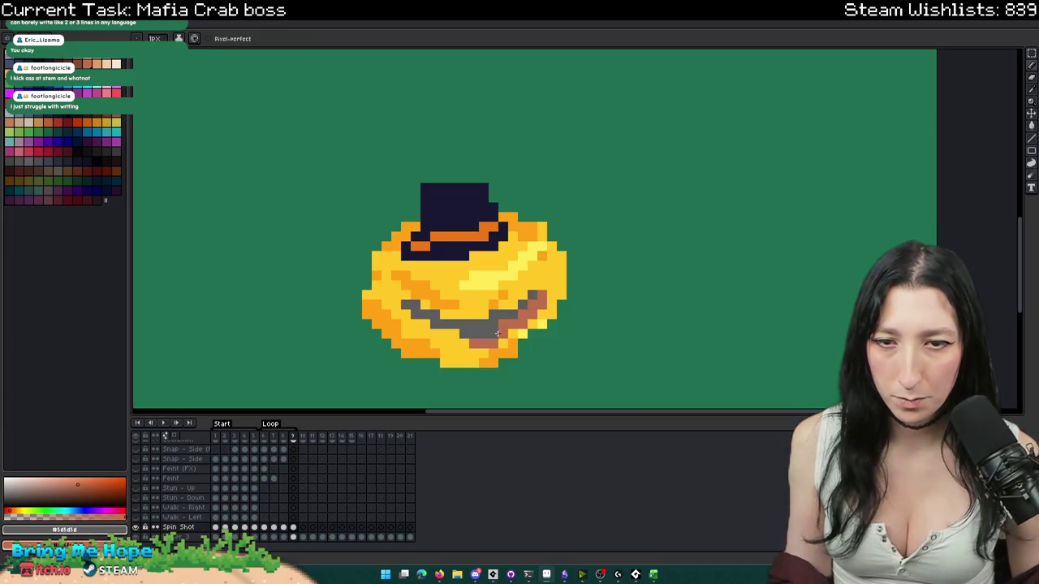
pyautogui.scroll(3, 498, 308)
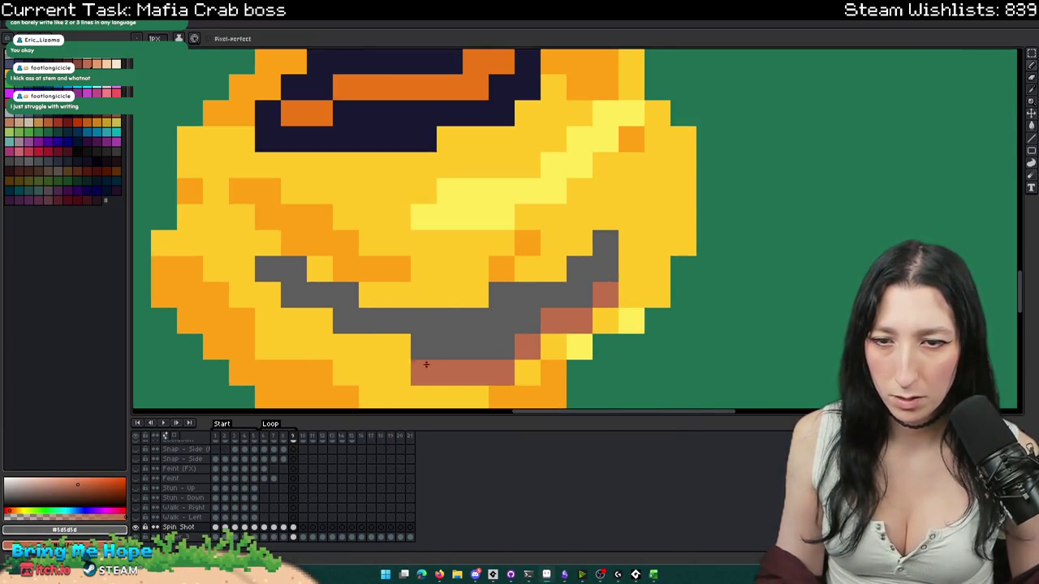
pyautogui.scroll(-3, 357, 341)
pyautogui.scroll(-2, 430, 333)
pyautogui.press('Left')
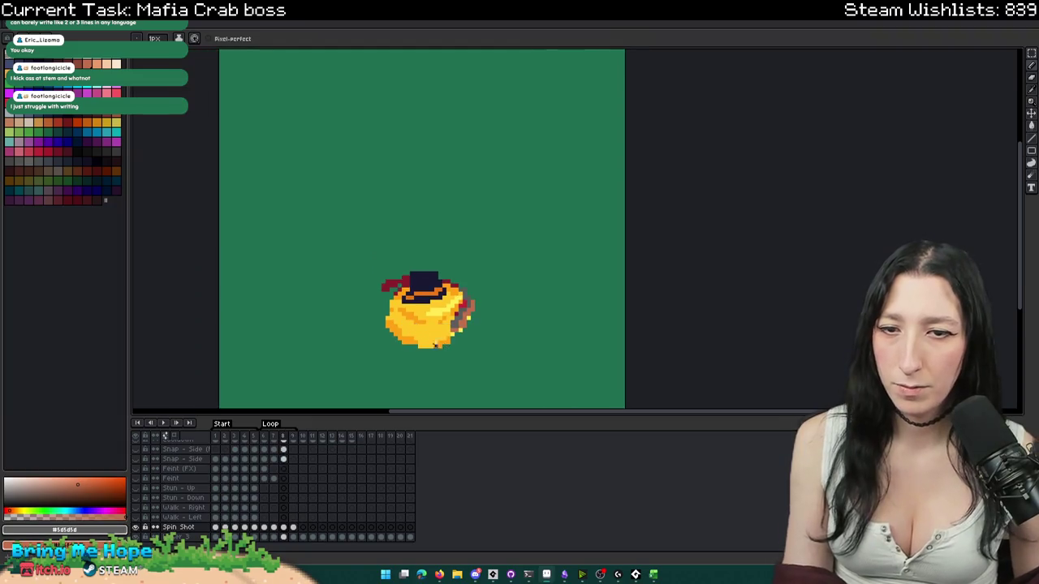
pyautogui.press('Left')
pyautogui.press('Left')
pyautogui.press('Right')
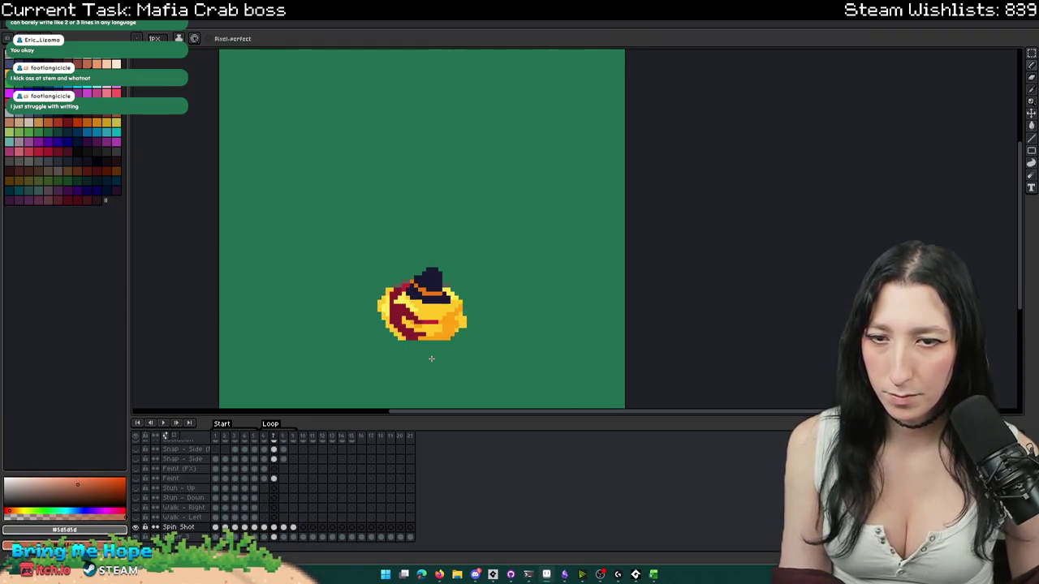
pyautogui.press('Right')
pyautogui.press('i')
pyautogui.press('Right')
pyautogui.press('Right')
pyautogui.press('Left')
pyautogui.press('Left')
pyautogui.press('Left')
pyautogui.press('Left')
pyautogui.press('Right')
pyautogui.scroll(1, 422, 349)
pyautogui.press('Right')
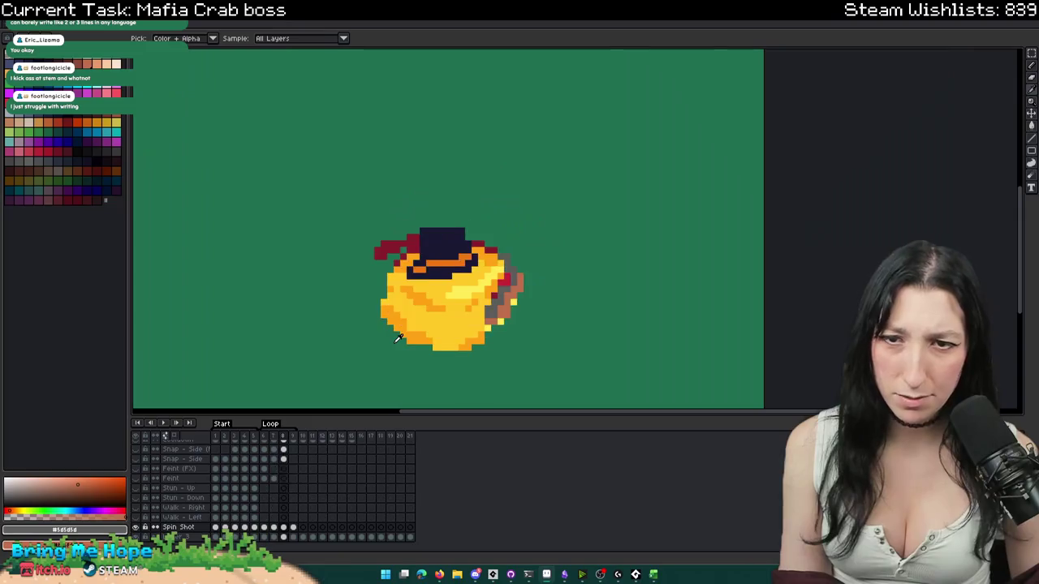
pyautogui.press('Left')
pyautogui.press('Left')
pyautogui.press('Left')
pyautogui.press('Right')
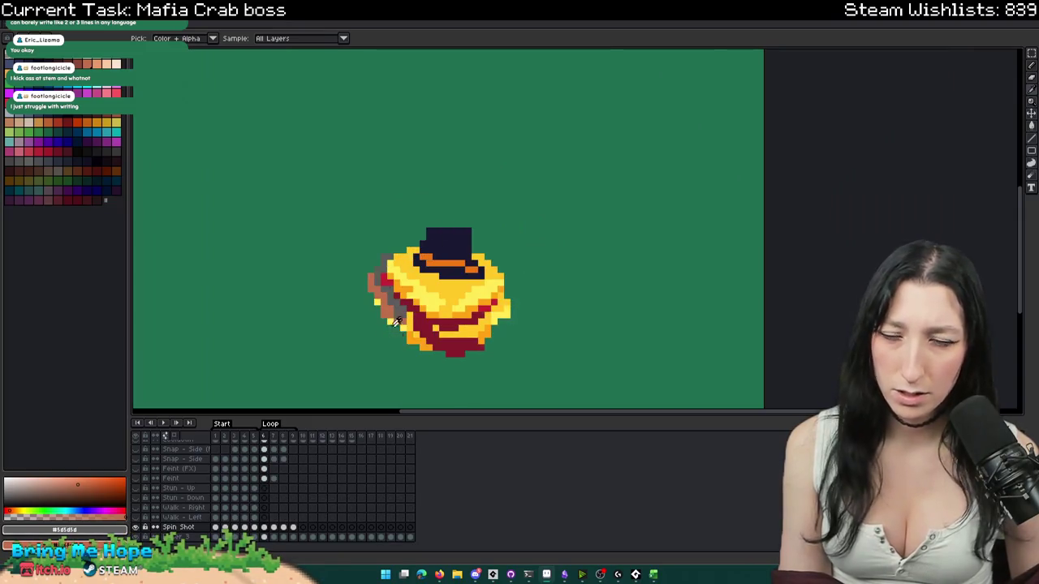
pyautogui.press('Right')
pyautogui.press('Right')
pyautogui.press('Right')
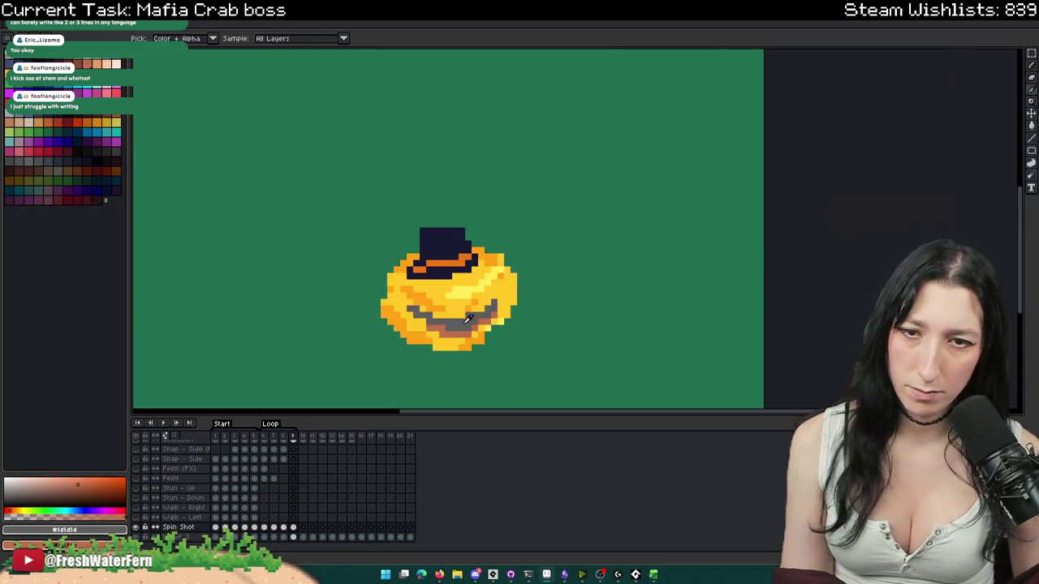
pyautogui.scroll(1, 417, 301)
pyautogui.press('Left')
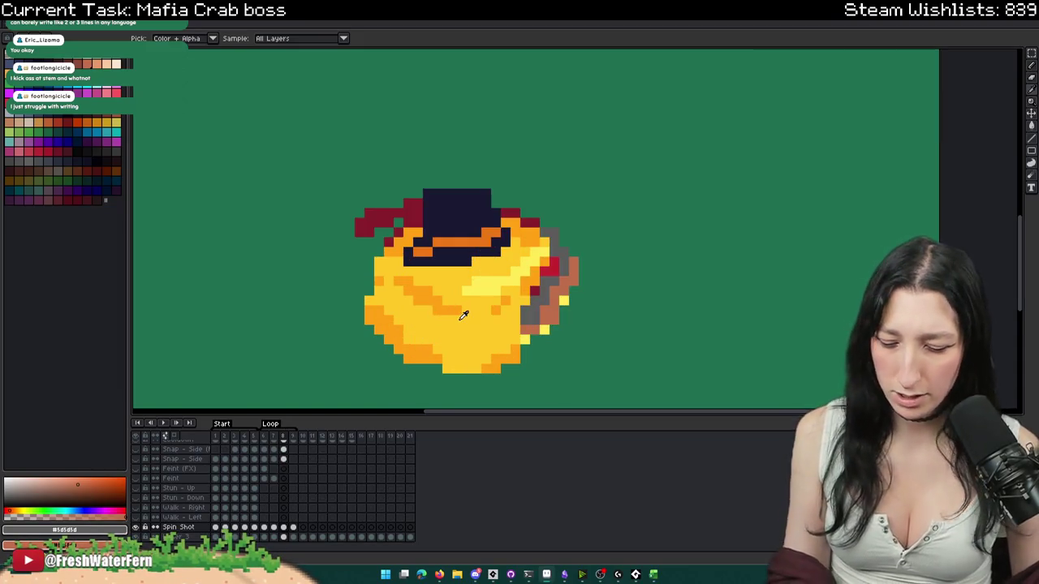
pyautogui.scroll(1, 493, 258)
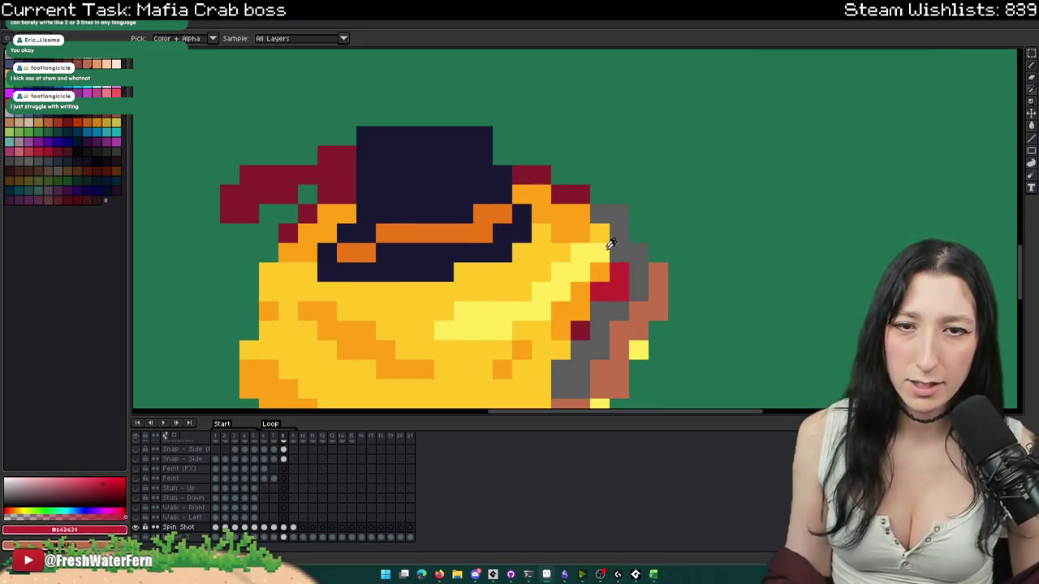
pyautogui.scroll(-1, 565, 199)
pyautogui.press('Right')
pyautogui.press('Right')
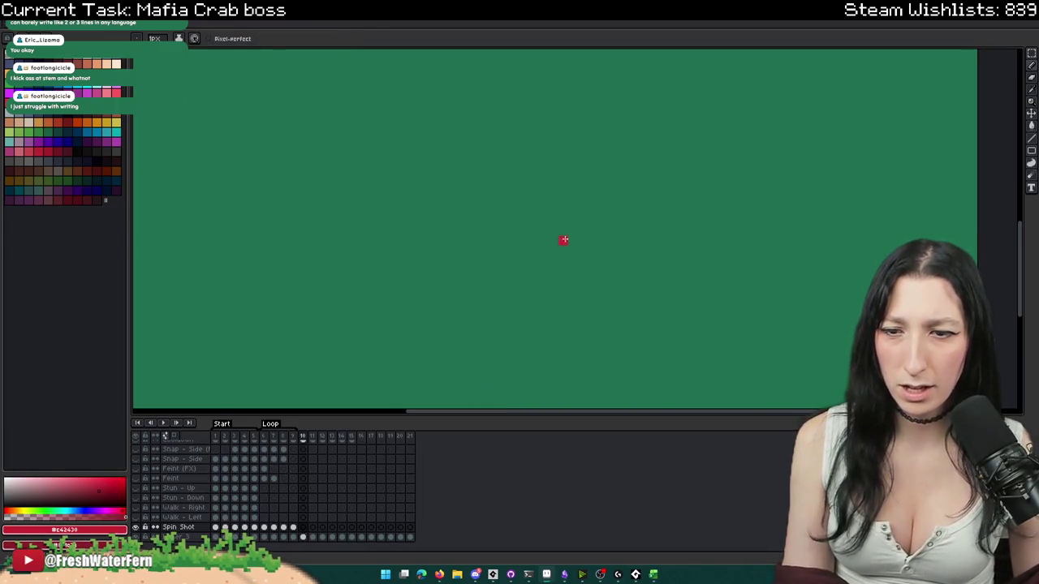
pyautogui.press('Left')
pyautogui.press('Left')
pyautogui.press('Left')
pyautogui.press('Left')
pyautogui.press('Right')
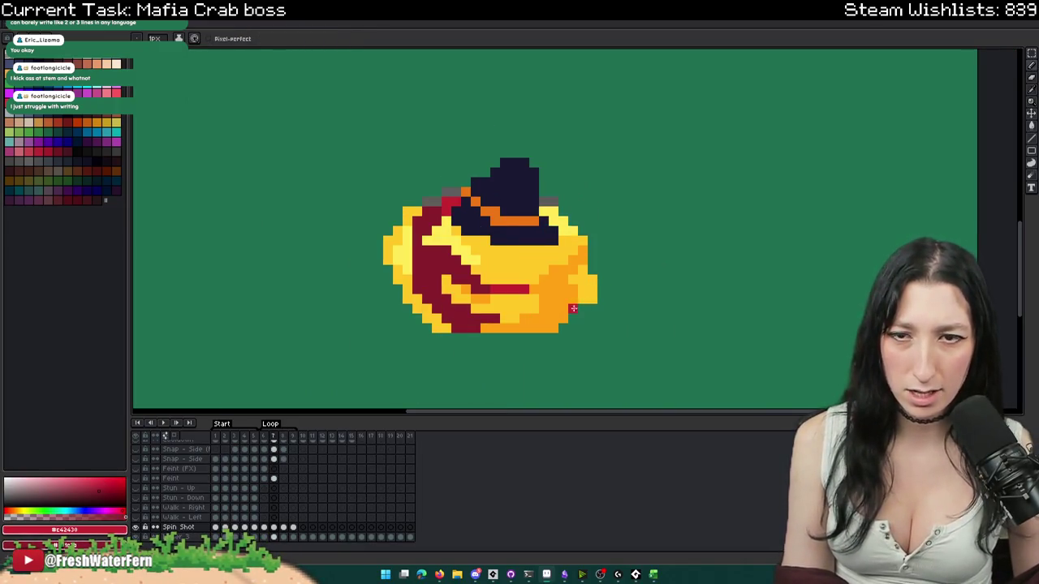
pyautogui.press('Right')
pyautogui.press('Right')
pyautogui.press('Right')
pyautogui.press('Left')
pyautogui.press('Right')
pyautogui.press('Right')
pyautogui.press('Left')
pyautogui.press('Left')
pyautogui.scroll(1, 274, 543)
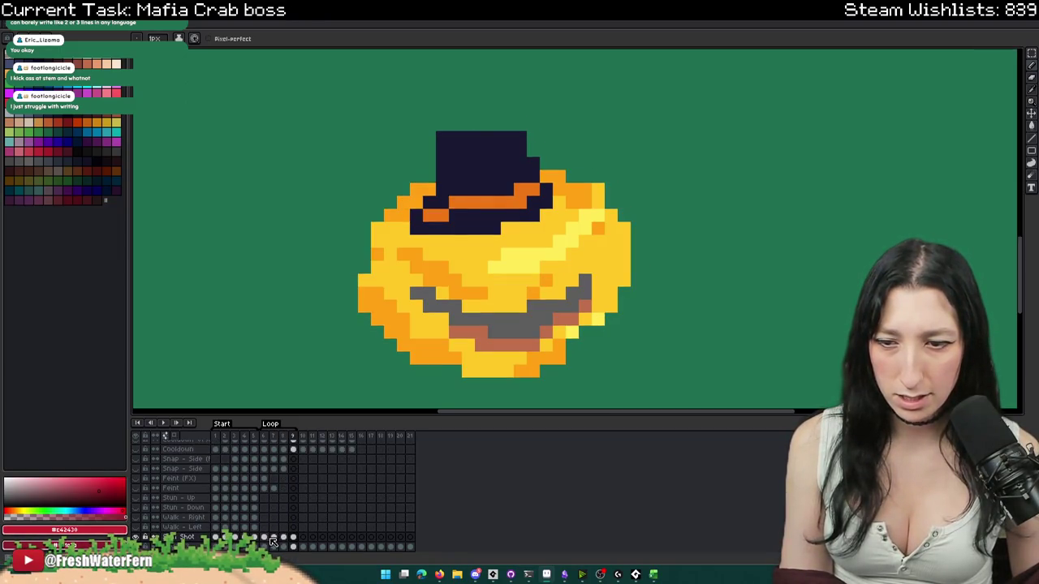
# - On frame 9, paint dark red over the crab's mouth and up its right edge
pyautogui.click(265, 539)
pyautogui.click(298, 541)
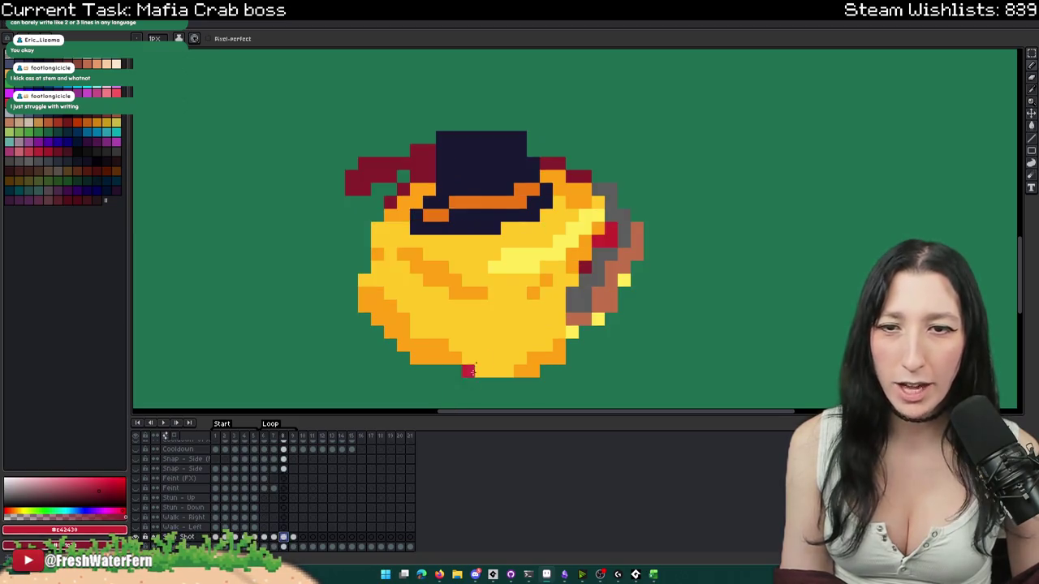
pyautogui.press('Left')
pyautogui.moveTo(481, 304); pyautogui.dragTo(474, 297)
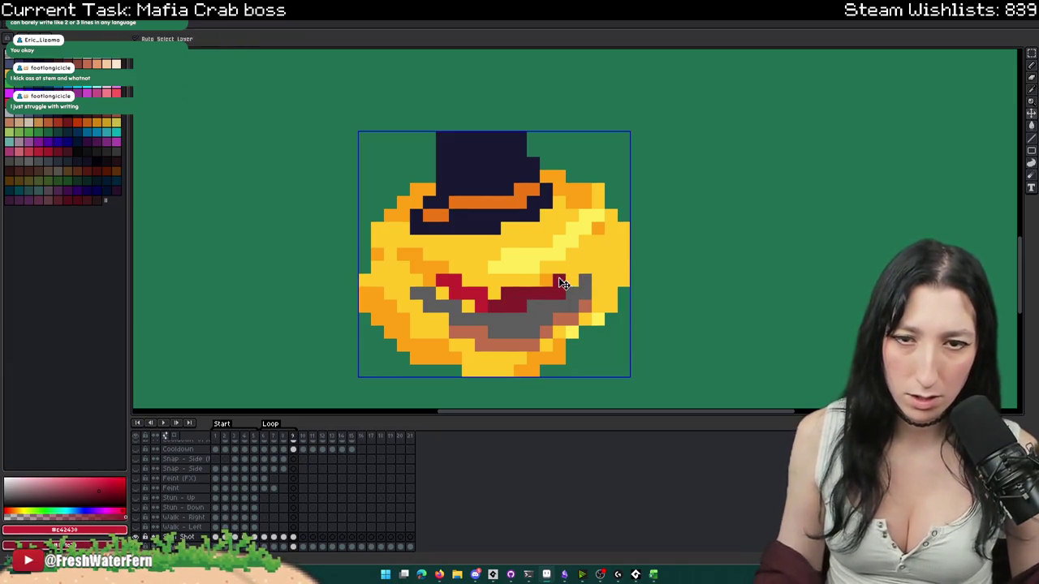
pyautogui.moveTo(568, 277)
pyautogui.mouseDown()
pyautogui.moveTo(607, 204)
pyautogui.moveTo(572, 167)
pyautogui.mouseUp()
pyautogui.scroll(-4, 578, 186)
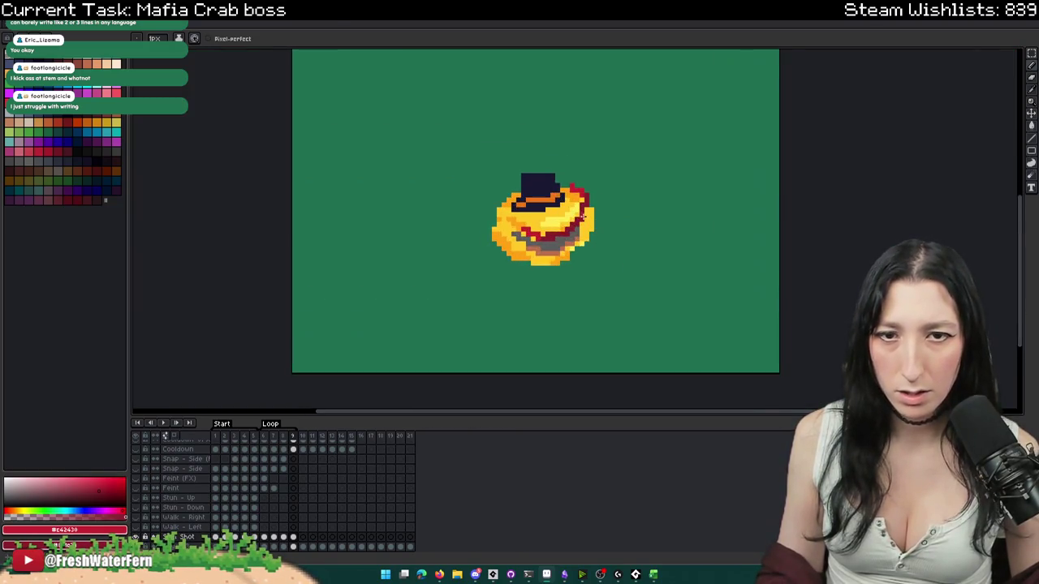
pyautogui.scroll(2, 584, 215)
pyautogui.scroll(2, 586, 213)
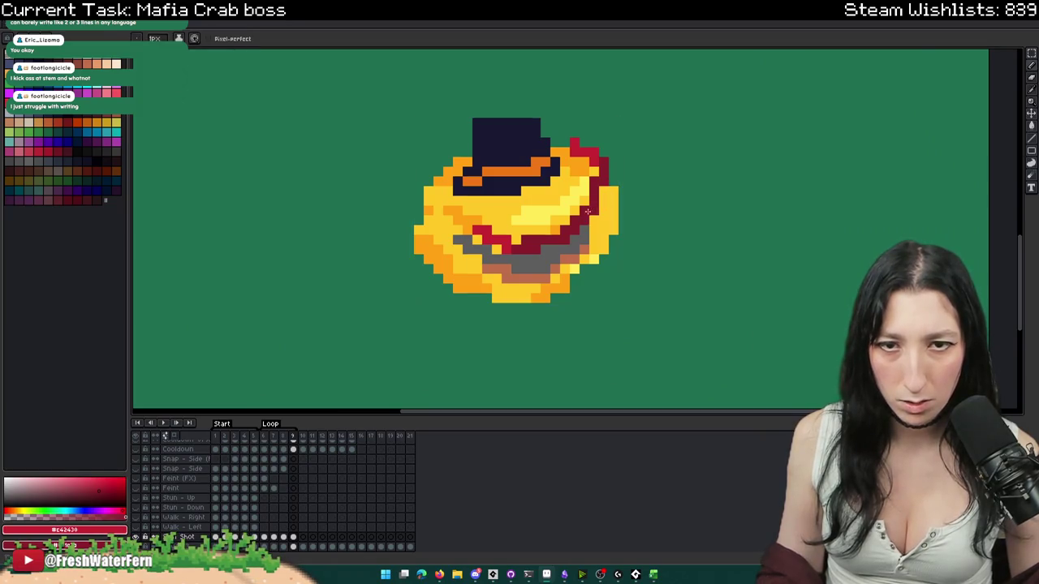
# - Paint dark red over the yellow right edge to shape the claw
pyautogui.moveTo(602, 205); pyautogui.dragTo(614, 192)
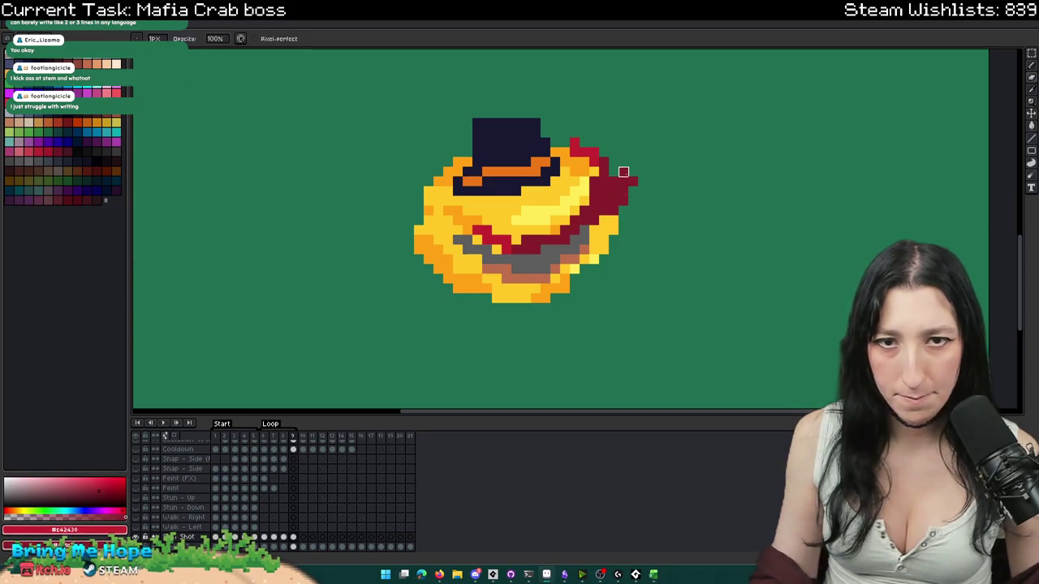
pyautogui.scroll(-3, 608, 214)
pyautogui.scroll(1, 607, 214)
pyautogui.scroll(1, 607, 214)
pyautogui.scroll(3, 547, 240)
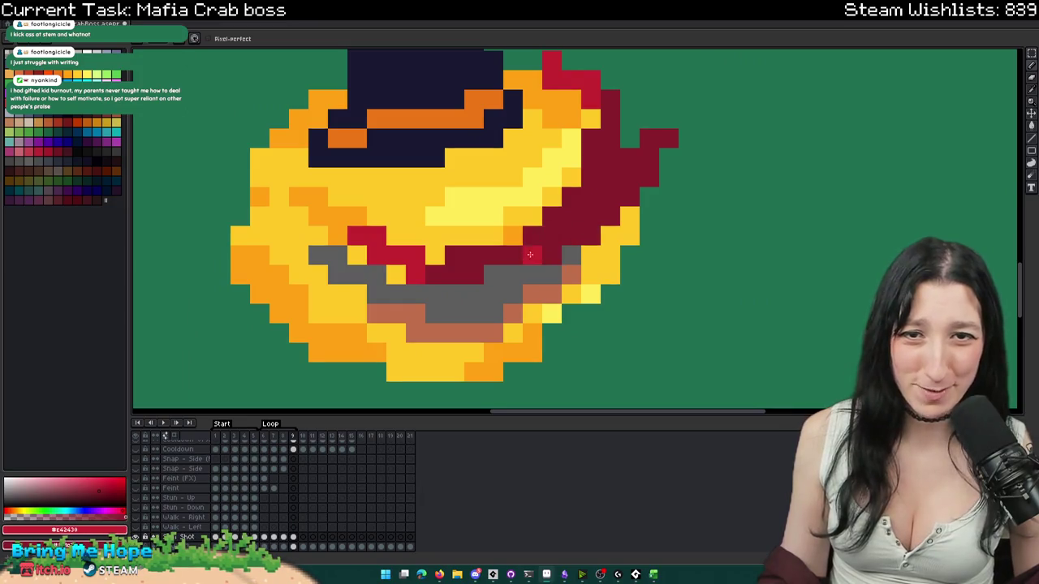
pyautogui.scroll(-3, 544, 240)
pyautogui.scroll(3, 559, 239)
# - Add crimson pixels curling the claw down from its tip and preview the animation
pyautogui.click(568, 226)
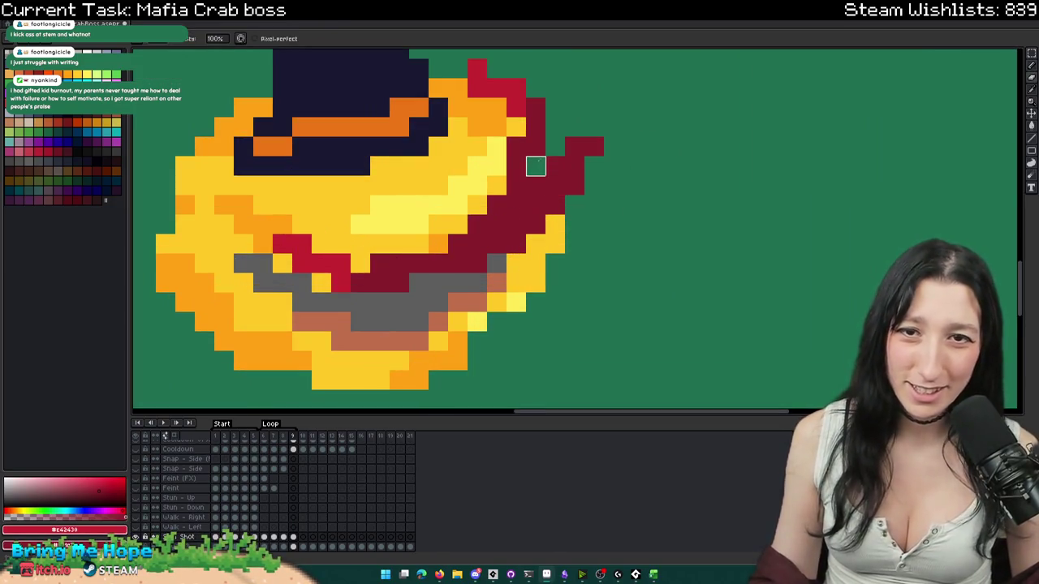
pyautogui.scroll(-3, 536, 147)
pyautogui.scroll(3, 536, 218)
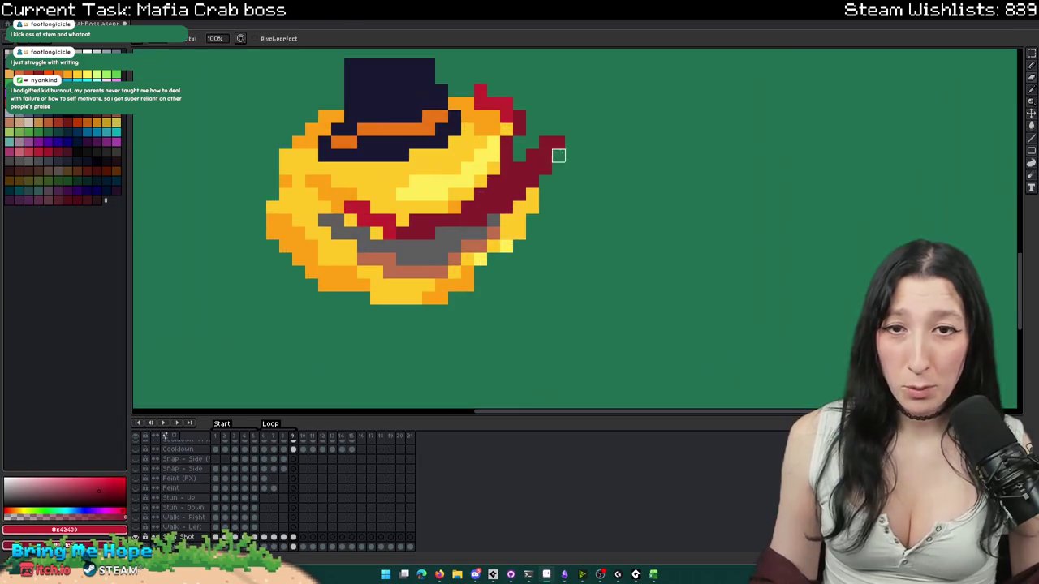
pyautogui.click(520, 168)
pyautogui.moveTo(546, 140); pyautogui.dragTo(519, 203)
pyautogui.scroll(1, 519, 231)
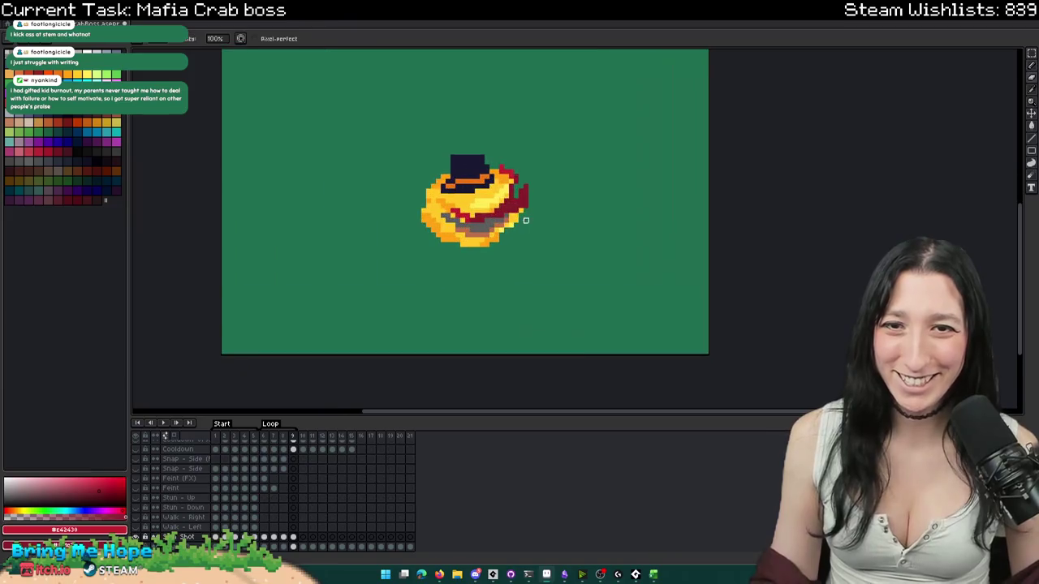
pyautogui.scroll(-1, 531, 230)
pyautogui.press('Return')
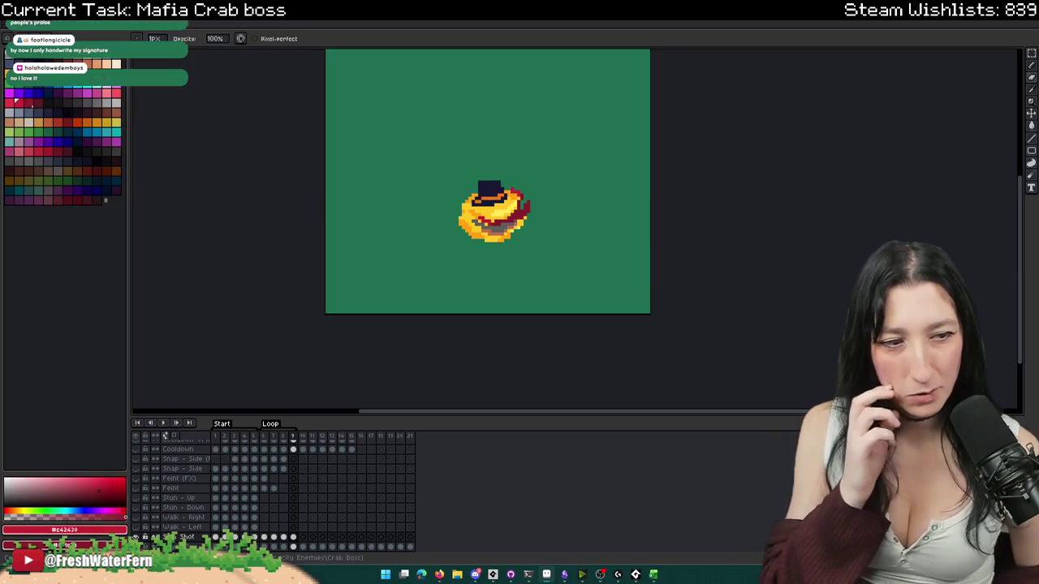
pyautogui.moveTo(568, 199); pyautogui.dragTo(575, 242)
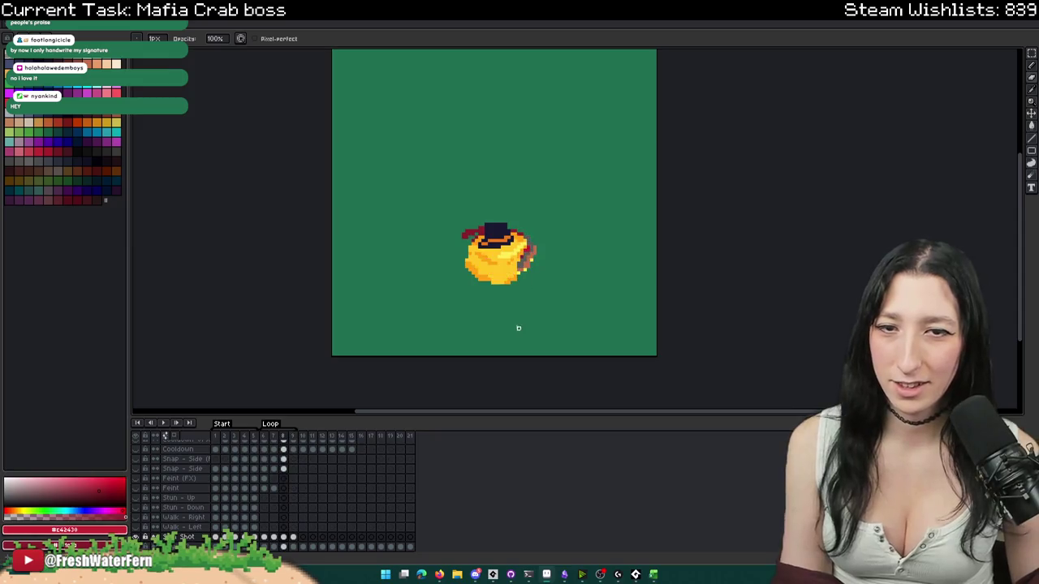
# - Extend the dark red claw outline upward and fill the green gap inside it
pyautogui.scroll(2, 535, 253)
pyautogui.scroll(2, 562, 169)
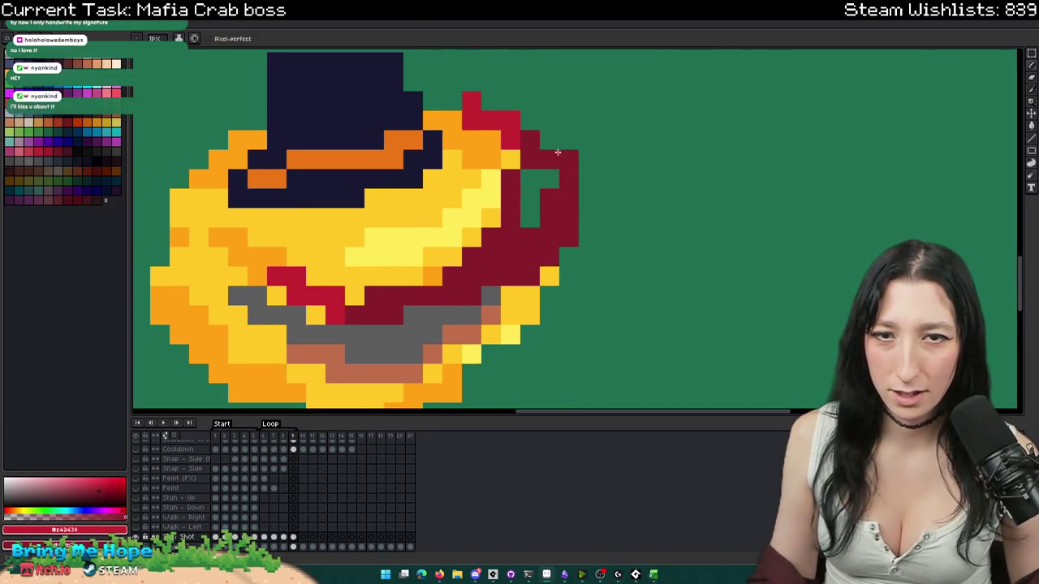
pyautogui.moveTo(562, 169); pyautogui.dragTo(549, 122)
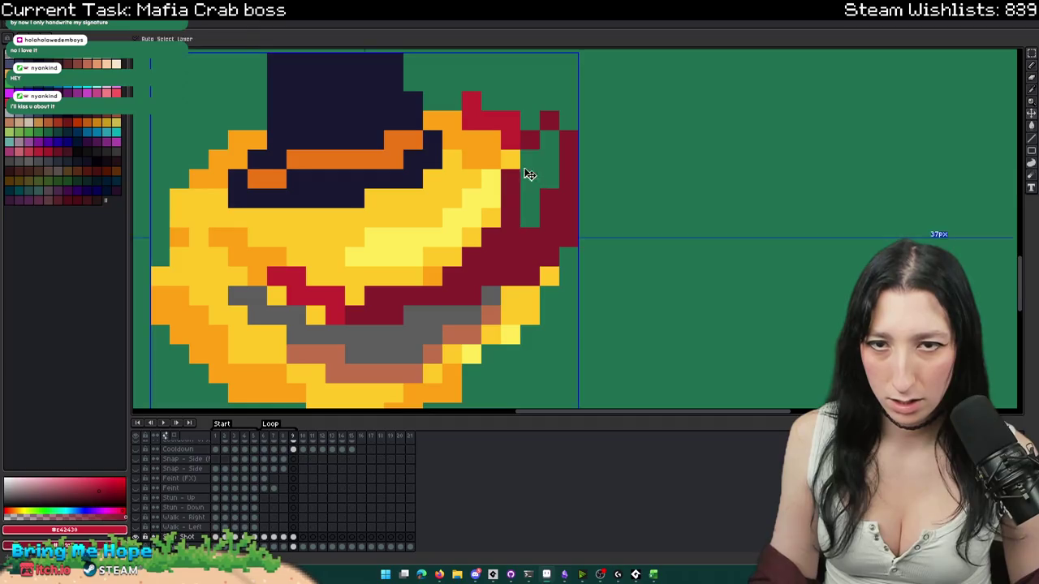
pyautogui.click(493, 154)
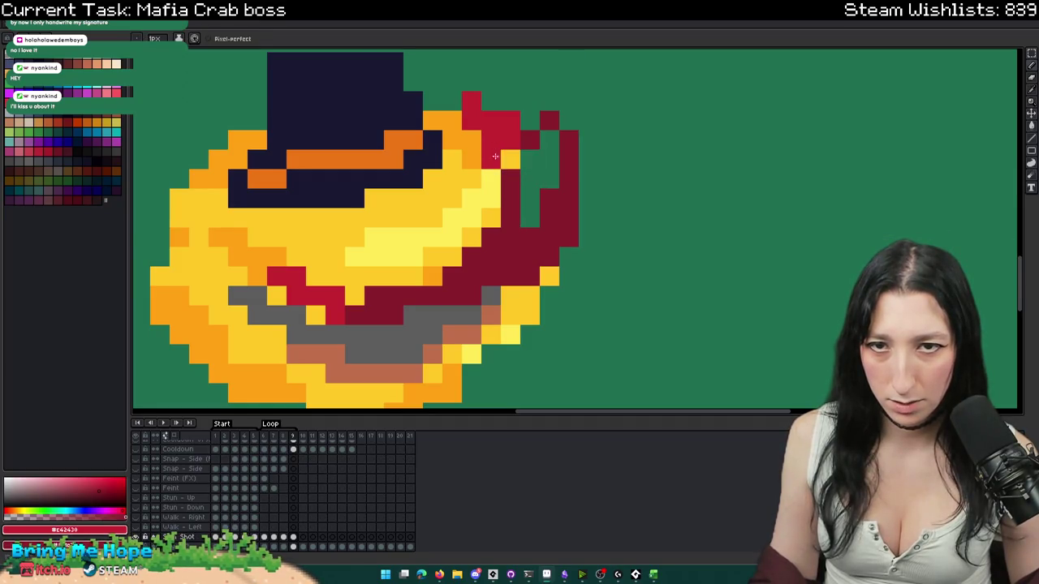
pyautogui.moveTo(529, 220); pyautogui.dragTo(529, 179)
# - Fill the gap at the claw's top, then step between frames 7 and 9 to check it
pyautogui.scroll(-3, 529, 183)
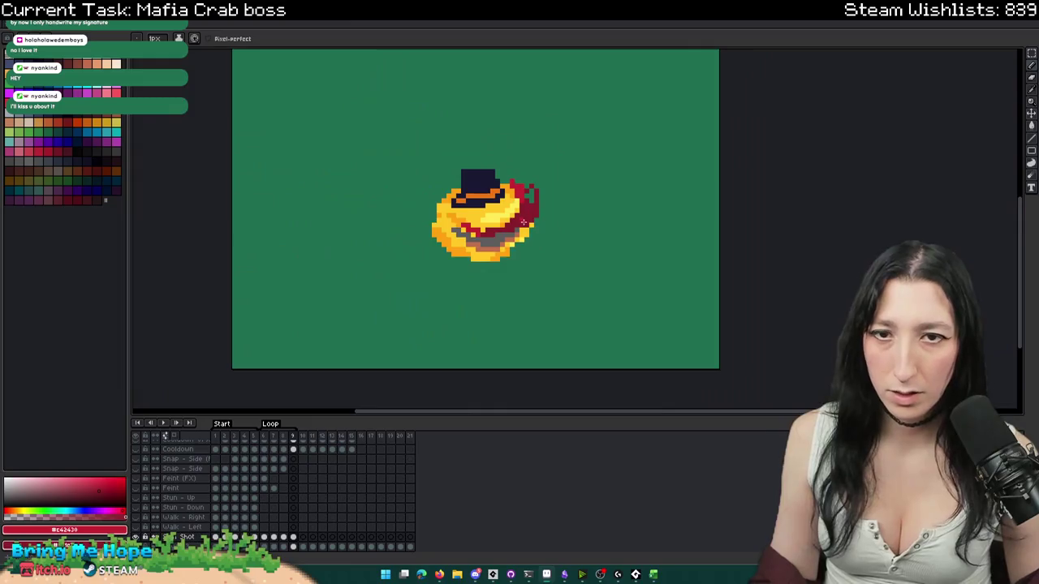
pyautogui.scroll(2, 531, 186)
pyautogui.press('b')
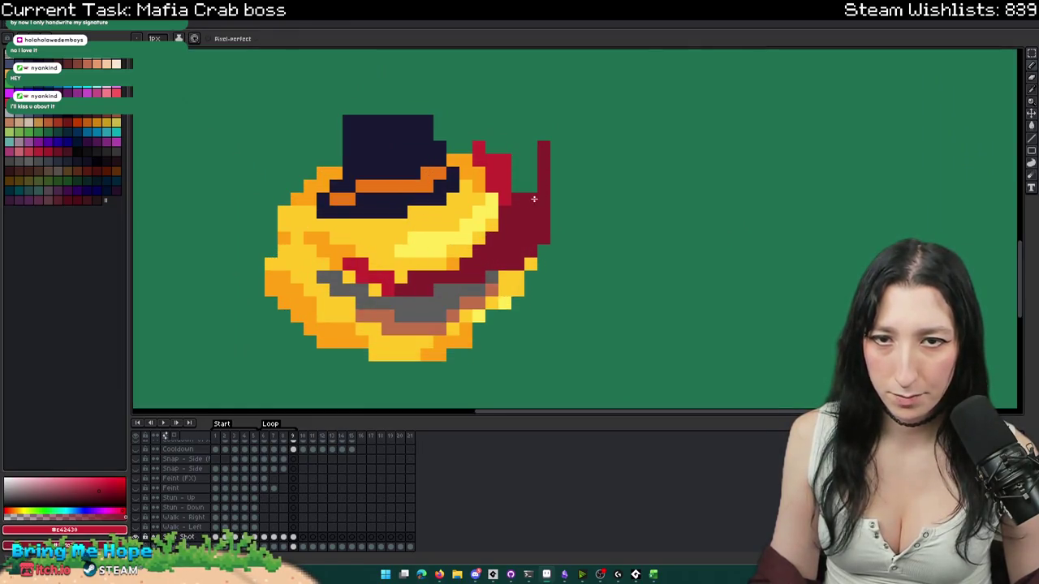
pyautogui.moveTo(531, 161); pyautogui.dragTo(524, 147)
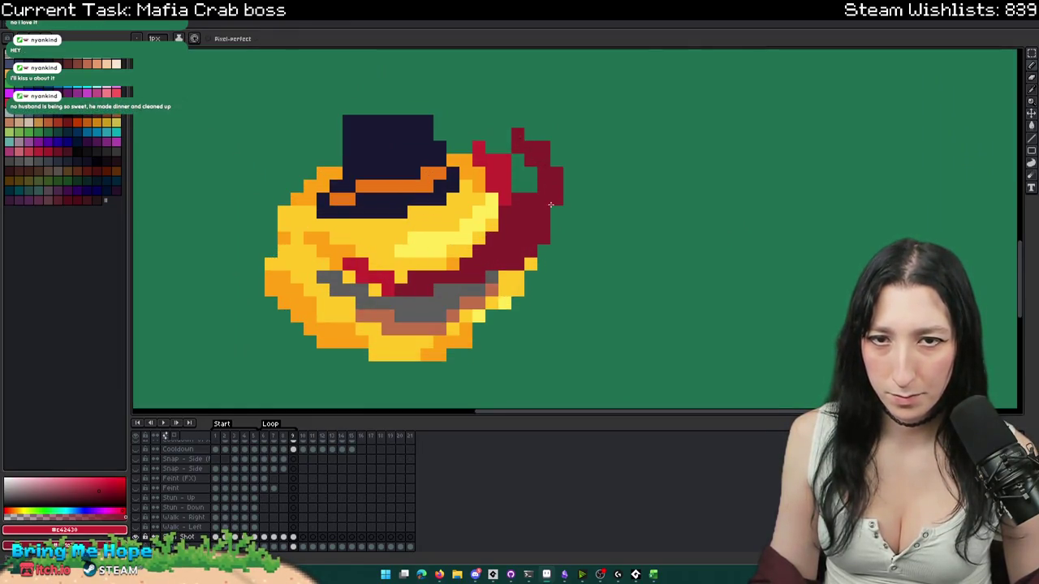
pyautogui.scroll(-2, 550, 207)
pyautogui.scroll(-1, 550, 236)
pyautogui.scroll(1, 550, 238)
pyautogui.scroll(-2, 536, 243)
pyautogui.scroll(2, 520, 250)
pyautogui.press('Left')
pyautogui.press('Left')
pyautogui.press('Right')
pyautogui.press('Right')
pyautogui.press('i')
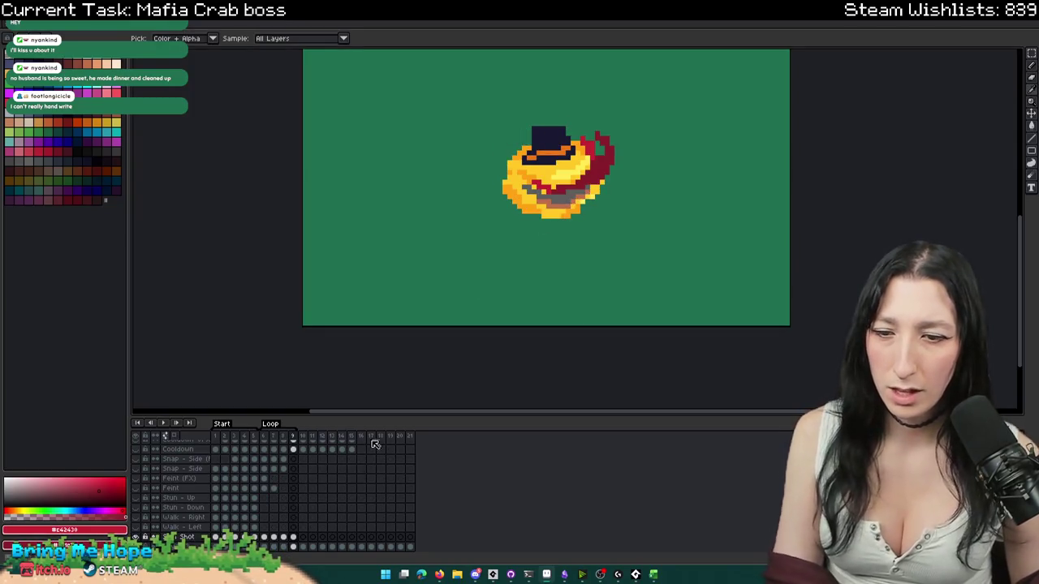
pyautogui.click(264, 537)
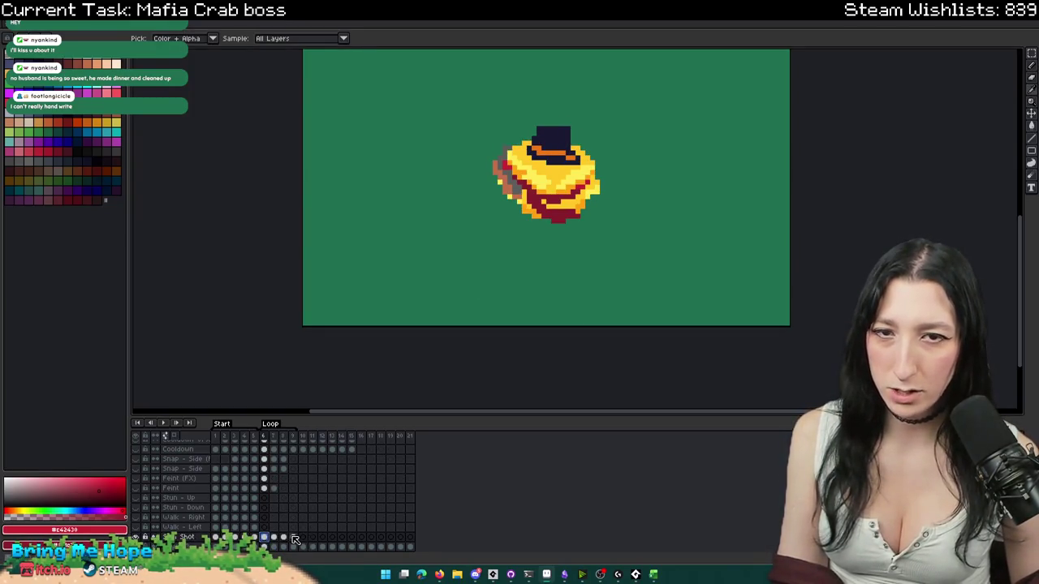
pyautogui.click(294, 538)
pyautogui.scroll(2, 489, 276)
pyautogui.click(622, 86)
pyautogui.press('g')
pyautogui.press('b')
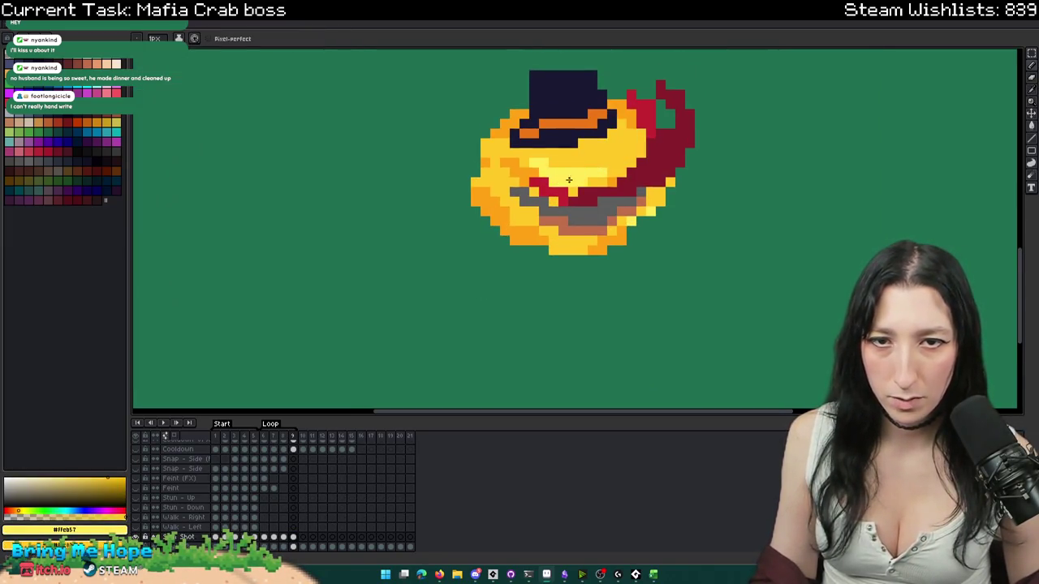
pyautogui.scroll(-2, 537, 164)
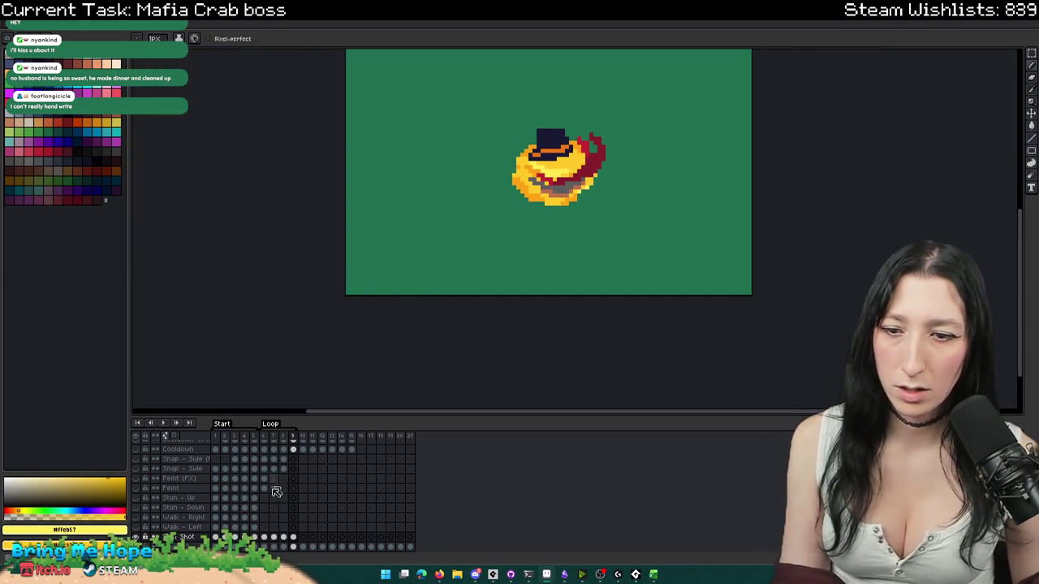
pyautogui.click(264, 537)
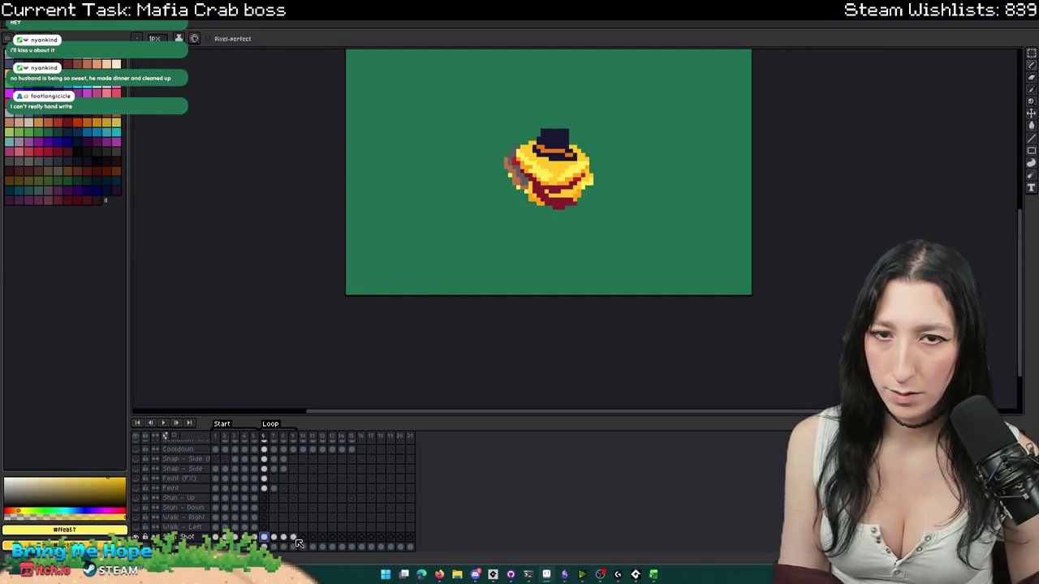
pyautogui.click(293, 538)
pyautogui.press('i')
pyautogui.click(256, 537)
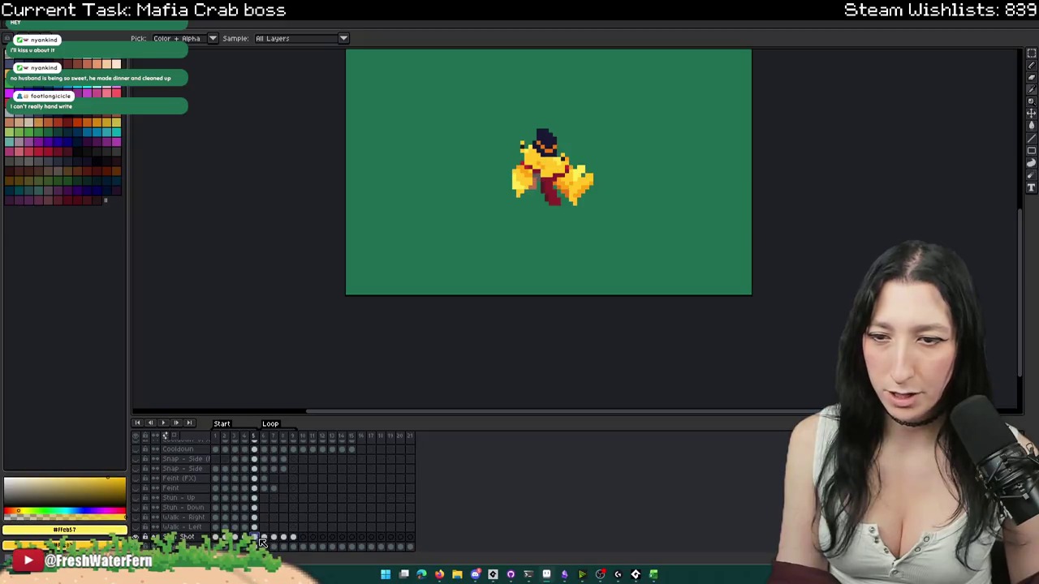
pyautogui.press('Right')
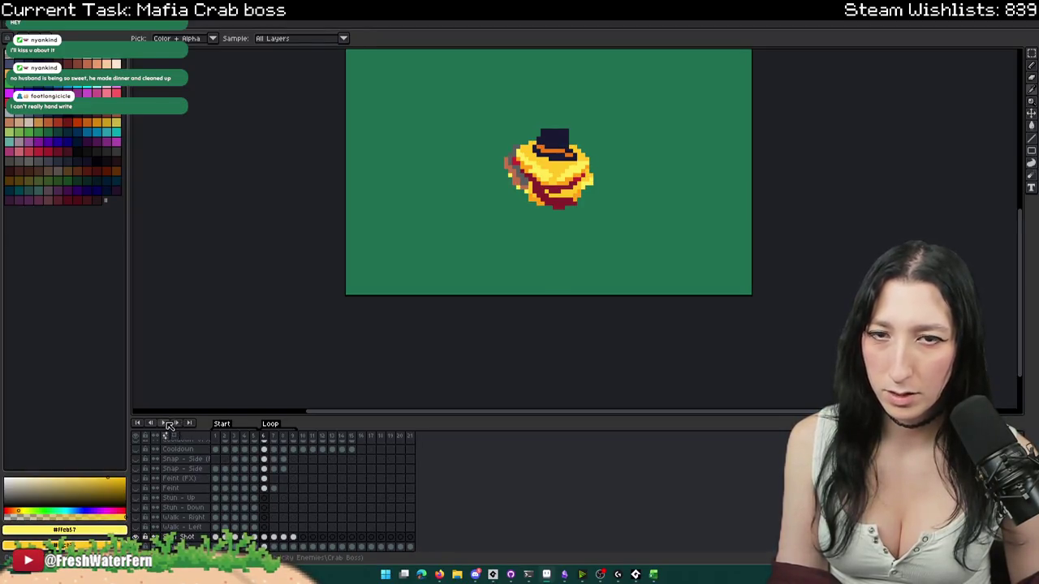
pyautogui.click(169, 425)
pyautogui.scroll(-1, 455, 292)
pyautogui.scroll(-3, 454, 292)
pyautogui.scroll(2, 455, 292)
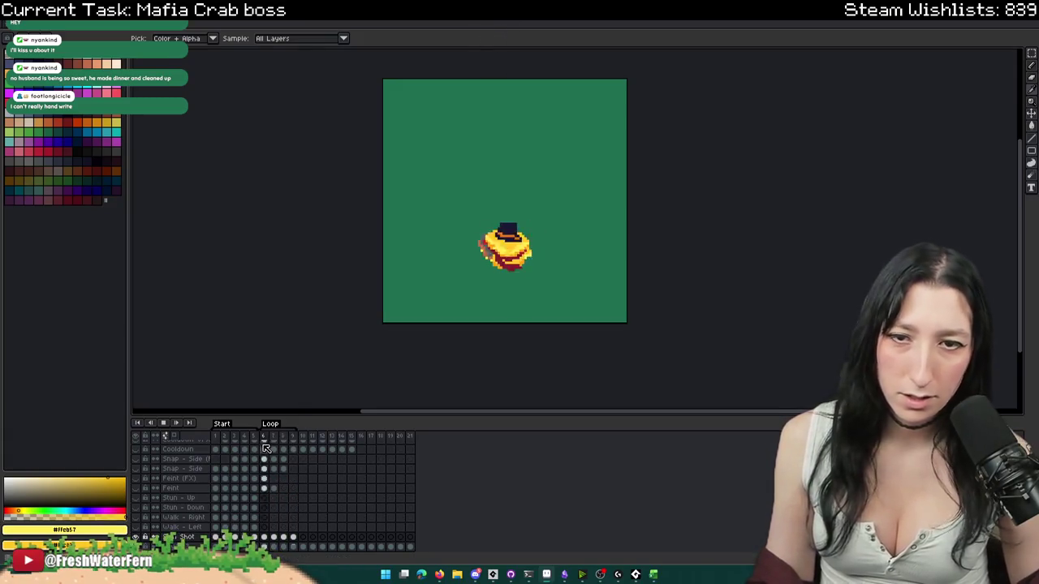
pyautogui.press('Return')
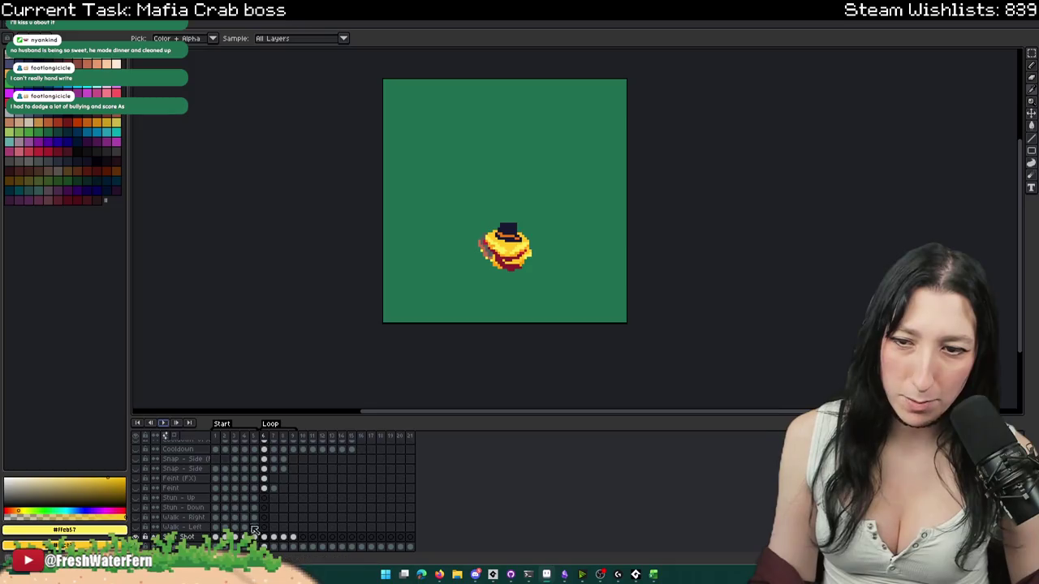
pyautogui.click(273, 538)
pyautogui.press('Right')
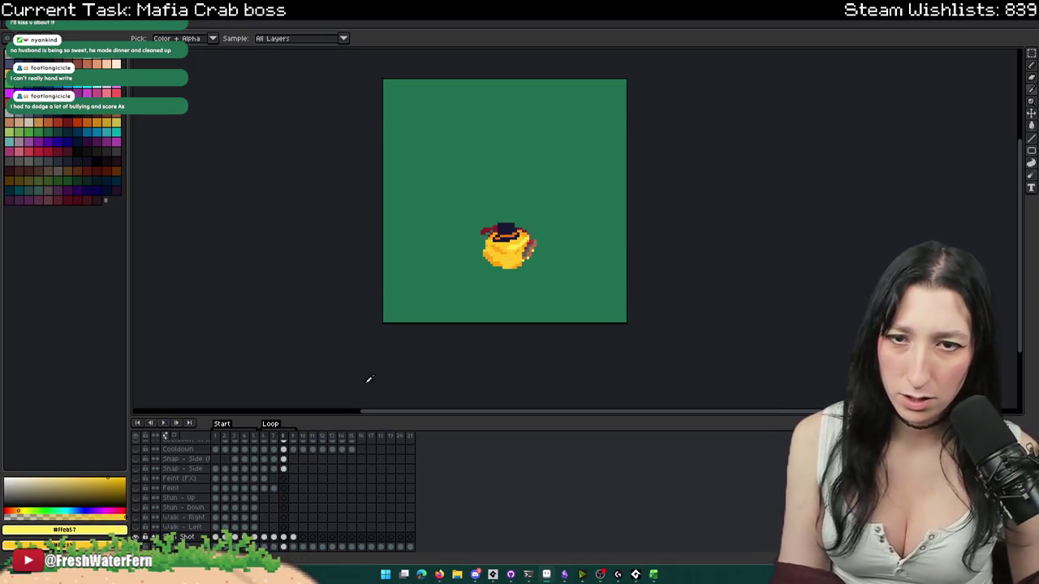
pyautogui.scroll(2, 495, 213)
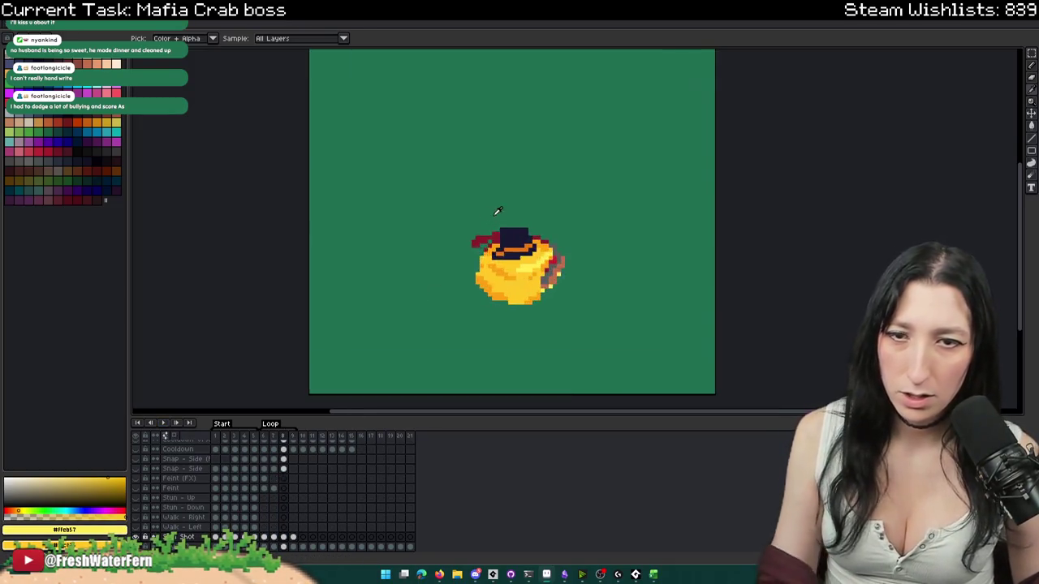
pyautogui.scroll(2, 479, 268)
pyautogui.scroll(2, 492, 314)
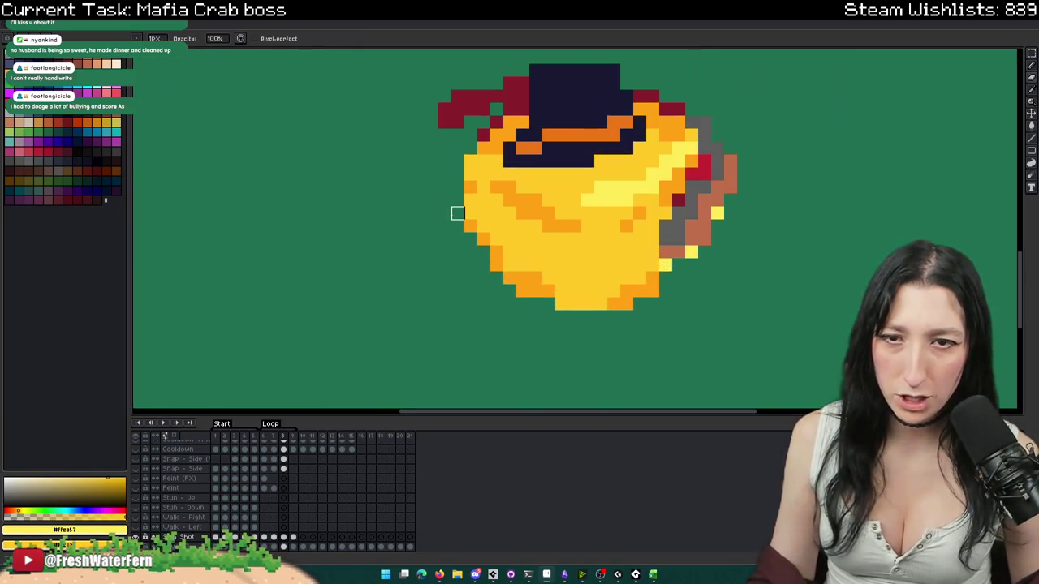
# - Eyedrop orange #ffa214 and fix the pixels along the crab's left edge
pyautogui.keyDown('alt'); pyautogui.click(507, 270); pyautogui.keyUp('alt')
pyautogui.press('Right')
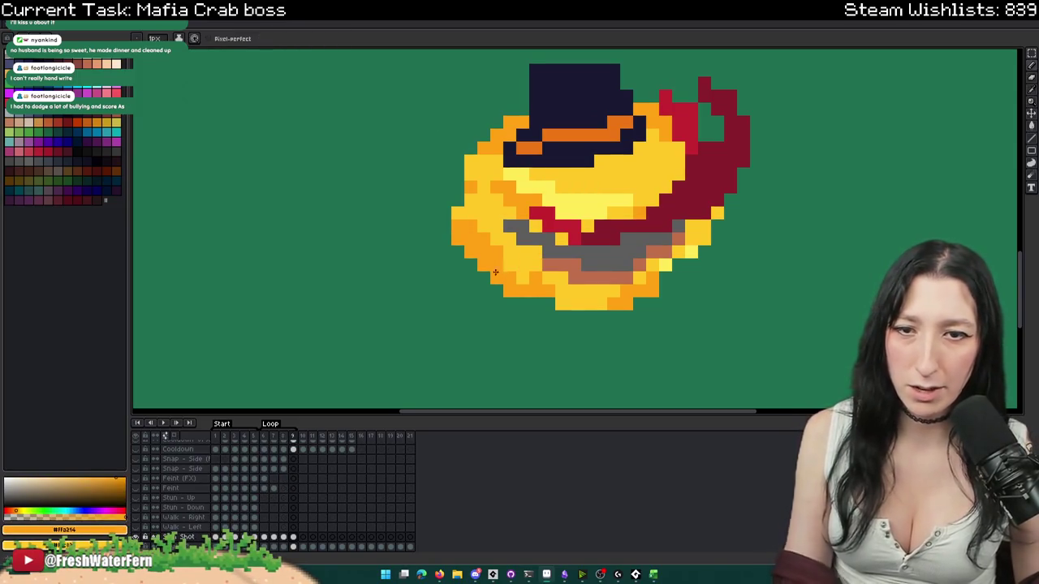
pyautogui.press('e')
pyautogui.moveTo(454, 212); pyautogui.dragTo(494, 287)
pyautogui.press('g')
pyautogui.click(511, 277)
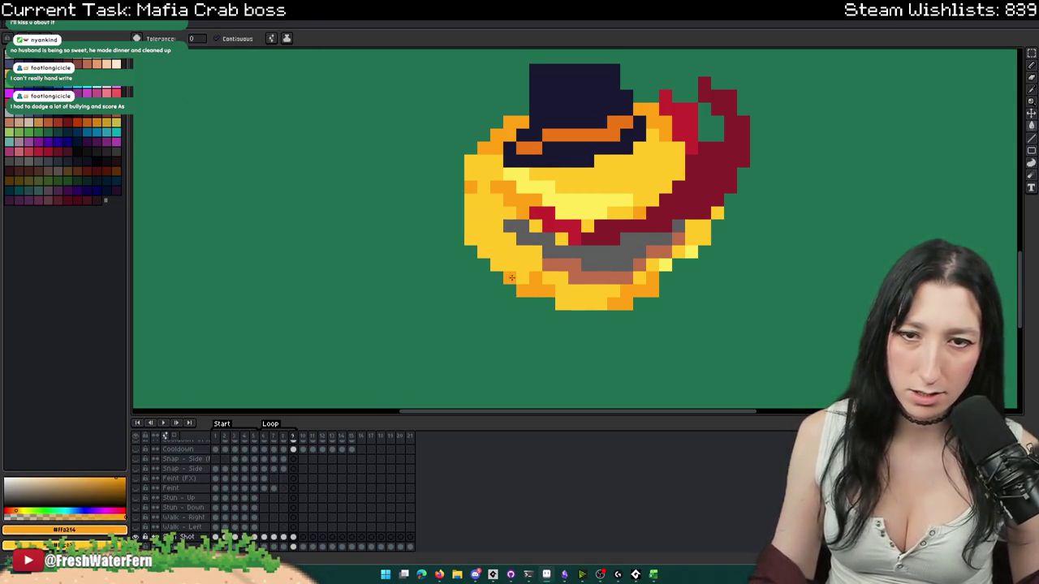
pyautogui.press('b')
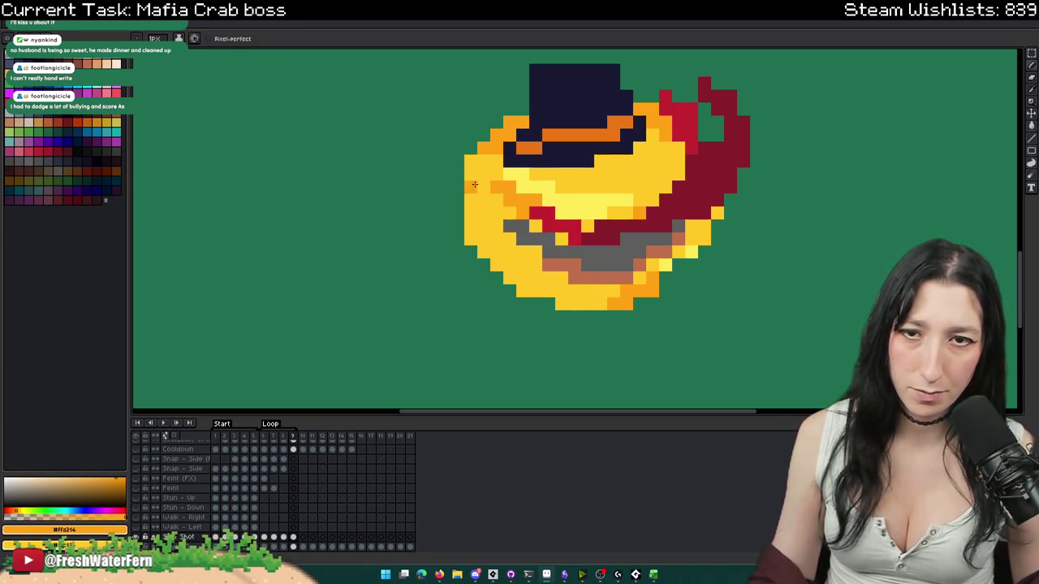
# - Recolour the pixels beside the hat brim and add an orange shading pixel
pyautogui.press('g')
pyautogui.press('Right')
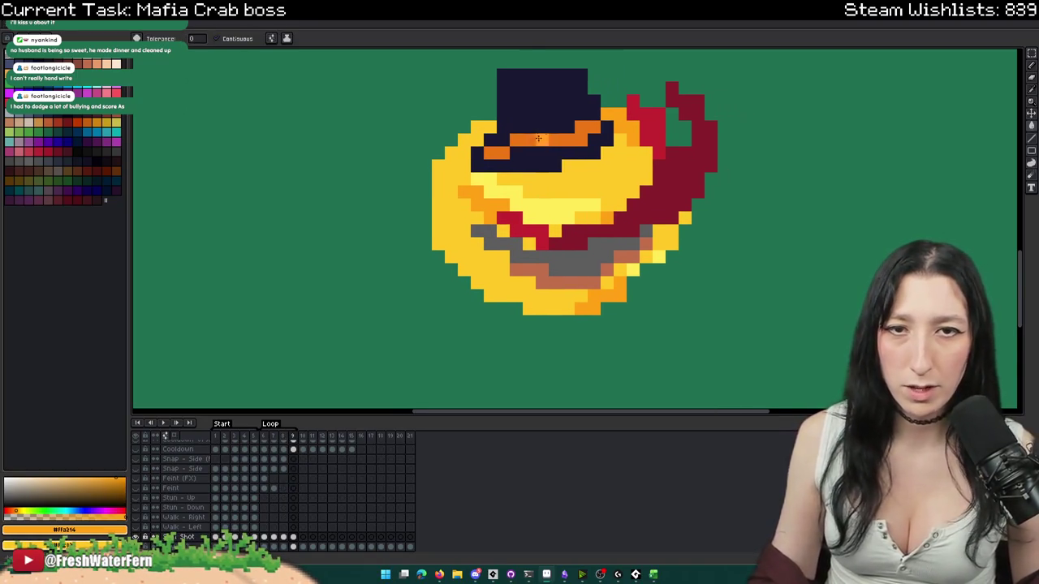
pyautogui.click(613, 110)
pyautogui.press('b')
pyautogui.click(634, 180)
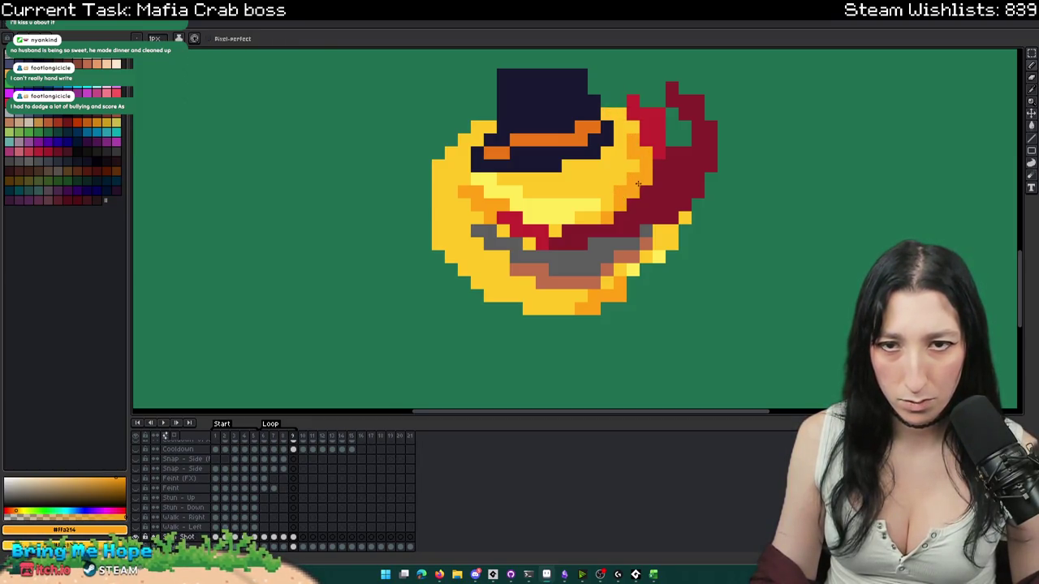
pyautogui.press('Right')
# - Fill a shading patch on the crab's side, then undo that fill
pyautogui.scroll(-3, 568, 212)
pyautogui.scroll(2, 528, 228)
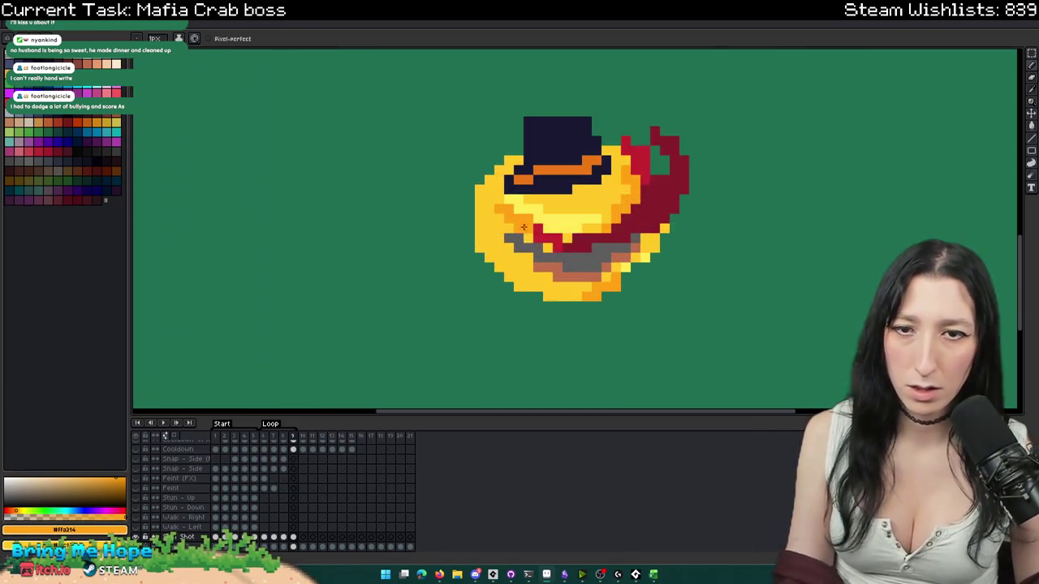
pyautogui.press('g')
pyautogui.click(510, 215)
pyautogui.hotkey('ctrl', 'z')
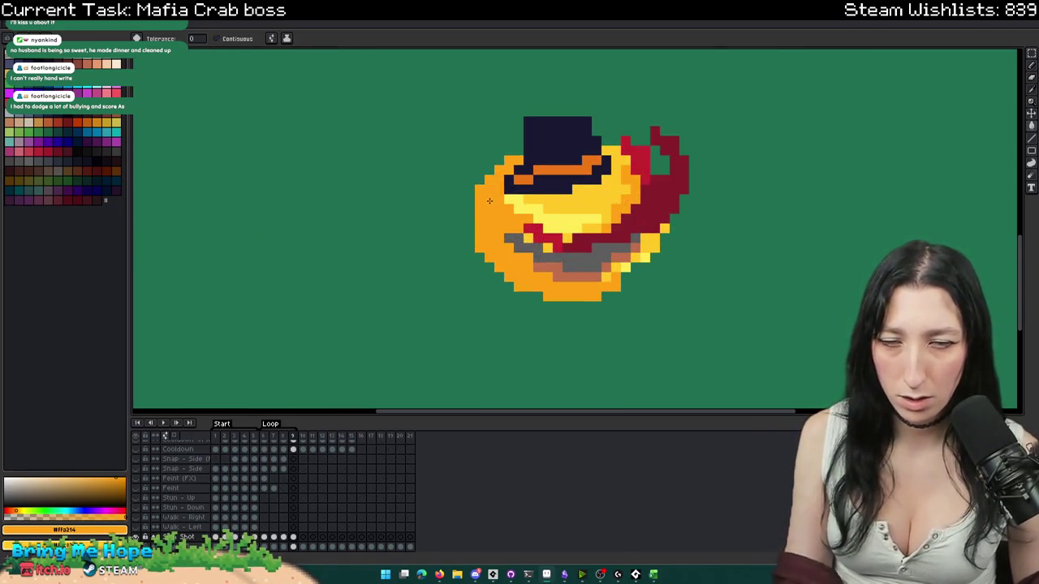
# - Step back and forth between adjacent frames to compare the orange shading
pyautogui.press('v')
pyautogui.press('b')
pyautogui.press('Left')
pyautogui.scroll(-3, 543, 264)
pyautogui.press('Right')
pyautogui.scroll(2, 542, 264)
pyautogui.scroll(1, 525, 237)
pyautogui.scroll(-2, 545, 238)
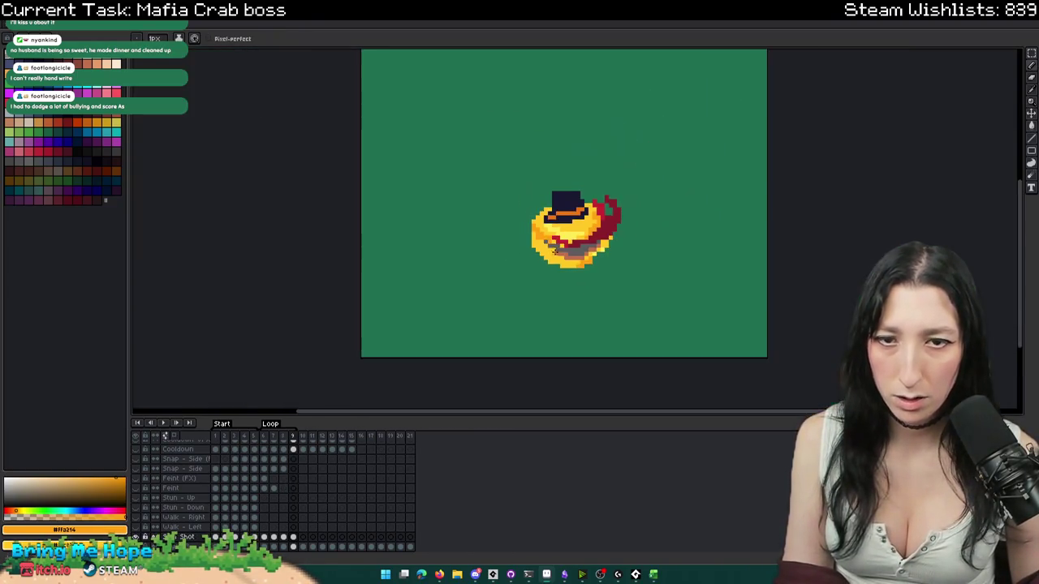
pyautogui.scroll(-1, 552, 260)
pyautogui.press('Left')
pyautogui.press('Right')
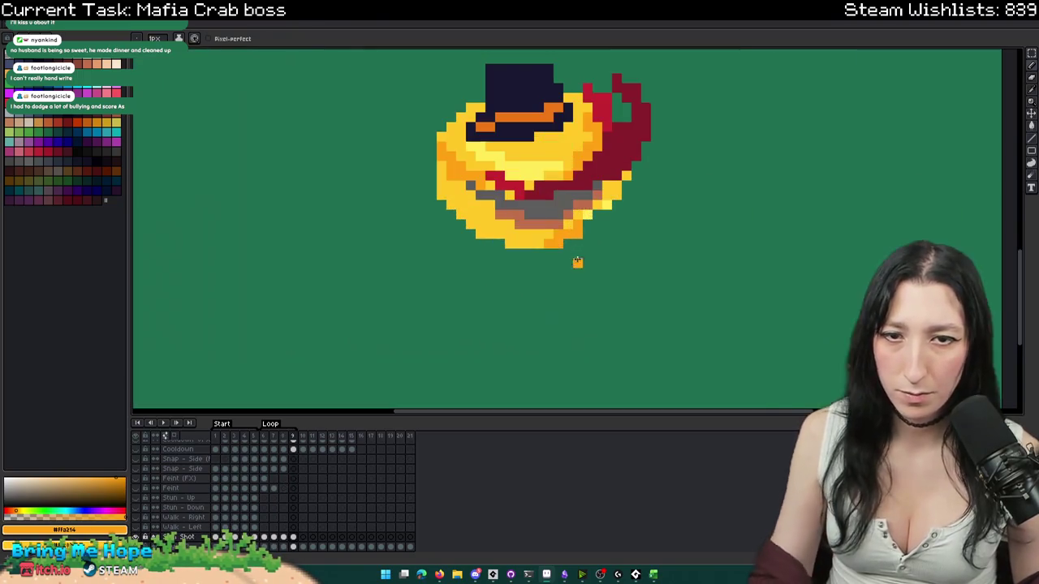
# - Erase the stray yellow pixels along the crab's bottom edge
pyautogui.scroll(2, 564, 276)
pyautogui.moveTo(559, 244)
pyautogui.mouseDown()
pyautogui.moveTo(490, 236)
pyautogui.moveTo(519, 244)
pyautogui.mouseUp()
pyautogui.scroll(-2, 568, 235)
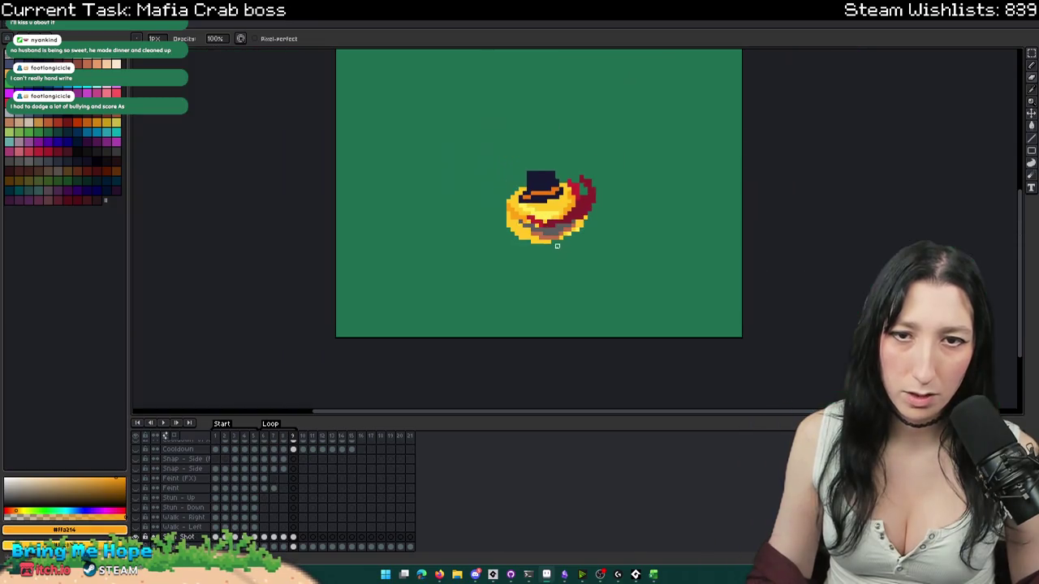
# - Play and stop the spin animation, then go to frame 9 and step to frame 7
pyautogui.click(268, 543)
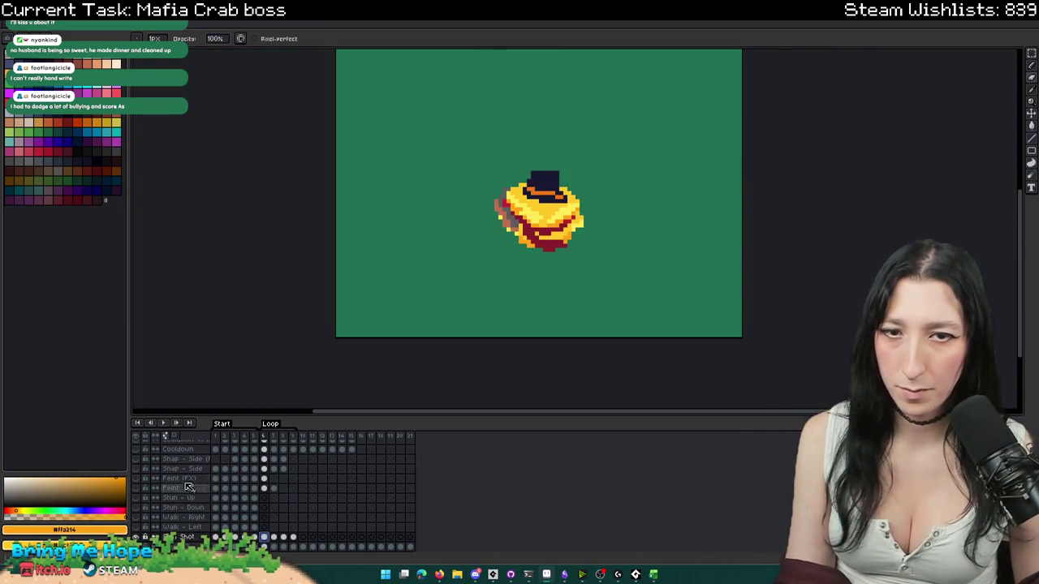
pyautogui.click(163, 423)
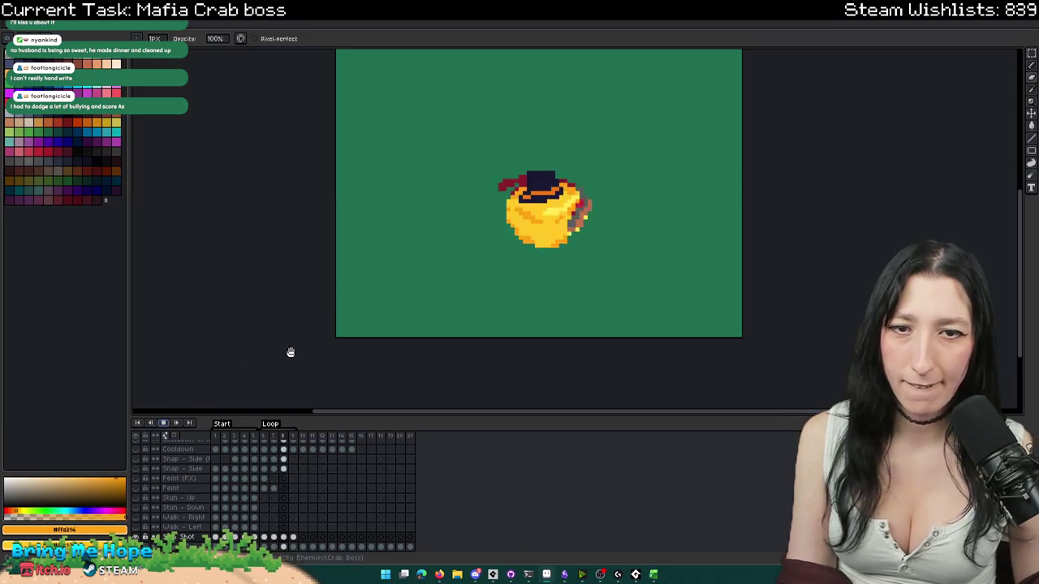
pyautogui.scroll(-1, 292, 350)
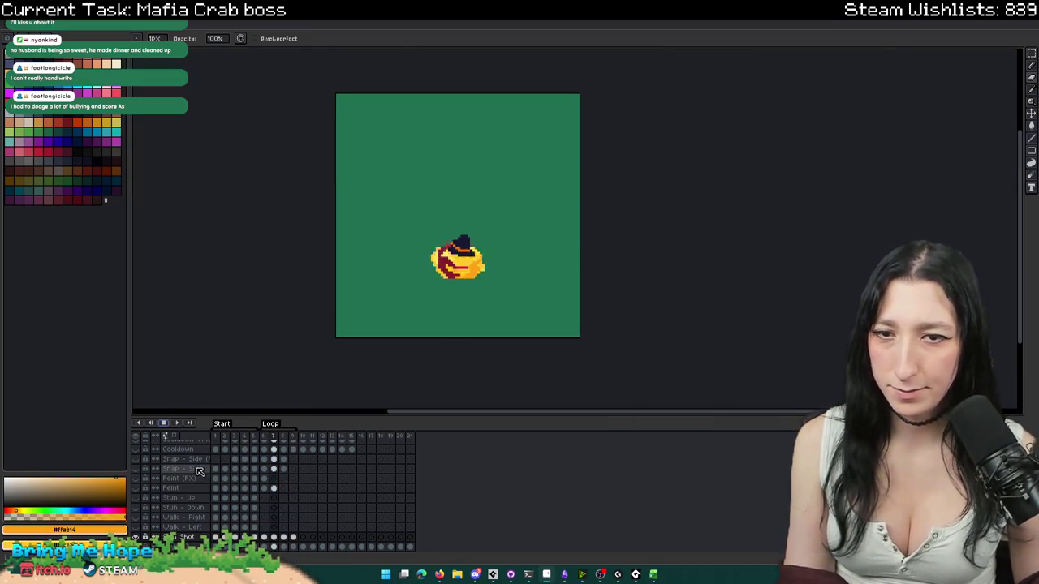
pyautogui.click(162, 423)
pyautogui.click(293, 537)
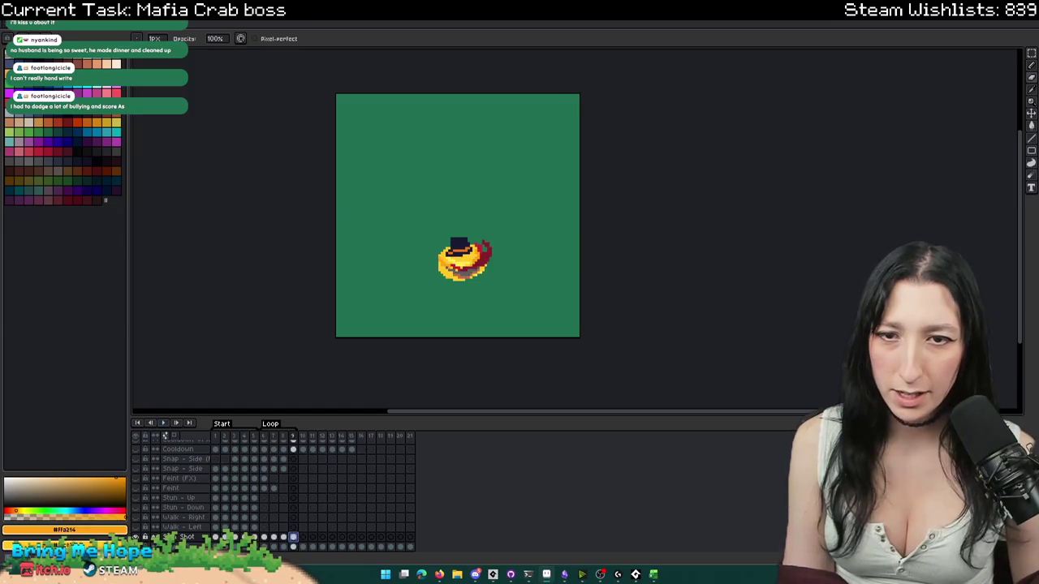
pyautogui.press('Left')
pyautogui.press('Left')
pyautogui.press('Left')
pyautogui.press('Right')
pyautogui.scroll(3, 500, 266)
# - Flip between spin frames 6–9 to compare the crab's poses, settling on frame 8
pyautogui.scroll(2, 483, 259)
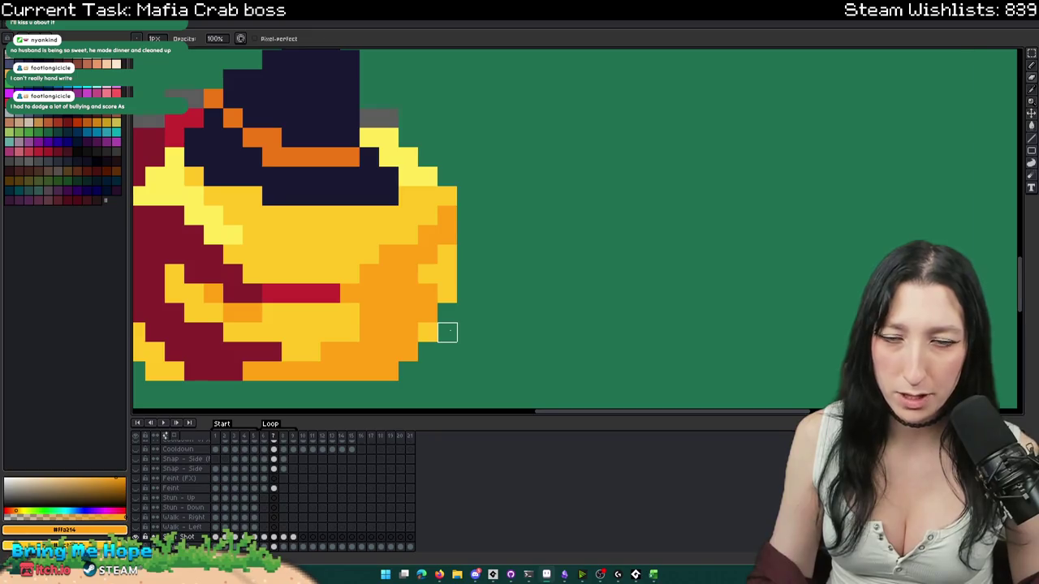
pyautogui.scroll(-3, 447, 332)
pyautogui.press('Right')
pyautogui.press('Right')
pyautogui.scroll(3, 456, 344)
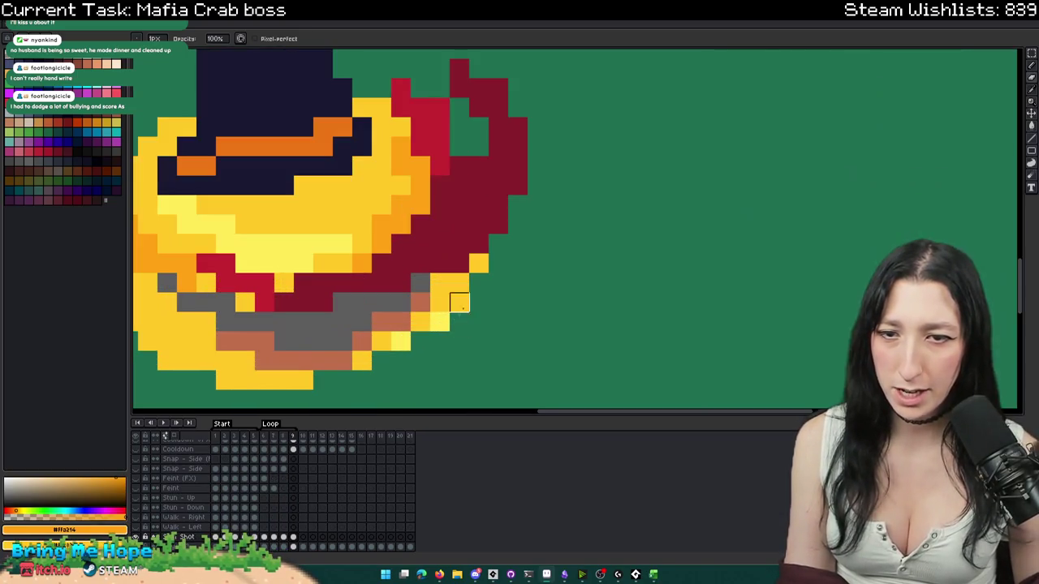
pyautogui.scroll(-3, 420, 343)
pyautogui.press('Right')
pyautogui.scroll(1, 522, 290)
pyautogui.press('Left')
pyautogui.press('Left')
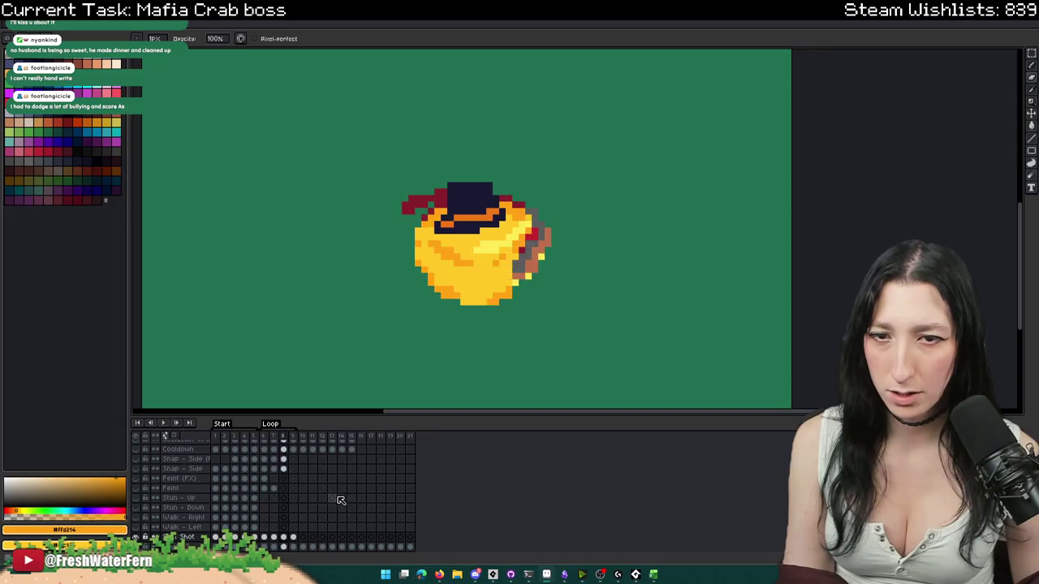
pyautogui.press('Left')
pyautogui.press('Left')
pyautogui.press('Right')
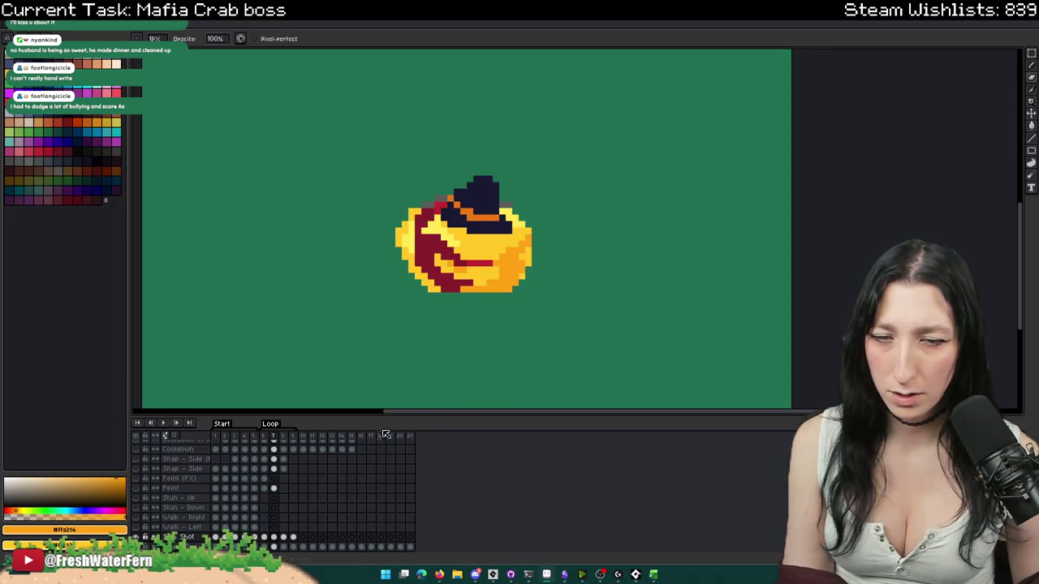
pyautogui.press('Right')
pyautogui.press('Left')
pyautogui.press('Right')
pyautogui.press('Right')
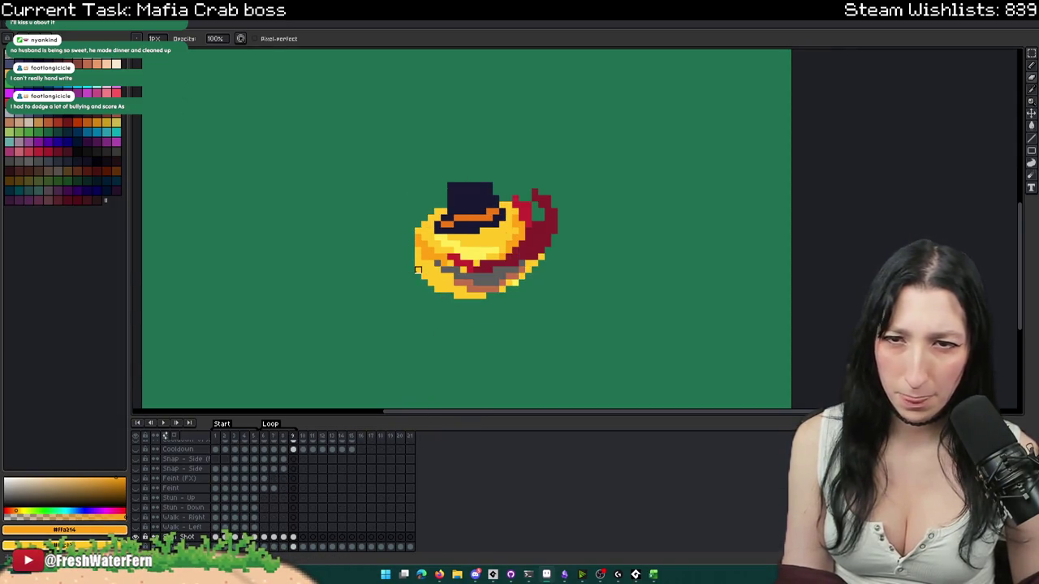
pyautogui.press('Left')
pyautogui.press('Right')
pyautogui.scroll(3, 412, 243)
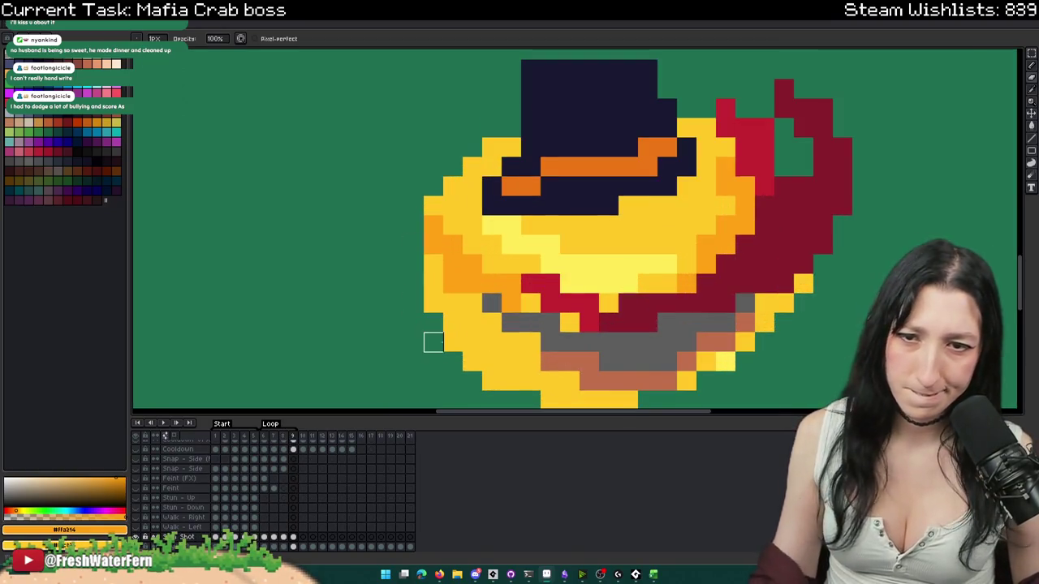
# - Erase stray outline pixels on the crab's left and top-left edges in frame 8
pyautogui.click(492, 148)
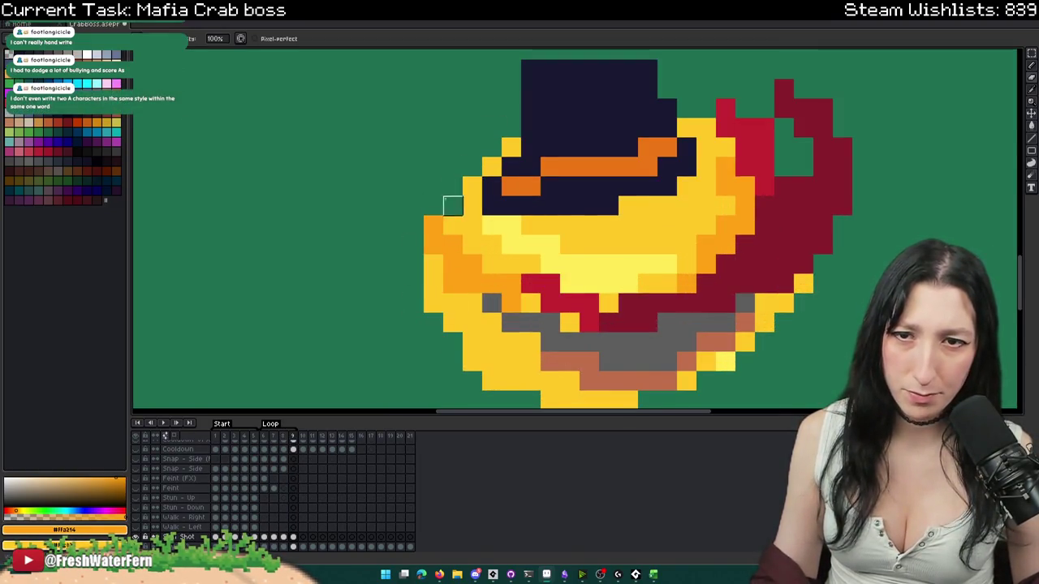
pyautogui.moveTo(453, 186); pyautogui.dragTo(453, 342)
pyautogui.scroll(-3, 453, 342)
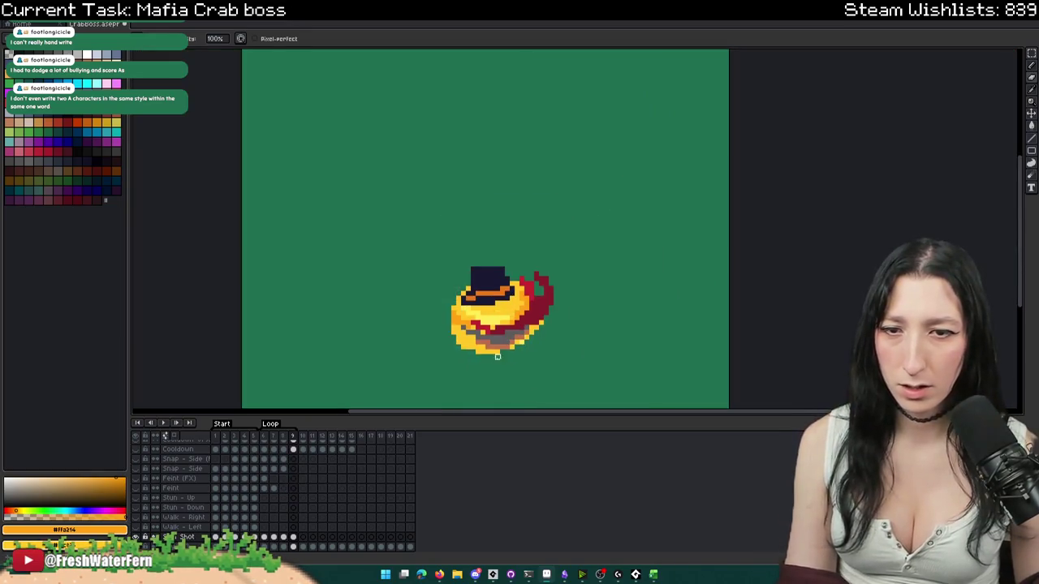
pyautogui.press('Right')
pyautogui.press('Left')
pyautogui.press('Left')
pyautogui.press('Left')
pyautogui.press('Left')
pyautogui.press('Left')
pyautogui.press('Right')
pyautogui.press('Right')
pyautogui.press('Right')
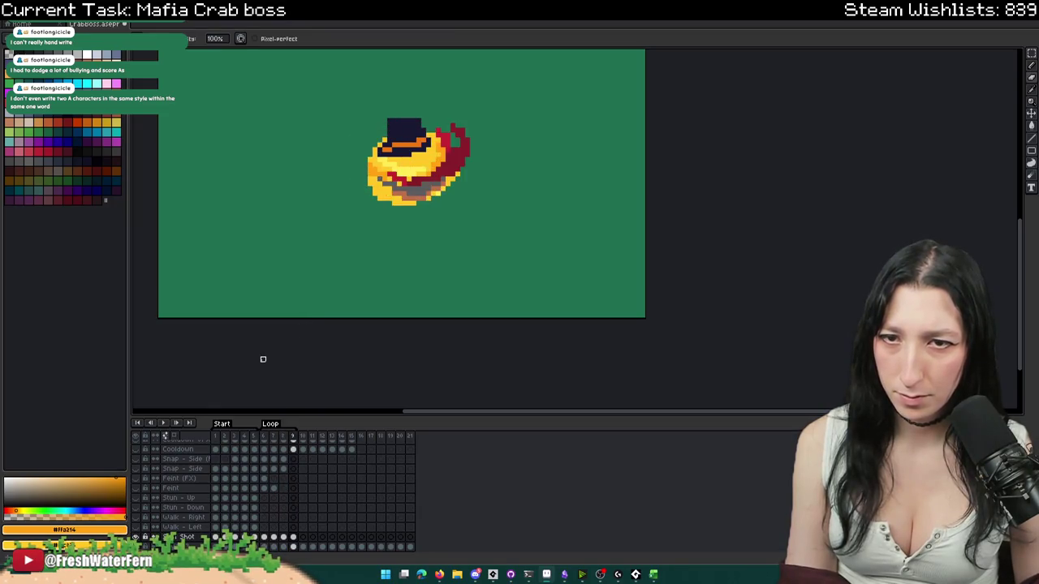
# - Play the crab's spin animation and recentre the sprite on the canvas
pyautogui.press('Return')
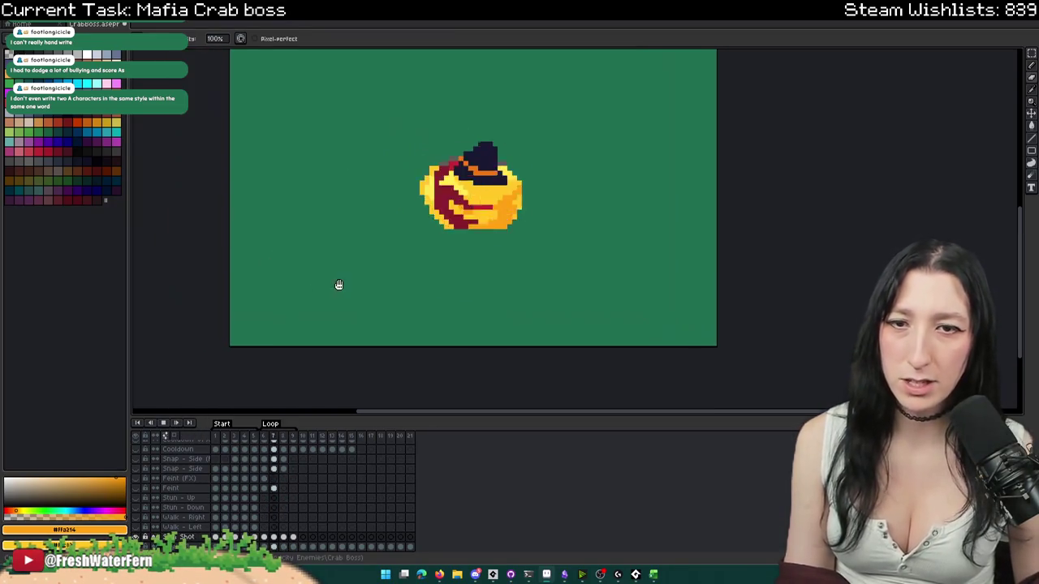
pyautogui.scroll(-1, 338, 284)
pyautogui.moveTo(414, 125); pyautogui.dragTo(449, 170)
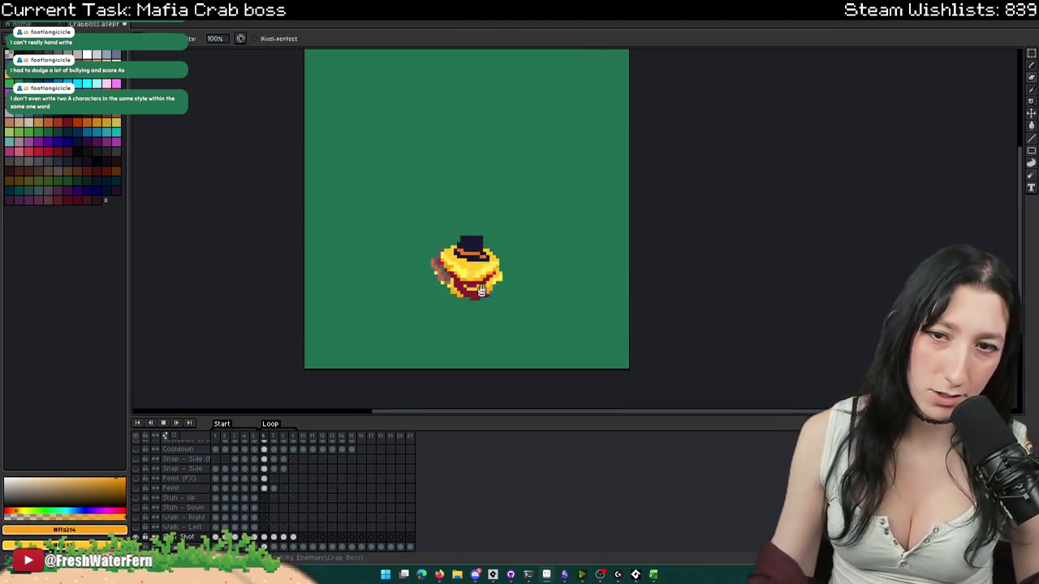
pyautogui.scroll(-2, 466, 298)
pyautogui.scroll(1, 457, 336)
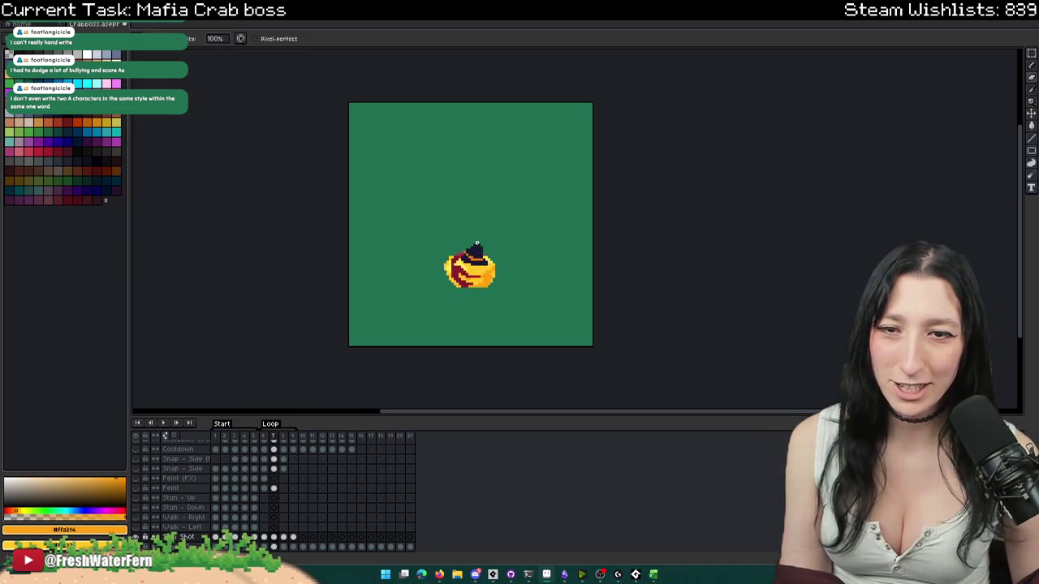
pyautogui.scroll(1, 475, 245)
pyautogui.scroll(2, 487, 260)
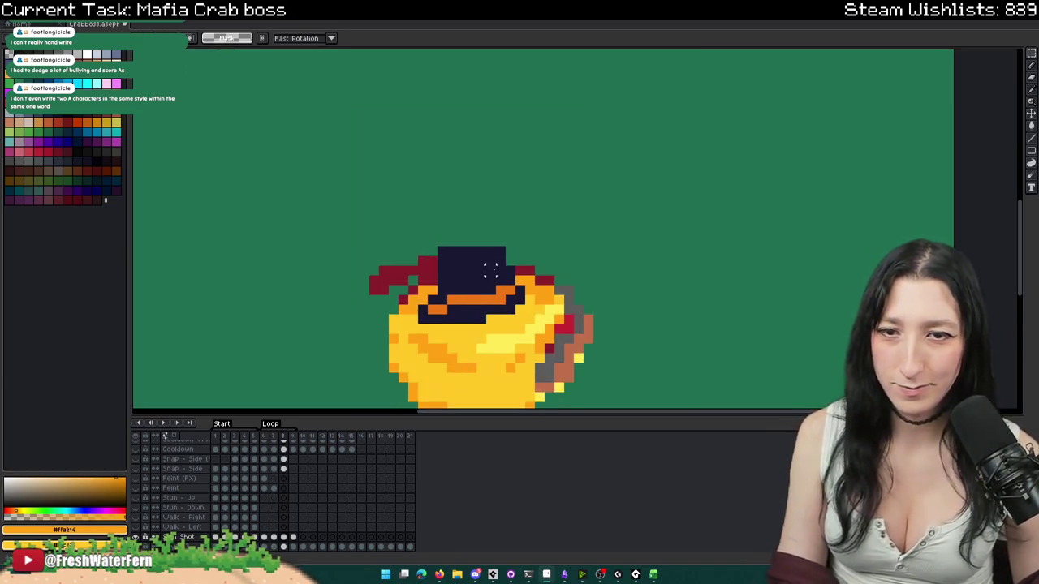
# - Select the crab's dark hat by colour and nudge it slightly to the right
pyautogui.scroll(3, 520, 288)
pyautogui.press('w')
pyautogui.click(475, 235)
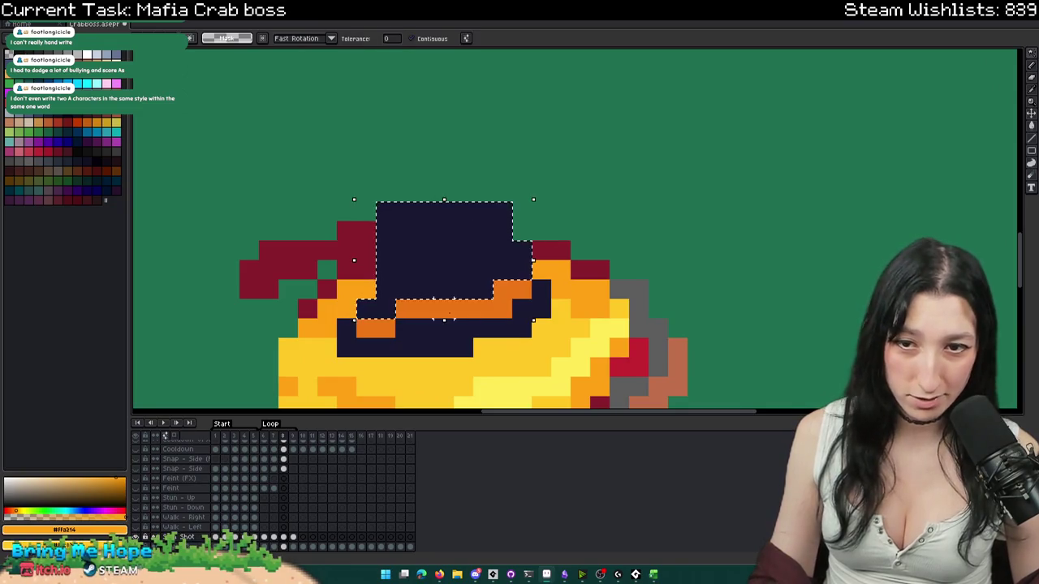
pyautogui.scroll(-2, 410, 313)
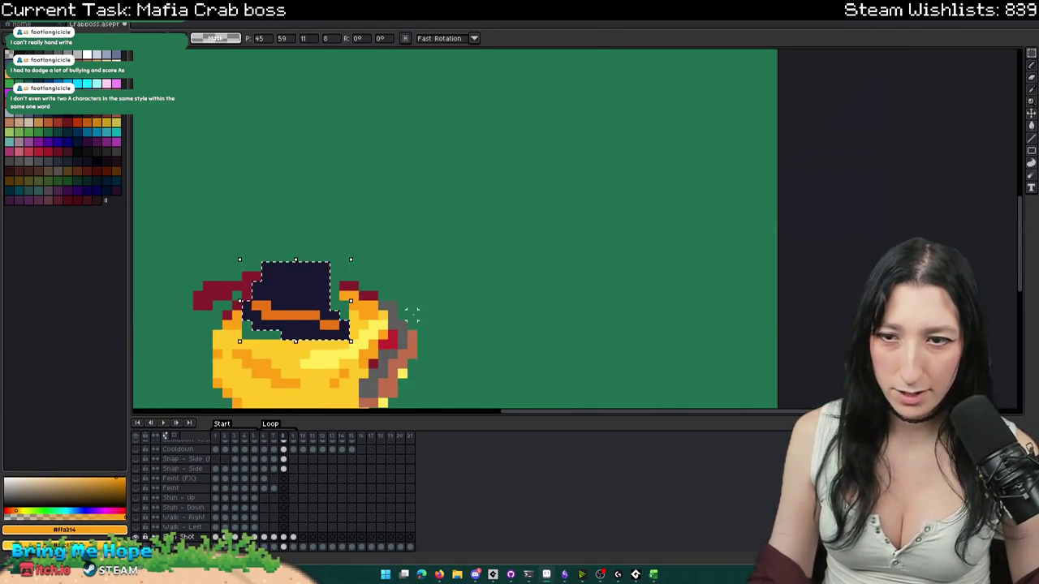
pyautogui.scroll(1, 423, 304)
pyautogui.moveTo(420, 302); pyautogui.dragTo(433, 302)
pyautogui.hotkey('ctrl', 'd')
# - Paint the green gap in the crab's yellow with the pencil
pyautogui.scroll(1, 529, 168)
pyautogui.press('i')
pyautogui.scroll(1, 601, 150)
pyautogui.scroll(-1, 601, 151)
pyautogui.click(487, 317)
pyautogui.press('b')
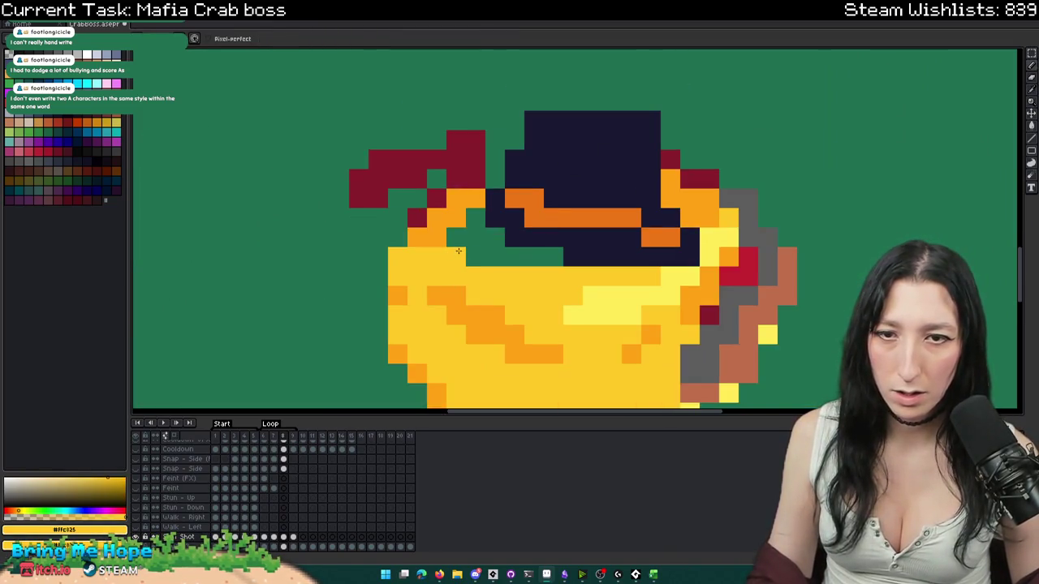
pyautogui.moveTo(458, 258); pyautogui.dragTo(552, 260)
pyautogui.click(495, 180)
pyautogui.hotkey('ctrl', 'z')
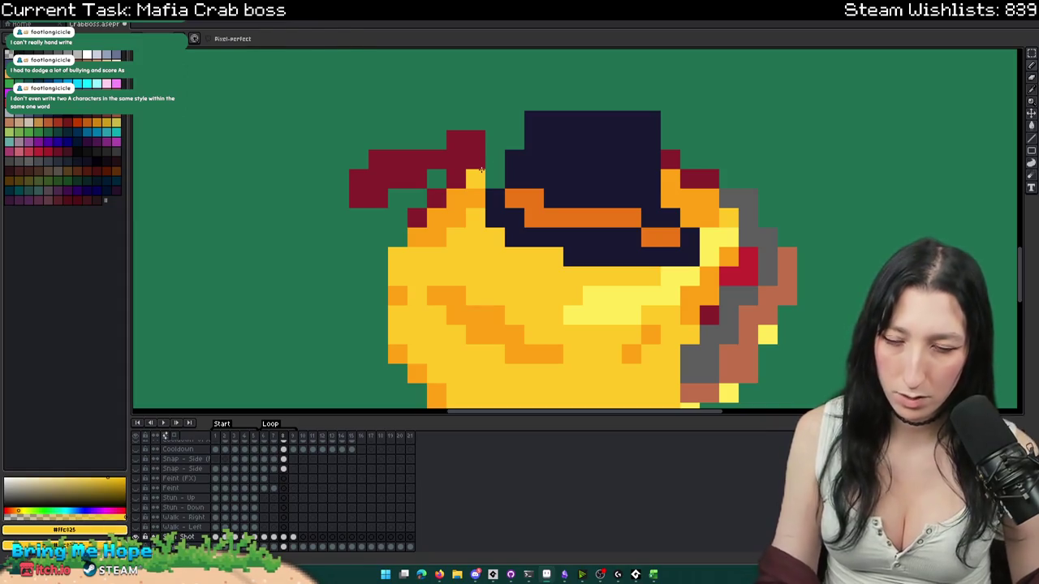
# - On the next frame, add a navy pixel above the top of the hat
pyautogui.keyDown('alt'); pyautogui.click(481, 166); pyautogui.keyUp('alt')
pyautogui.scroll(-3, 543, 211)
pyautogui.press('Left')
pyautogui.press('Right')
pyautogui.scroll(2, 543, 185)
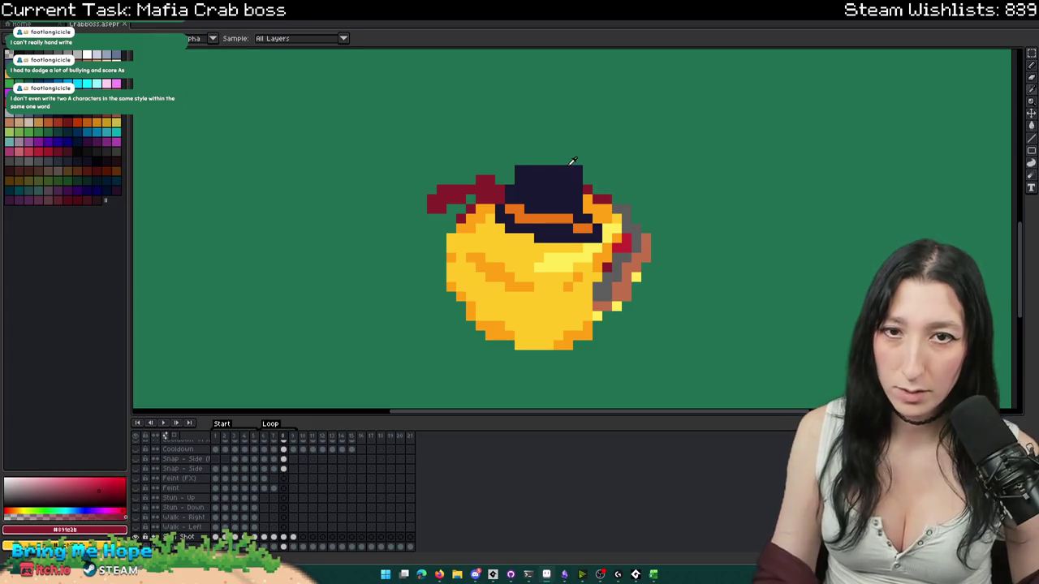
pyautogui.keyDown('alt'); pyautogui.click(575, 166); pyautogui.keyUp('alt')
pyautogui.click(556, 160)
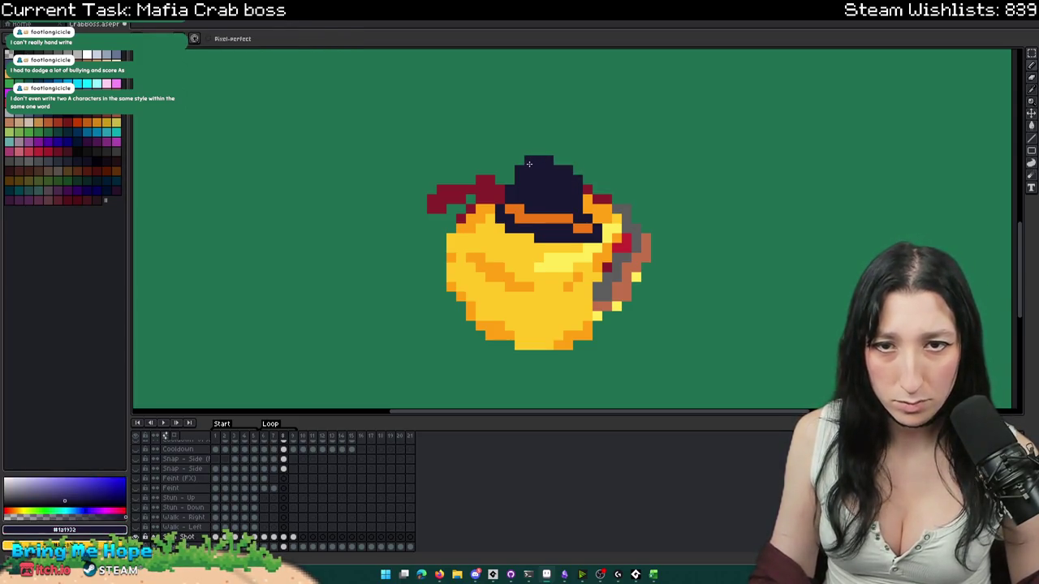
# - Preview the animation, then fill out the hat's top-right corner in navy
pyautogui.scroll(-3, 475, 263)
pyautogui.click(170, 423)
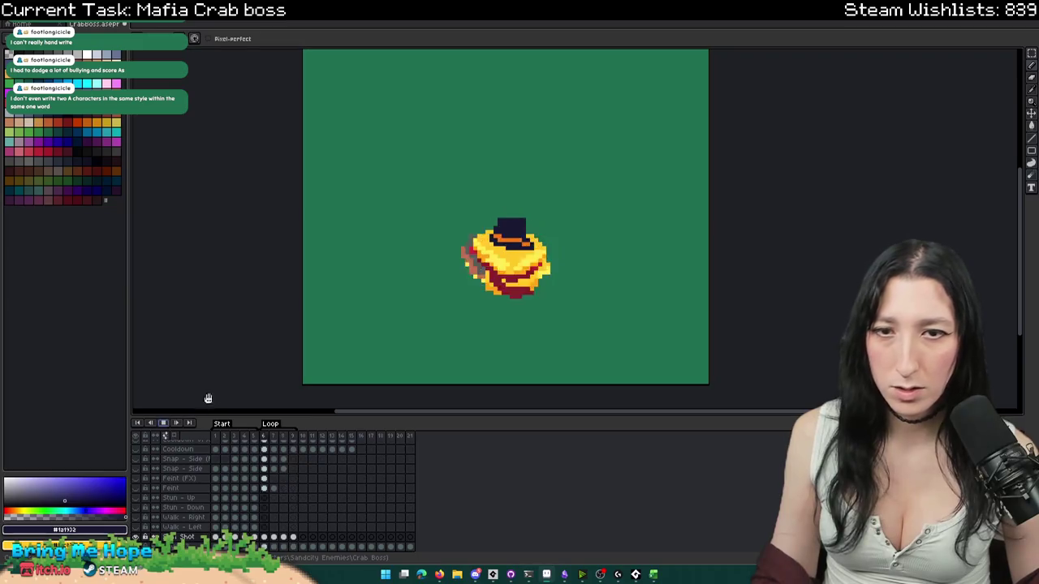
pyautogui.scroll(-1, 477, 297)
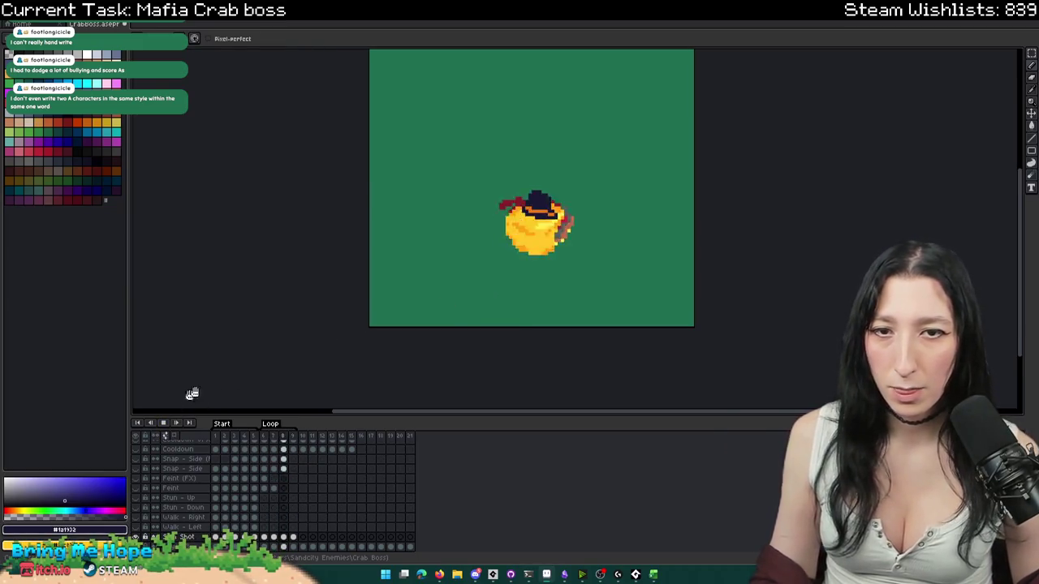
pyautogui.click(181, 423)
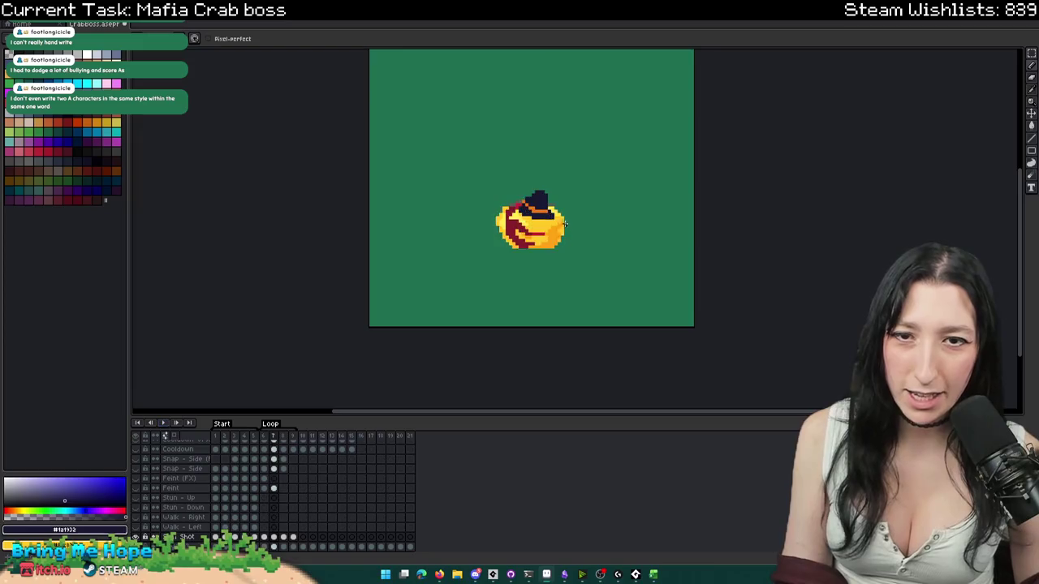
pyautogui.scroll(2, 546, 177)
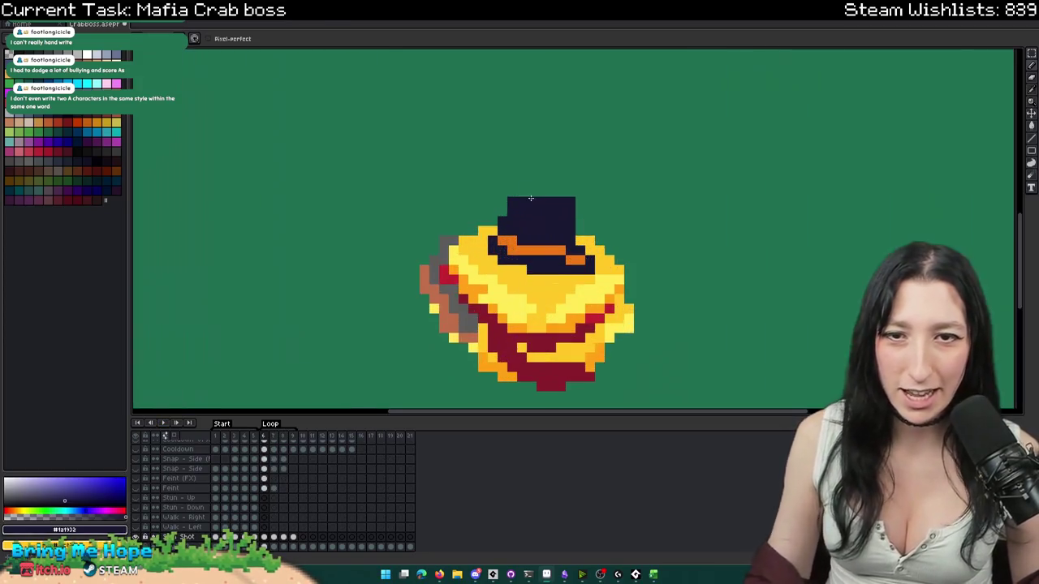
pyautogui.moveTo(562, 194); pyautogui.dragTo(576, 202)
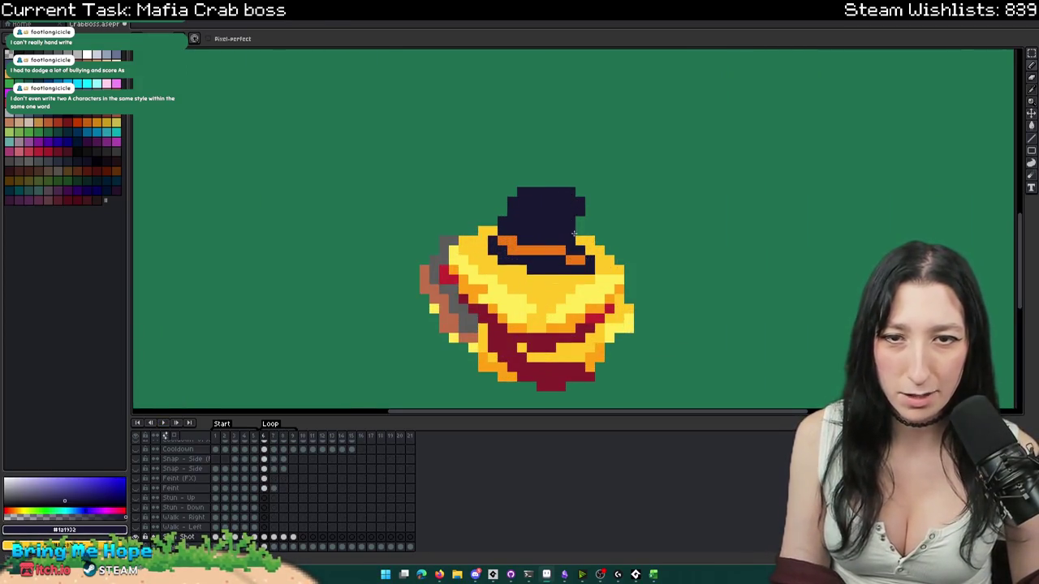
# - Replay the spin animation to check the squared-off hat
pyautogui.scroll(-1, 586, 217)
pyautogui.scroll(1, 578, 203)
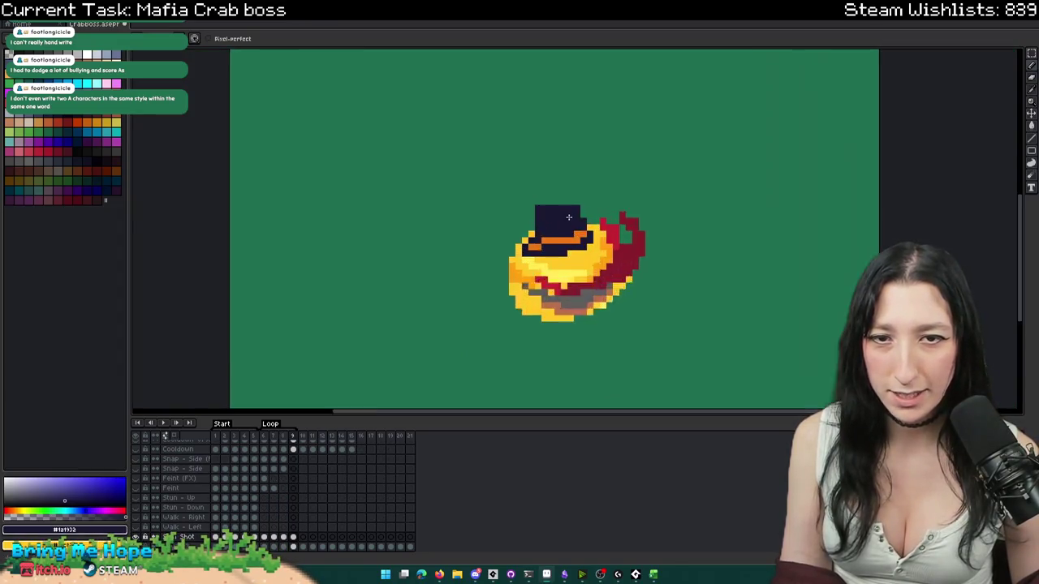
pyautogui.scroll(-2, 553, 244)
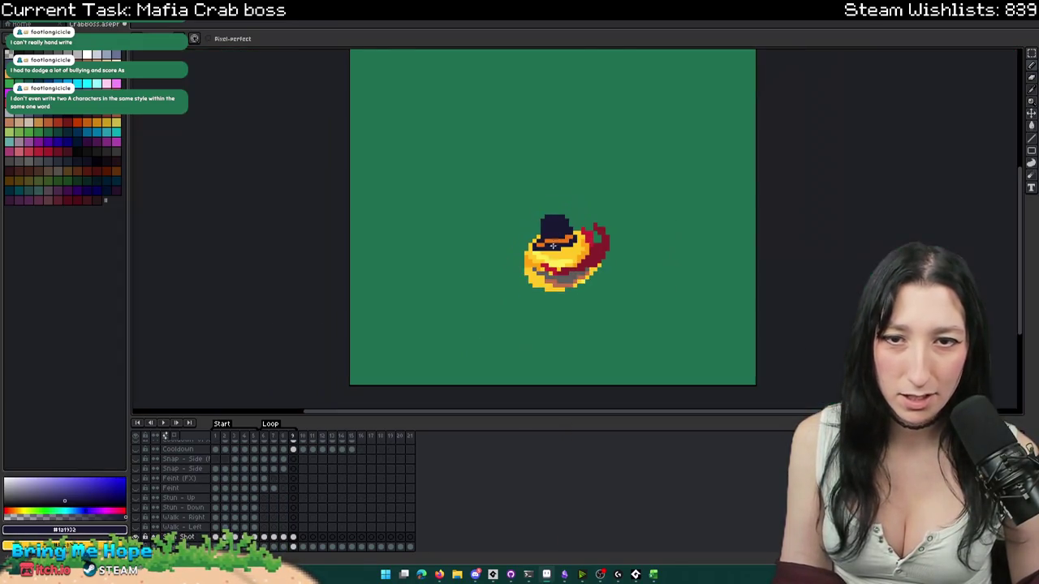
pyautogui.scroll(1, 574, 260)
pyautogui.scroll(1, 560, 268)
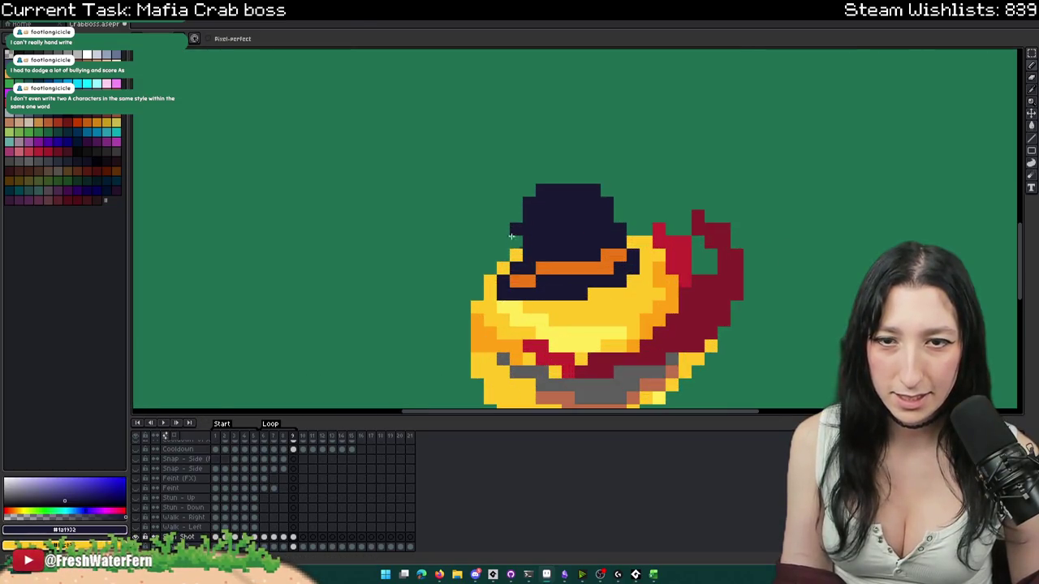
pyautogui.scroll(-2, 505, 282)
pyautogui.click(165, 422)
pyautogui.scroll(-3, 397, 330)
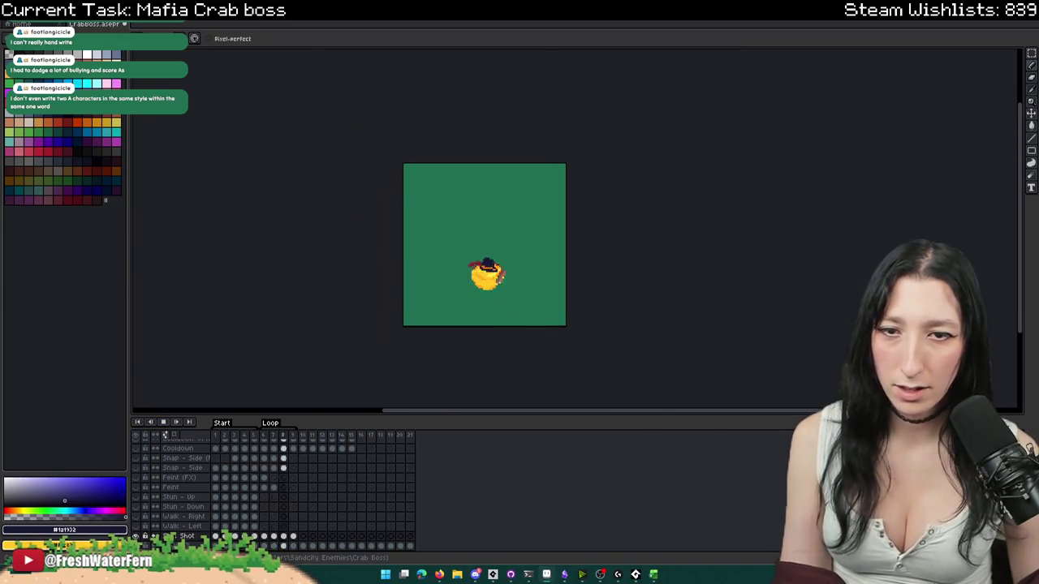
pyautogui.scroll(2, 556, 310)
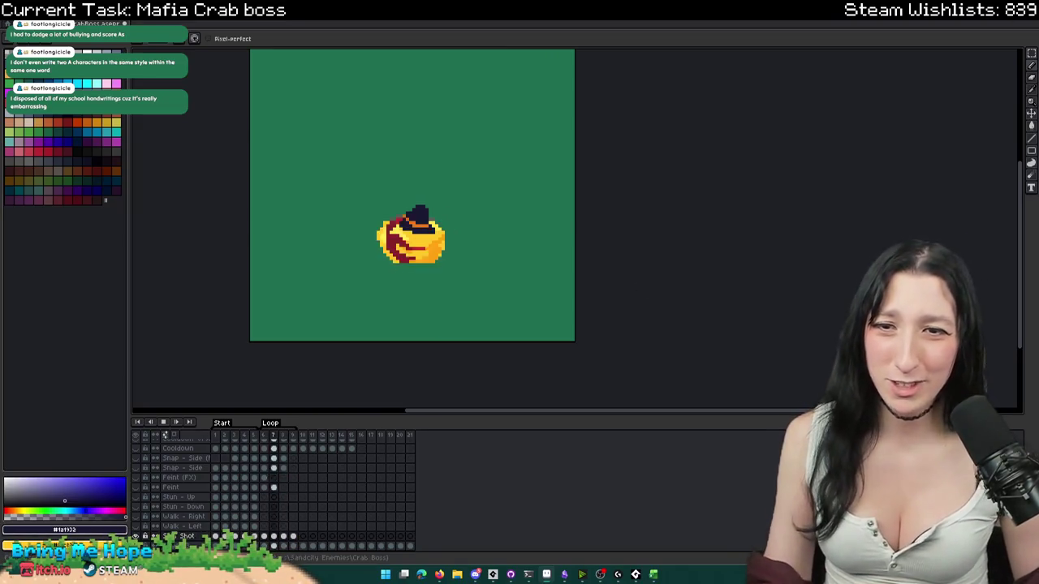
pyautogui.click(415, 519)
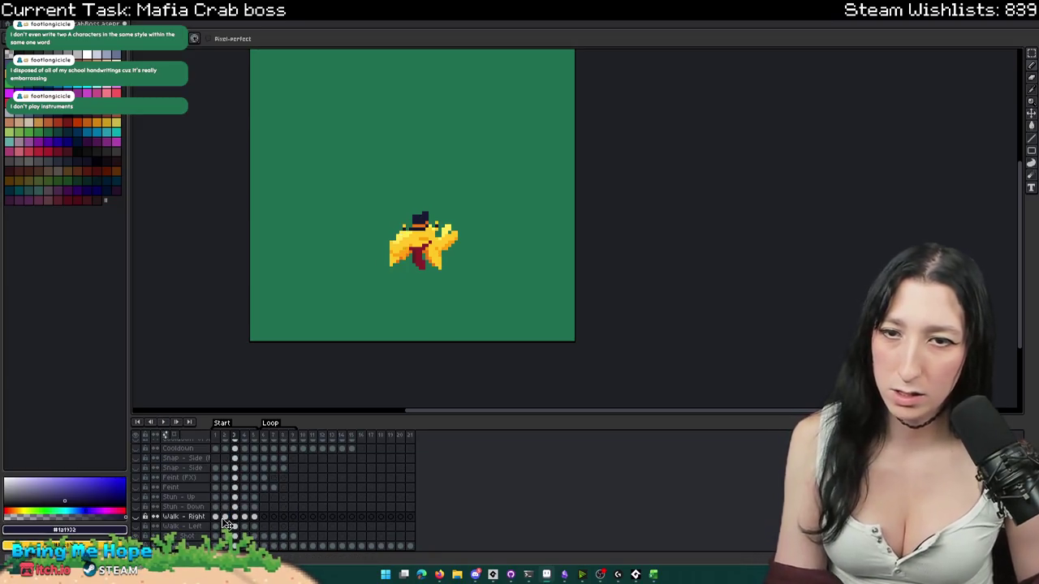
# - Sample the crab's bright yellow from walking frame 3
pyautogui.press('Right')
pyautogui.scroll(2, 403, 243)
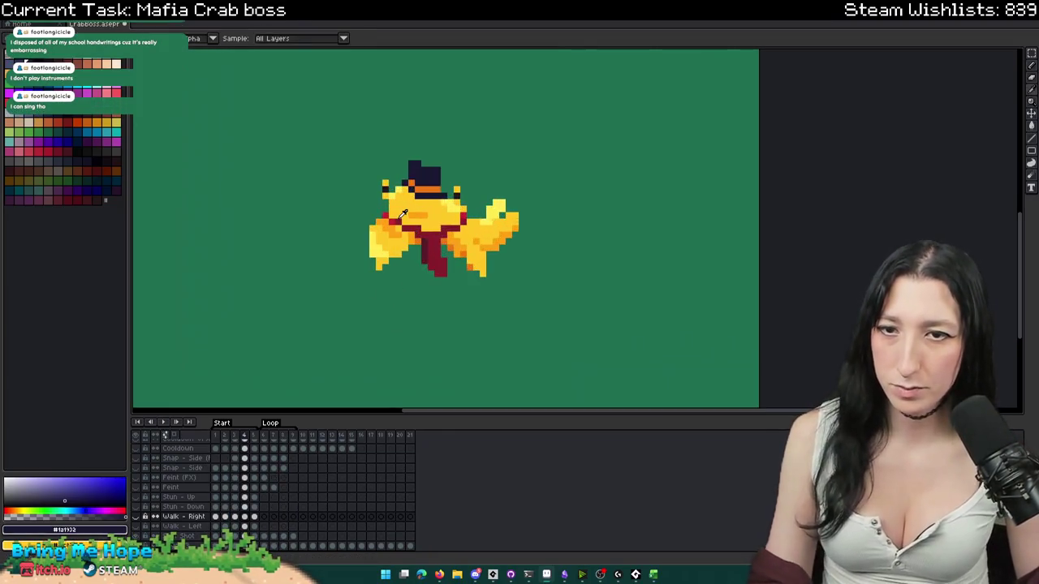
pyautogui.press('Left')
pyautogui.scroll(1, 403, 213)
pyautogui.scroll(-2, 488, 228)
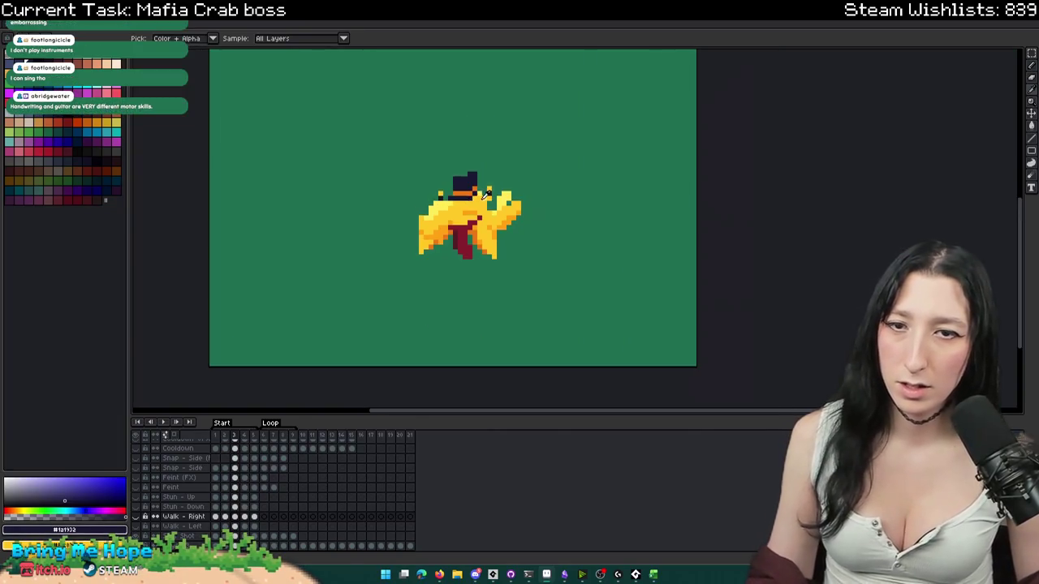
pyautogui.scroll(2, 546, 231)
pyautogui.click(545, 232)
pyautogui.click(568, 213)
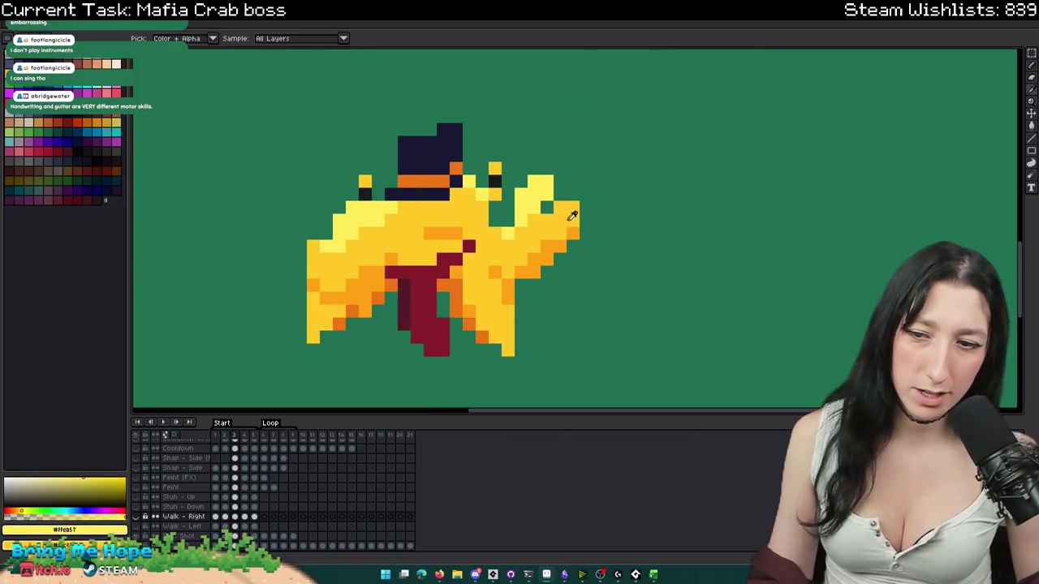
# - Add a new layer above Spin Shot and name it 'Spin Shot (VFX)'
pyautogui.click(190, 535)
pyautogui.hotkey('shift', 'n')
pyautogui.doubleClick(198, 518)
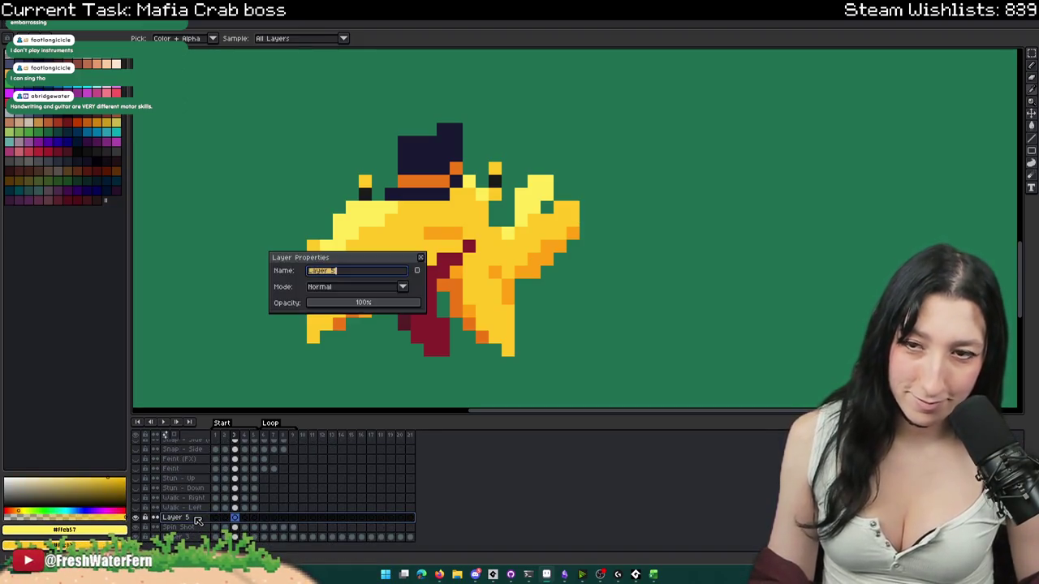
pyautogui.write('Spin Shot (VFX)')
pyautogui.press('Return')
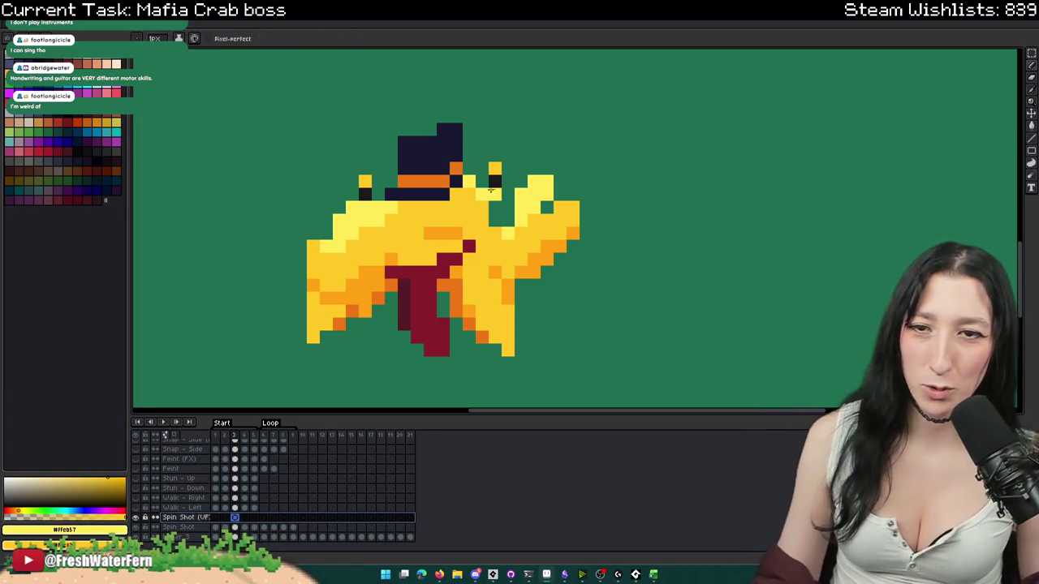
# - Extend the crab's claw to the right with yellow pixels
pyautogui.scroll(1, 552, 172)
pyautogui.click(552, 178)
pyautogui.moveTo(474, 247); pyautogui.dragTo(474, 227)
pyautogui.click(533, 225)
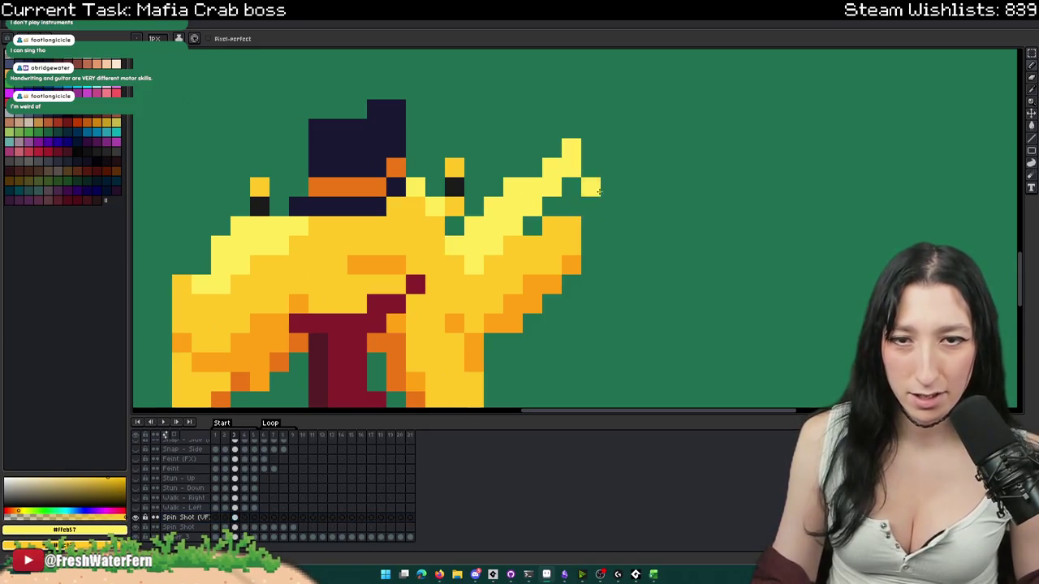
pyautogui.moveTo(591, 187); pyautogui.dragTo(591, 225)
pyautogui.scroll(-1, 552, 250)
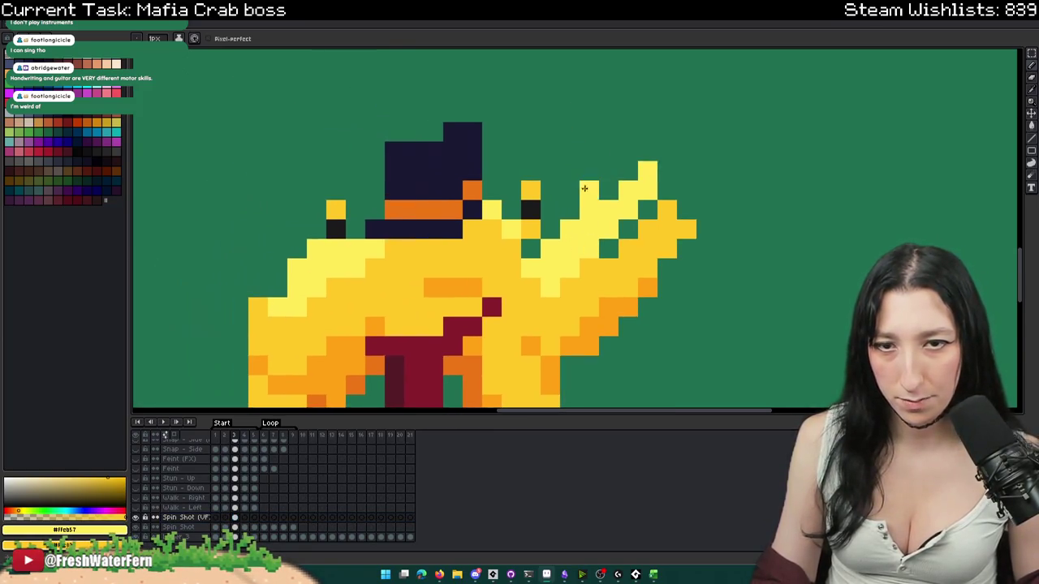
pyautogui.scroll(-3, 544, 249)
pyautogui.scroll(3, 544, 250)
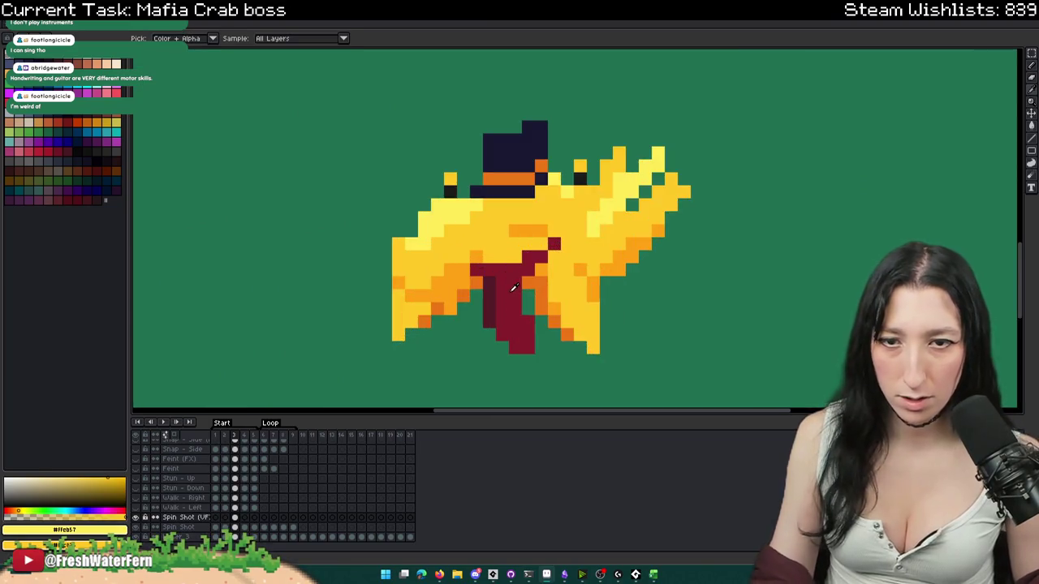
# - Sample the dark red of the crab's tie and zoom around the frame
pyautogui.keyDown('alt'); pyautogui.click(520, 276); pyautogui.keyUp('alt')
pyautogui.scroll(-3, 499, 268)
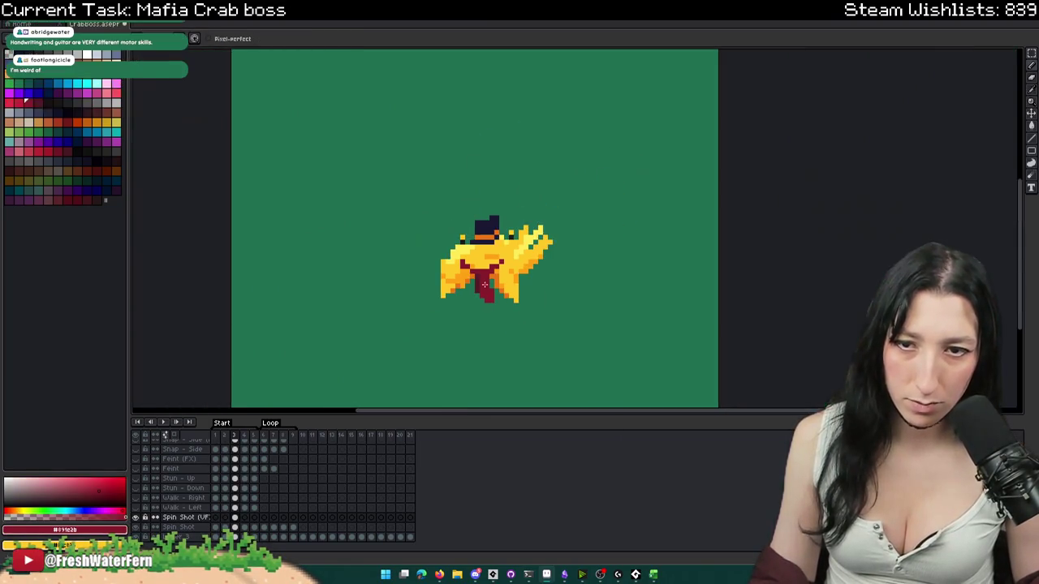
pyautogui.scroll(2, 499, 273)
pyautogui.scroll(1, 498, 274)
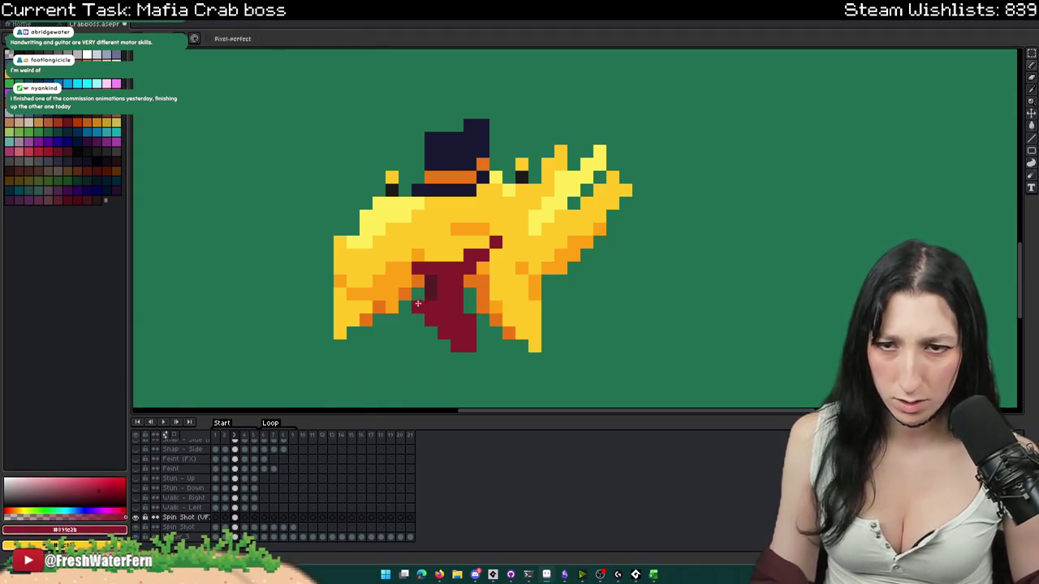
pyautogui.scroll(-4, 426, 309)
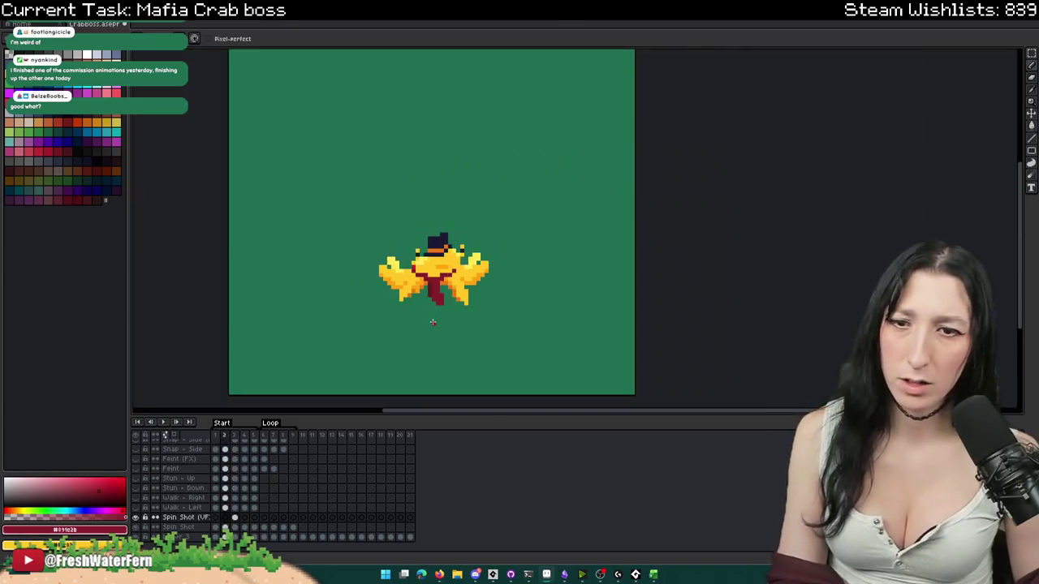
pyautogui.scroll(-1, 433, 322)
pyautogui.scroll(3, 434, 319)
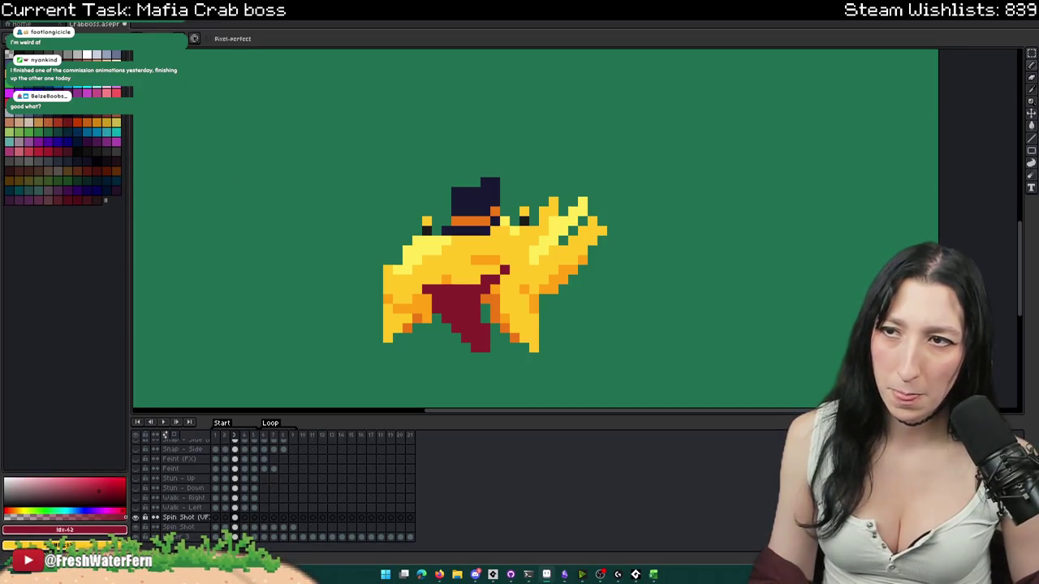
pyautogui.scroll(1, 411, 290)
pyautogui.scroll(-4, 549, 377)
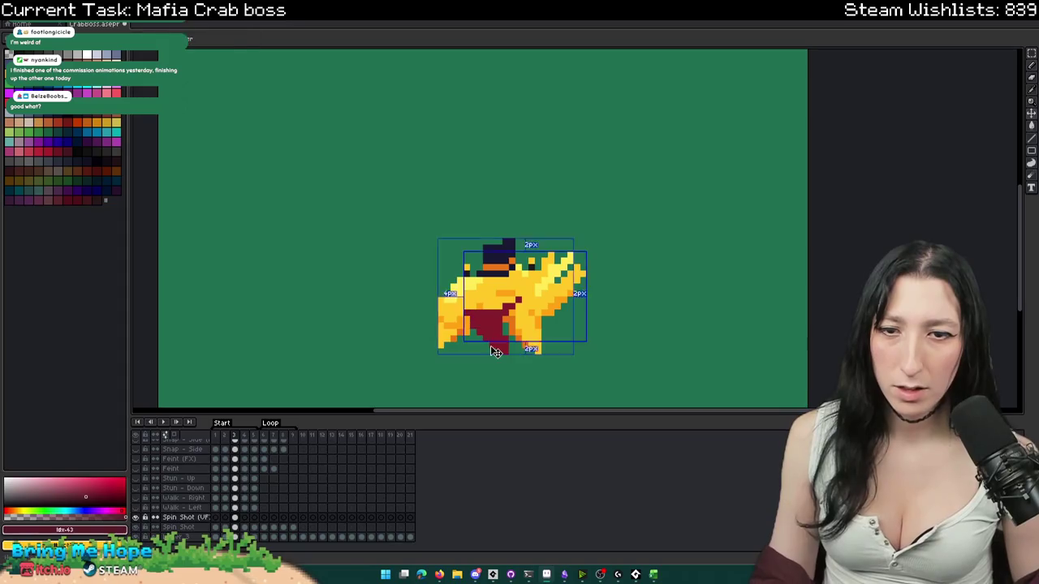
pyautogui.hscroll(1, 471, 320)
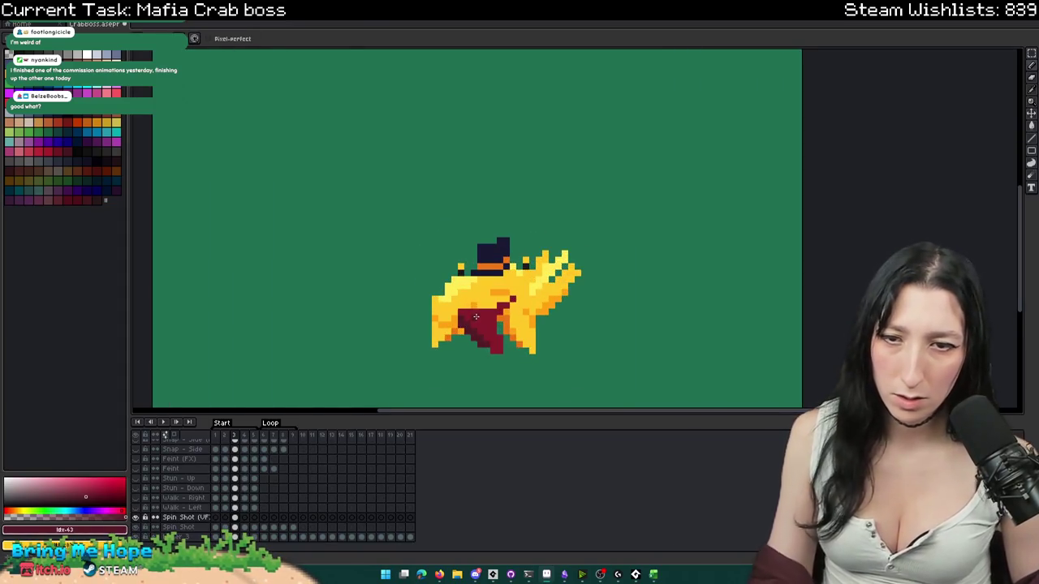
# - Sample the orange #ffa214 from the crab's hat band
pyautogui.keyDown('alt'); pyautogui.click(469, 313); pyautogui.keyUp('alt')
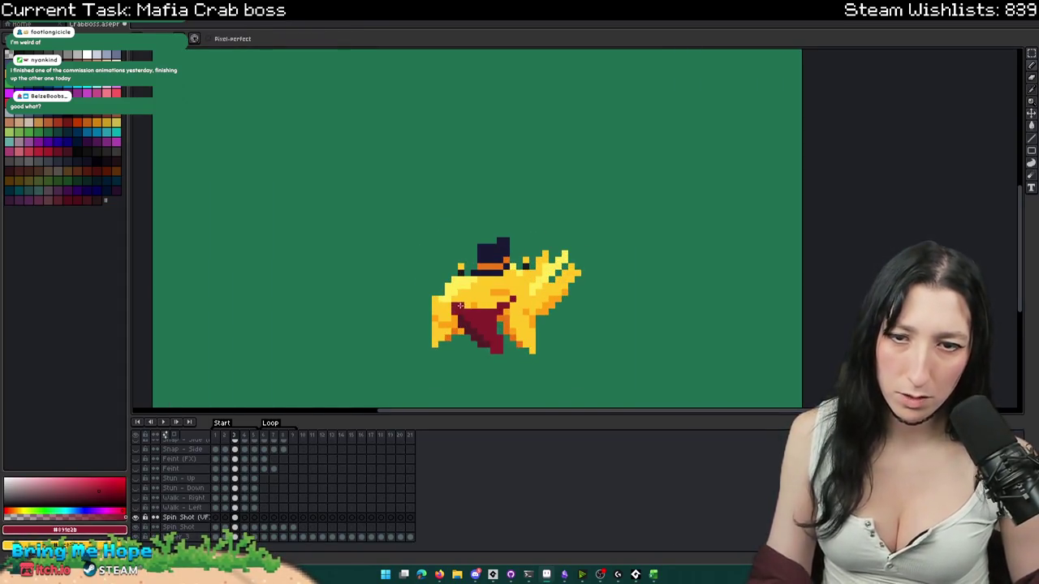
pyautogui.scroll(2, 448, 314)
pyautogui.keyDown('alt'); pyautogui.click(436, 330); pyautogui.keyUp('alt')
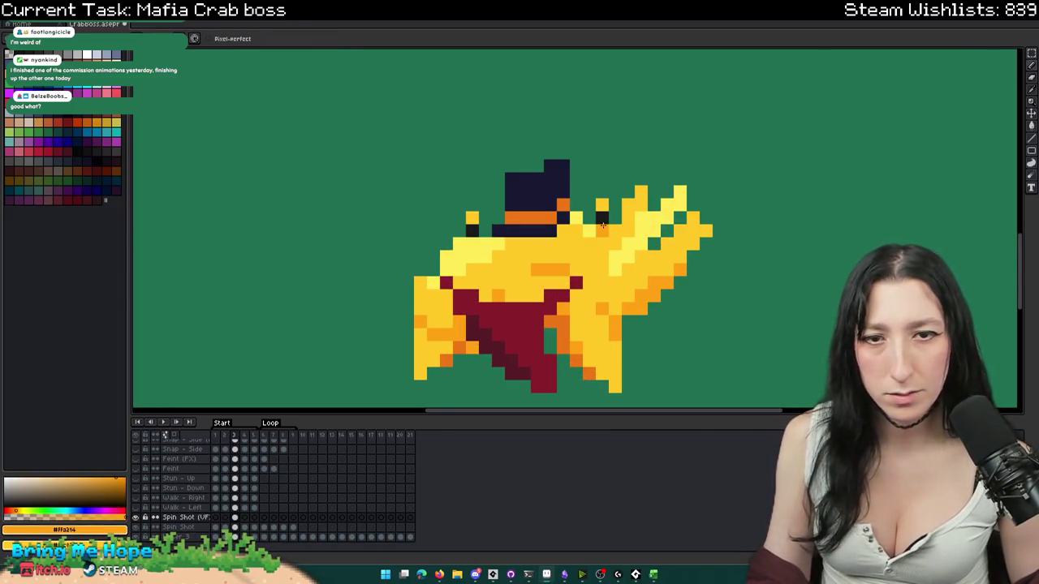
pyautogui.scroll(-2, 650, 227)
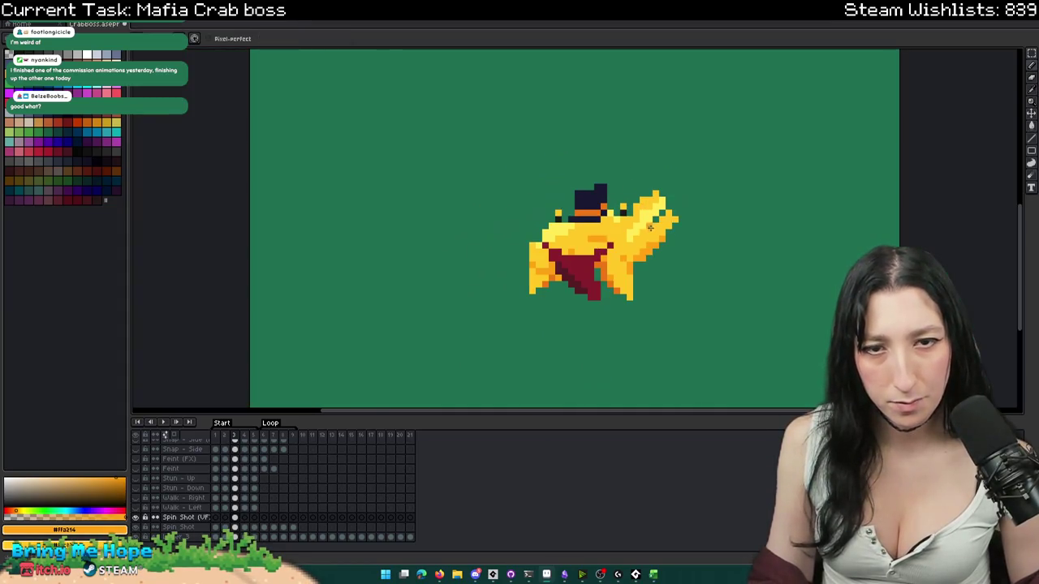
pyautogui.scroll(-1, 651, 227)
pyautogui.scroll(-6, 650, 220)
pyautogui.scroll(4, 645, 195)
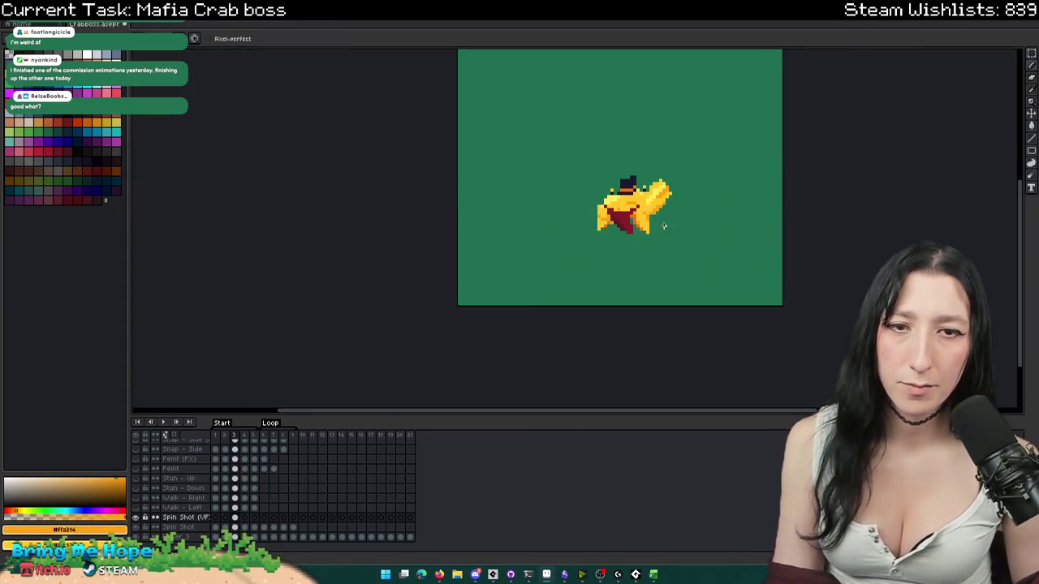
pyautogui.scroll(8, 639, 163)
pyautogui.scroll(2, 639, 162)
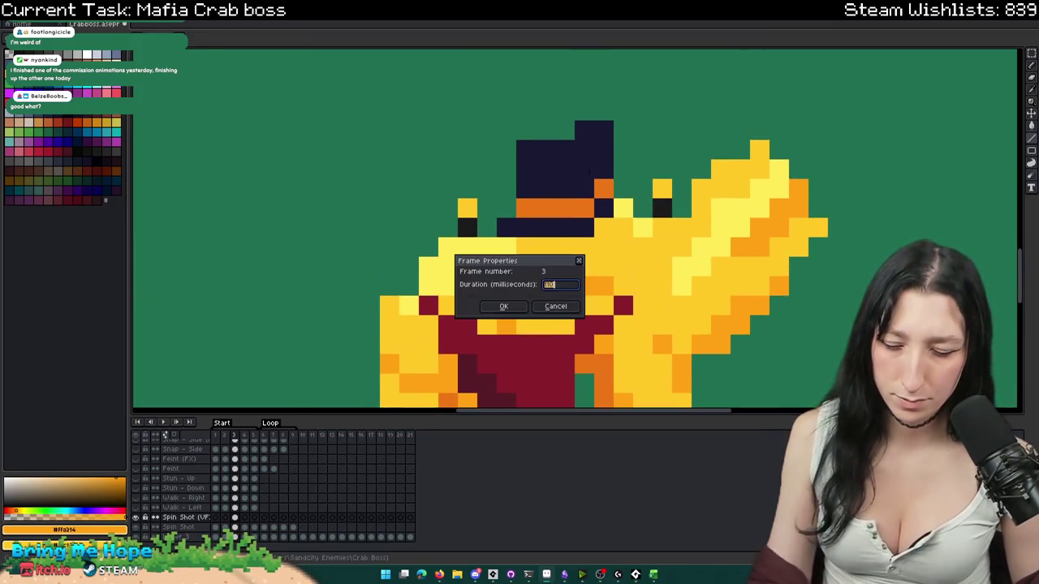
# - Paint orange pixels above the crab's hat and yellow pixels on its head on frame 3
pyautogui.moveTo(643, 150)
pyautogui.mouseDown()
pyautogui.moveTo(655, 132)
pyautogui.moveTo(655, 159)
pyautogui.mouseUp()
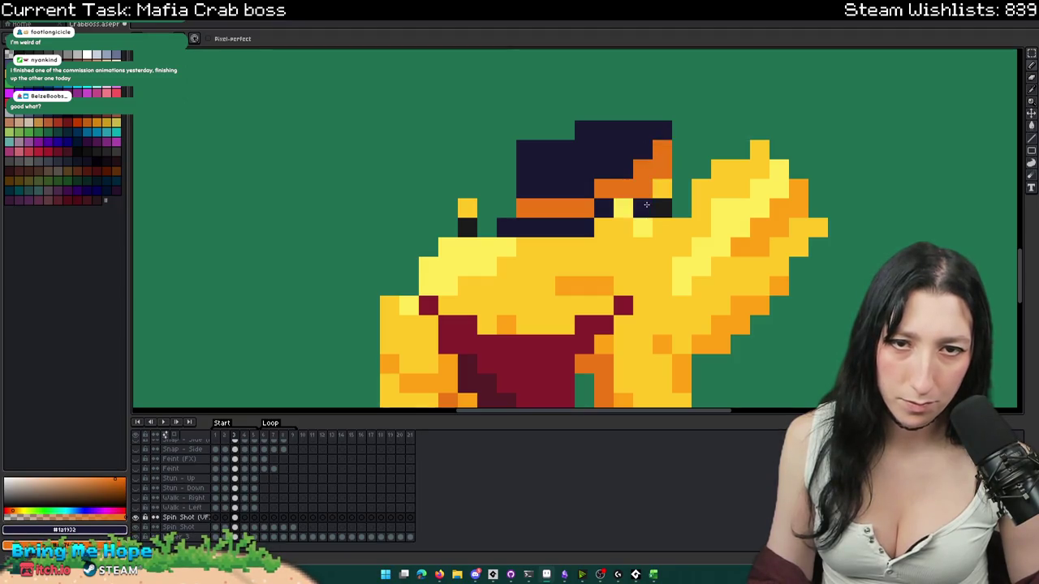
pyautogui.scroll(-3, 646, 205)
pyautogui.scroll(2, 617, 213)
pyautogui.scroll(-1, 607, 216)
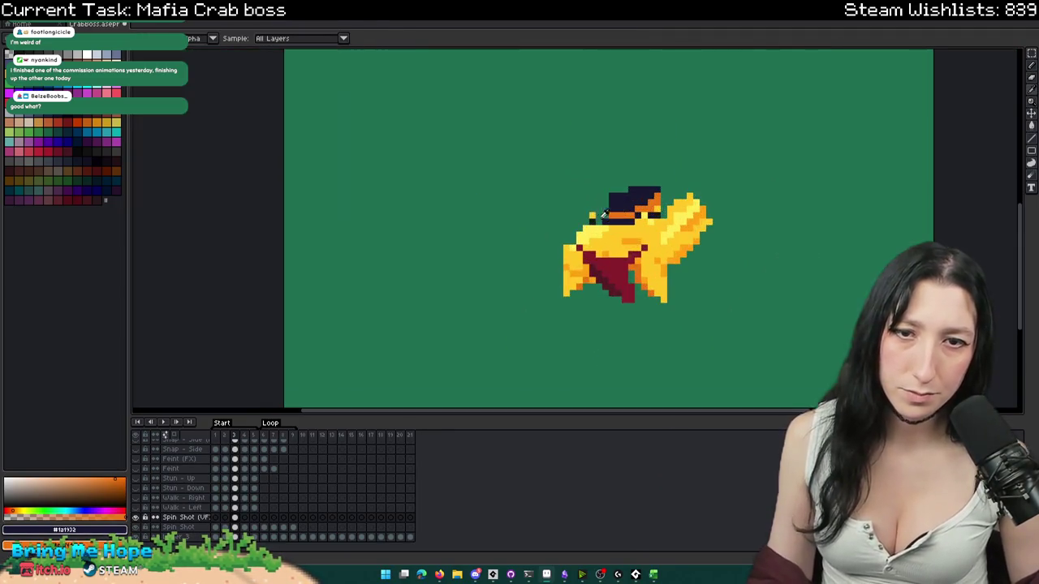
pyautogui.scroll(3, 608, 218)
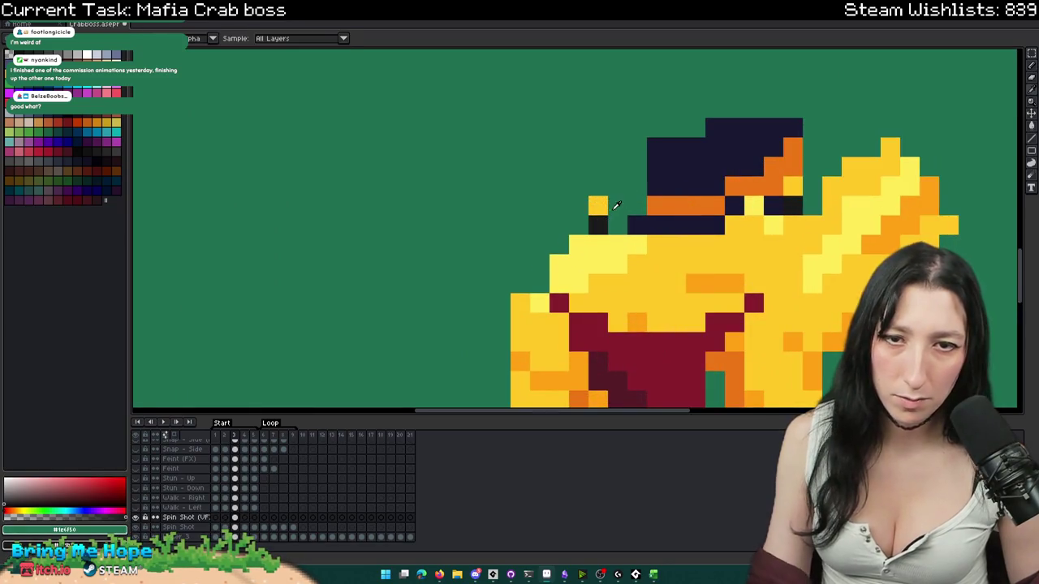
pyautogui.keyDown('alt'); pyautogui.click(599, 205); pyautogui.keyUp('alt')
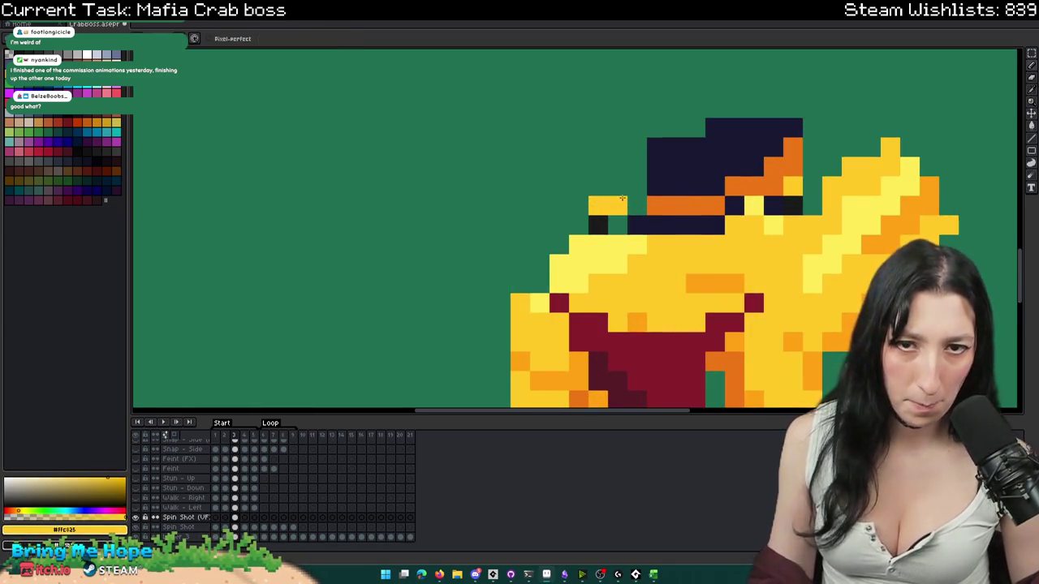
pyautogui.moveTo(614, 204); pyautogui.dragTo(628, 195)
pyautogui.scroll(-2, 626, 204)
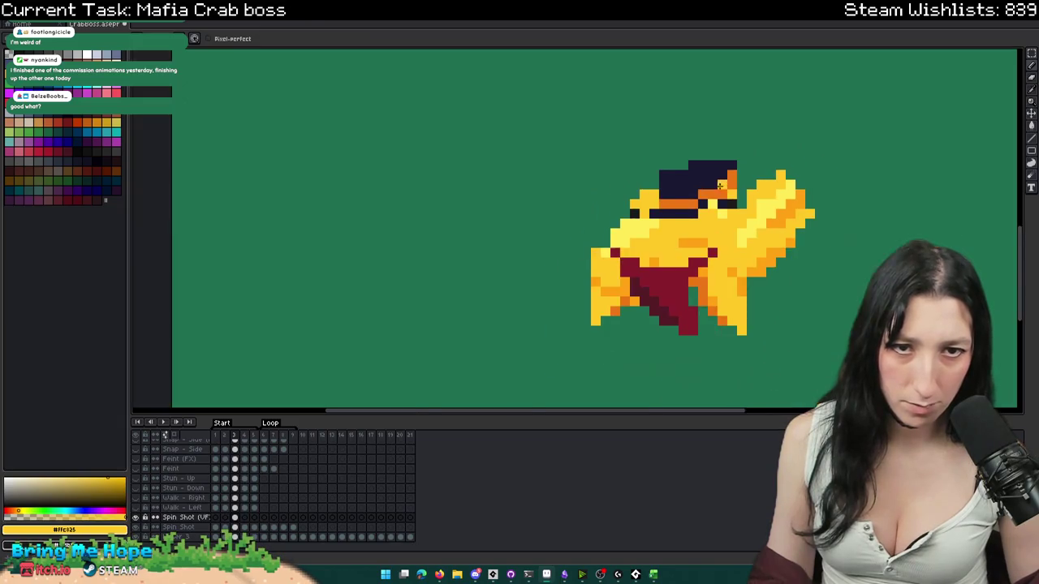
pyautogui.scroll(2, 757, 192)
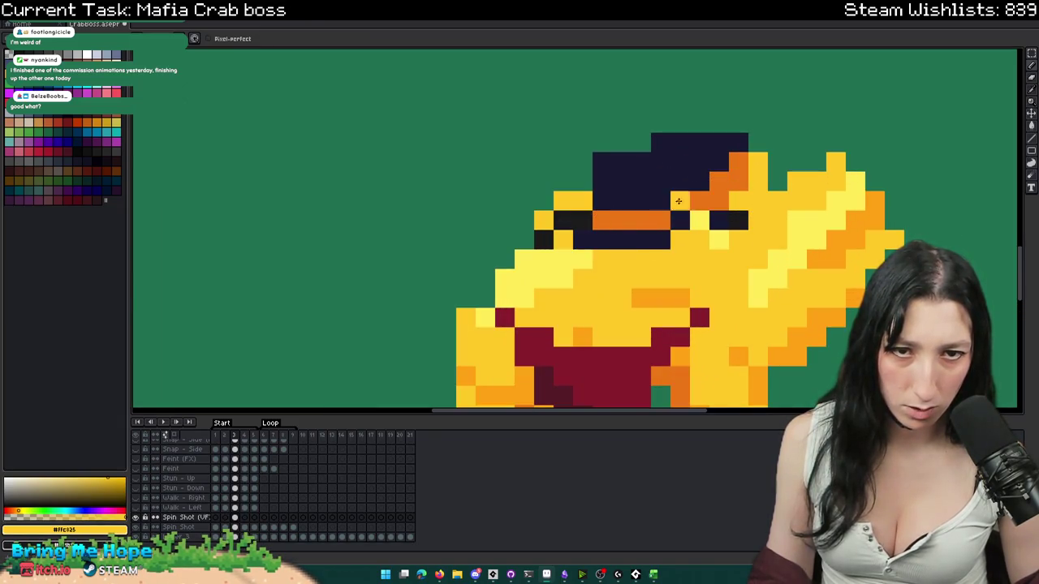
pyautogui.scroll(-4, 750, 211)
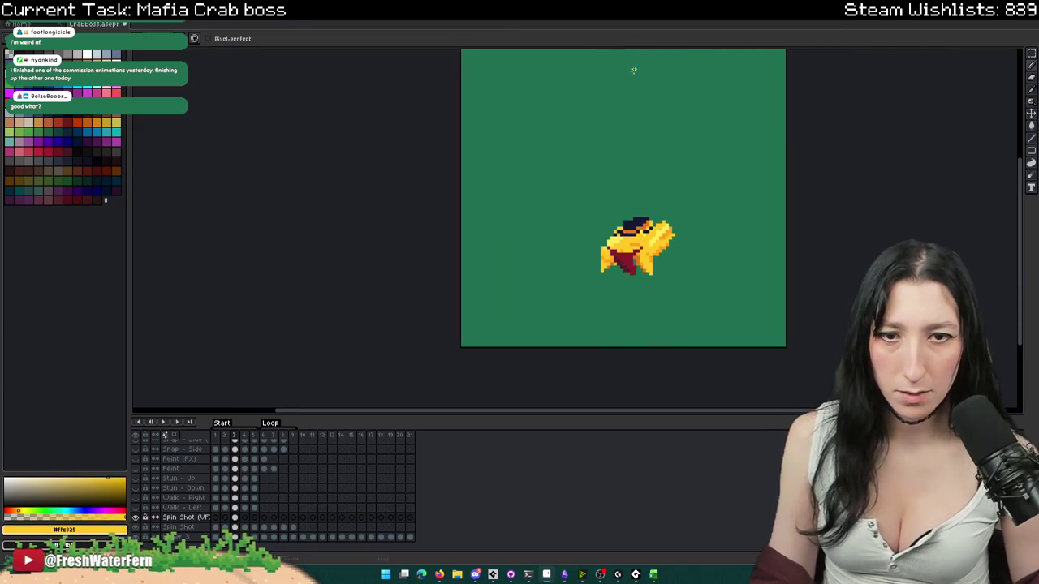
# - Preview the Spin Shot animation, then move to frame 4 for editing
pyautogui.click(244, 518)
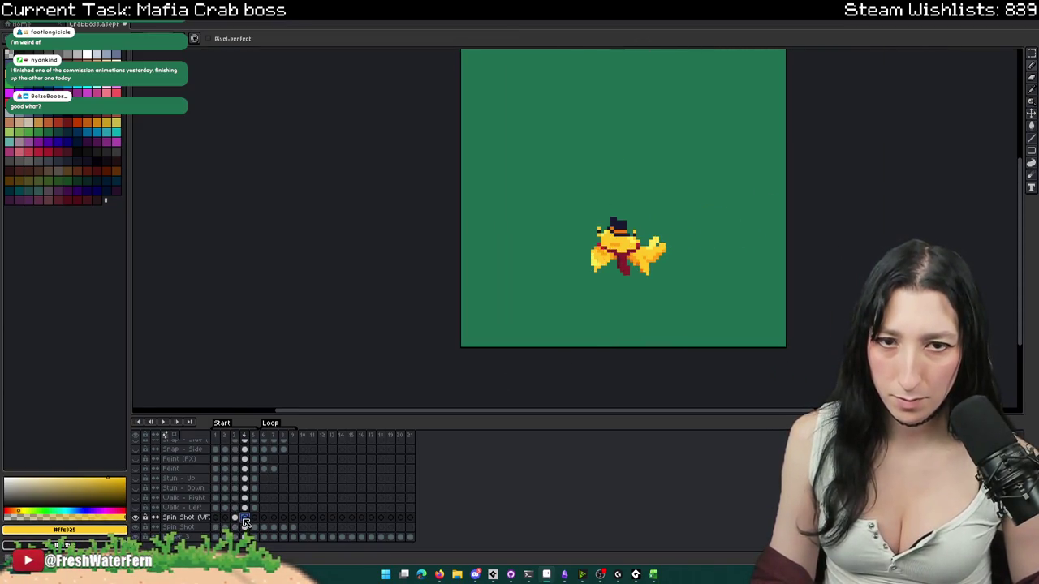
pyautogui.click(216, 518)
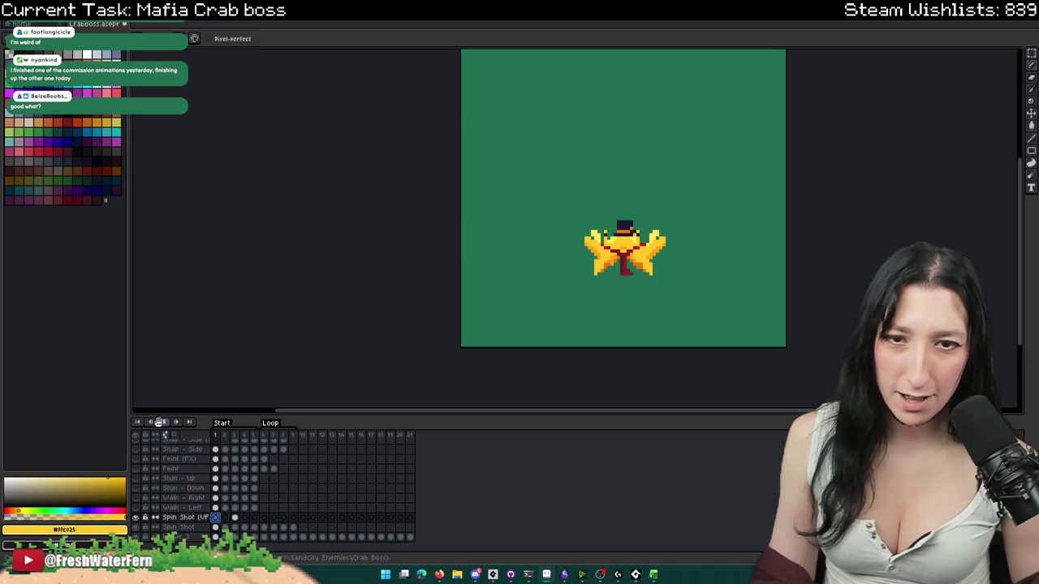
pyautogui.click(162, 422)
pyautogui.click(234, 518)
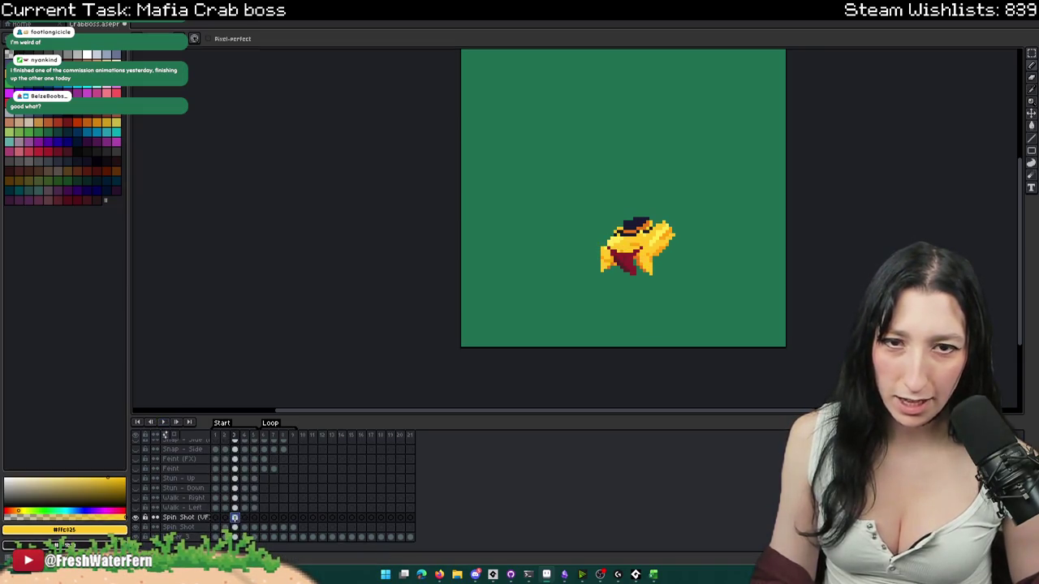
pyautogui.click(245, 520)
pyautogui.scroll(2, 617, 244)
pyautogui.scroll(1, 568, 227)
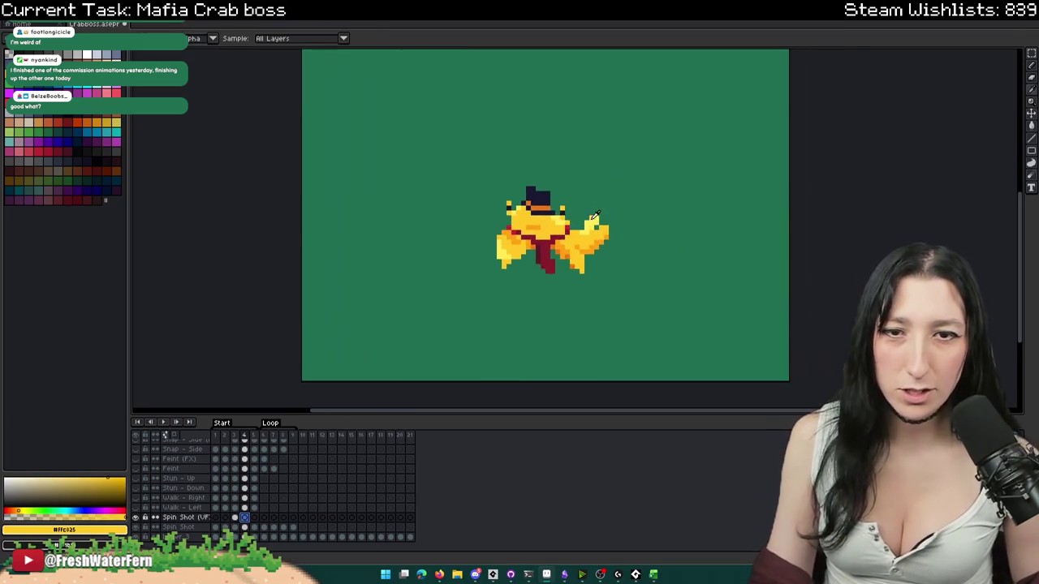
pyautogui.scroll(3, 528, 220)
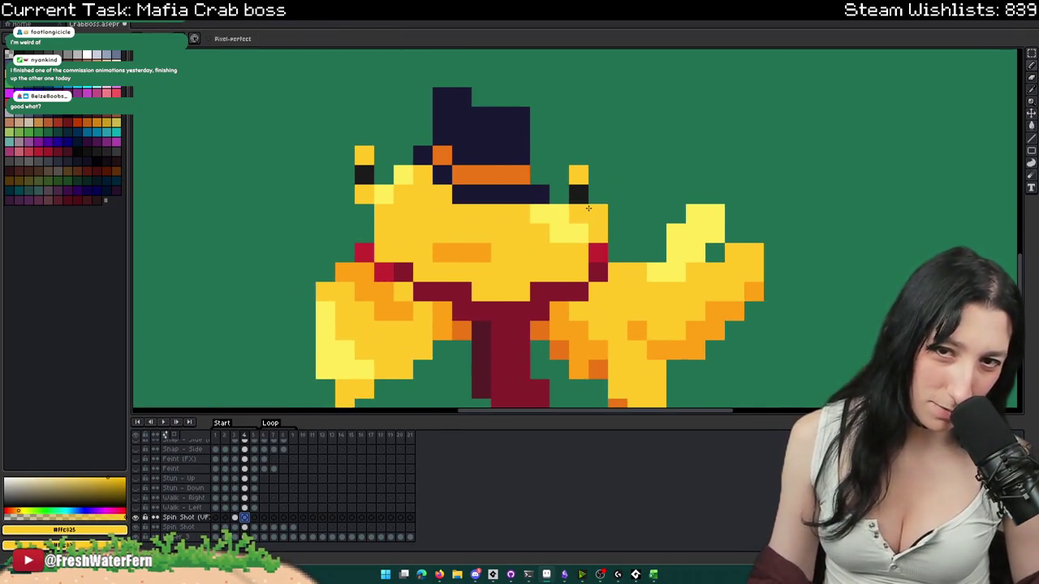
# - On frame 4, extend the right claw upward in yellow and add light-yellow highlights
pyautogui.moveTo(598, 195)
pyautogui.mouseDown()
pyautogui.moveTo(636, 199)
pyautogui.moveTo(686, 154)
pyautogui.mouseUp()
pyautogui.moveTo(617, 231); pyautogui.dragTo(652, 238)
pyautogui.click(656, 252)
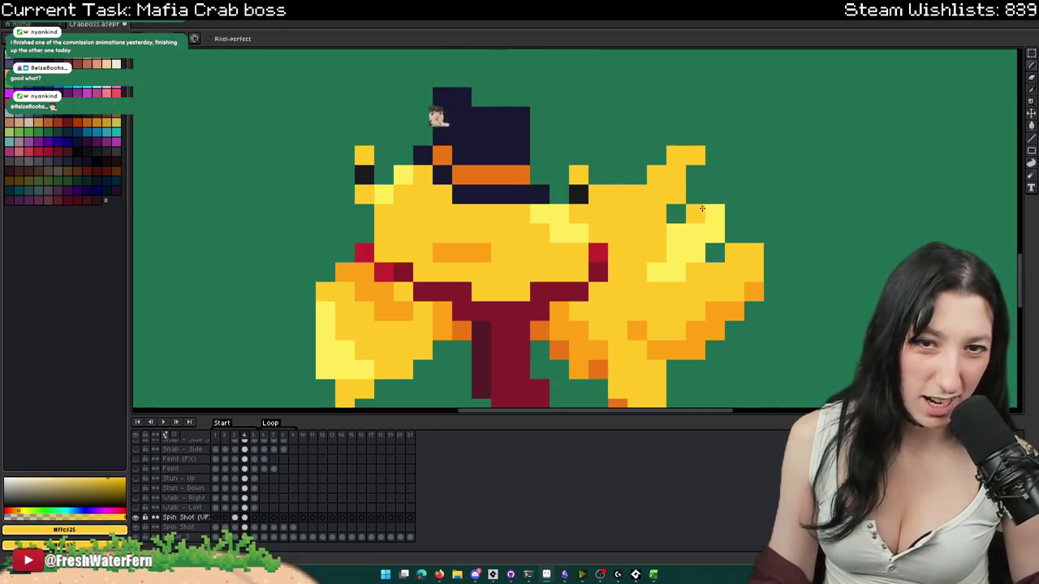
pyautogui.press('i')
pyautogui.click(700, 214)
pyautogui.press('b')
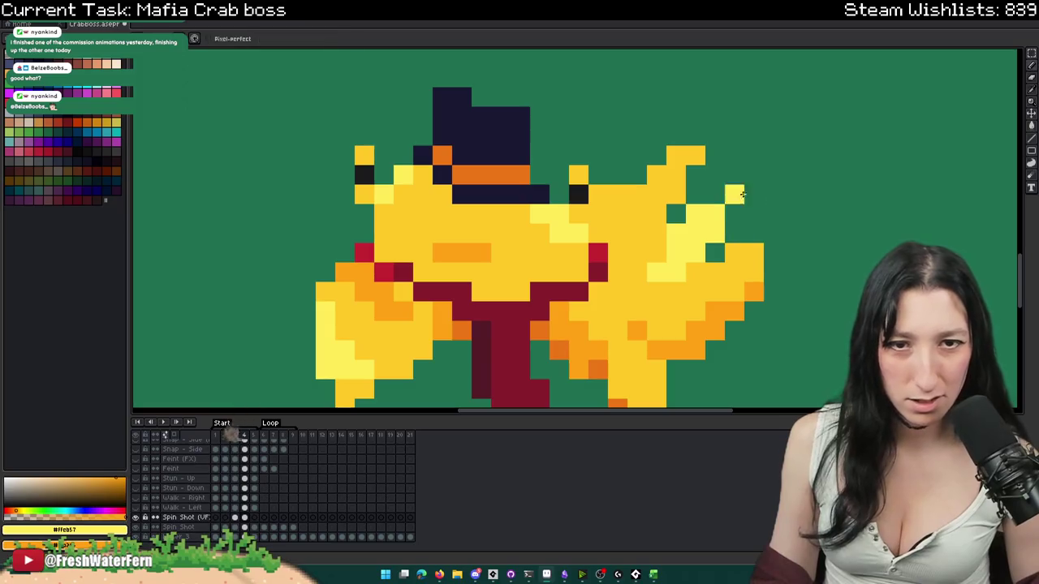
pyautogui.moveTo(753, 195); pyautogui.dragTo(667, 239)
pyautogui.moveTo(746, 238)
pyautogui.mouseDown()
pyautogui.moveTo(773, 268)
pyautogui.moveTo(731, 213)
pyautogui.moveTo(699, 268)
pyautogui.mouseUp()
pyautogui.scroll(-3, 705, 278)
pyautogui.scroll(2, 646, 302)
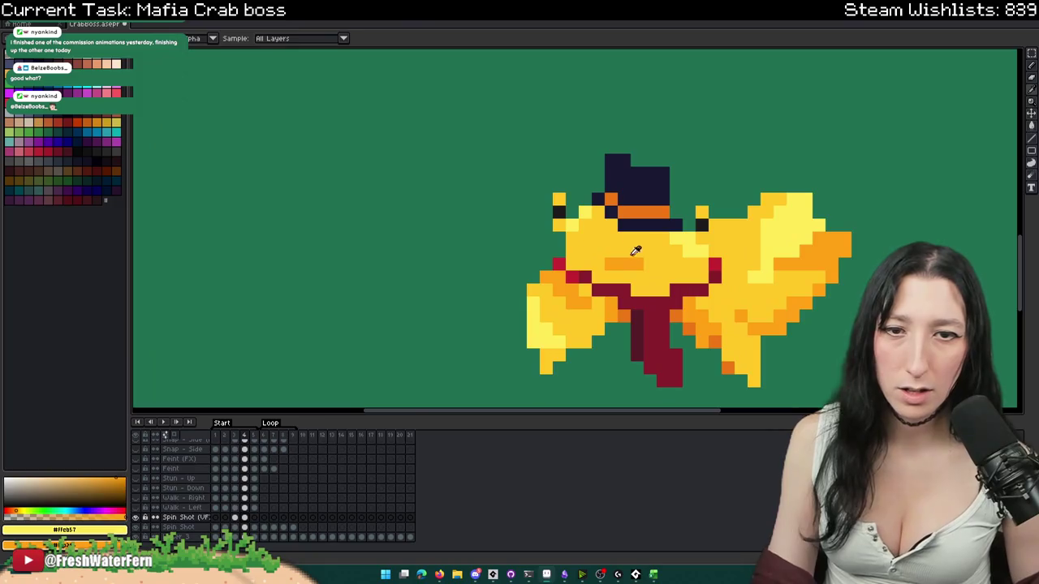
pyautogui.scroll(2, 638, 248)
# - Add orange pixels around the mouth and widen the dark red cloth downward
pyautogui.keyDown('alt'); pyautogui.click(661, 306); pyautogui.keyUp('alt')
pyautogui.moveTo(761, 303); pyautogui.dragTo(760, 267)
pyautogui.scroll(-3, 760, 267)
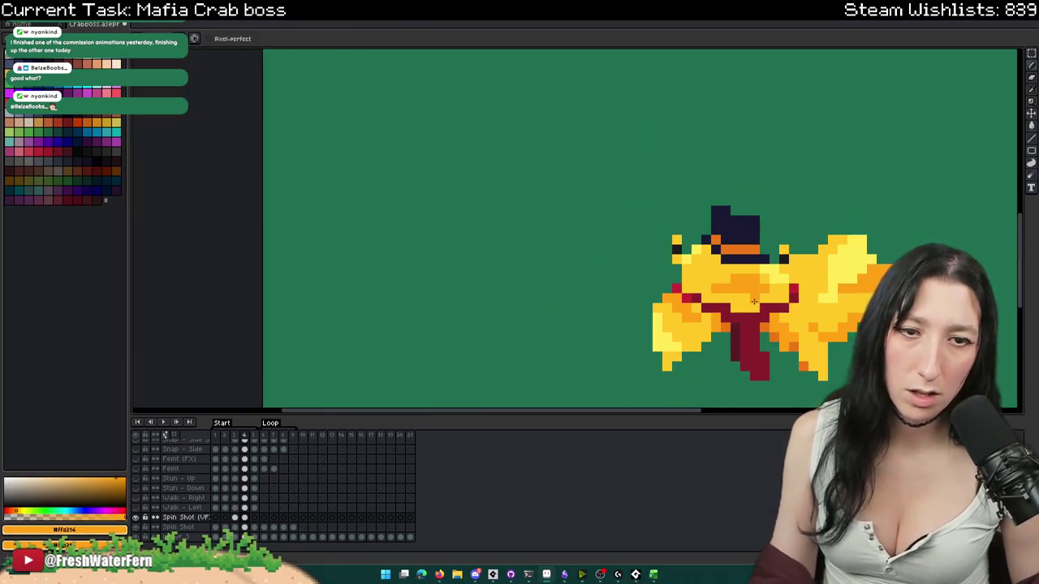
pyautogui.scroll(1, 714, 268)
pyautogui.keyDown('alt'); pyautogui.click(657, 276); pyautogui.keyUp('alt')
pyautogui.moveTo(653, 346); pyautogui.dragTo(646, 374)
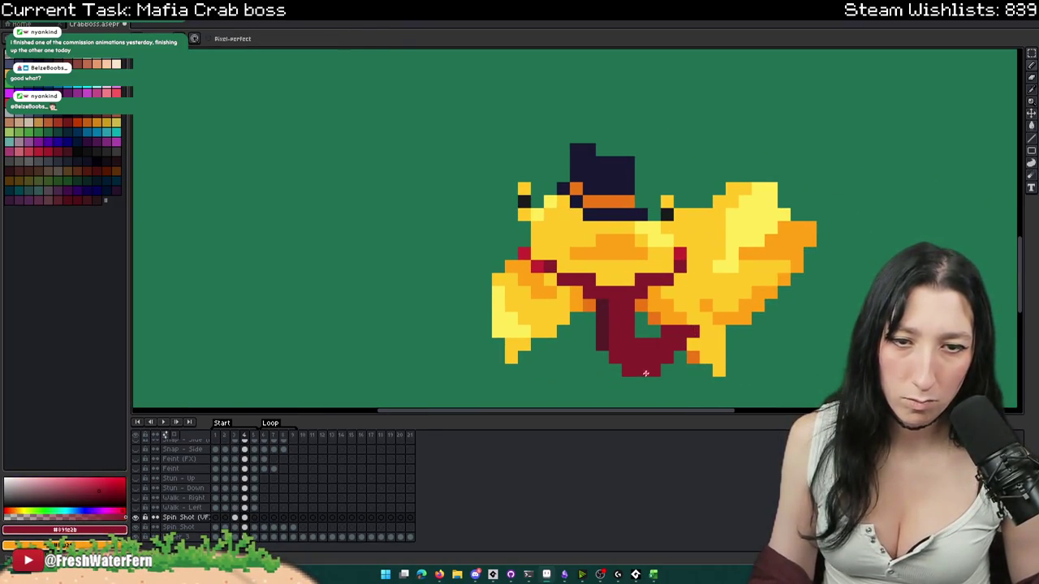
# - Extend the top right of the hat with navy pixels
pyautogui.scroll(-5, 651, 324)
pyautogui.scroll(1, 649, 341)
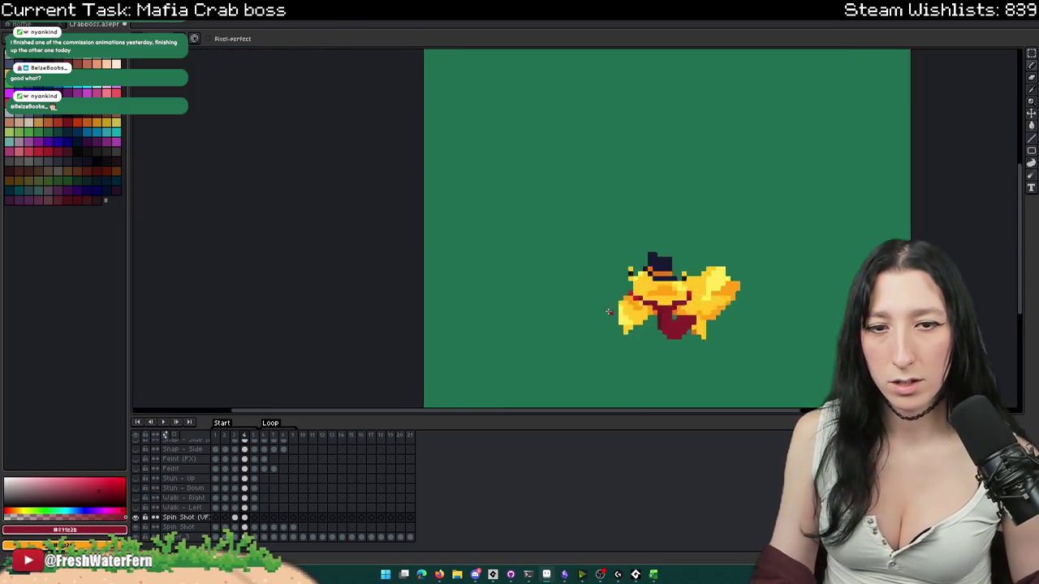
pyautogui.scroll(-1, 661, 298)
pyautogui.scroll(4, 617, 268)
pyautogui.keyDown('alt'); pyautogui.click(639, 266); pyautogui.keyUp('alt')
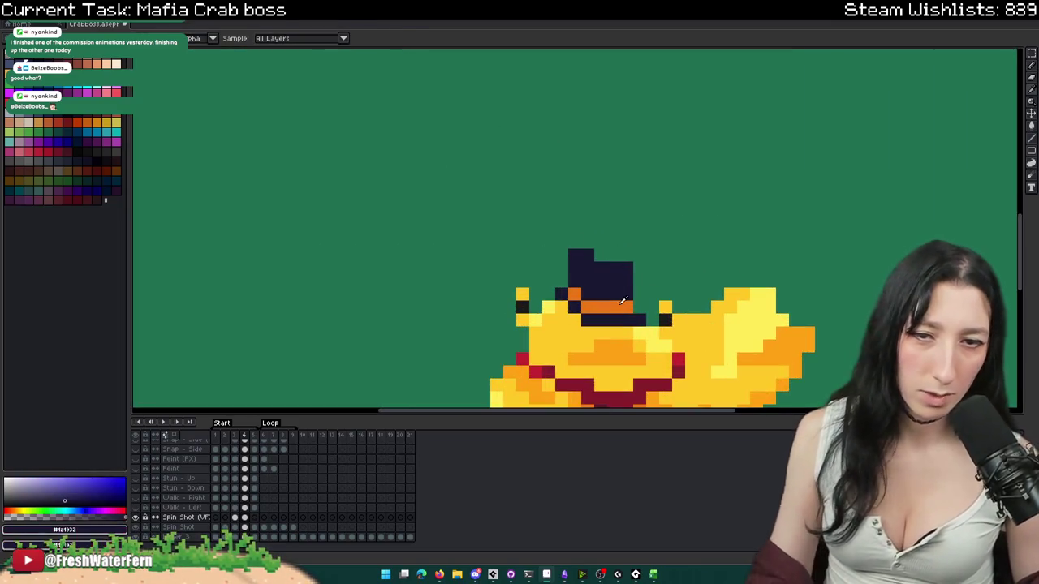
pyautogui.moveTo(639, 266); pyautogui.dragTo(634, 276)
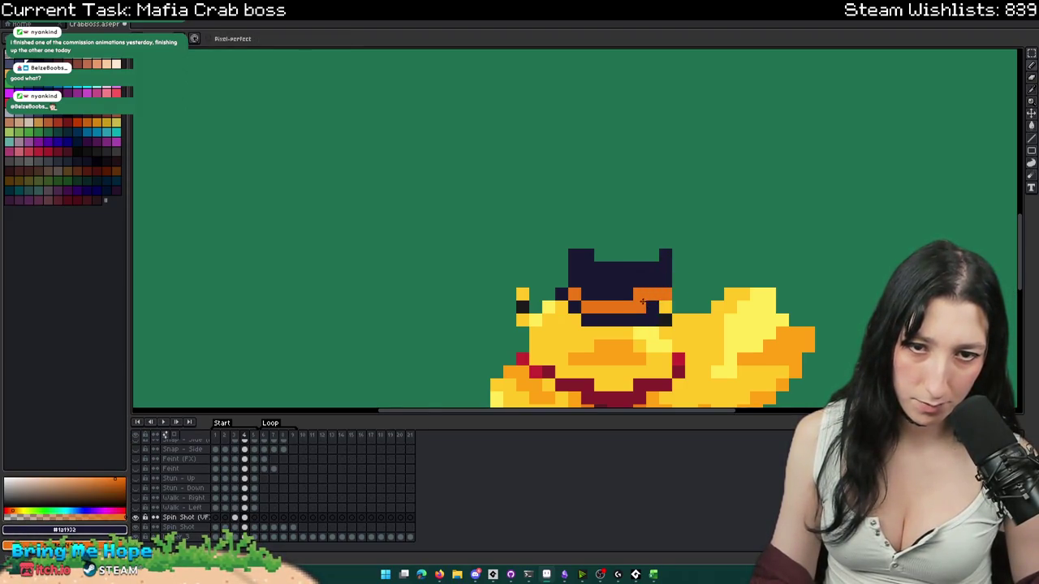
pyautogui.scroll(-3, 643, 301)
pyautogui.scroll(-1, 575, 80)
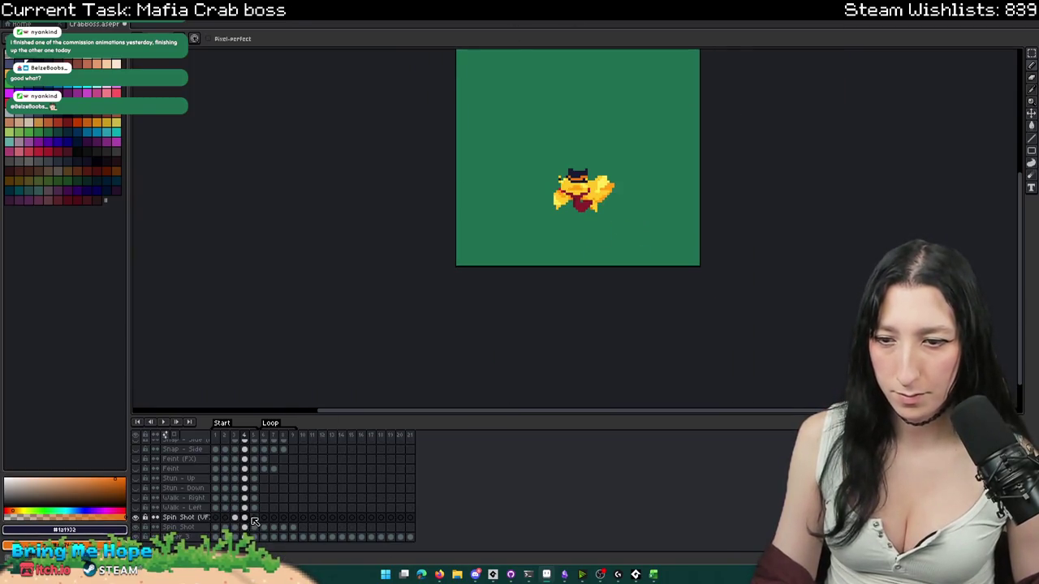
# - Play Spin Shot from frame 1, then play the Stun - Down animation and stop it
pyautogui.click(226, 518)
pyautogui.click(215, 518)
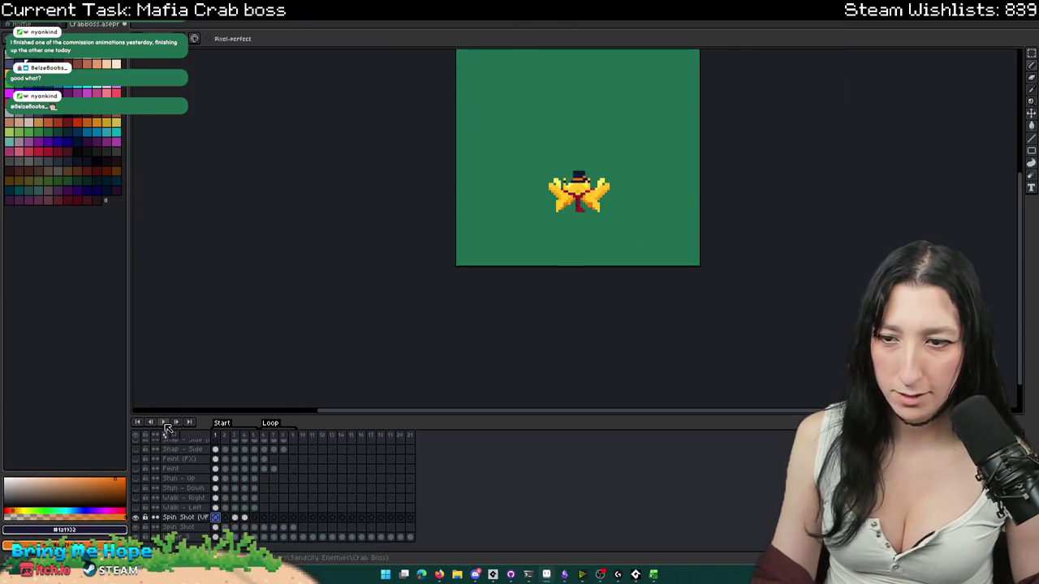
pyautogui.click(164, 423)
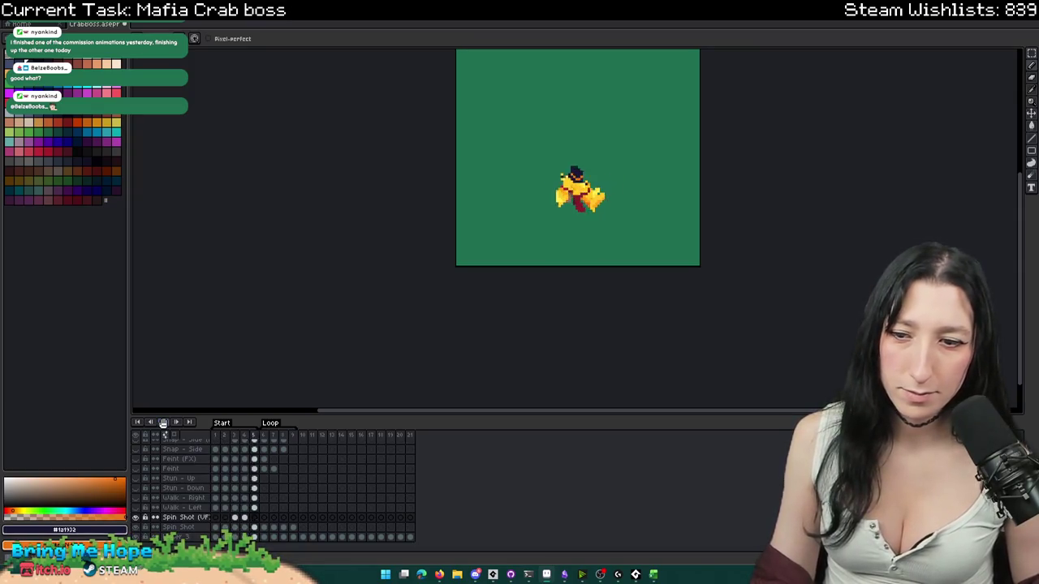
pyautogui.click(396, 488)
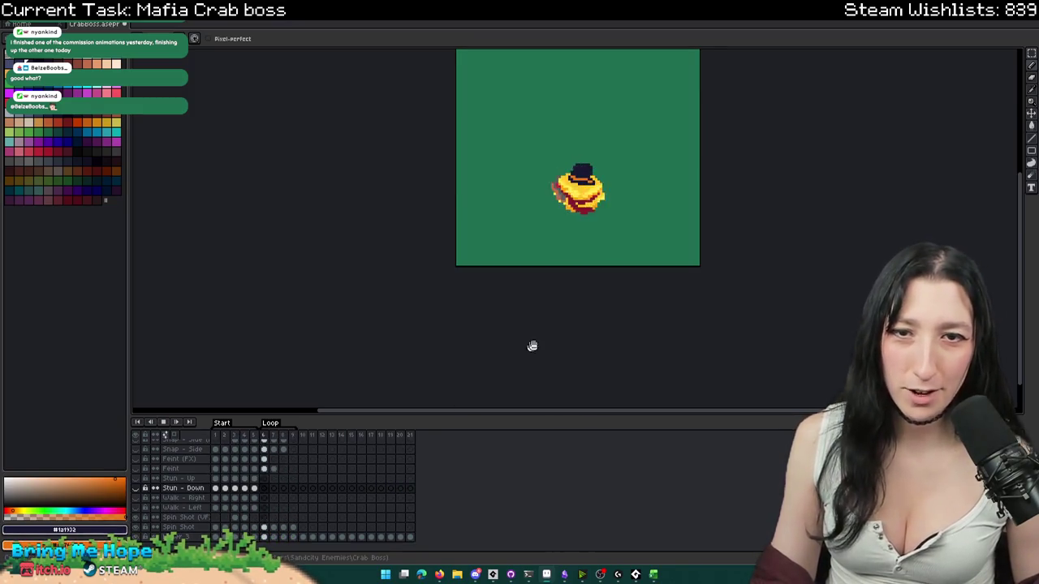
pyautogui.scroll(1, 597, 286)
pyautogui.moveTo(596, 287); pyautogui.dragTo(562, 361)
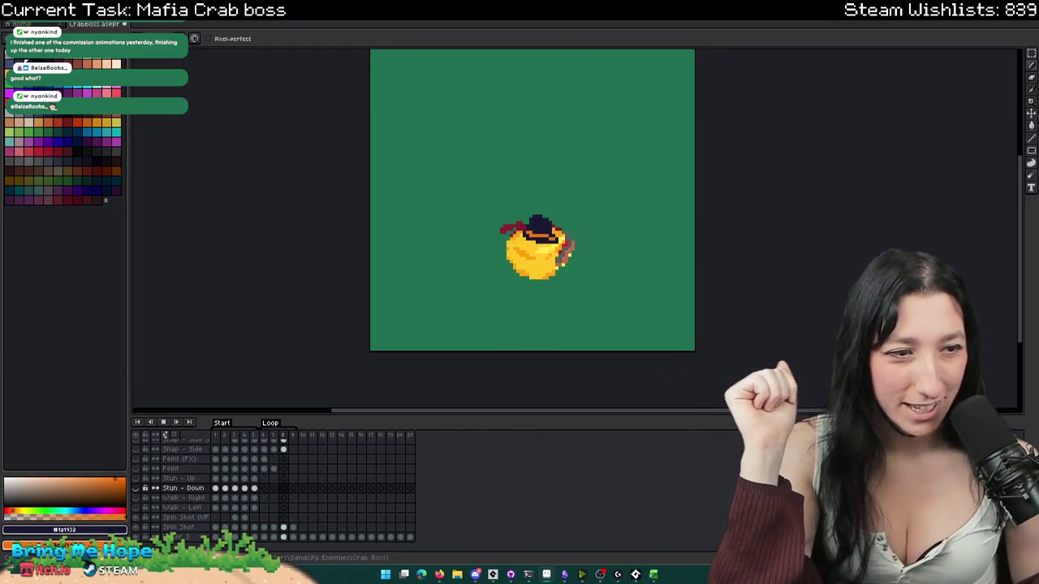
pyautogui.click(140, 423)
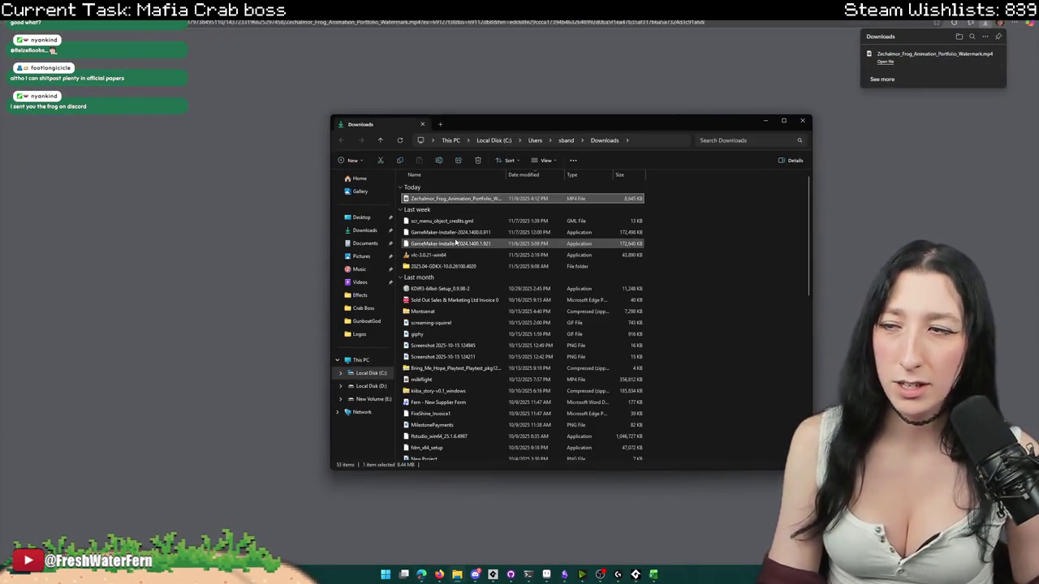
# - Play the downloaded frog animation video, then close the player
pyautogui.doubleClick(431, 200)
pyautogui.click(548, 406)
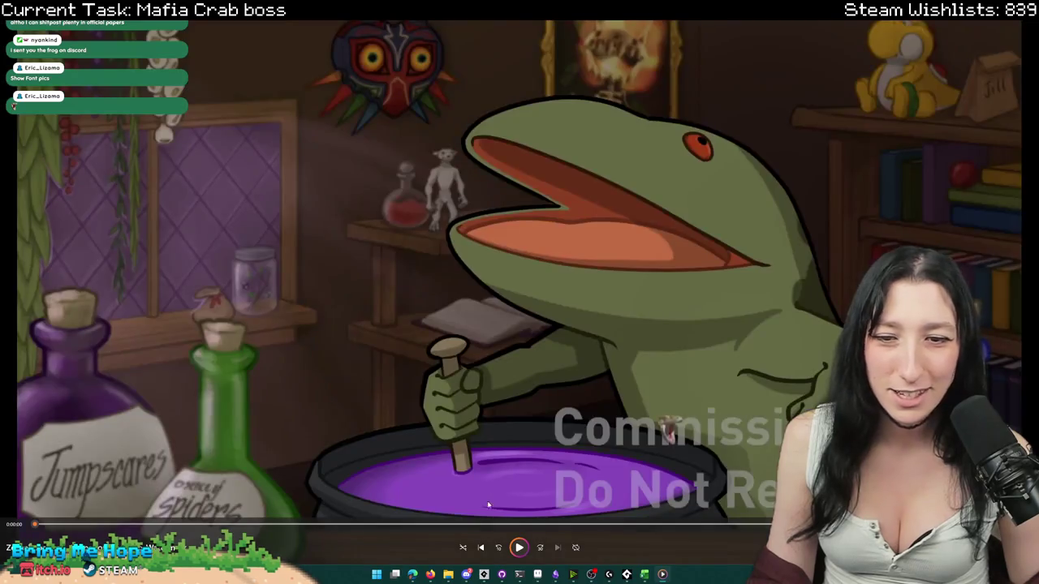
pyautogui.press('space')
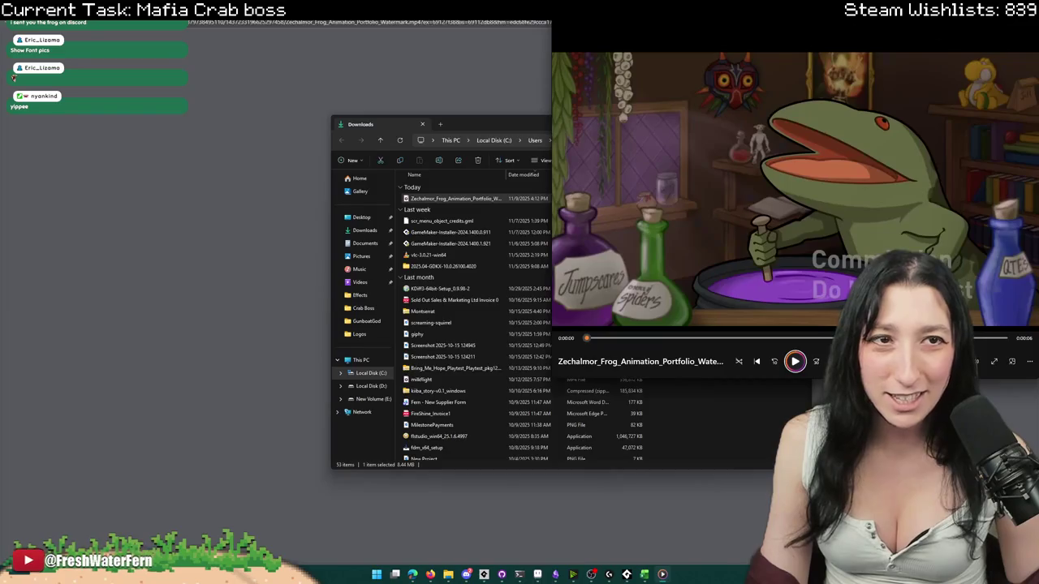
pyautogui.hotkey('alt', 'F4')
# - Delete the frog video, both GameMaker installers and the vlc installer, then return to Aseprite
pyautogui.press('Delete')
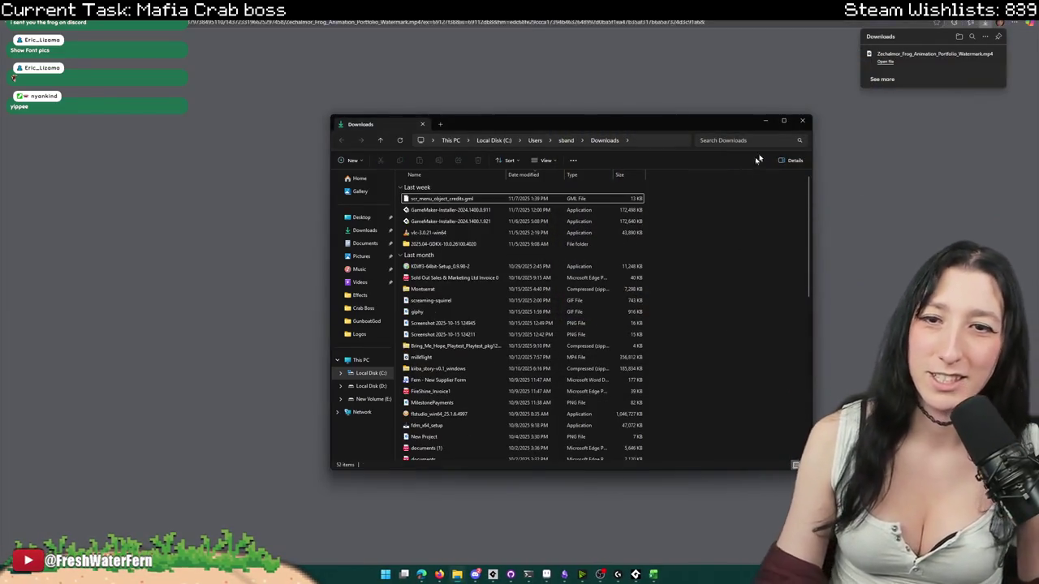
pyautogui.click(622, 210)
pyautogui.keyDown('shift'); pyautogui.click(622, 221); pyautogui.keyUp('shift')
pyautogui.press('Delete')
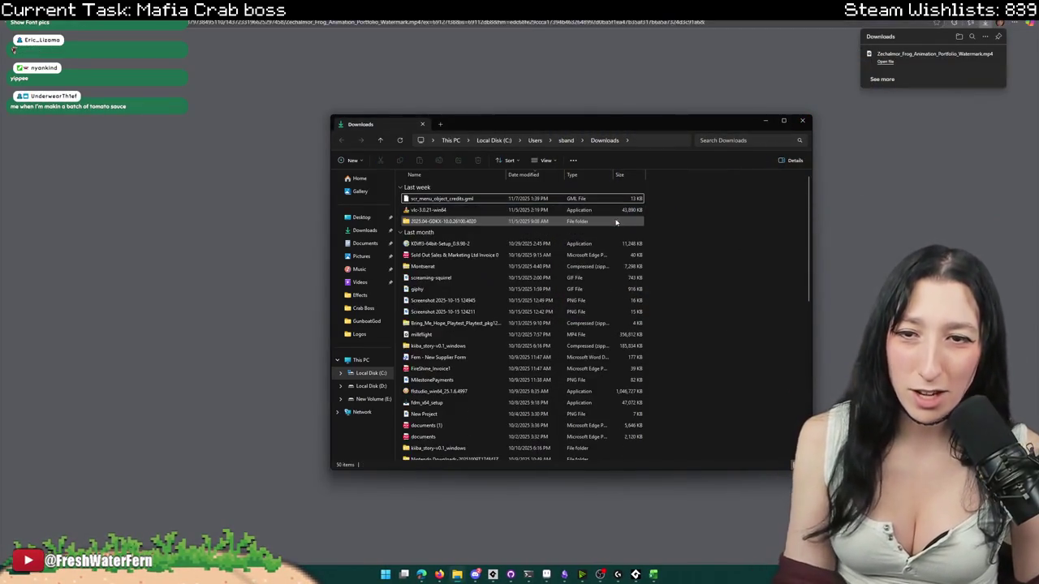
pyautogui.press('Delete')
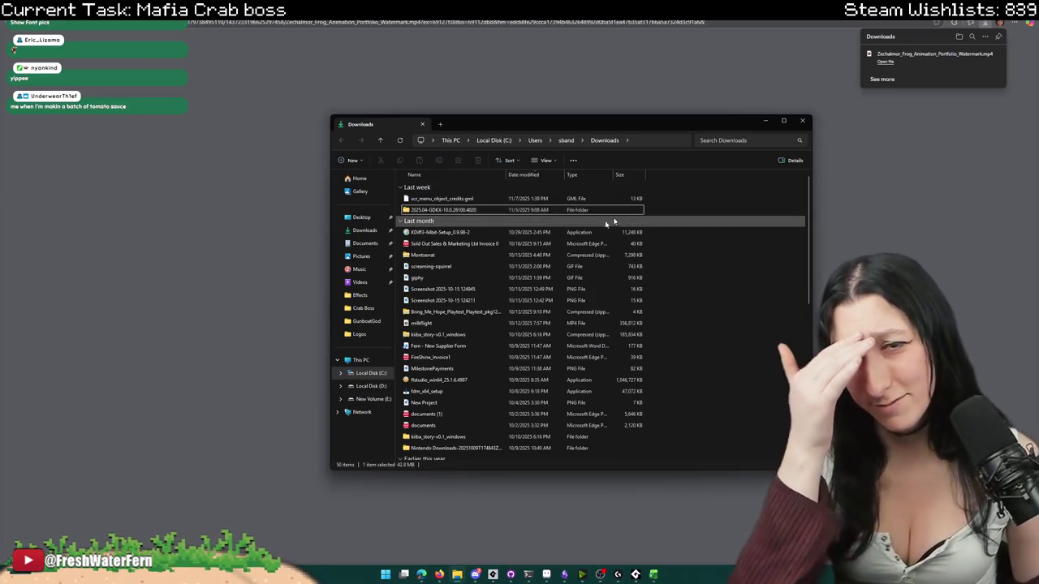
pyautogui.hotkey('alt', 'F4')
pyautogui.hotkey('alt', 'Tab')
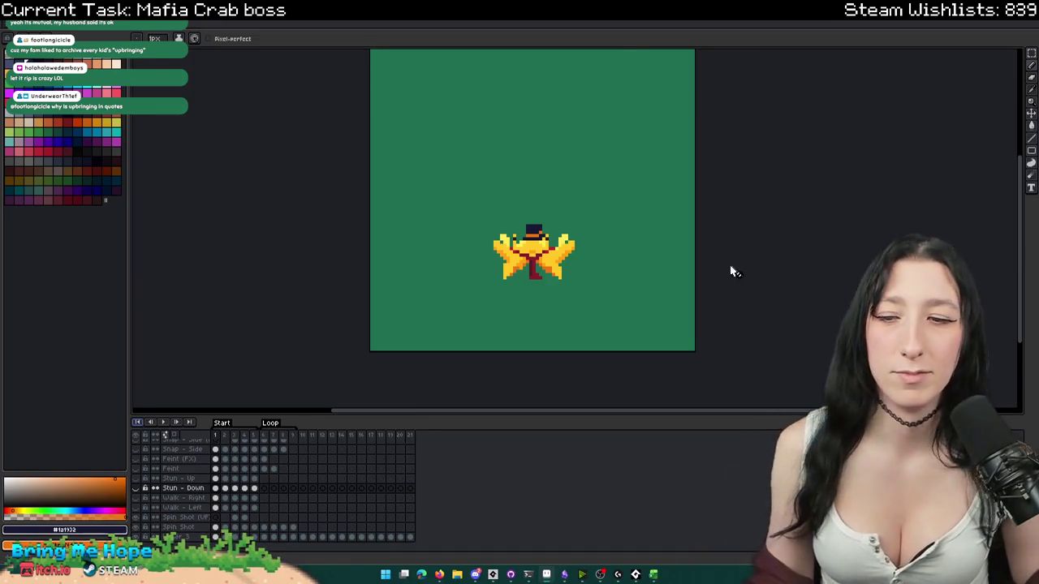
# - Sample the crab's yellow and select frame 5 of the Spin Shot (UF) layer
pyautogui.moveTo(720, 270); pyautogui.dragTo(685, 291)
pyautogui.press('Return')
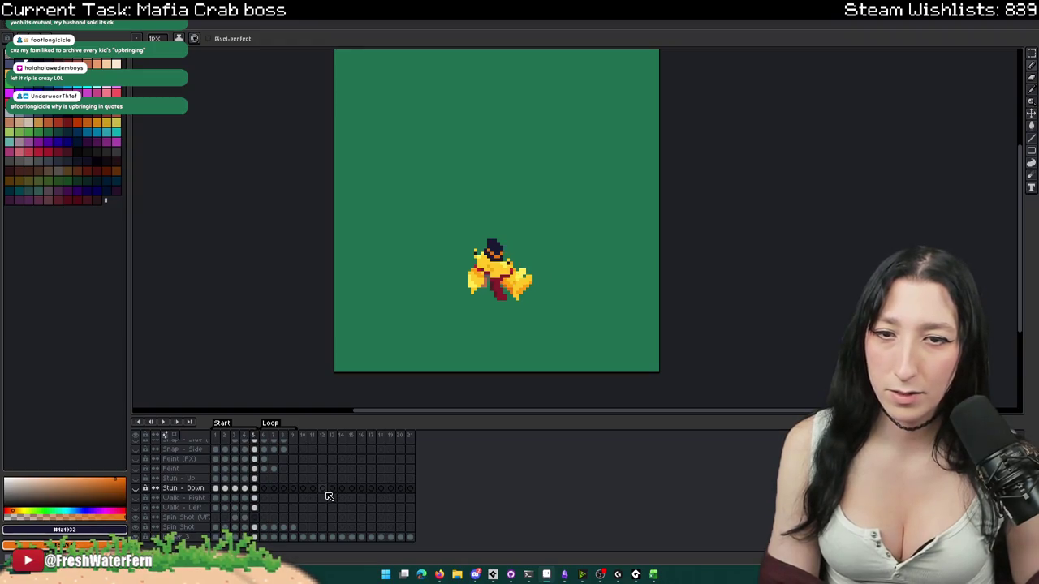
pyautogui.scroll(2, 487, 276)
pyautogui.scroll(3, 499, 262)
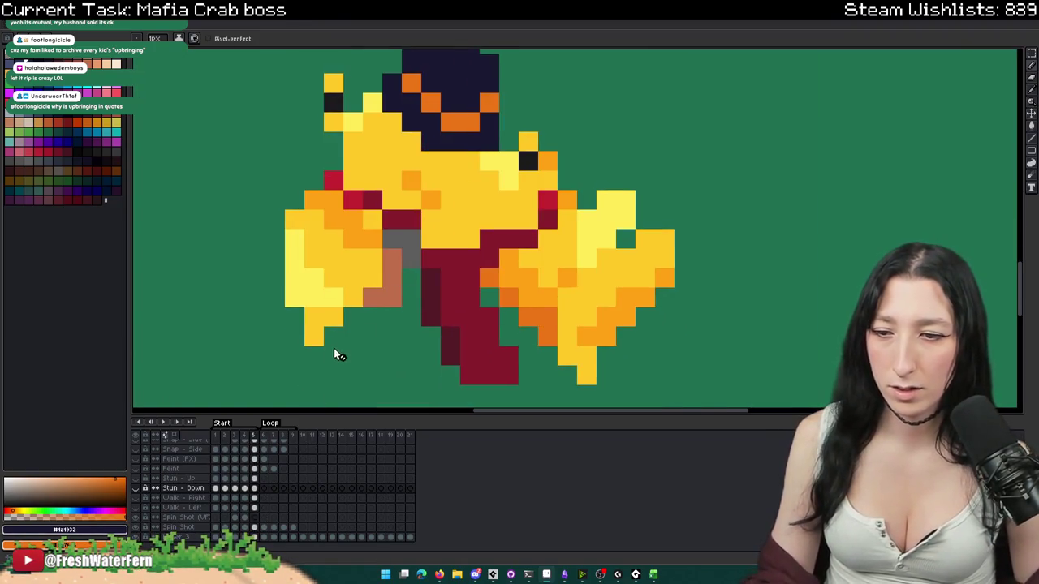
pyautogui.click(254, 528)
pyautogui.scroll(-2, 460, 188)
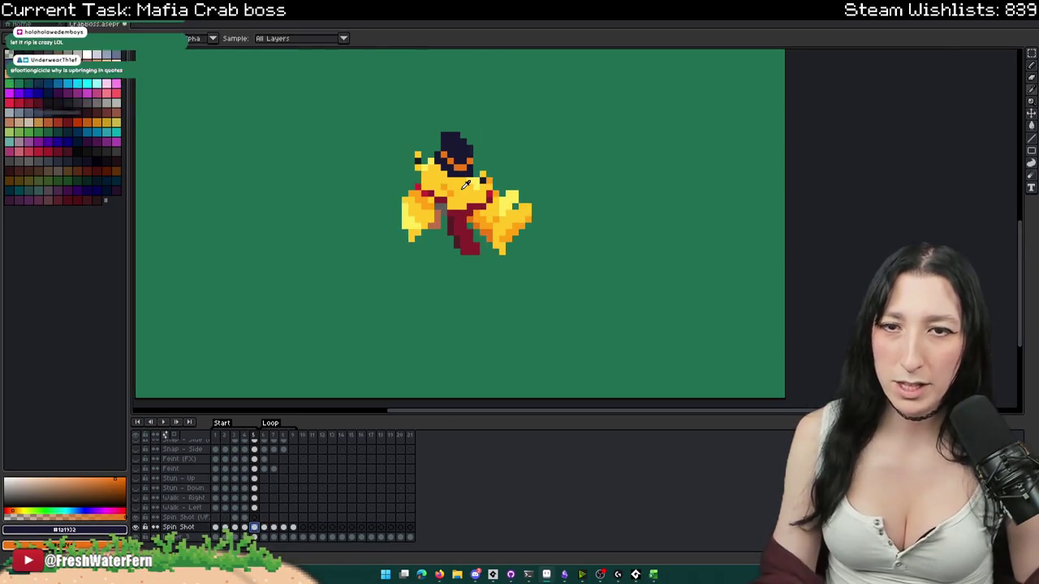
pyautogui.press('Left')
pyautogui.keyDown('alt'); pyautogui.click(500, 177); pyautogui.keyUp('alt')
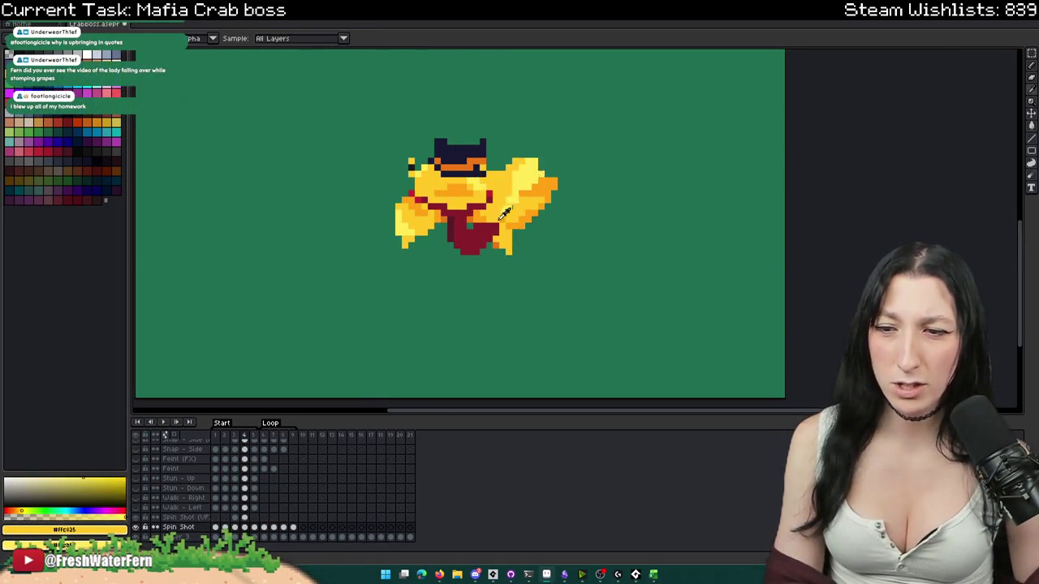
pyautogui.press('Right')
pyautogui.click(254, 518)
# - Paint yellow pixels around the crab's head and light-yellow pixels right of the ear
pyautogui.scroll(1, 479, 171)
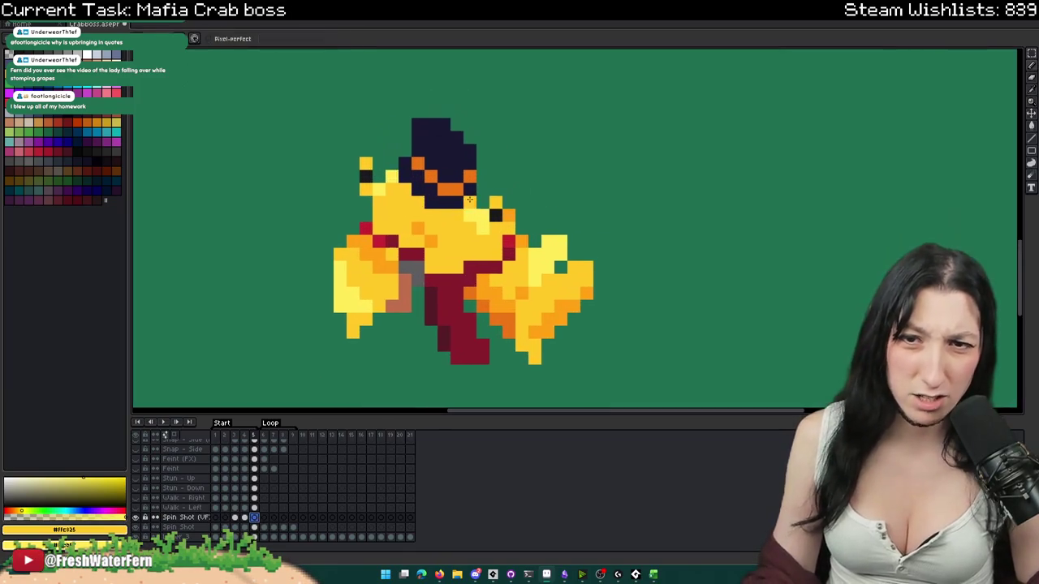
pyautogui.scroll(4, 479, 172)
pyautogui.click(598, 209)
pyautogui.click(476, 195)
pyautogui.moveTo(549, 199)
pyautogui.mouseDown()
pyautogui.moveTo(615, 144)
pyautogui.moveTo(595, 219)
pyautogui.mouseUp()
pyautogui.click(628, 122)
pyautogui.scroll(-3, 619, 192)
pyautogui.scroll(3, 619, 191)
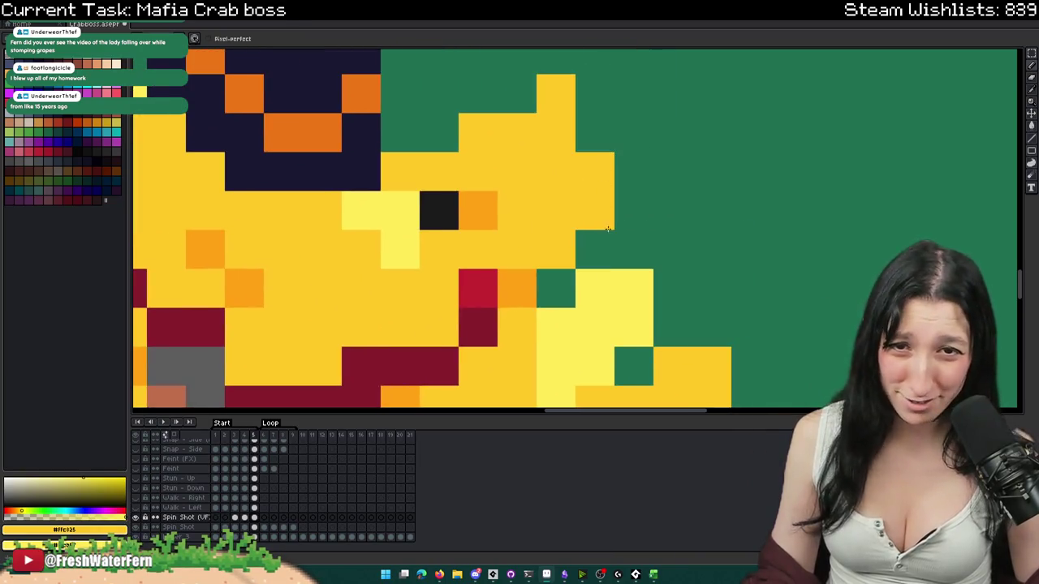
pyautogui.moveTo(673, 249); pyautogui.dragTo(673, 210)
pyautogui.scroll(-3, 654, 228)
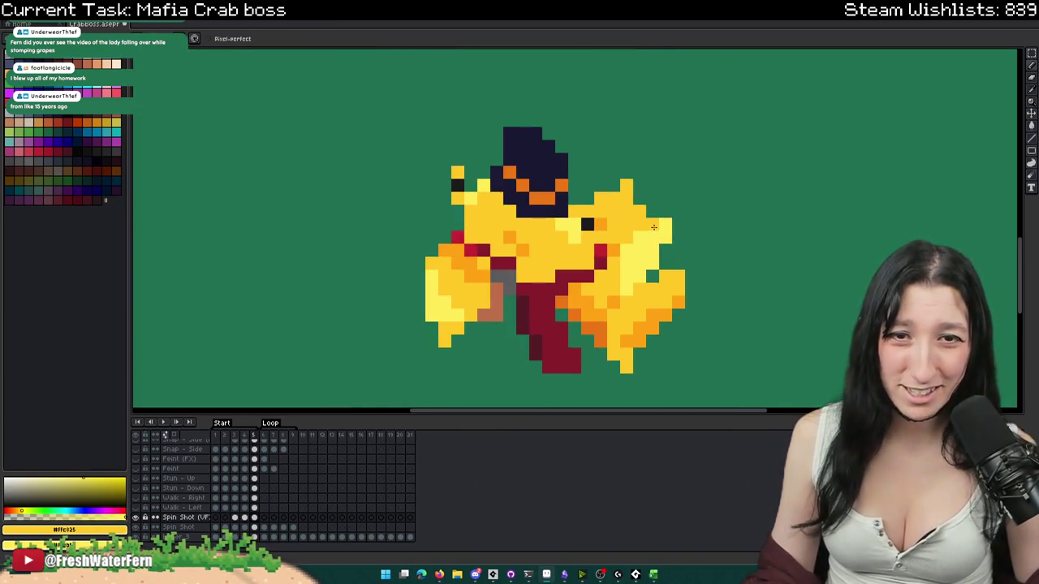
# - Sample orange-yellow and then dark red colours from the sprite
pyautogui.keyDown('alt'); pyautogui.click(658, 282); pyautogui.keyUp('alt')
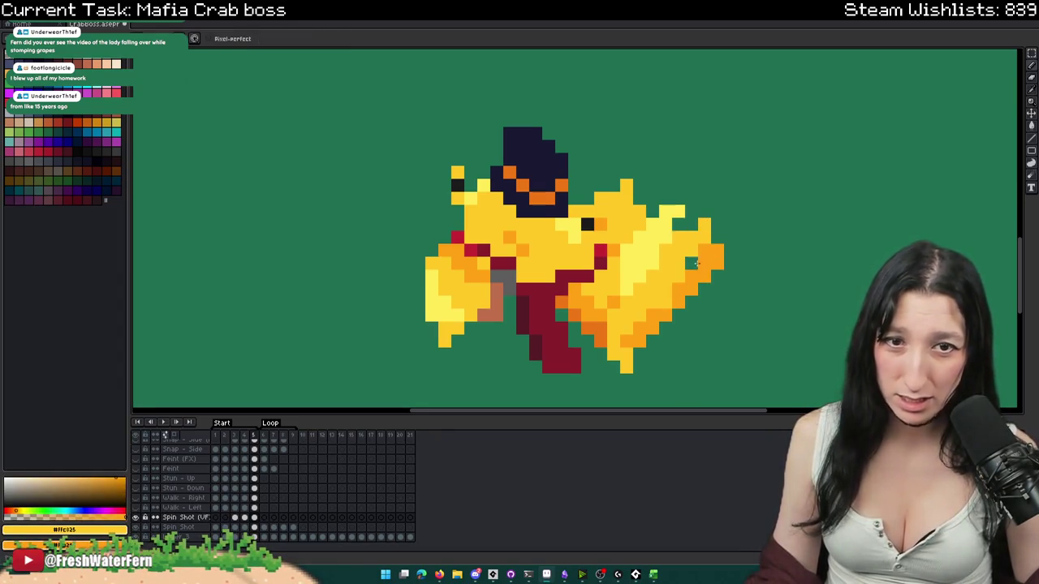
pyautogui.scroll(-1, 696, 262)
pyautogui.scroll(-6, 686, 272)
pyautogui.scroll(3, 682, 279)
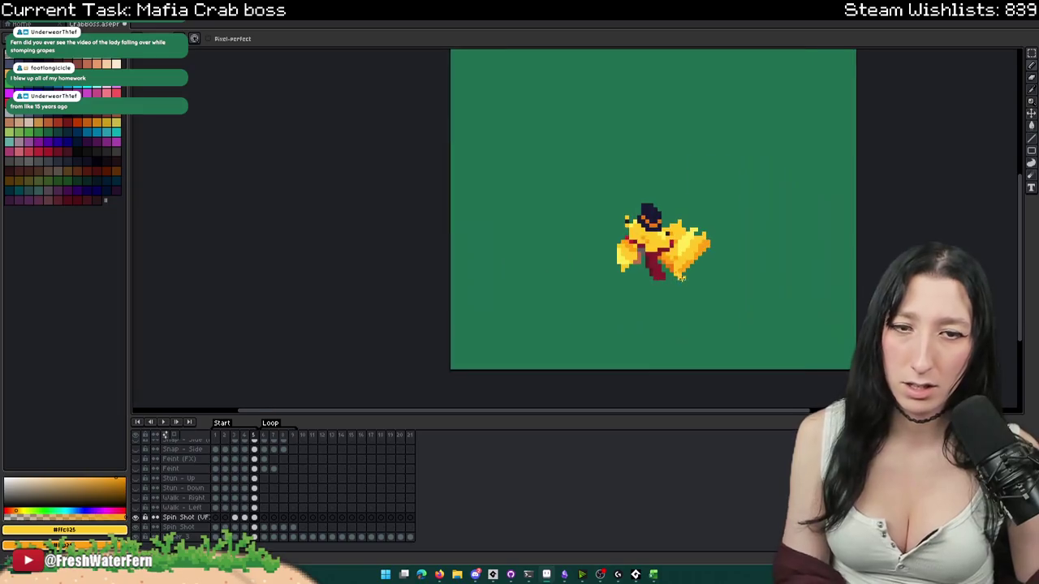
pyautogui.scroll(2, 682, 278)
pyautogui.keyDown('alt'); pyautogui.click(599, 243); pyautogui.keyUp('alt')
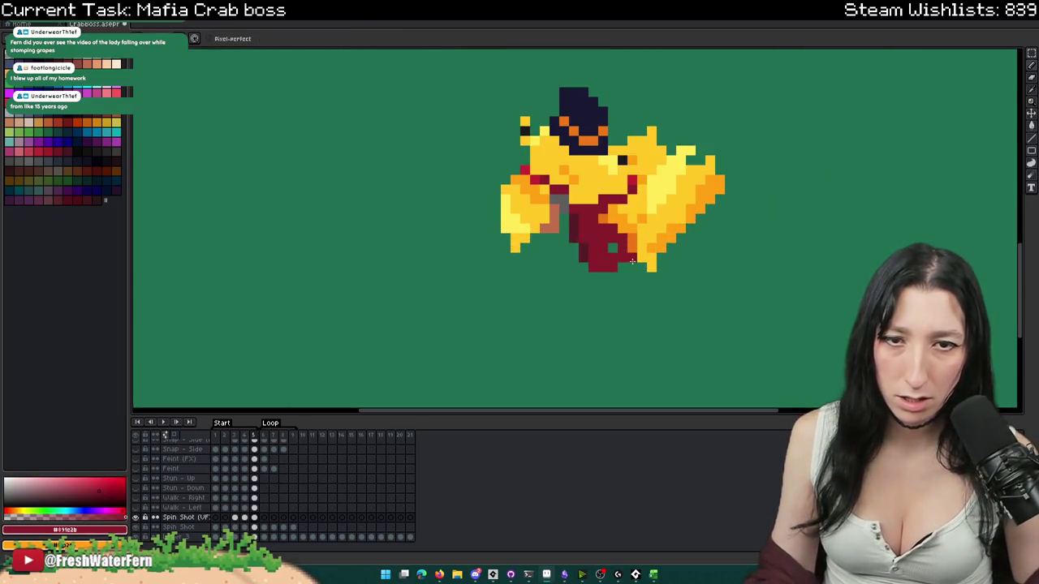
pyautogui.scroll(-2, 629, 267)
pyautogui.scroll(1, 617, 264)
pyautogui.scroll(1, 605, 260)
pyautogui.scroll(-2, 589, 288)
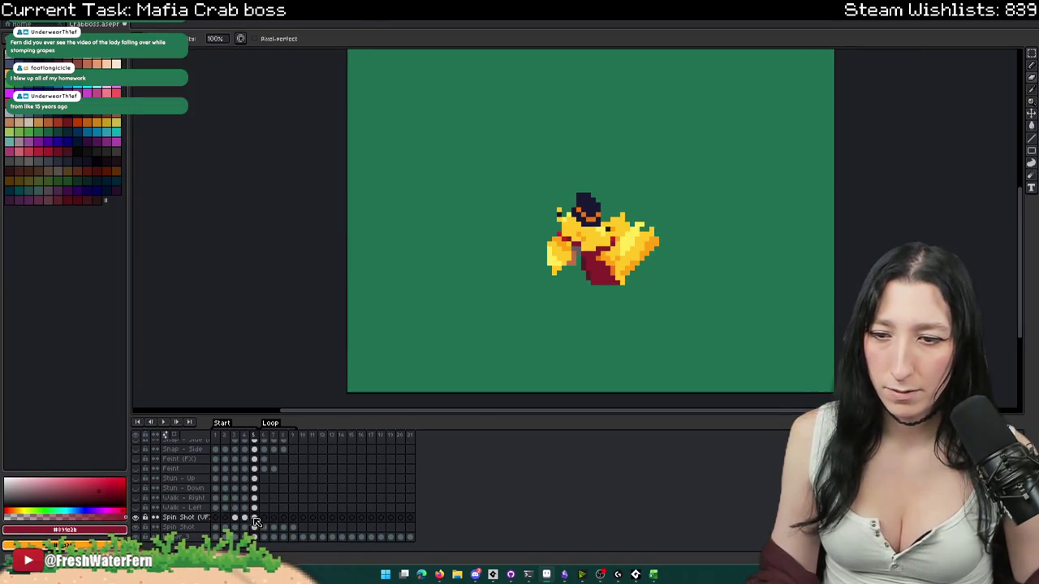
# - Play the spin animation twice, stopping on frame 3 to review it
pyautogui.click(410, 517)
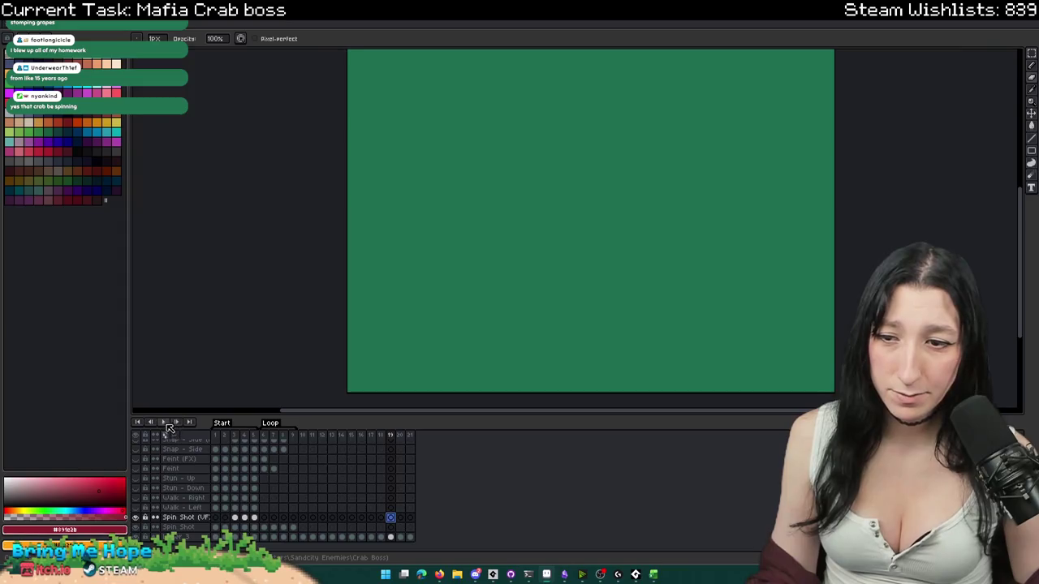
pyautogui.click(163, 422)
pyautogui.scroll(-1, 452, 246)
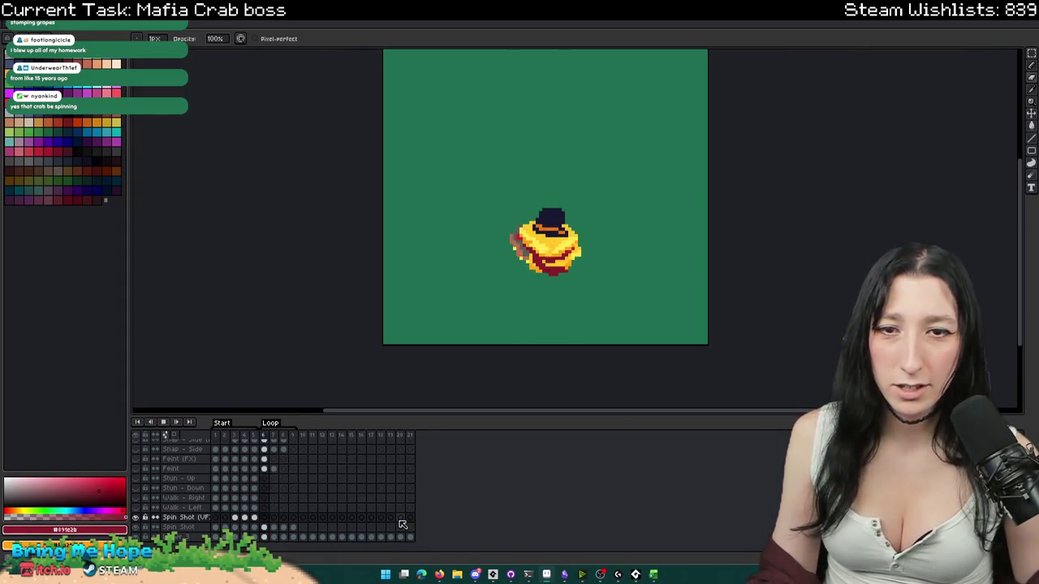
pyautogui.click(236, 520)
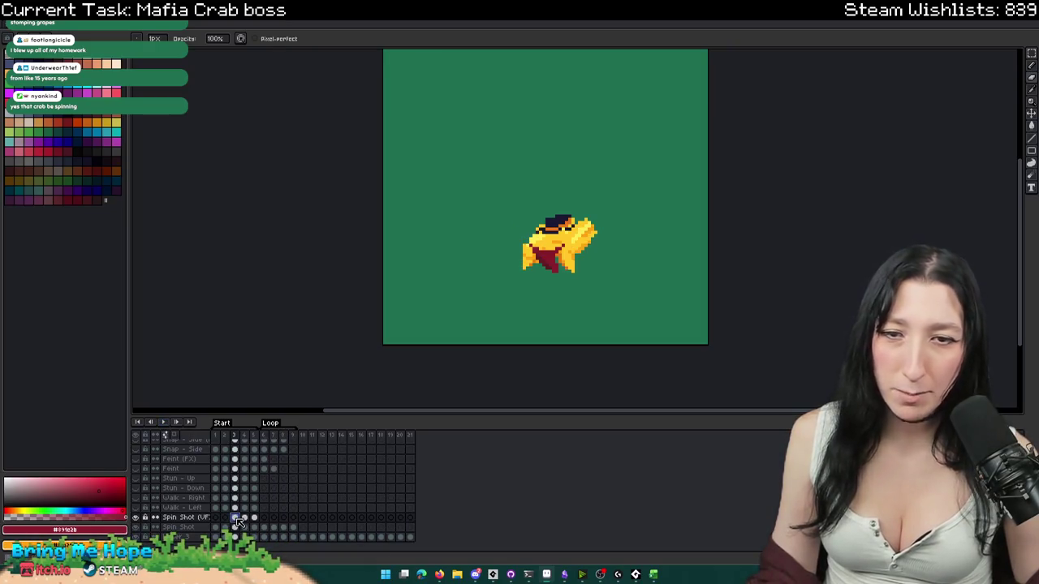
pyautogui.press('Right')
pyautogui.click(391, 517)
pyautogui.click(163, 422)
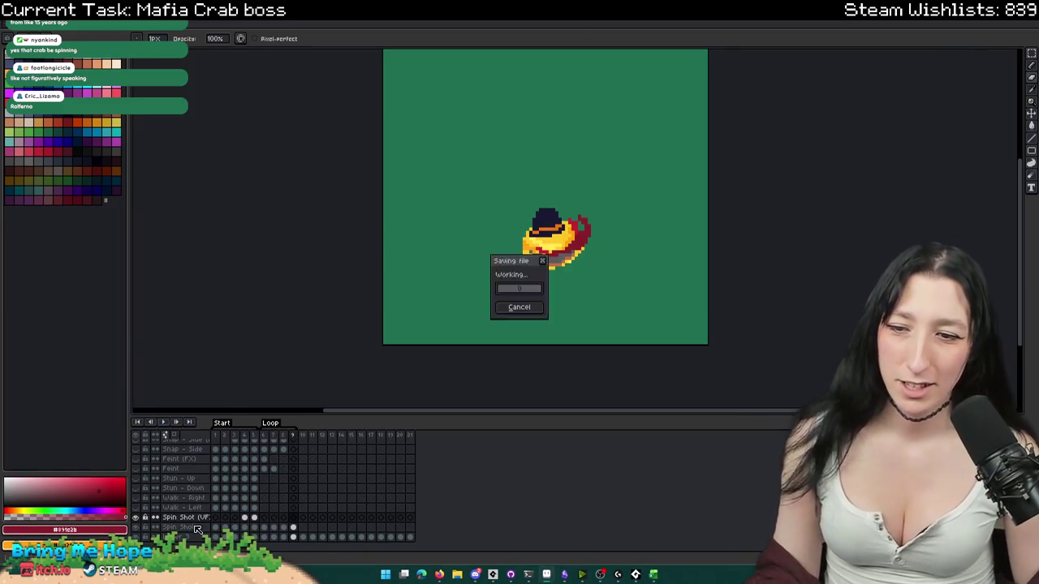
pyautogui.click(235, 528)
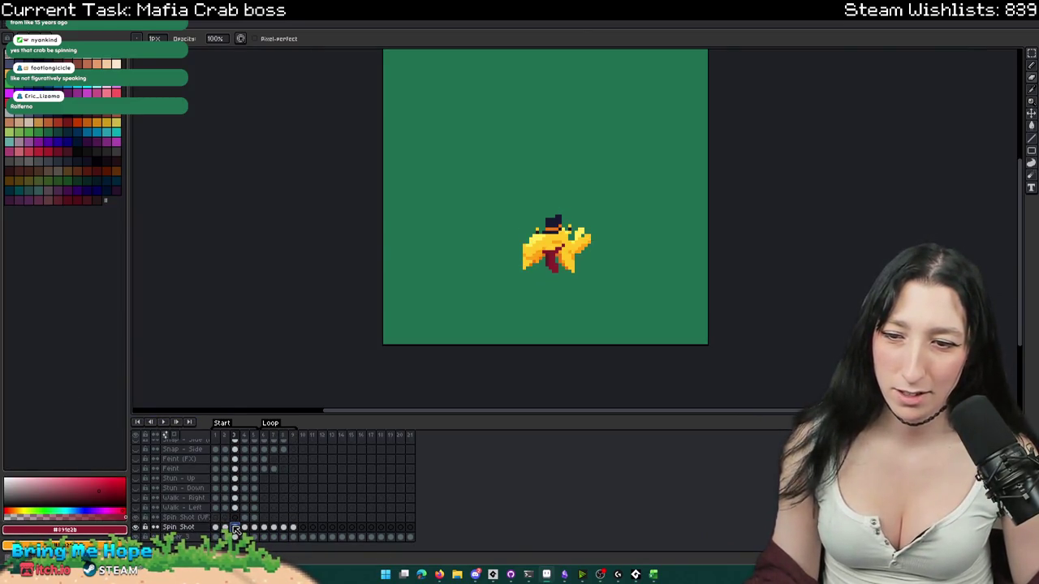
# - Rename the existing Loop tag to 'Middle'
pyautogui.click(303, 528)
pyautogui.click(226, 528)
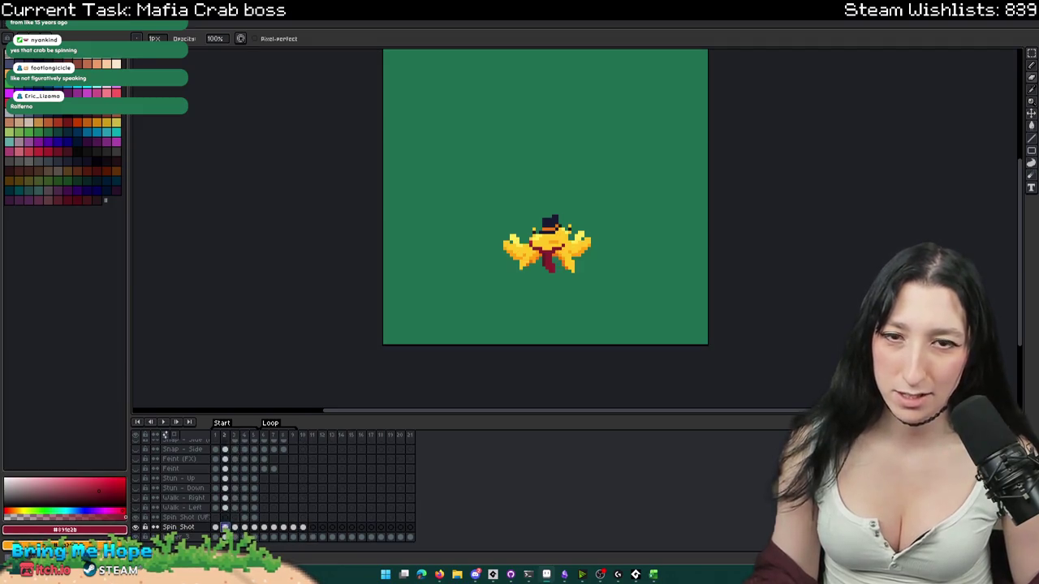
pyautogui.click(215, 529)
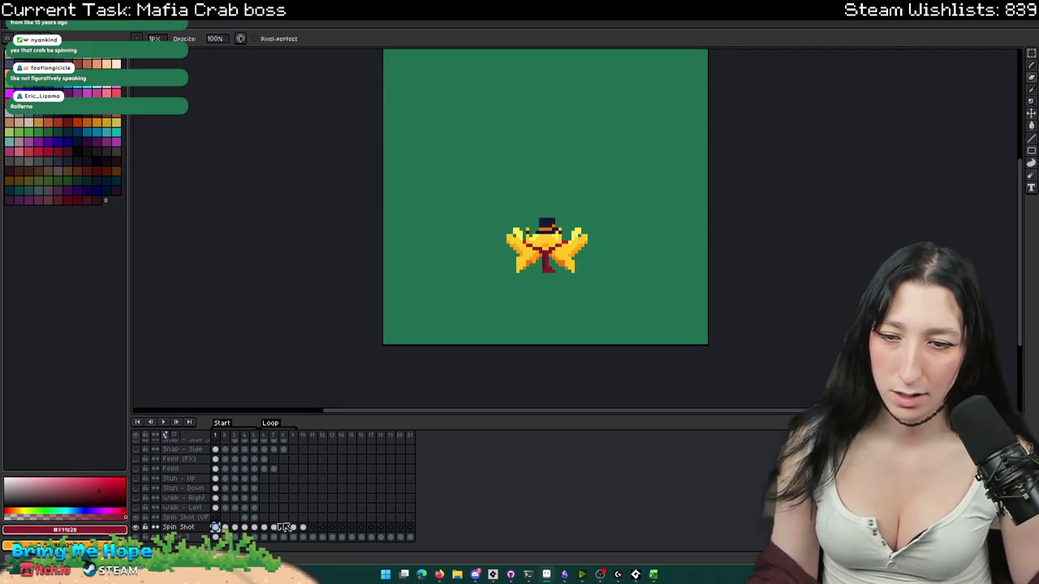
pyautogui.click(313, 528)
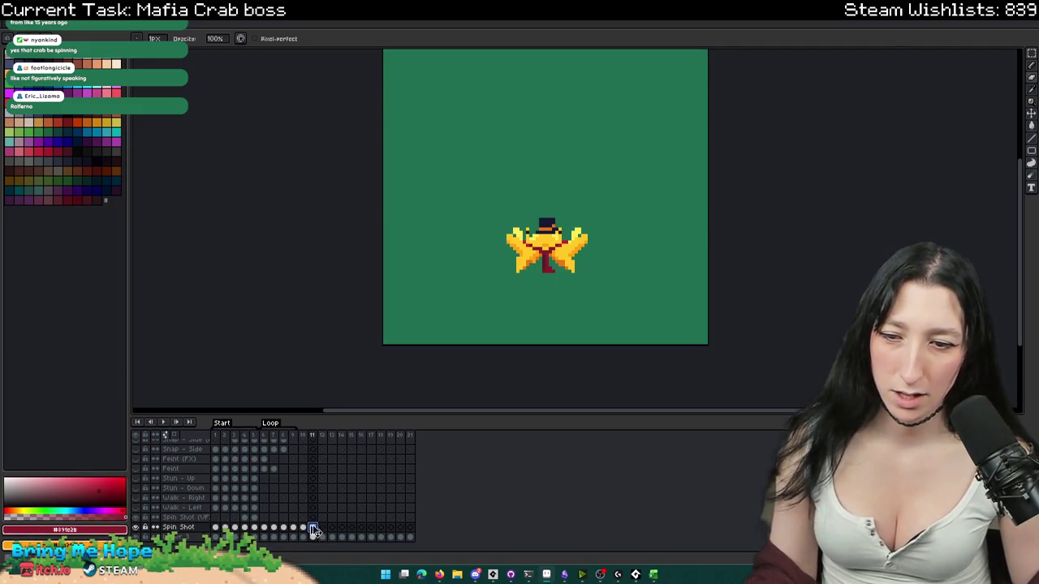
pyautogui.click(304, 436)
pyautogui.rightClick(302, 435)
pyautogui.click(343, 484)
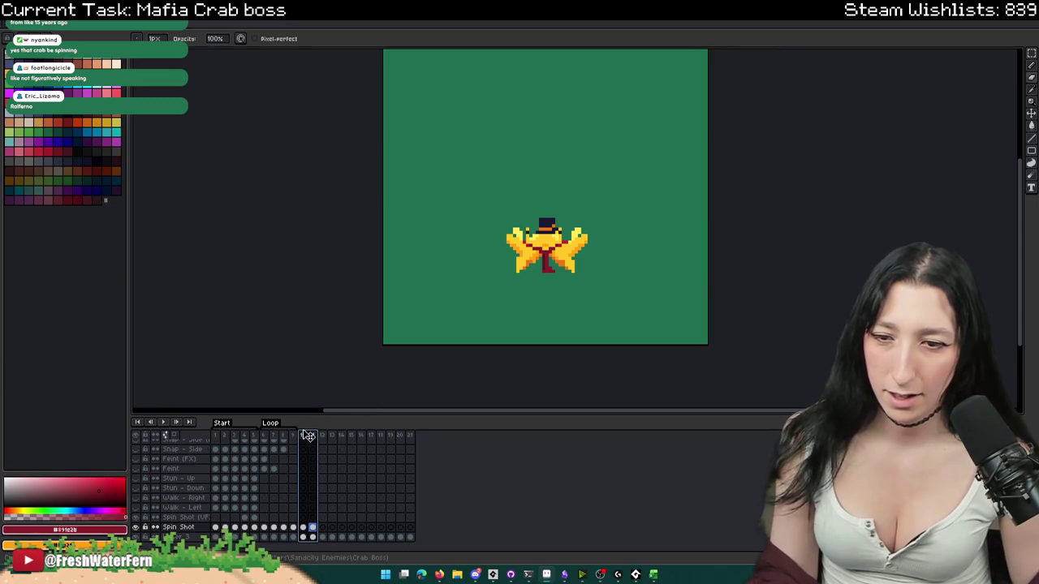
pyautogui.rightClick(305, 438)
pyautogui.click(341, 486)
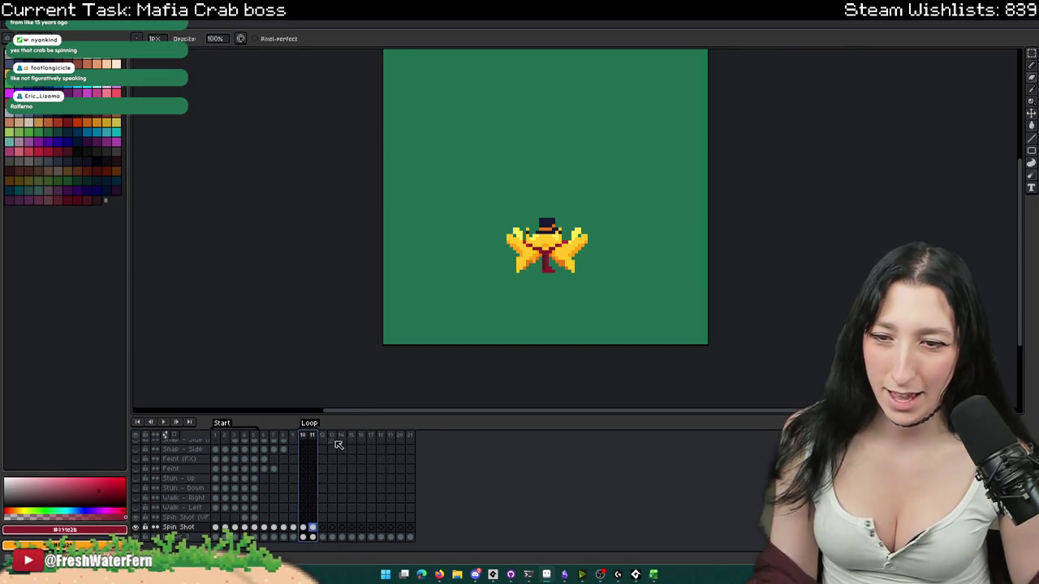
pyautogui.doubleClick(274, 424)
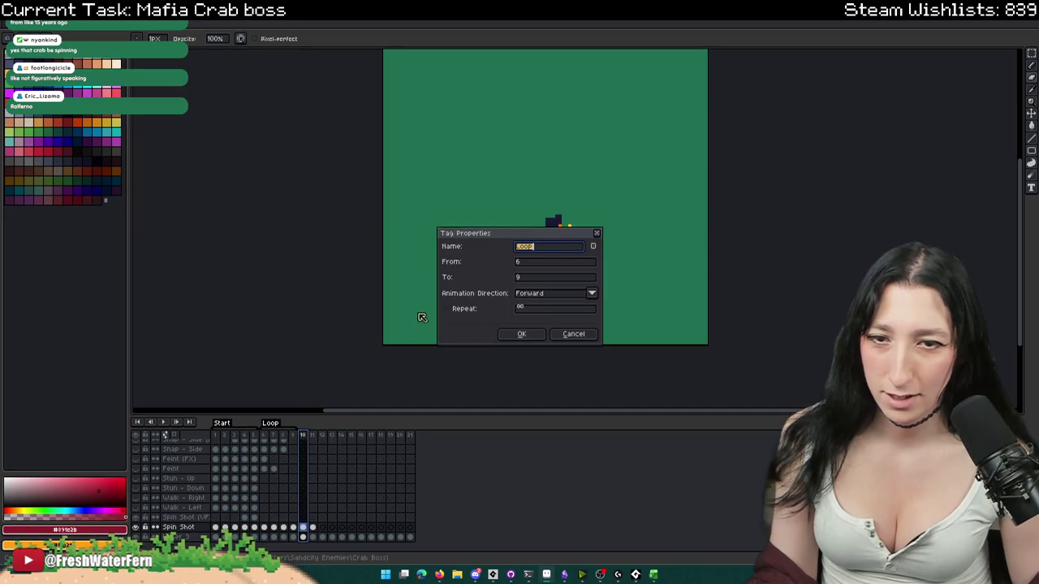
pyautogui.write('Middle')
pyautogui.press('Return')
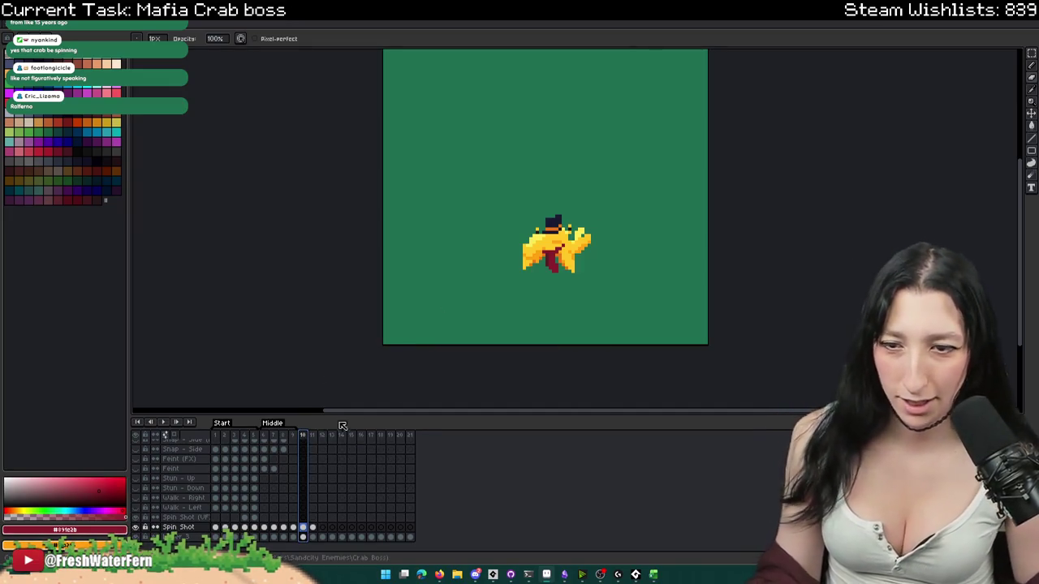
# - Create a new Loop tag covering frames 10–11
pyautogui.rightClick(309, 438)
pyautogui.click(309, 438)
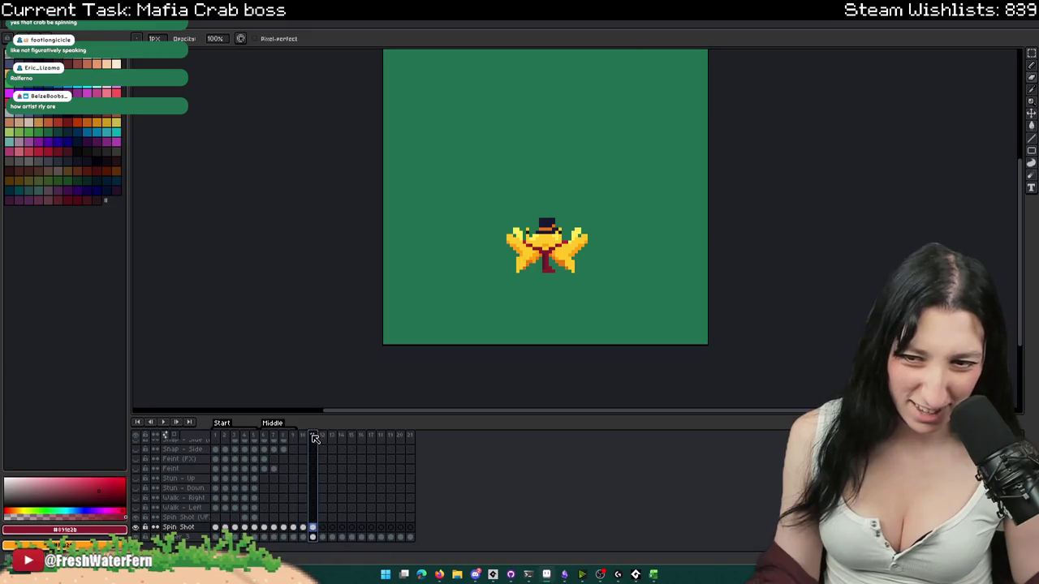
pyautogui.rightClick(309, 439)
pyautogui.click(333, 498)
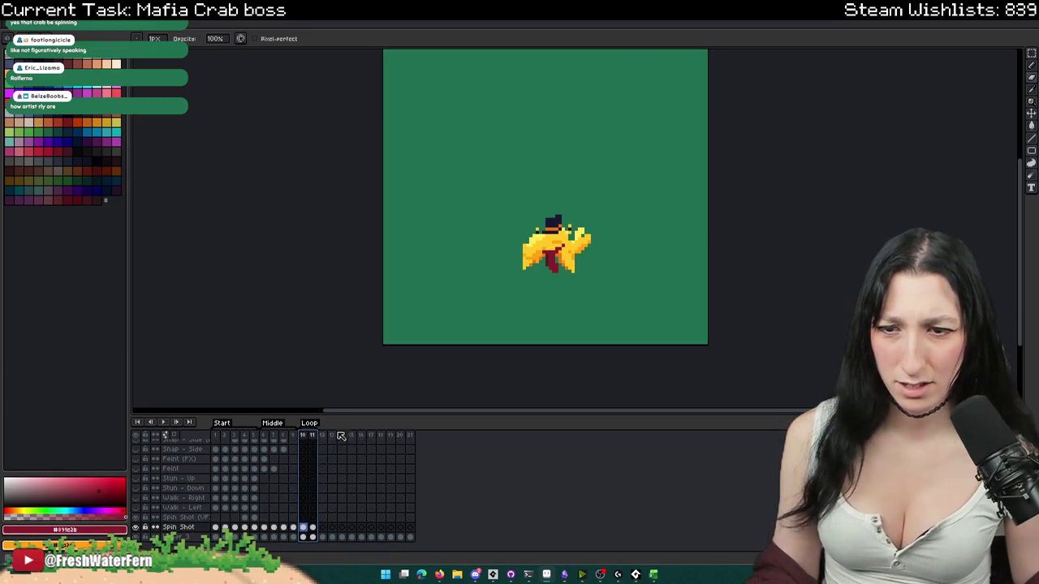
pyautogui.click(335, 458)
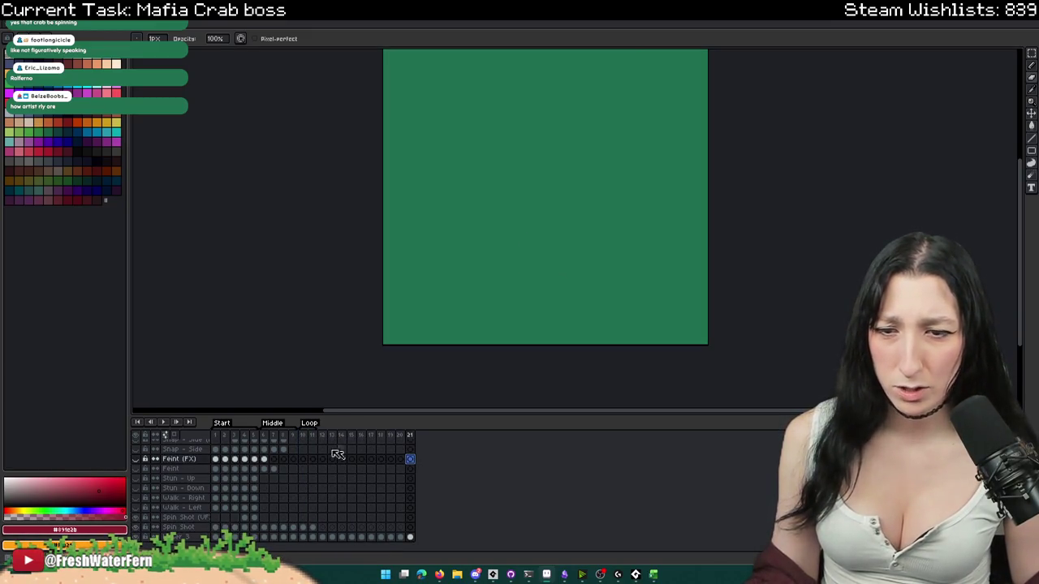
# - Preview the spin animation, then zoom into frame 10 of the Spin Shot VFX layer
pyautogui.click(164, 422)
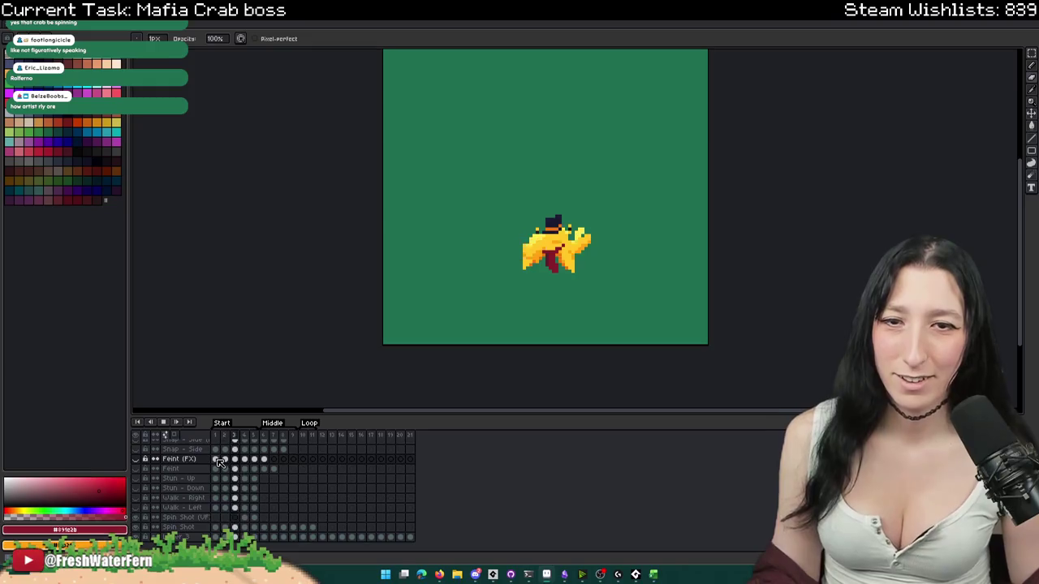
pyautogui.click(167, 423)
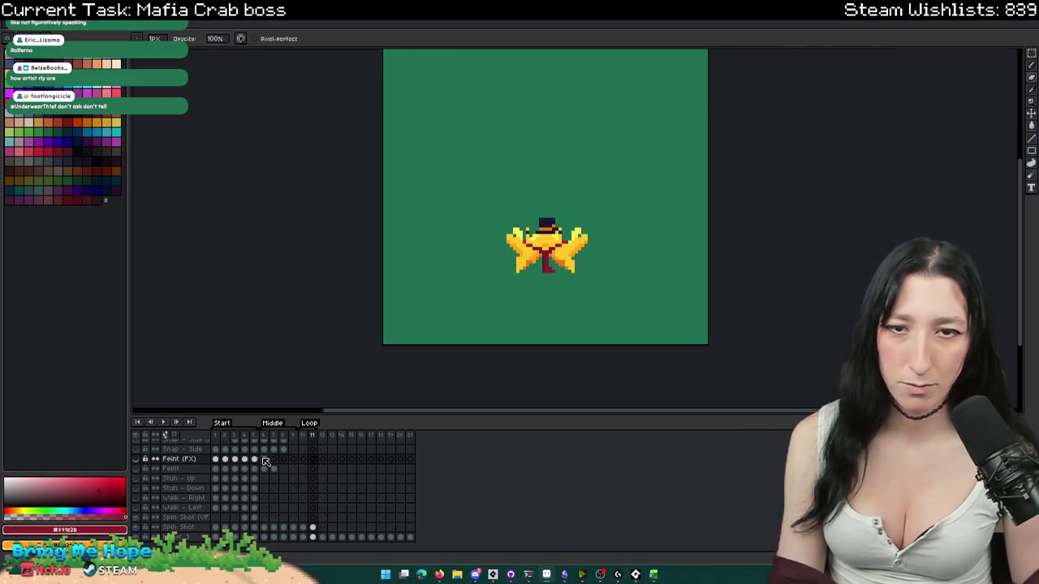
pyautogui.click(169, 423)
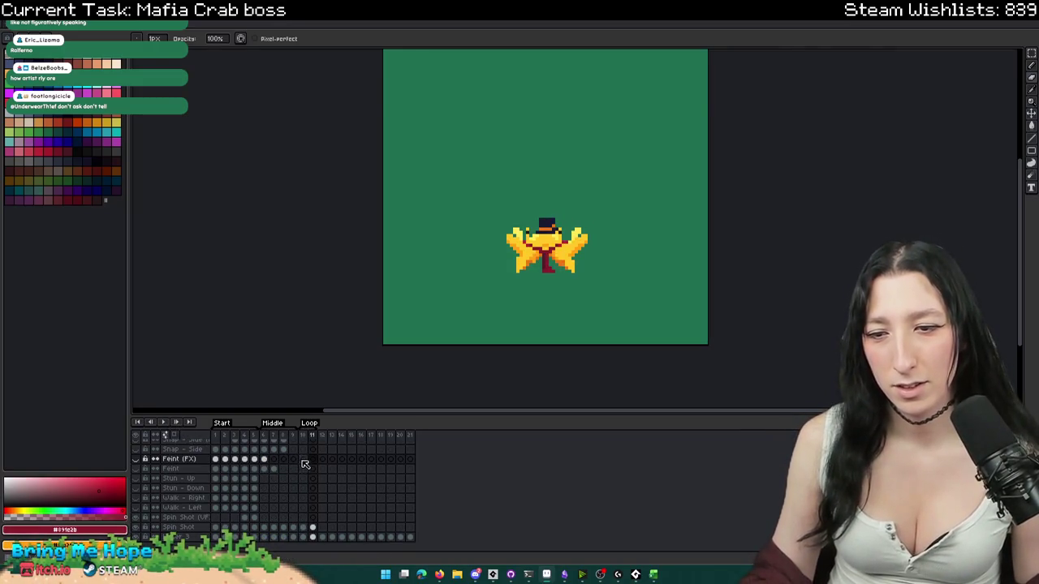
pyautogui.click(303, 517)
pyautogui.scroll(1, 529, 246)
pyautogui.scroll(1, 529, 246)
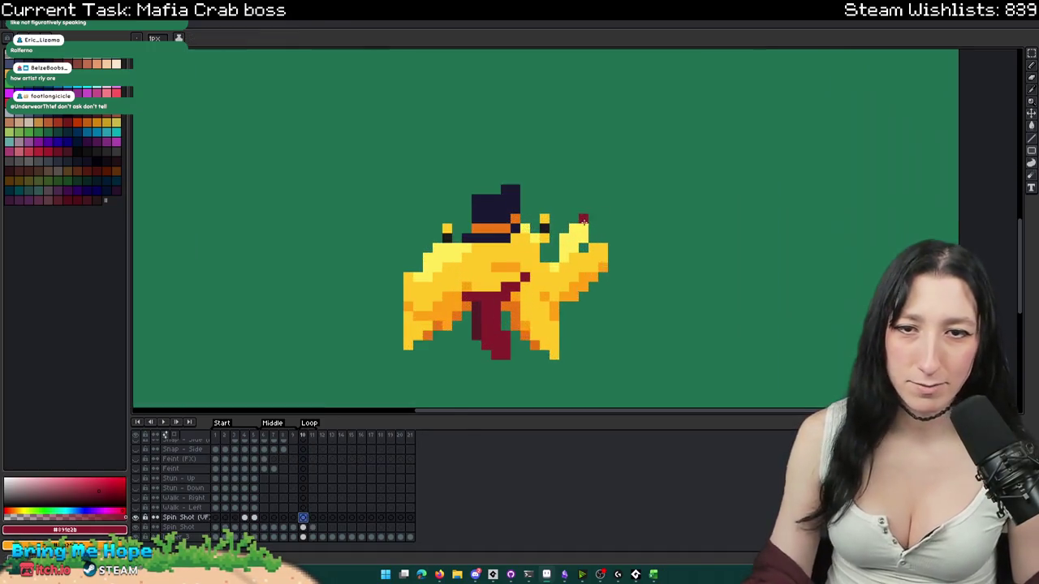
pyautogui.scroll(1, 529, 246)
# - Extend the claw tip with yellow and orange pixels
pyautogui.keyDown('alt'); pyautogui.click(529, 246); pyautogui.keyUp('alt')
pyautogui.moveTo(529, 246); pyautogui.dragTo(536, 250)
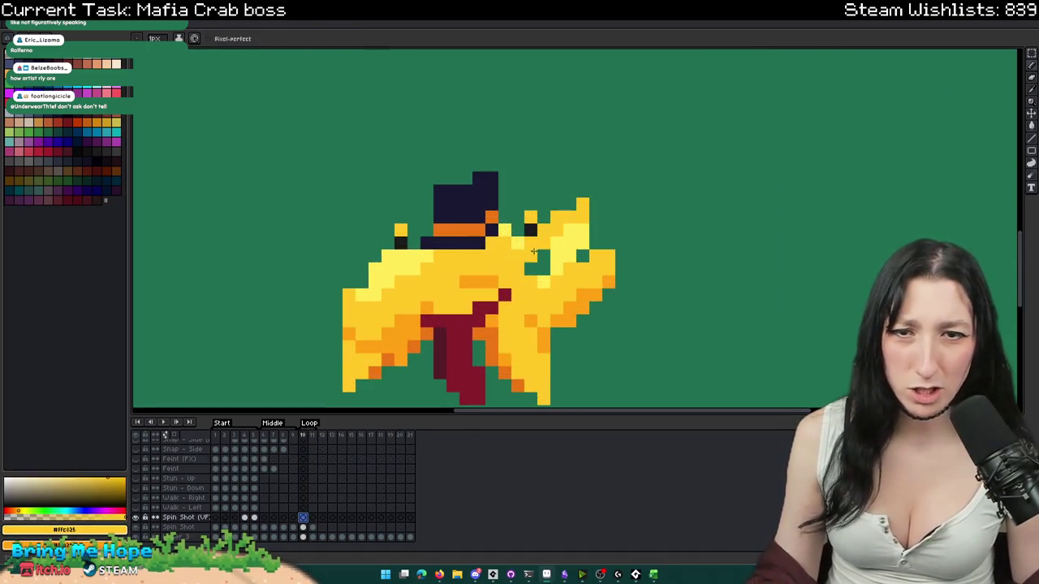
pyautogui.keyDown('alt'); pyautogui.click(593, 284); pyautogui.keyUp('alt')
pyautogui.moveTo(629, 260); pyautogui.dragTo(631, 246)
pyautogui.scroll(-1, 580, 270)
pyautogui.scroll(-1, 580, 270)
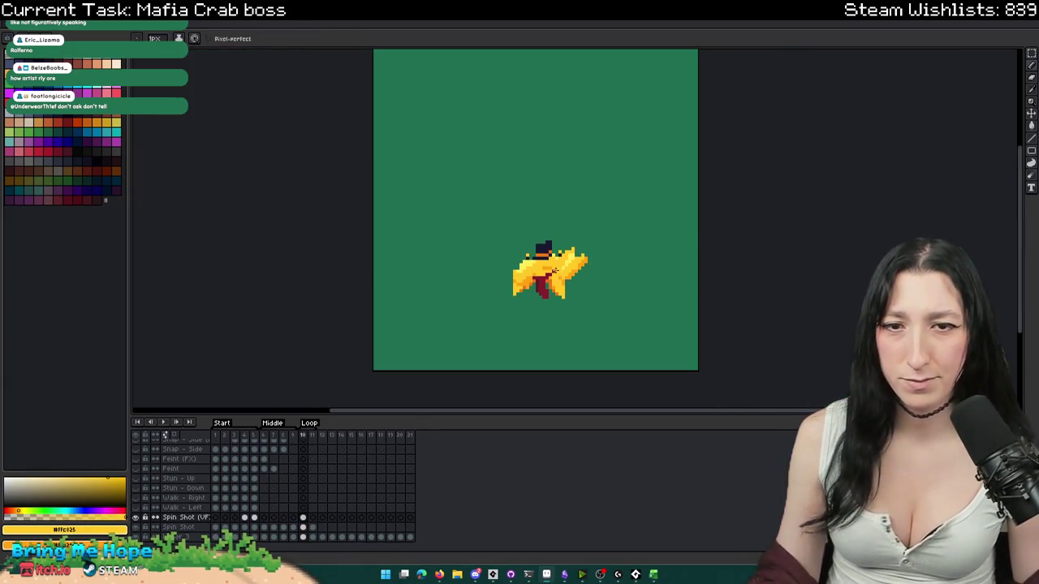
pyautogui.scroll(2, 547, 350)
pyautogui.scroll(1, 546, 350)
# - Reshape the scarf with a diagonal dark-red stroke, then return to frame 1
pyautogui.keyDown('alt'); pyautogui.click(546, 351); pyautogui.keyUp('alt')
pyautogui.moveTo(582, 348); pyautogui.dragTo(622, 314)
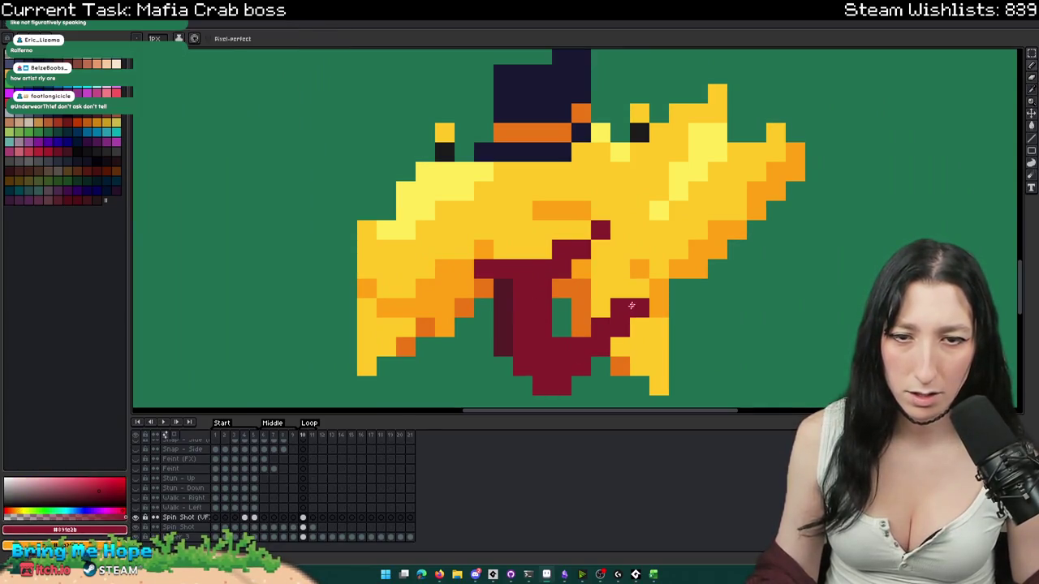
pyautogui.scroll(-3, 551, 328)
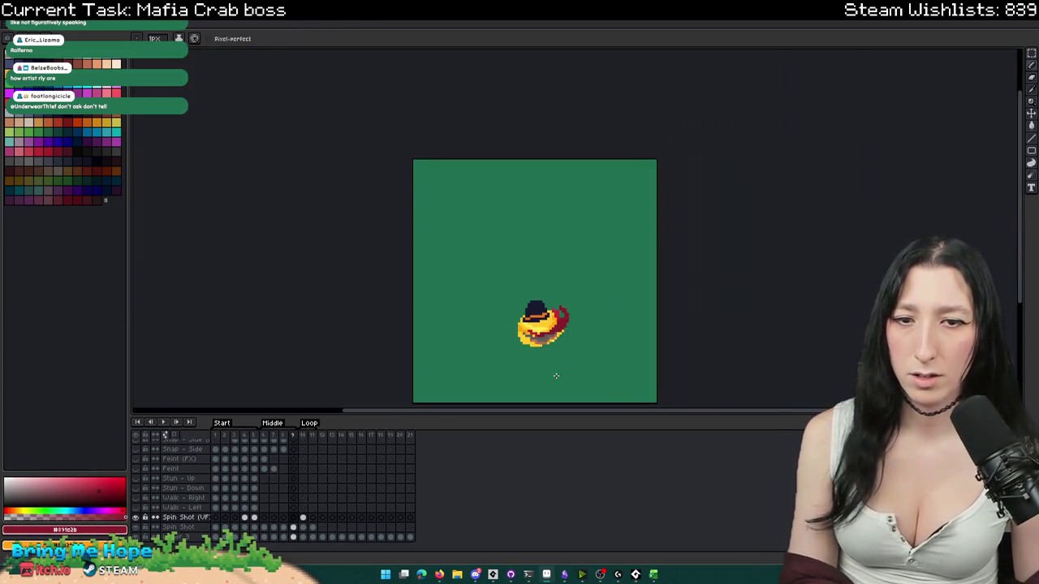
pyautogui.scroll(2, 542, 335)
pyautogui.scroll(1, 542, 335)
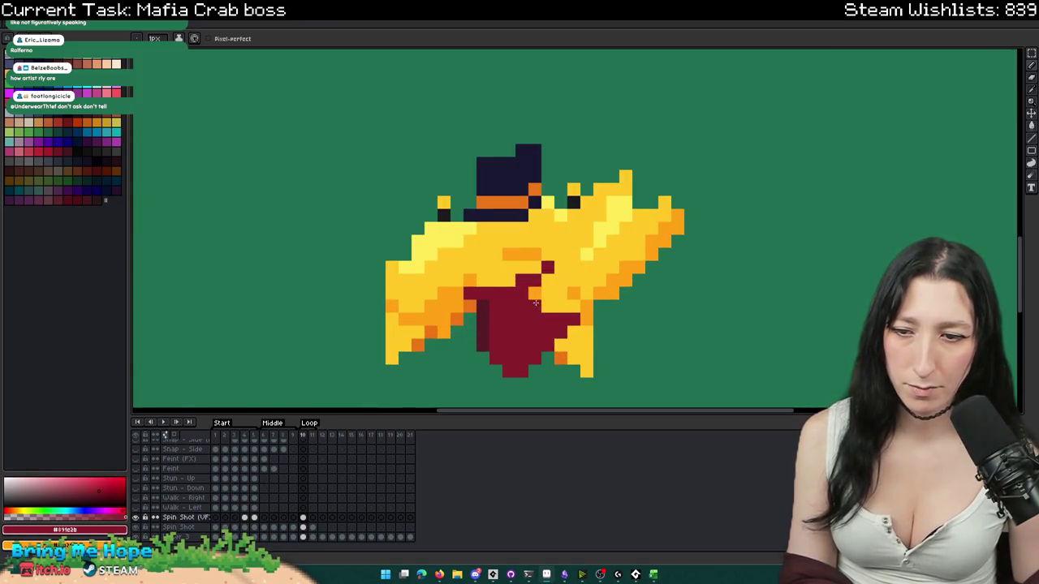
pyautogui.scroll(-1, 536, 302)
pyautogui.press('Right')
pyautogui.scroll(-1, 585, 378)
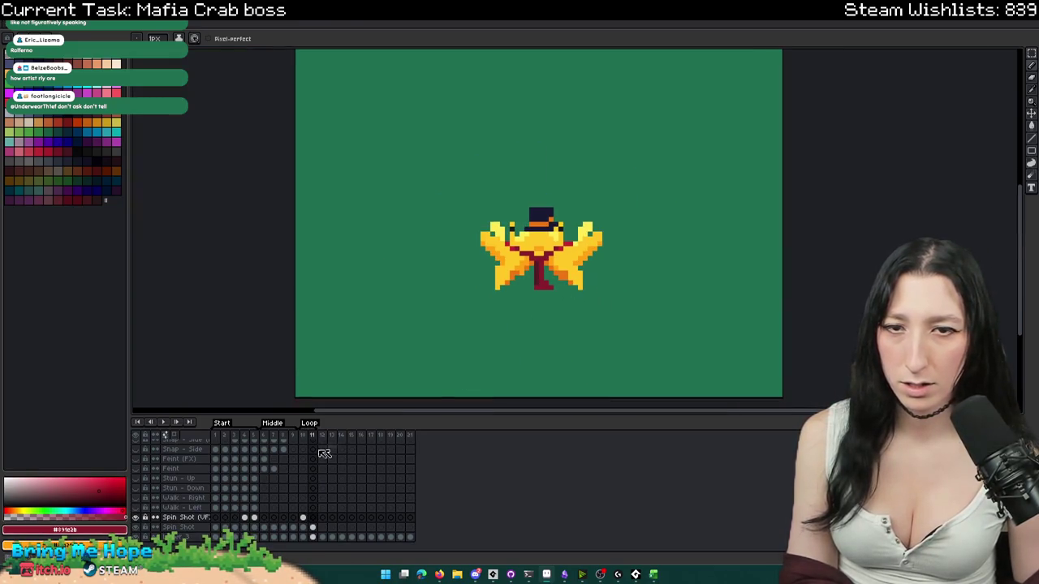
pyautogui.click(216, 527)
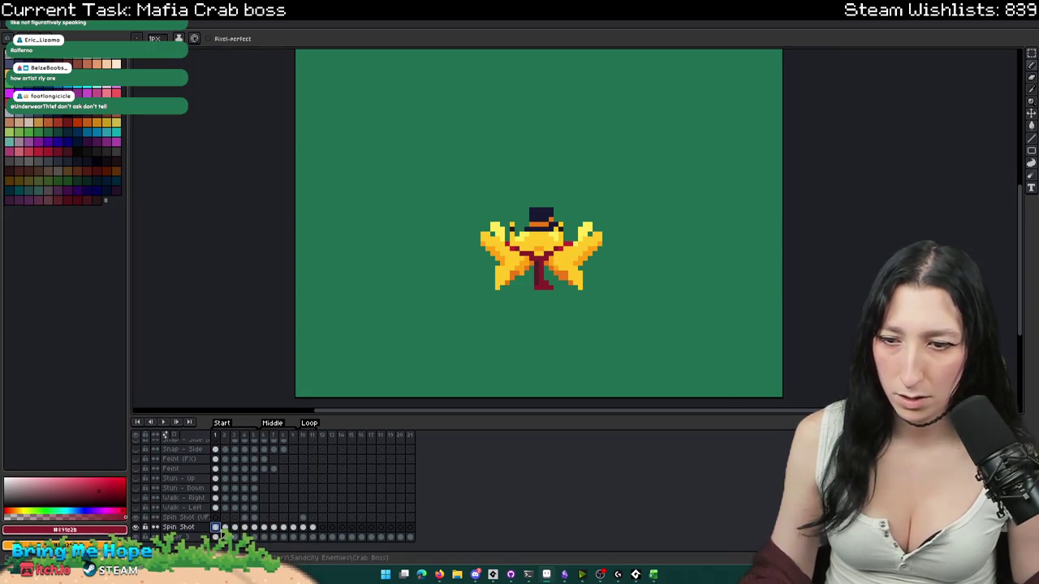
# - Inspect the Start tag's properties and hide the green backdrop layer behind the crab
pyautogui.moveTo(303, 518)
pyautogui.mouseDown()
pyautogui.moveTo(254, 517)
pyautogui.moveTo(318, 518)
pyautogui.mouseUp()
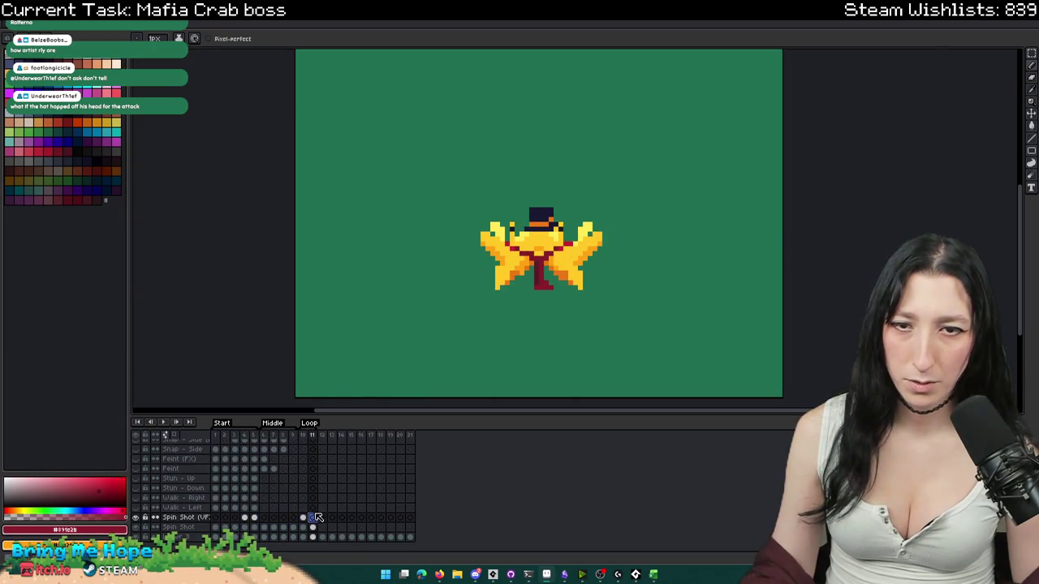
pyautogui.click(260, 530)
pyautogui.doubleClick(222, 422)
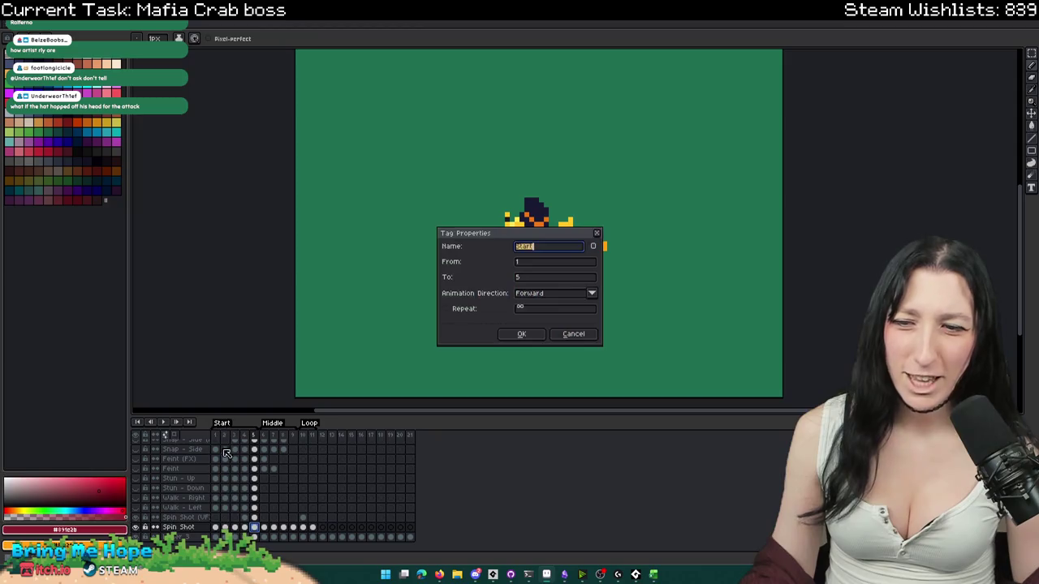
pyautogui.press('Return')
pyautogui.click(217, 528)
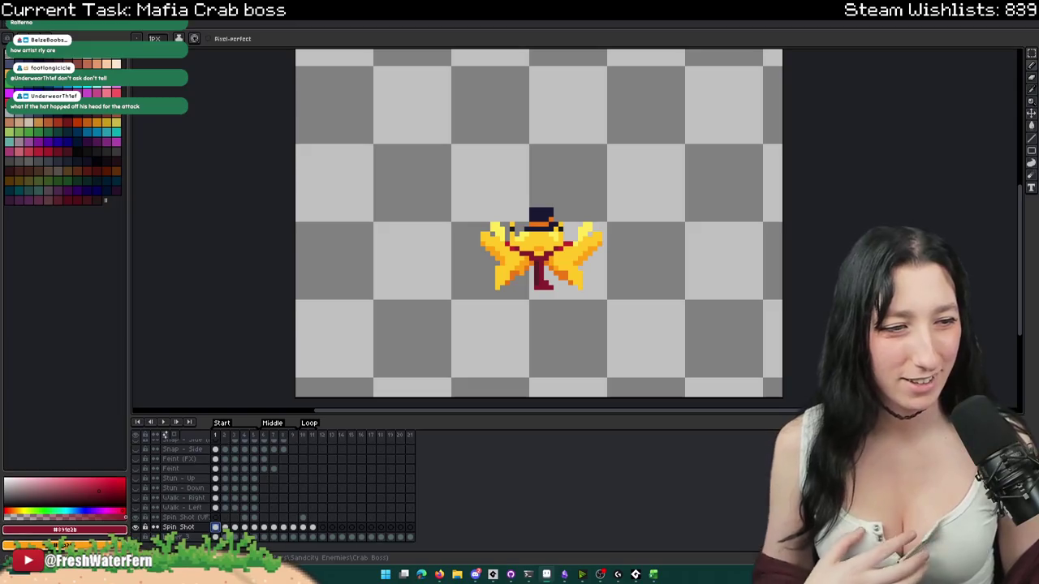
# - Step frame by frame through the Spin Shot frames starting at frame 5
pyautogui.click(257, 527)
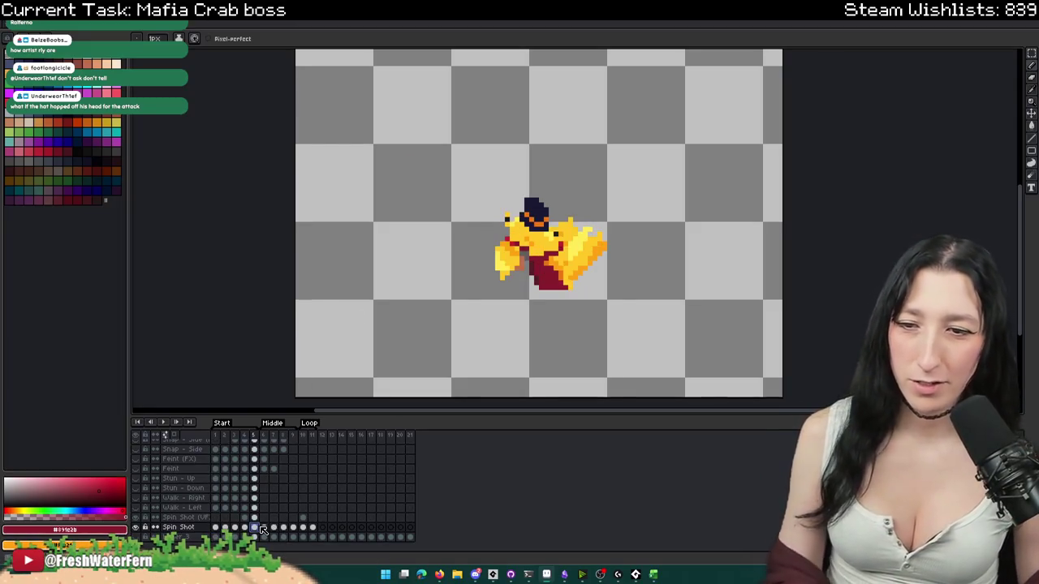
pyautogui.press('Right')
pyautogui.press('Right')
pyautogui.press('Right')
pyautogui.press('Right')
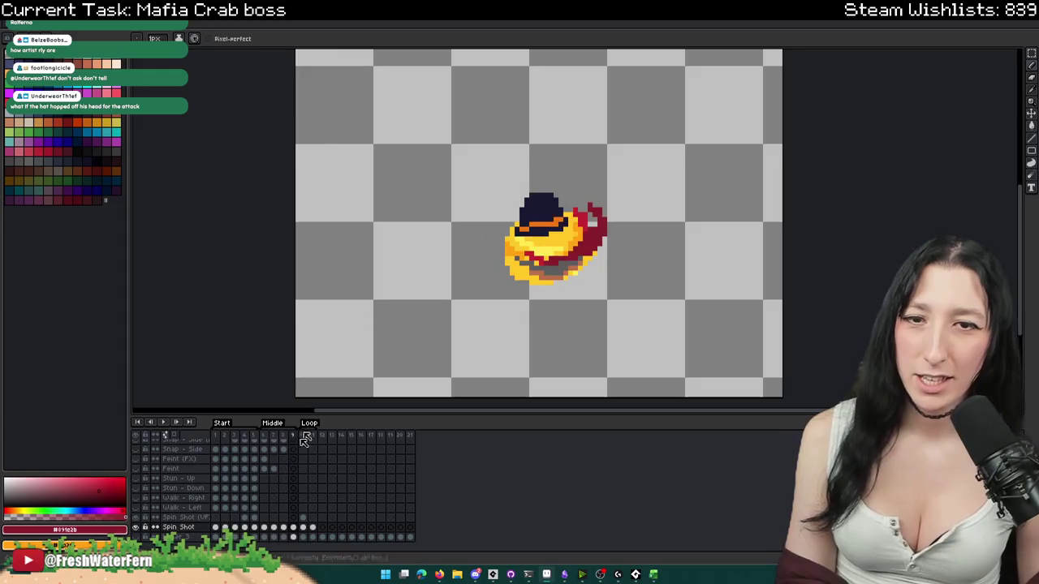
pyautogui.scroll(3, 570, 157)
pyautogui.scroll(-2, 477, 242)
pyautogui.press('Right')
pyautogui.press('Left')
pyautogui.press('Left')
pyautogui.press('Left')
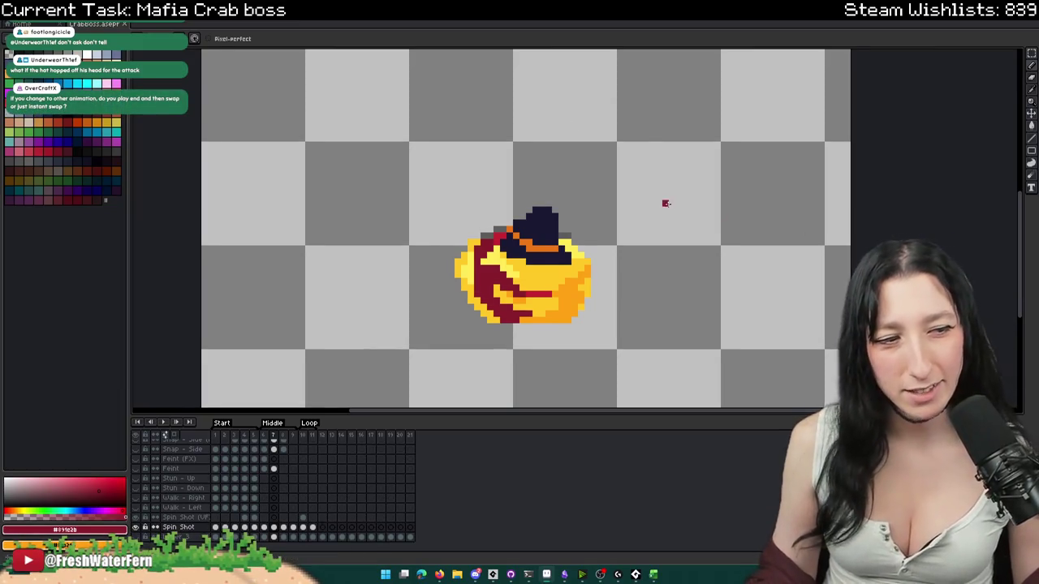
pyautogui.hscroll(1, 670, 202)
pyautogui.rightClick(479, 248)
pyautogui.press('Escape')
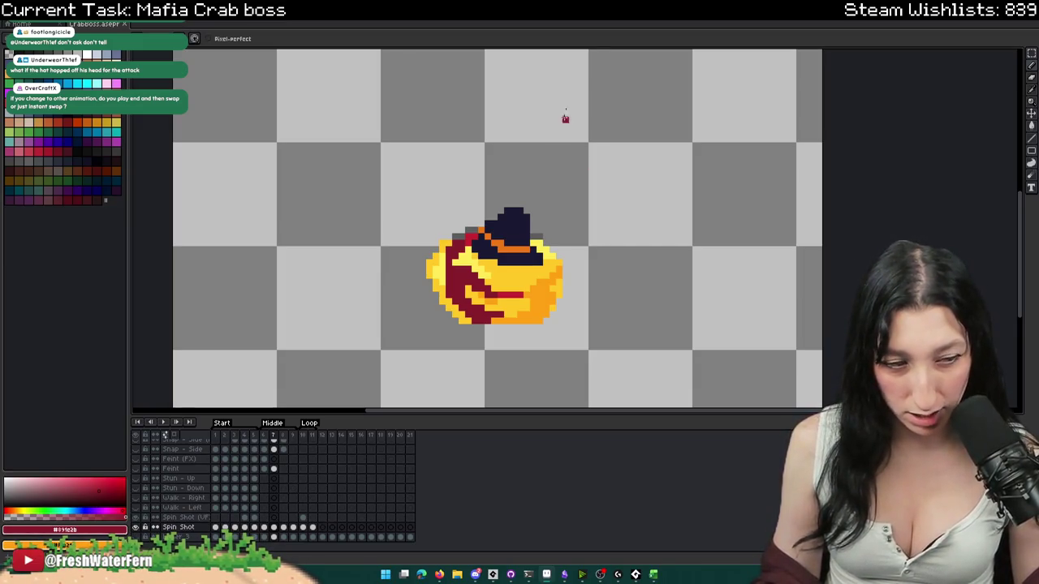
# - Play the spin animation and review frames 1–6, 6–9 and 11, ending on frame 1
pyautogui.press('Return')
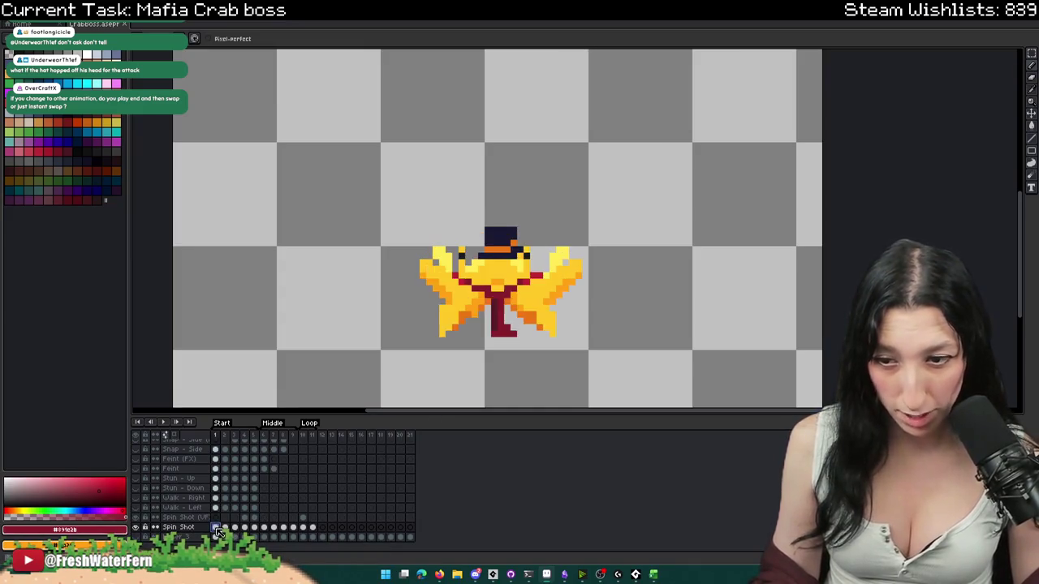
pyautogui.moveTo(215, 528); pyautogui.dragTo(264, 529)
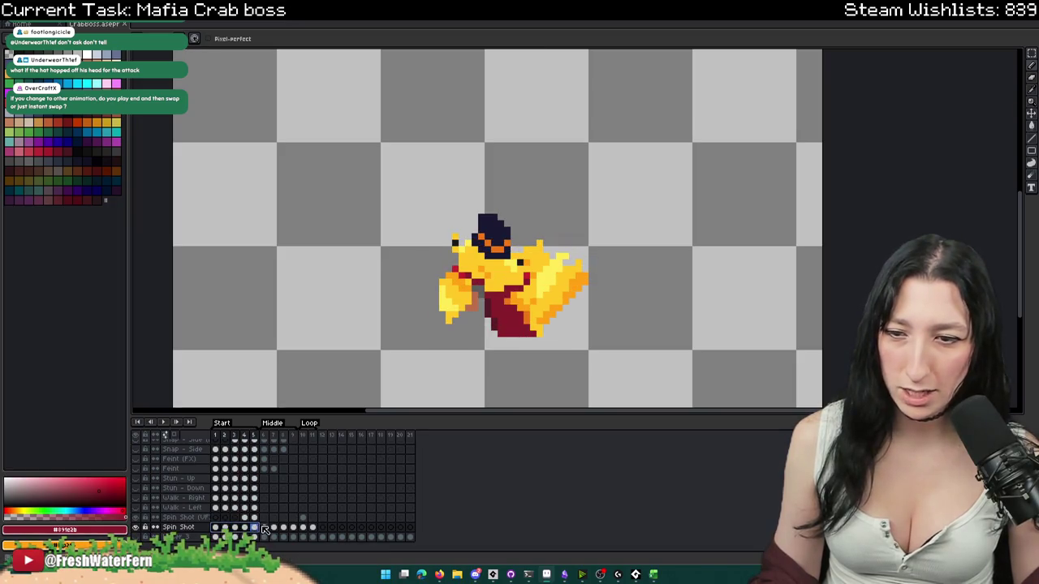
pyautogui.click(265, 529)
pyautogui.moveTo(265, 529); pyautogui.dragTo(300, 528)
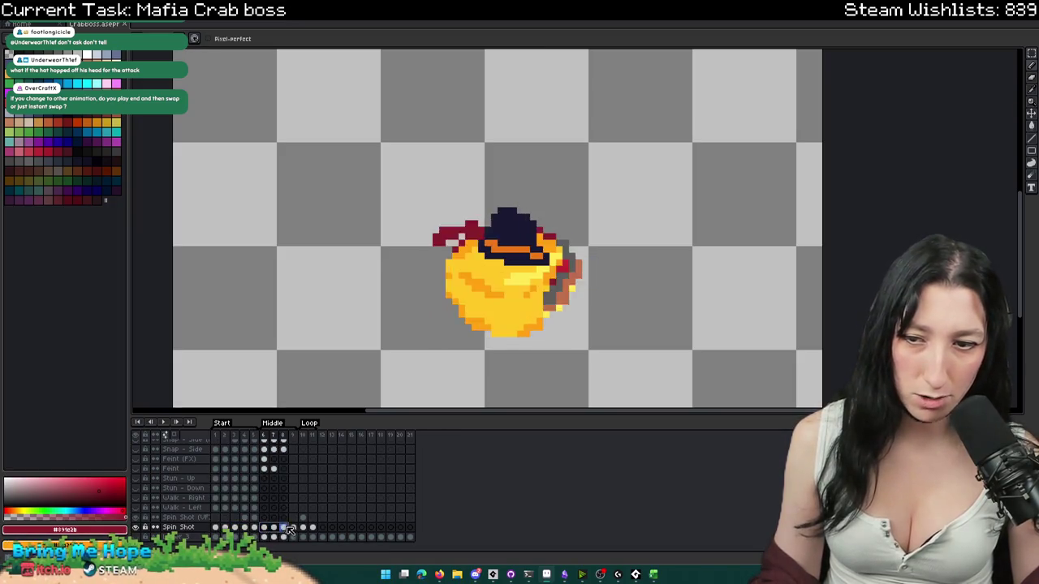
pyautogui.click(312, 527)
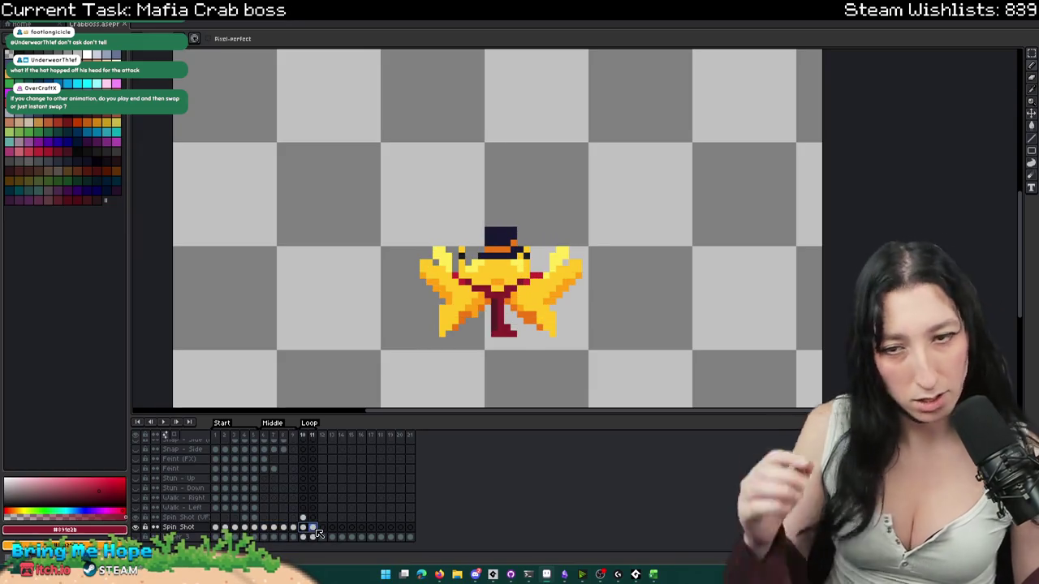
pyautogui.click(215, 529)
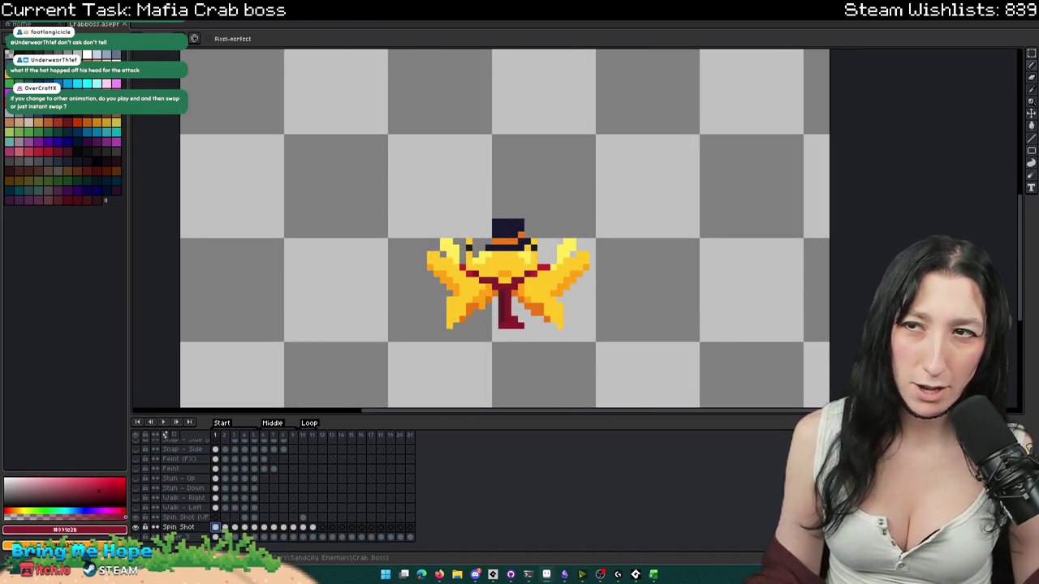
pyautogui.hotkey('alt', 's')
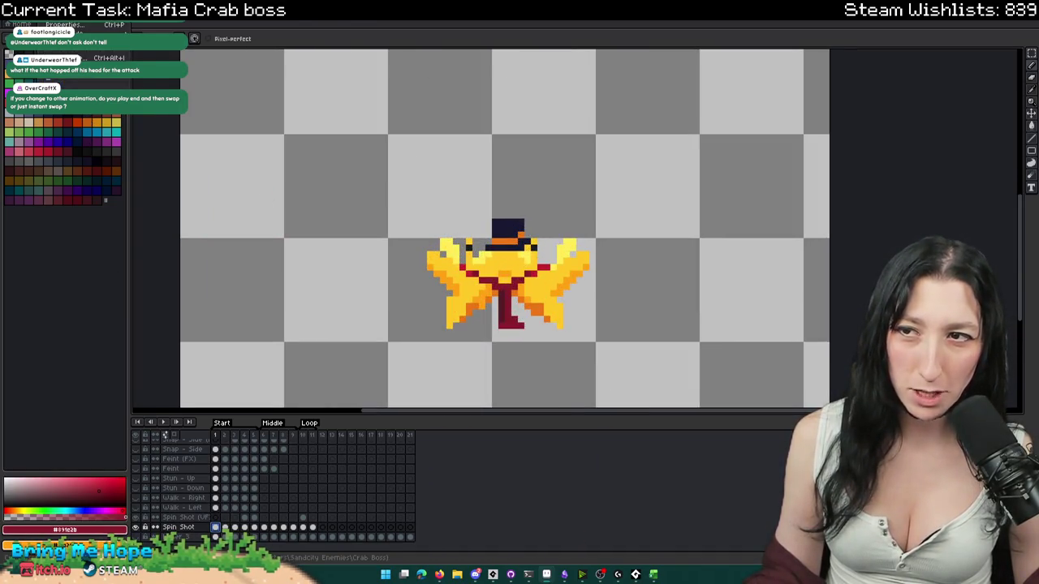
# - Export the Start tag frames as CrabBoss_SpinShot_Start.gif
pyautogui.press('t')
pyautogui.scroll(2, 183, 484)
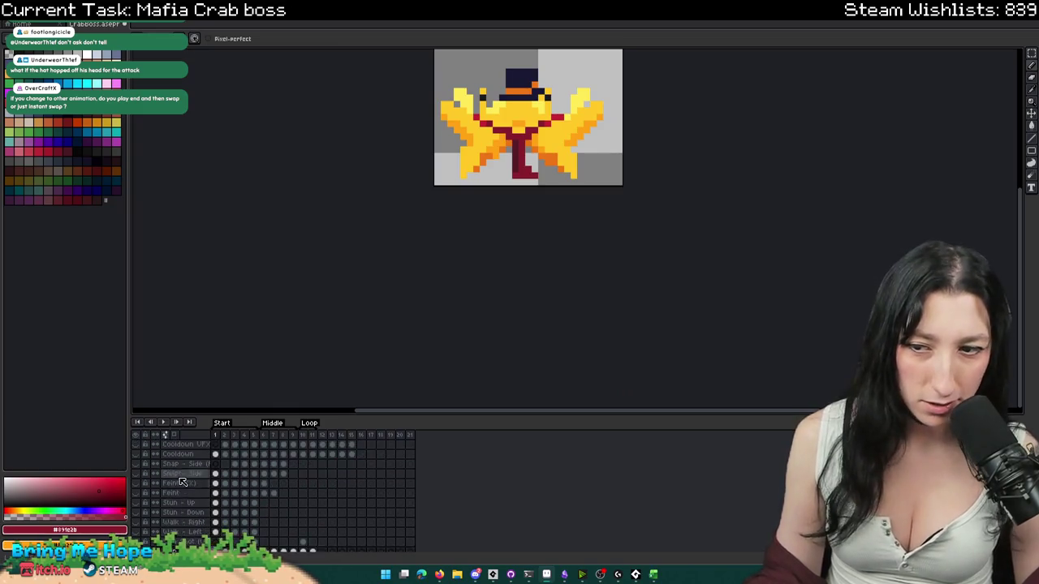
pyautogui.scroll(-2, 183, 483)
pyautogui.hotkey('ctrl', 'alt', 'shift', 's')
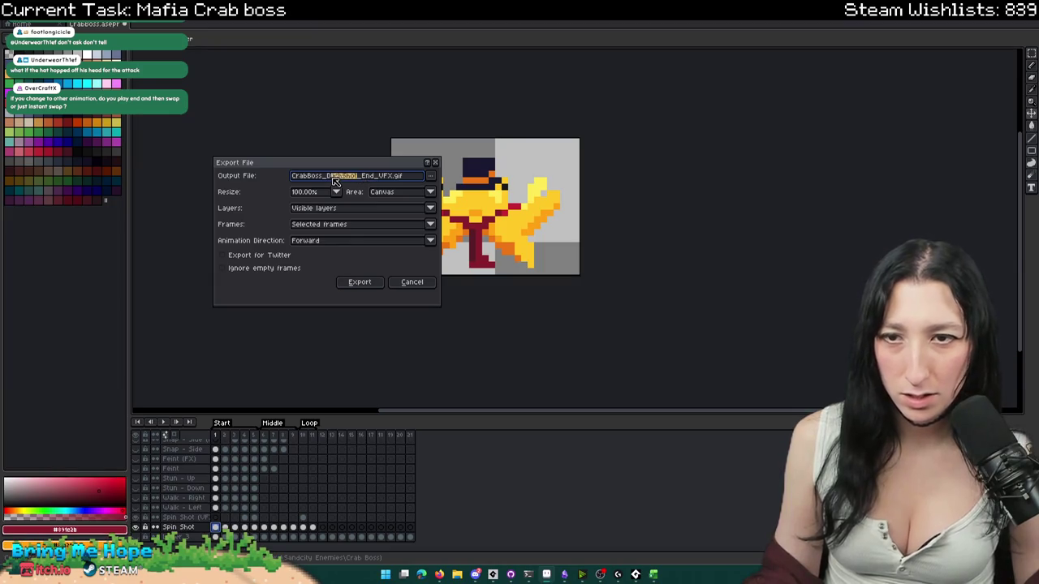
pyautogui.write('Spin')
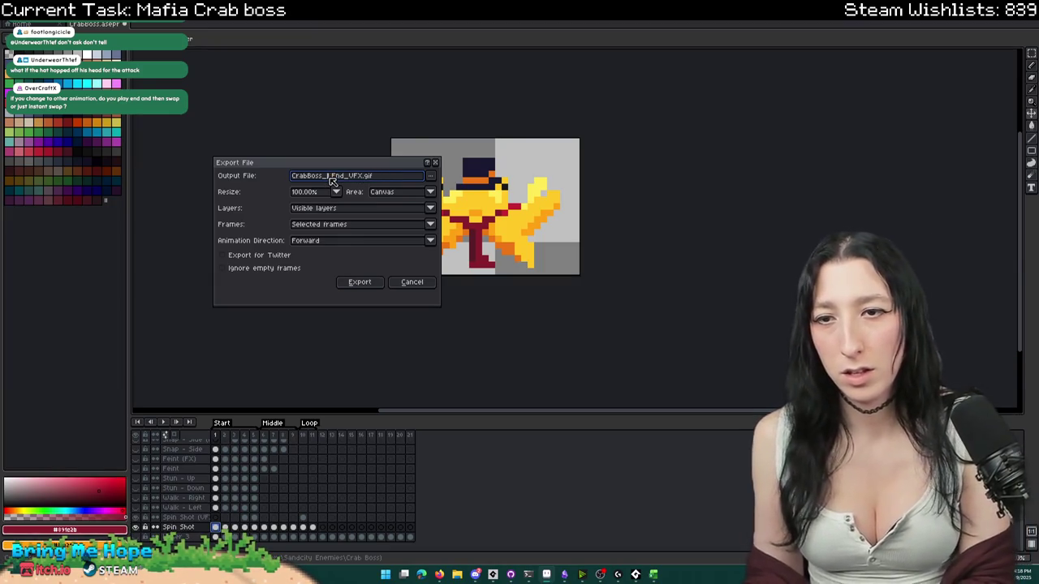
pyautogui.write('Shot_')
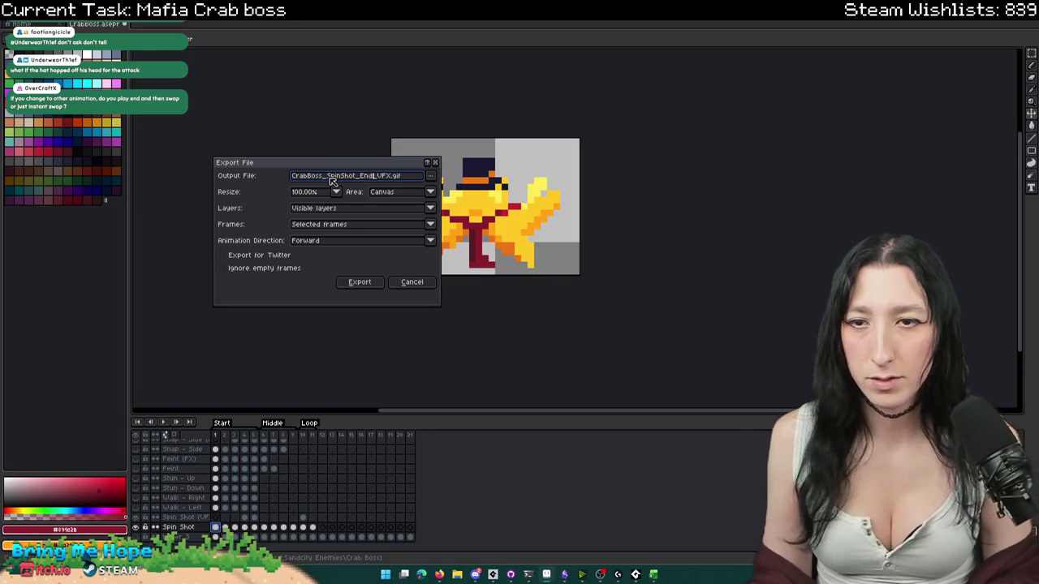
pyautogui.press('BackSpace')
pyautogui.press('BackSpace')
pyautogui.press('Delete')
pyautogui.press('Delete')
pyautogui.press('Delete')
pyautogui.write('Start')
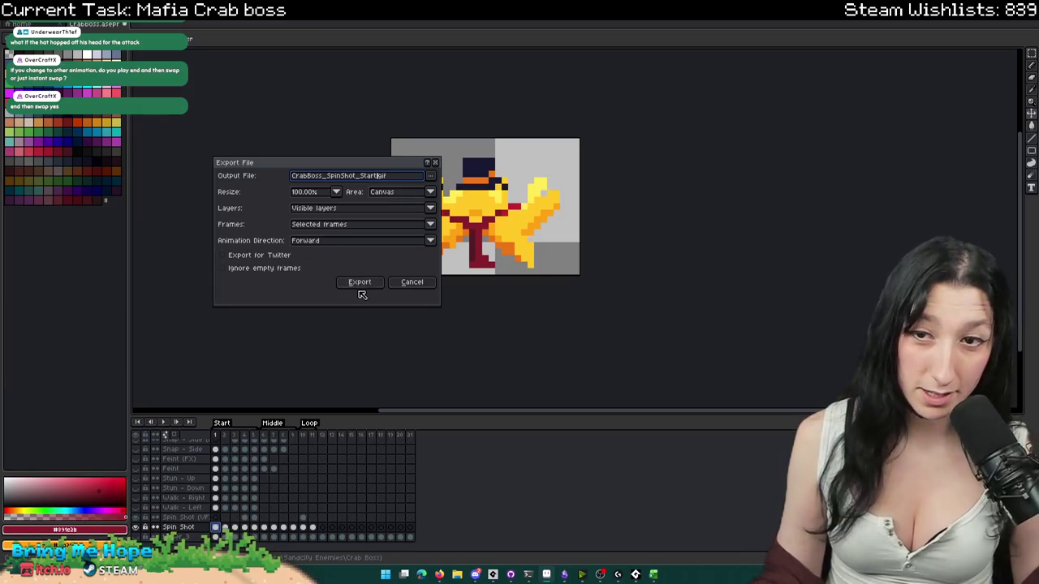
pyautogui.click(347, 225)
pyautogui.click(341, 254)
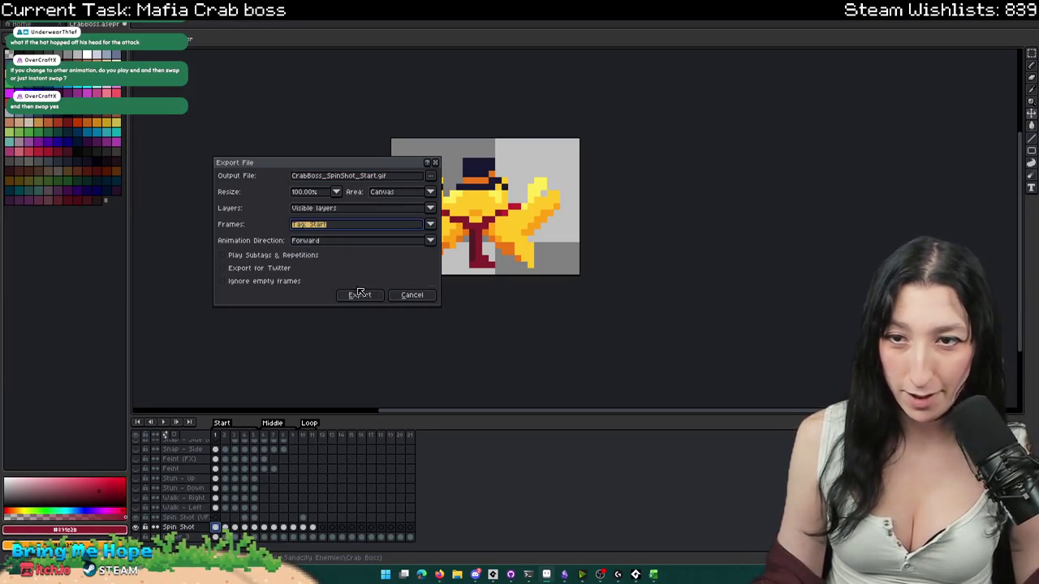
pyautogui.click(357, 292)
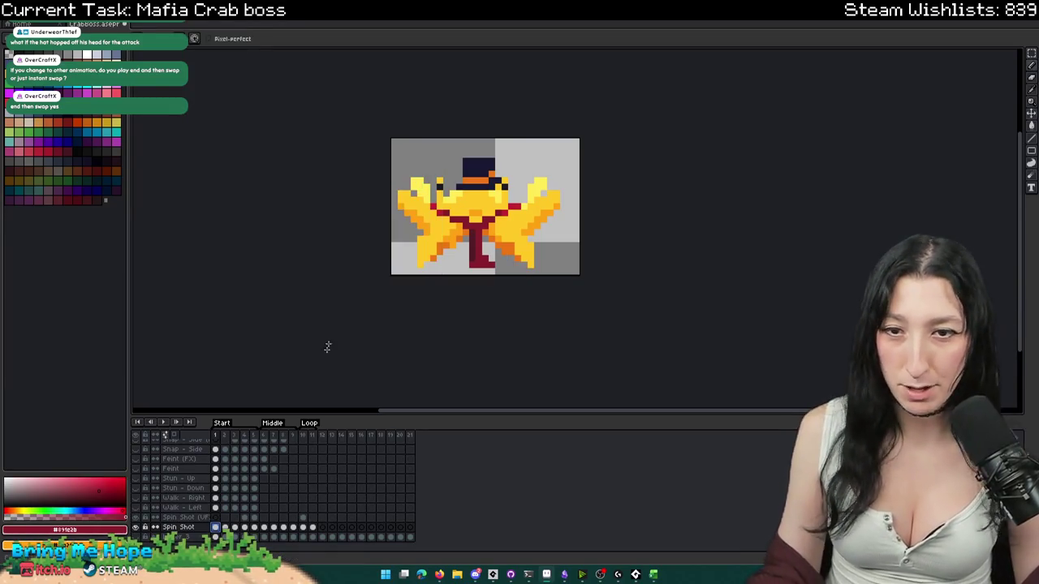
# - Export the Middle tag frames as CrabBoss_SpinShot_Loop.gif
pyautogui.click(255, 527)
pyautogui.click(264, 527)
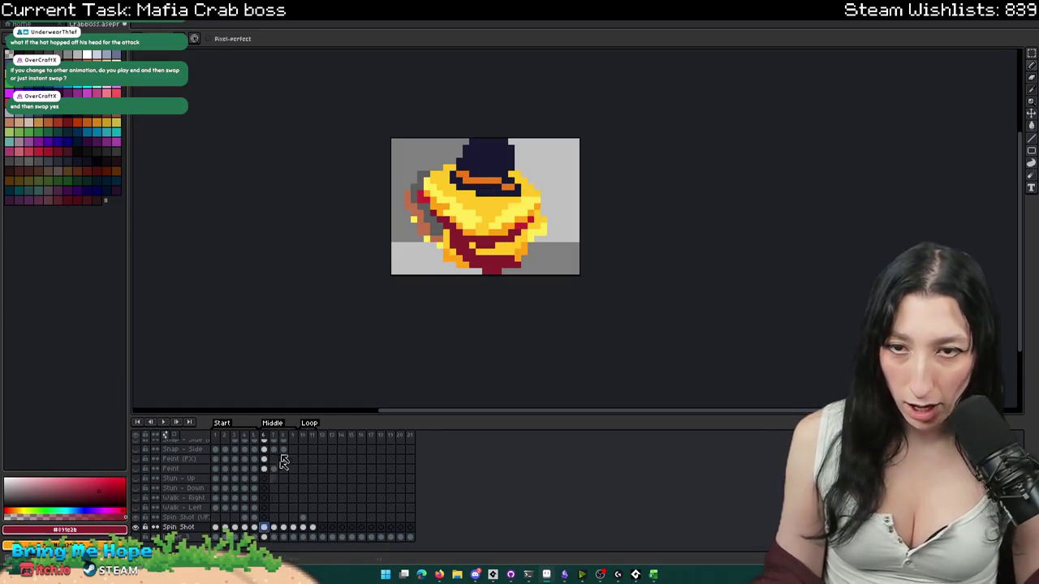
pyautogui.hotkey('ctrl', 'alt', 'shift', 's')
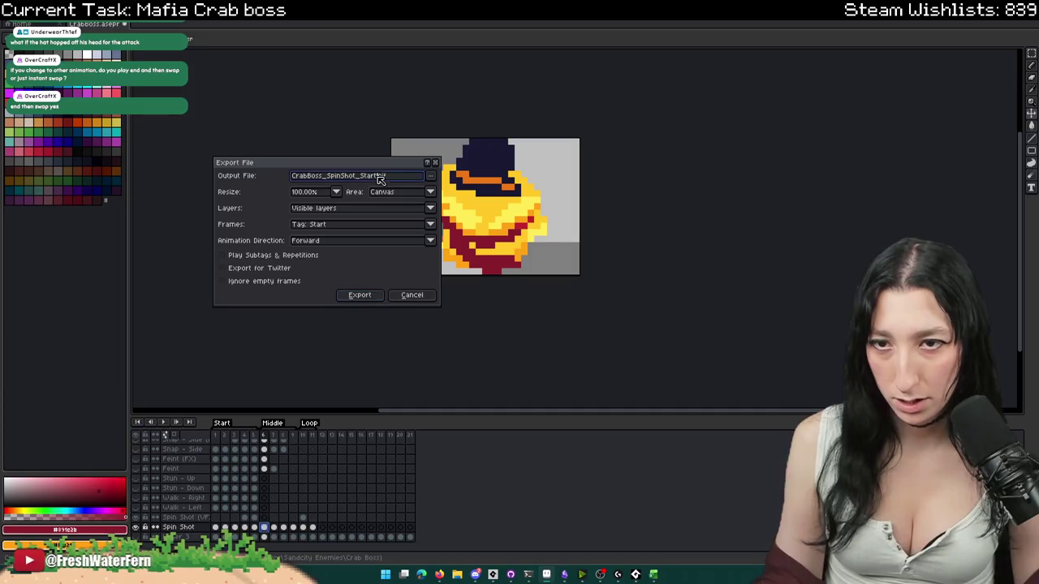
pyautogui.write('Loop')
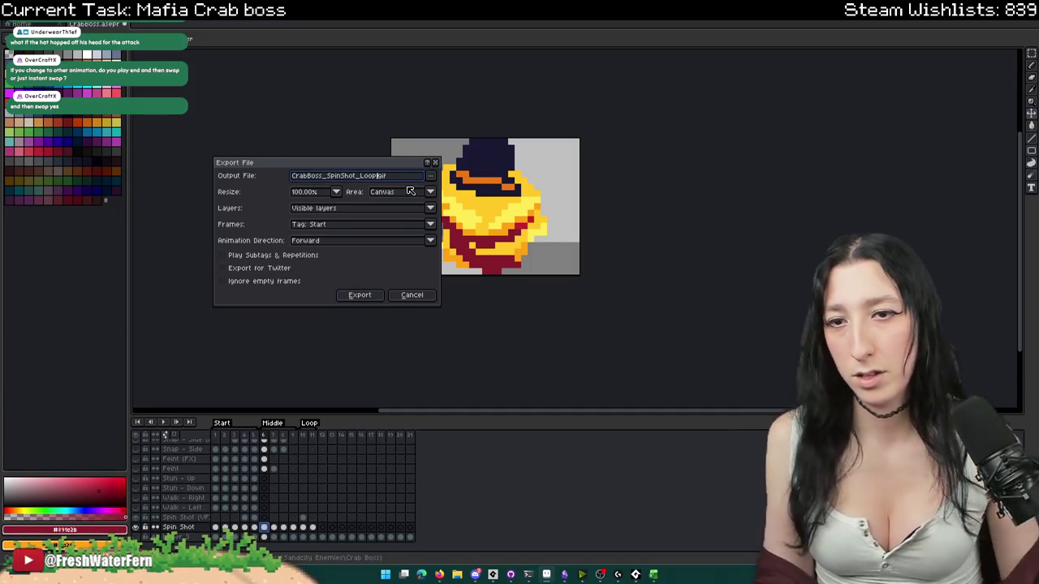
pyautogui.click(397, 208)
pyautogui.click(383, 224)
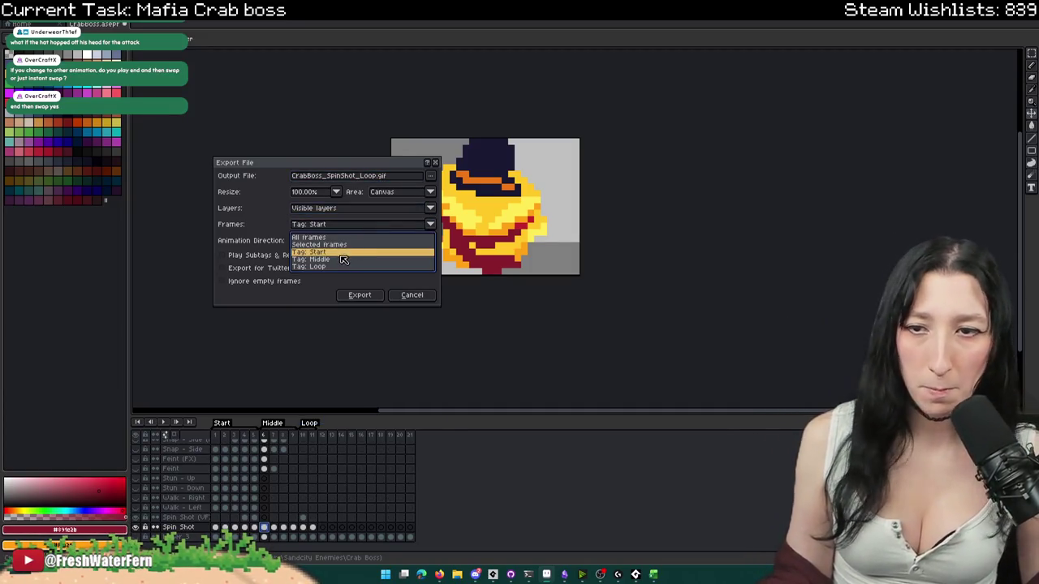
pyautogui.click(344, 259)
pyautogui.click(361, 299)
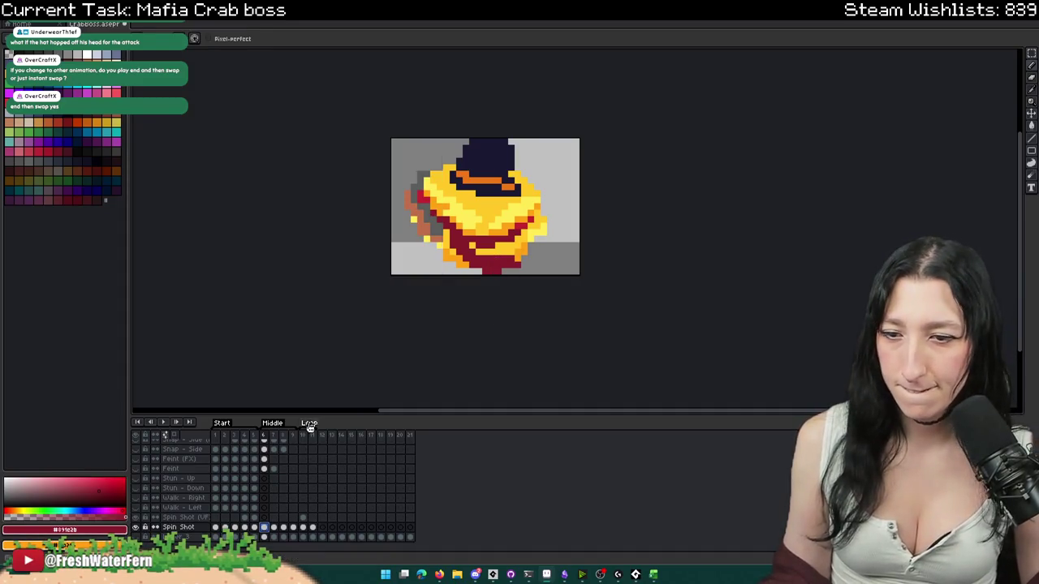
# - Export the Loop tag frames as CrabBoss_SpinShot_End.gif
pyautogui.click(303, 527)
pyautogui.hotkey('ctrl', 'alt', 'shift', 's')
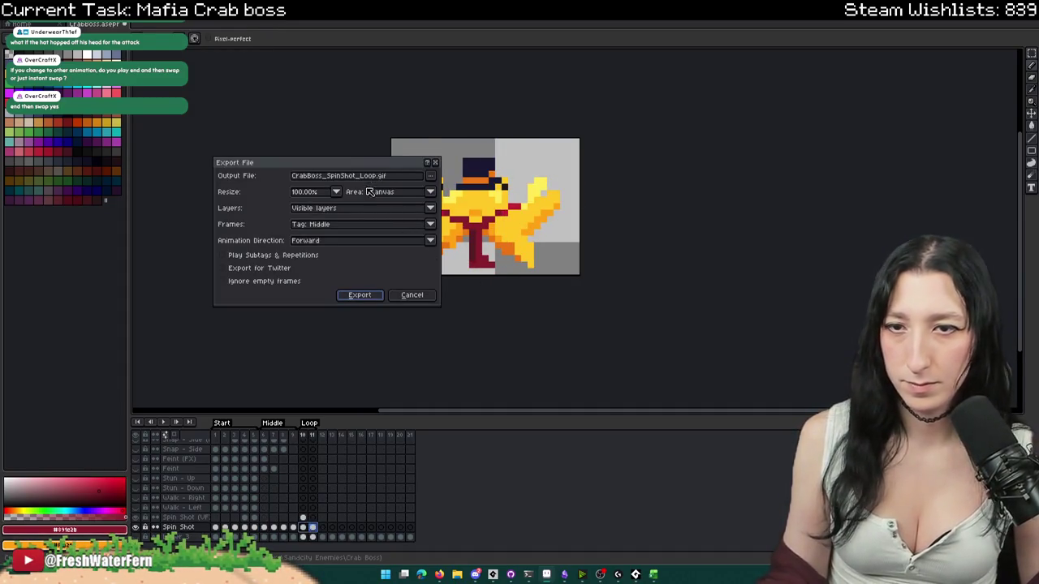
pyautogui.doubleClick(381, 177)
pyautogui.write('End')
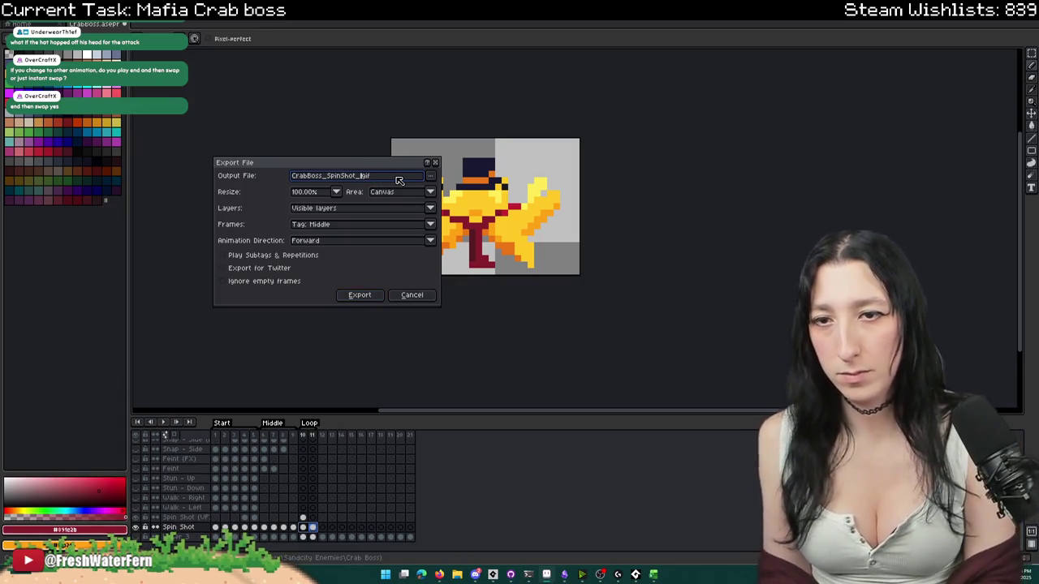
pyautogui.click(361, 225)
pyautogui.click(341, 260)
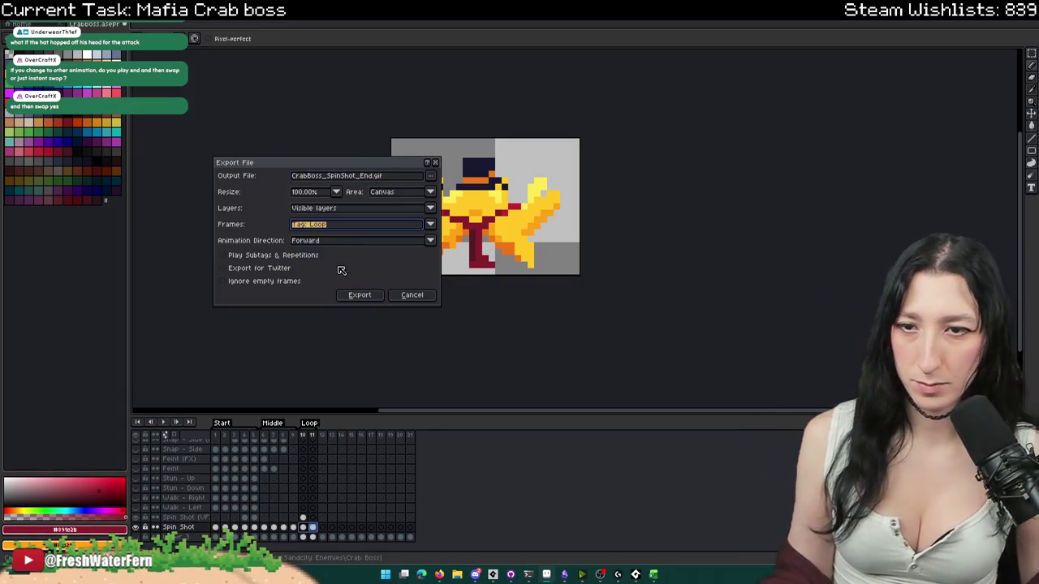
pyautogui.click(379, 227)
pyautogui.click(332, 268)
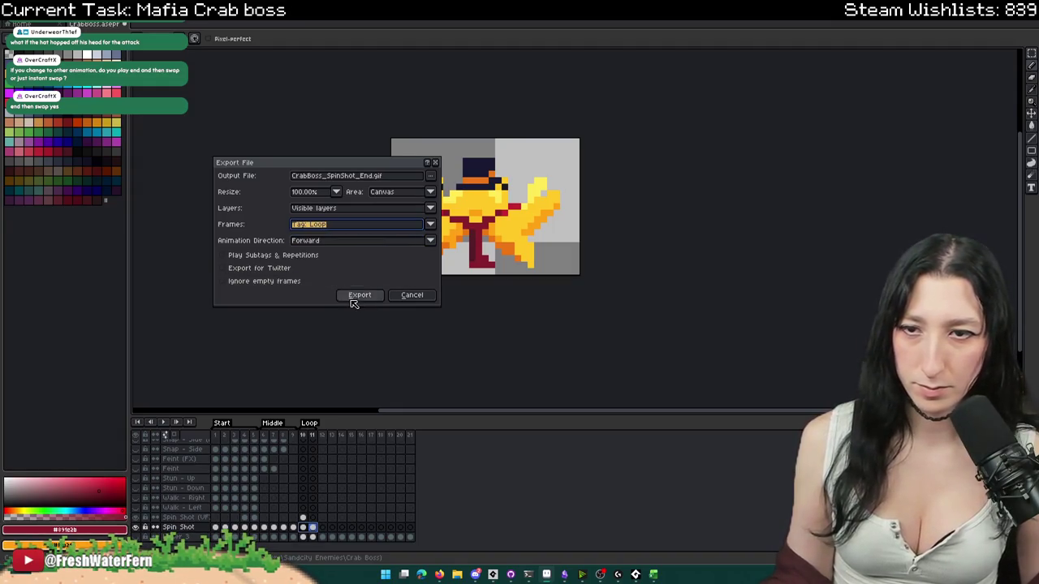
pyautogui.click(359, 294)
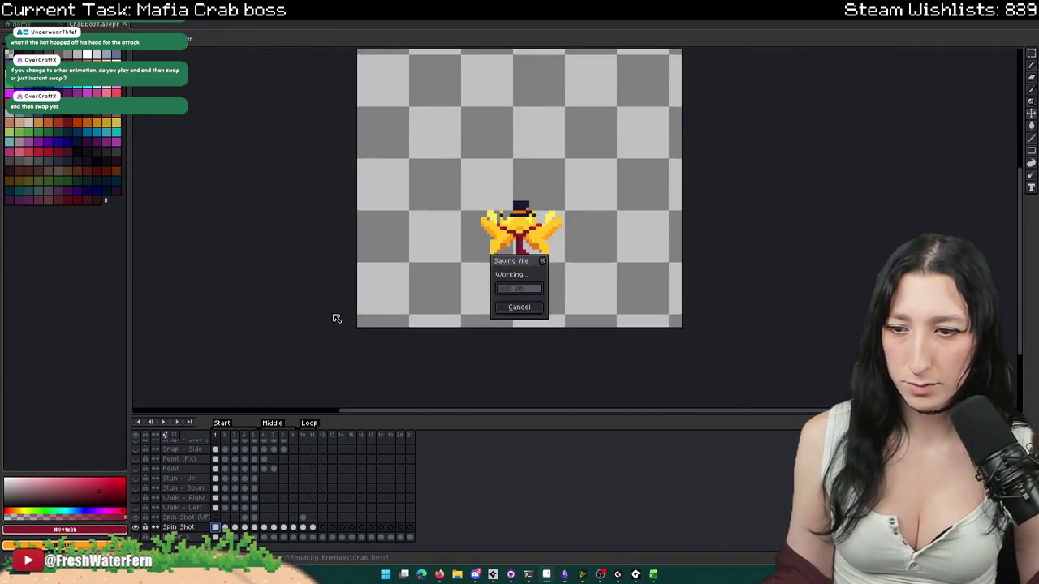
pyautogui.scroll(3, 230, 462)
pyautogui.scroll(-3, 230, 462)
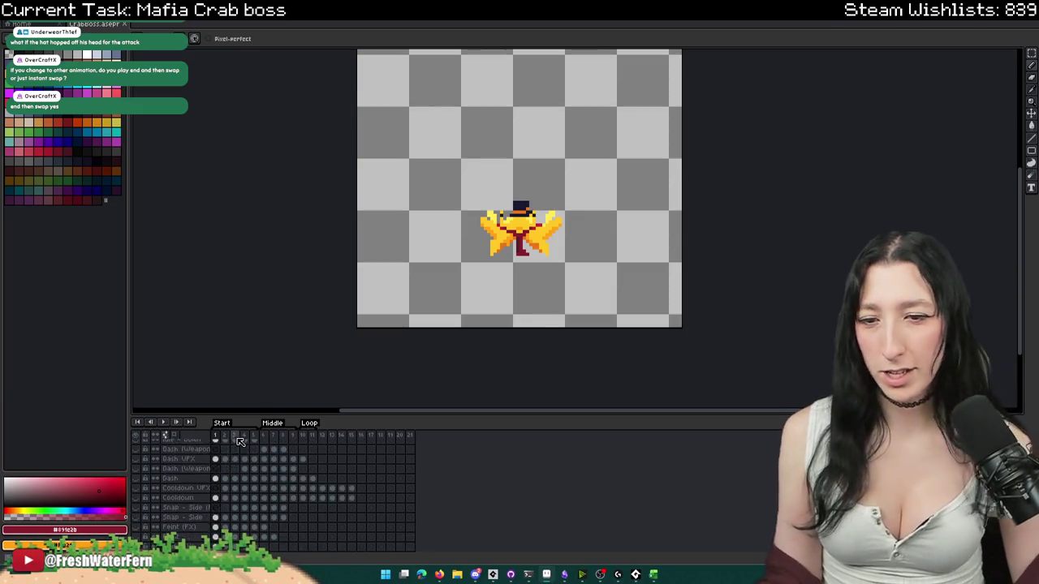
pyautogui.hotkey('alt', 'Tab')
pyautogui.press('Tab')
pyautogui.press('Tab')
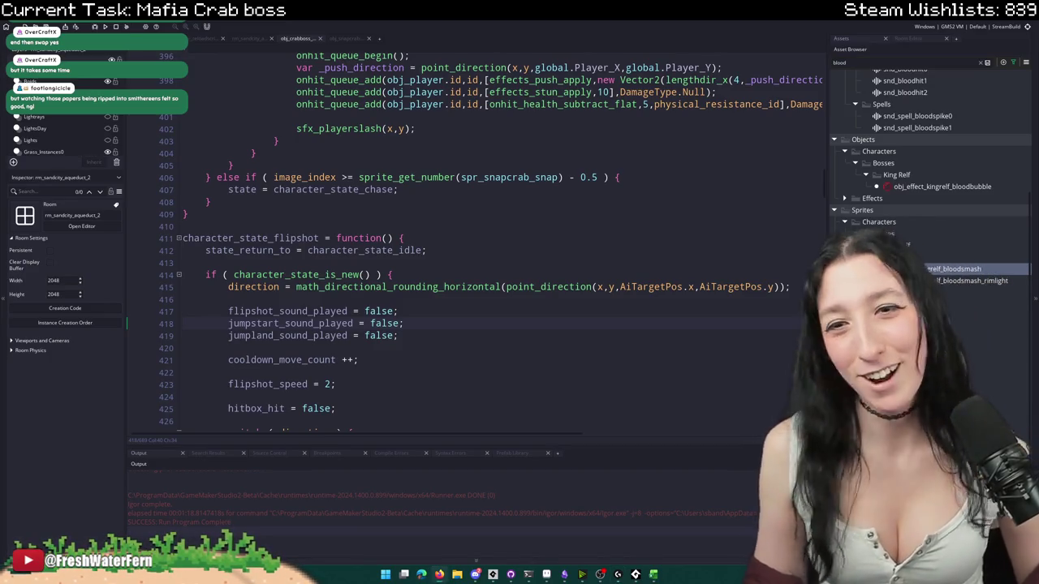
# - Remove the 'blood' filter from the Asset Browser search box
pyautogui.click(981, 62)
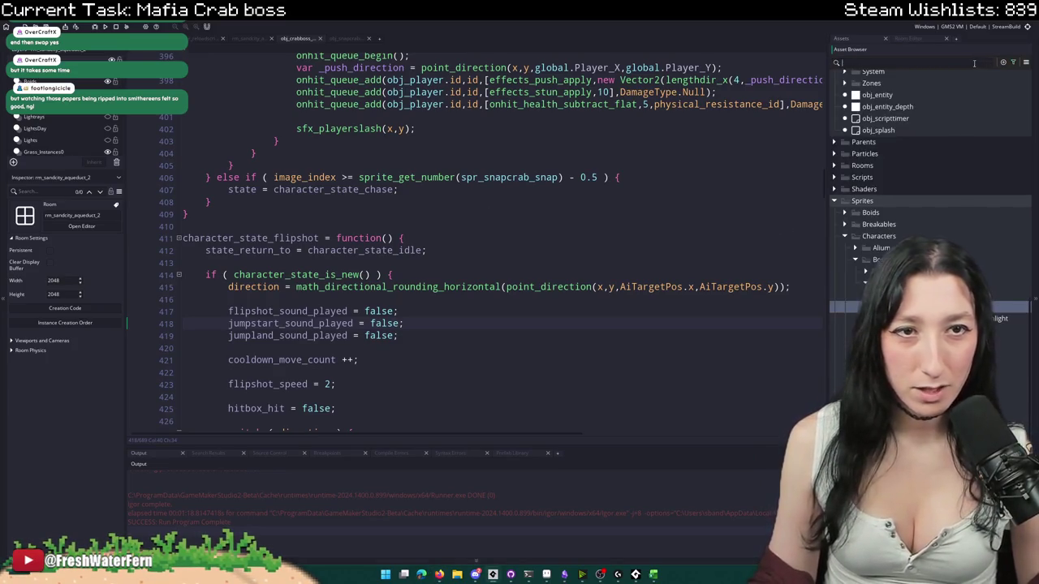
# - Rename spr_crabboss_cooldown_start_1 to spr_crabboss_spinshot_start and start importing frames into it
pyautogui.write('crabboss')
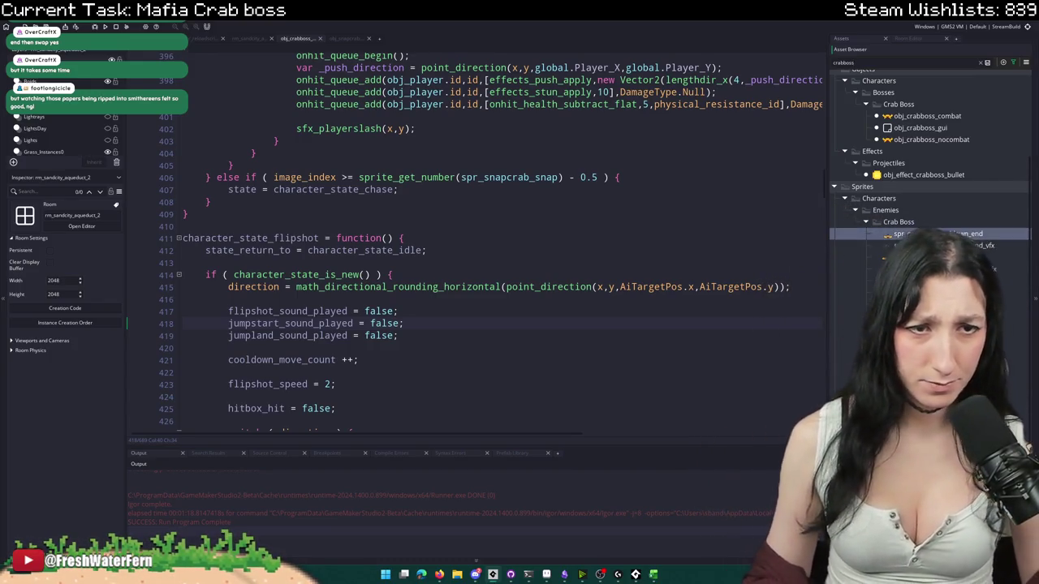
pyautogui.click(909, 281)
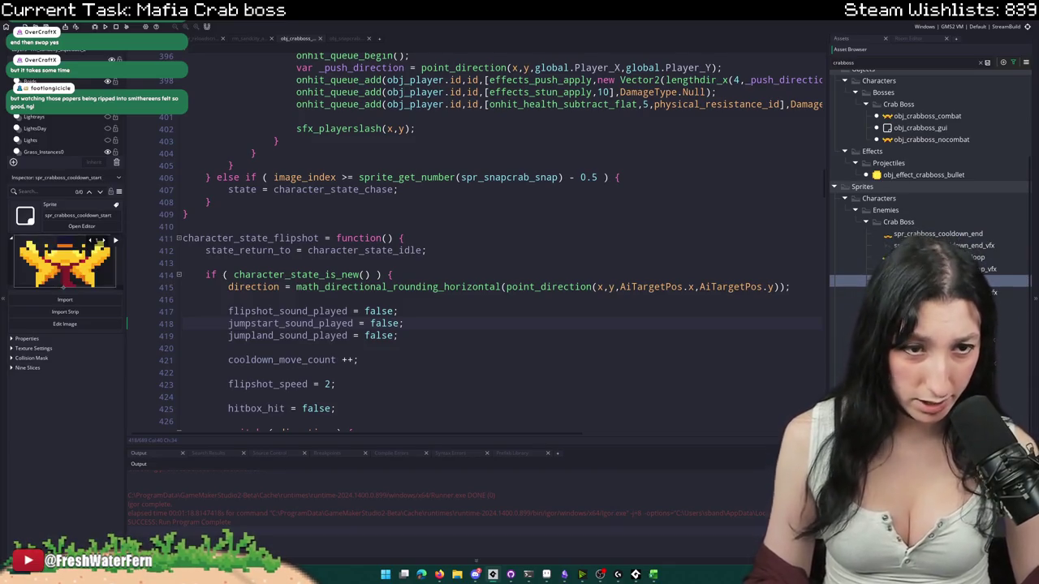
pyautogui.press('Down')
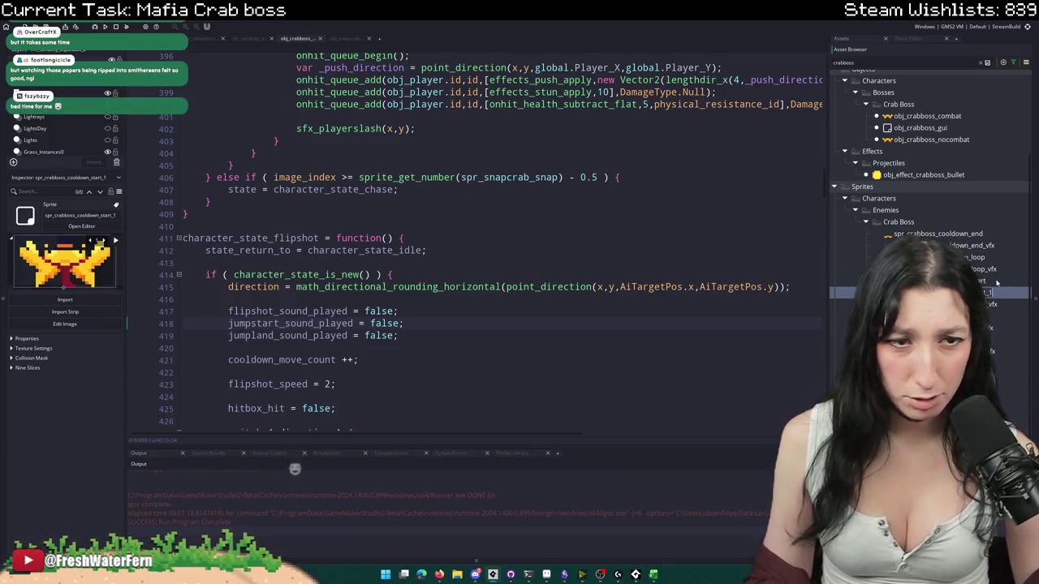
pyautogui.press('F2')
pyautogui.write('spr_crabboss_')
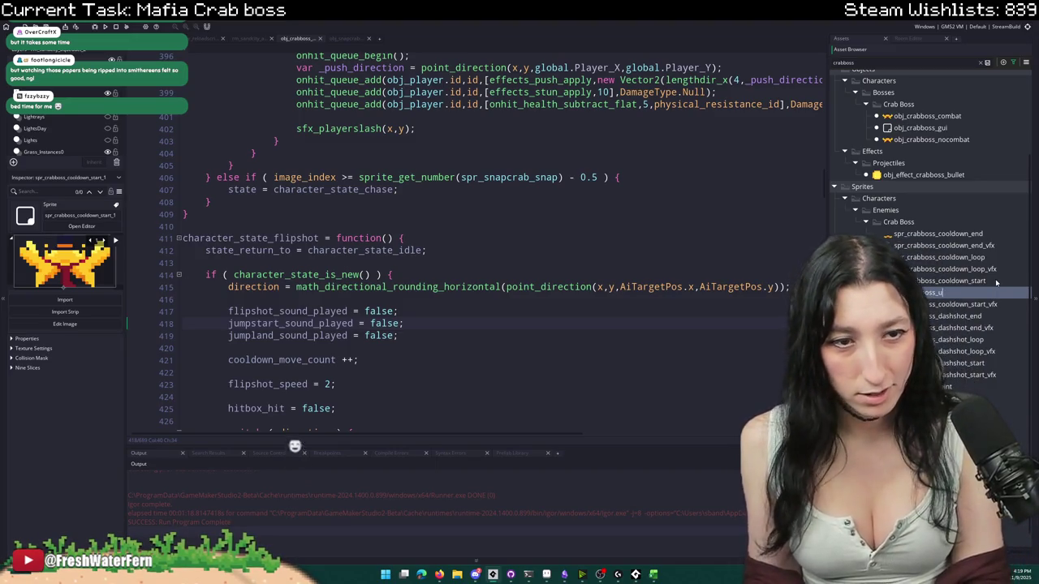
pyautogui.write('flipshot_start')
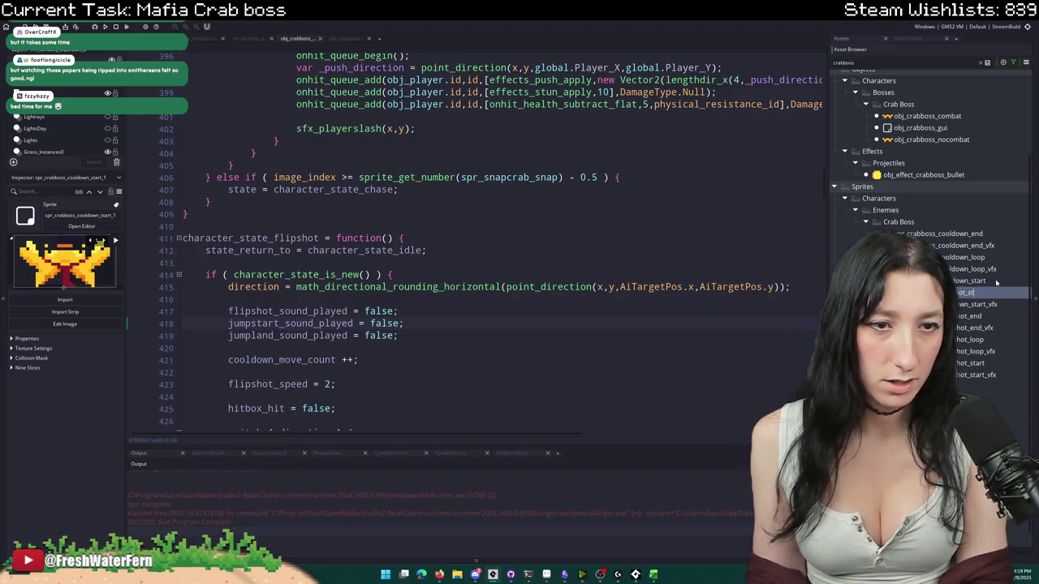
pyautogui.press('Return')
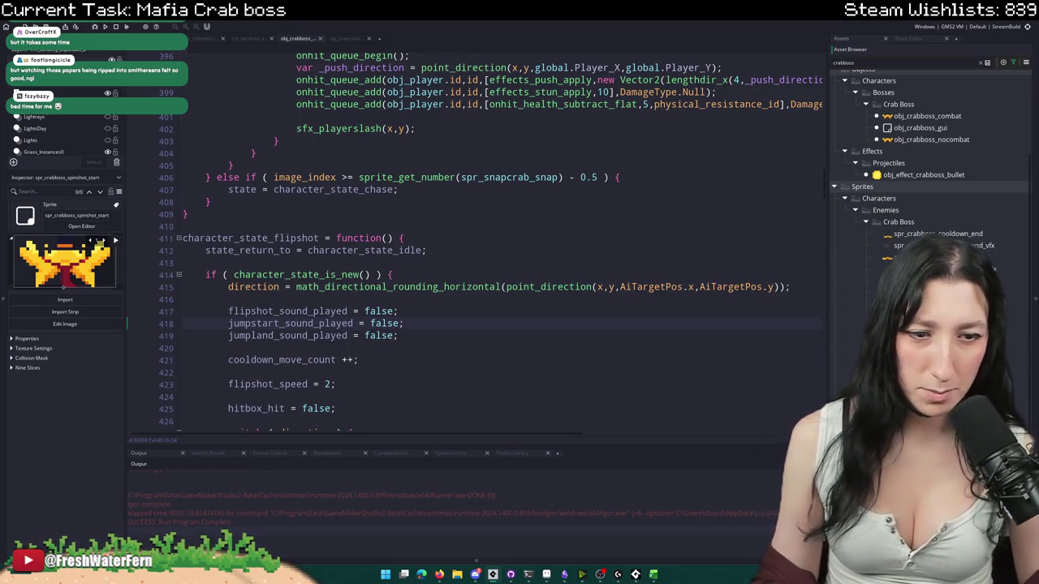
pyautogui.click(81, 226)
pyautogui.click(233, 181)
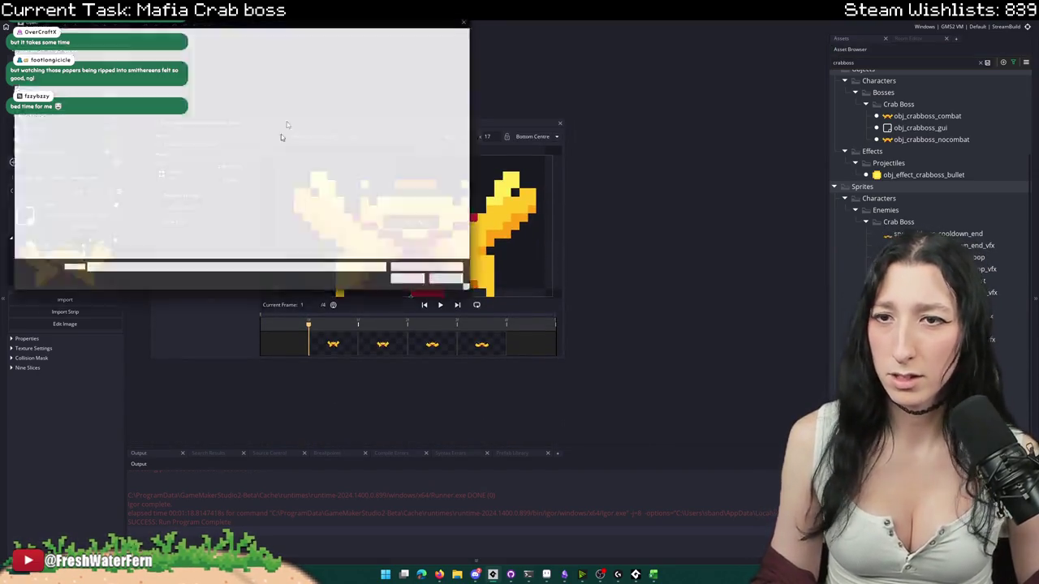
# - Import CrabBoss_SpinShot_Start from the Characters > Sandcity Enemies > Crab Boss folder
pyautogui.doubleClick(106, 119)
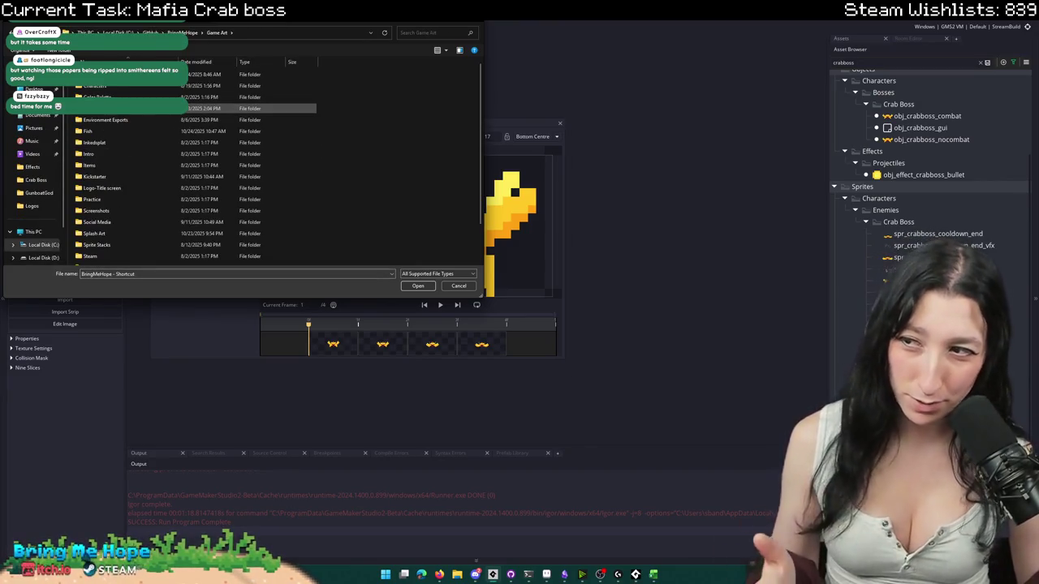
pyautogui.doubleClick(150, 86)
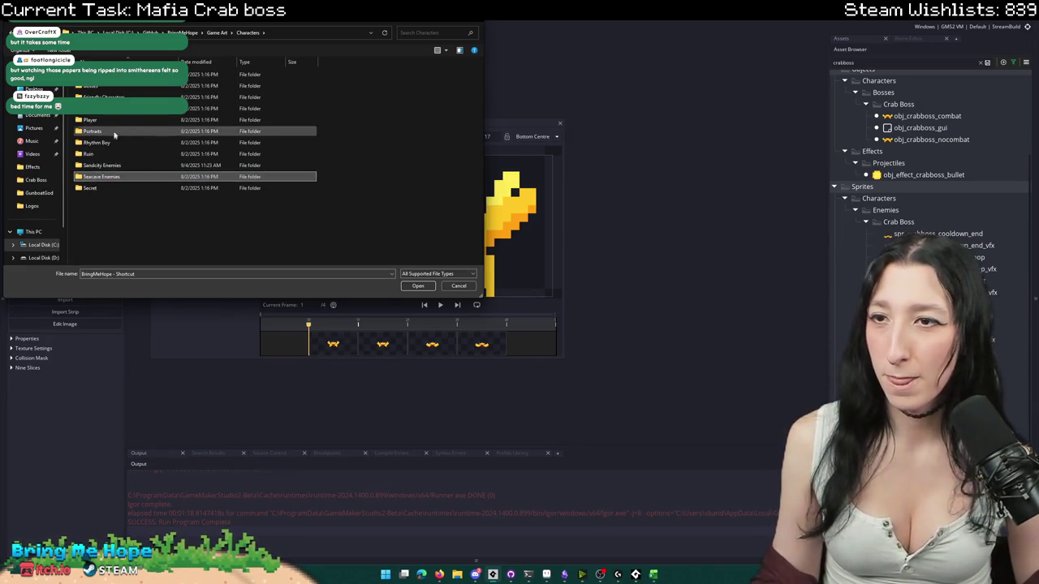
pyautogui.doubleClick(103, 168)
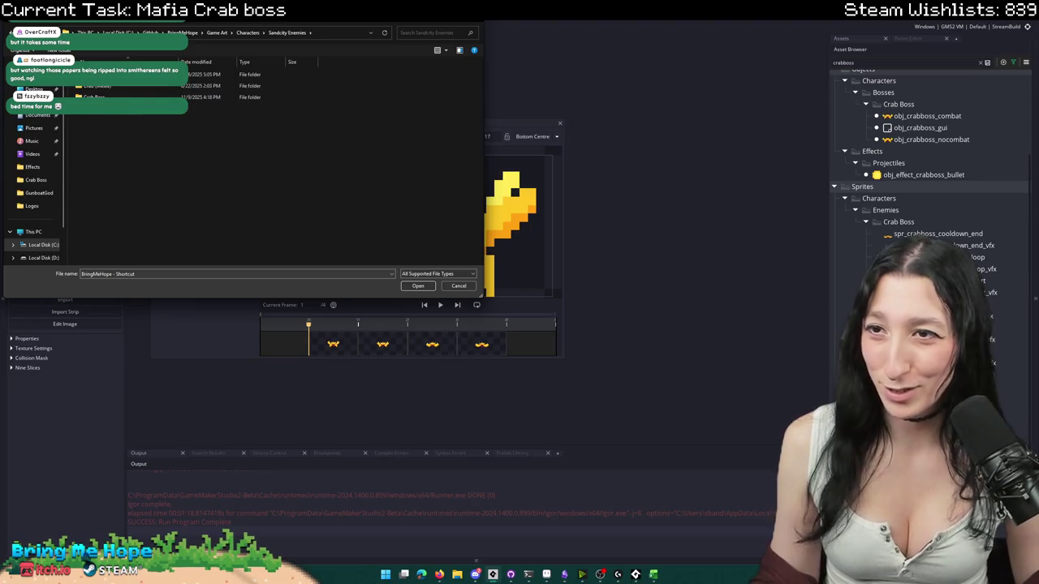
pyautogui.doubleClick(96, 97)
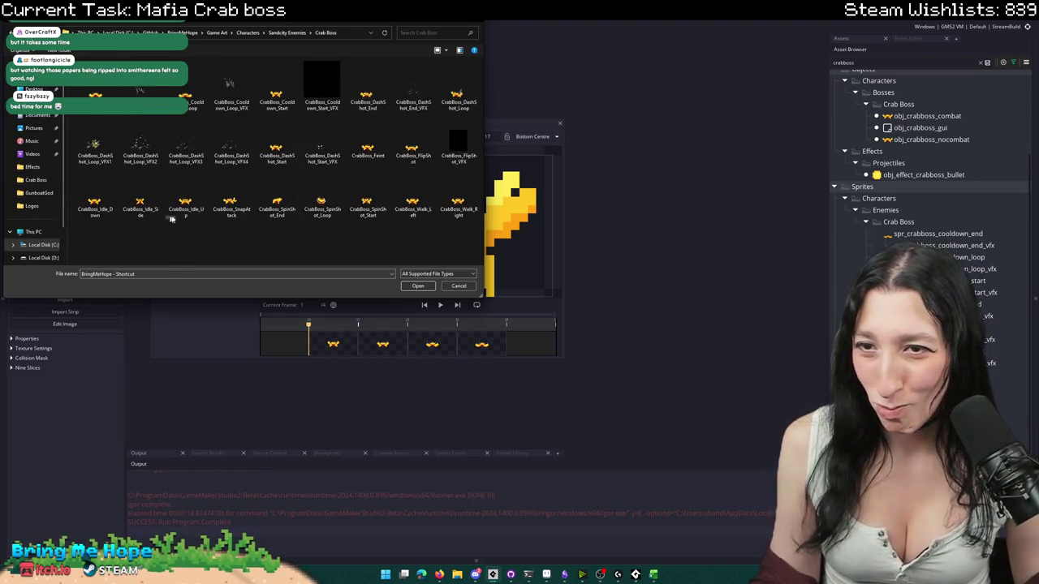
pyautogui.doubleClick(368, 203)
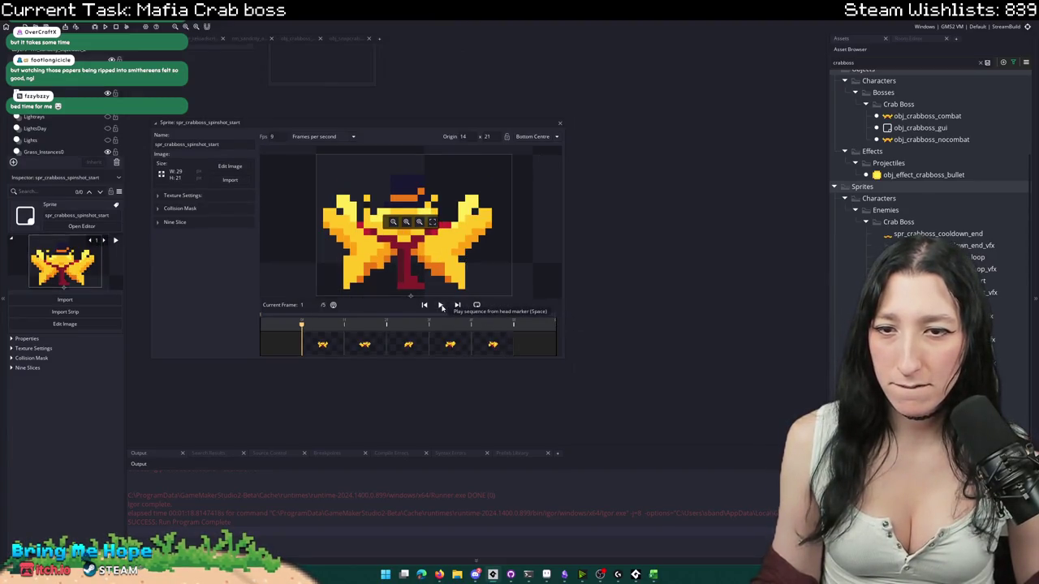
# - Play and scrub the five imported frames, then close the spinshot_start sprite editor
pyautogui.click(440, 305)
pyautogui.click(425, 305)
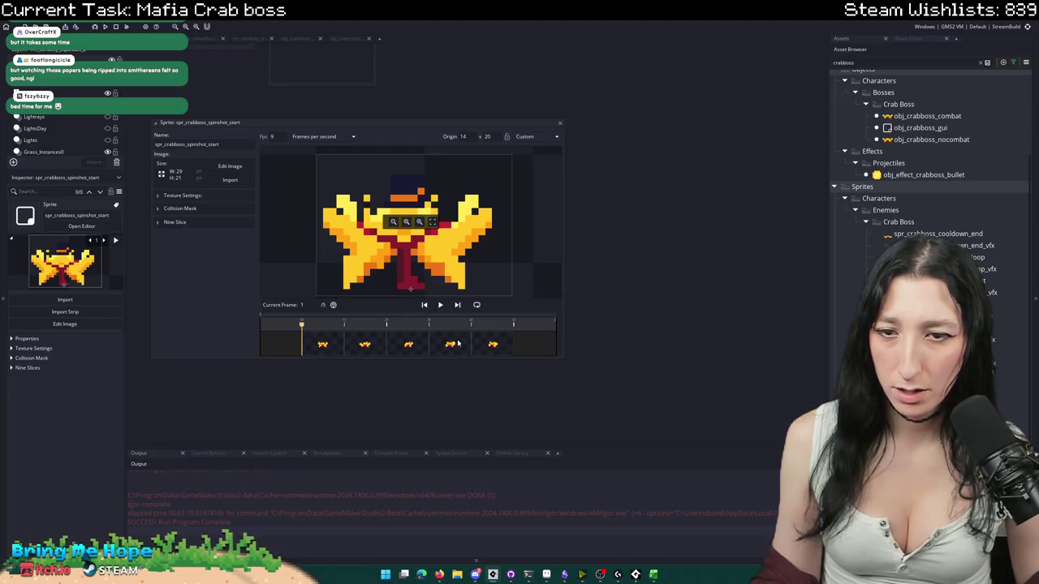
pyautogui.click(487, 341)
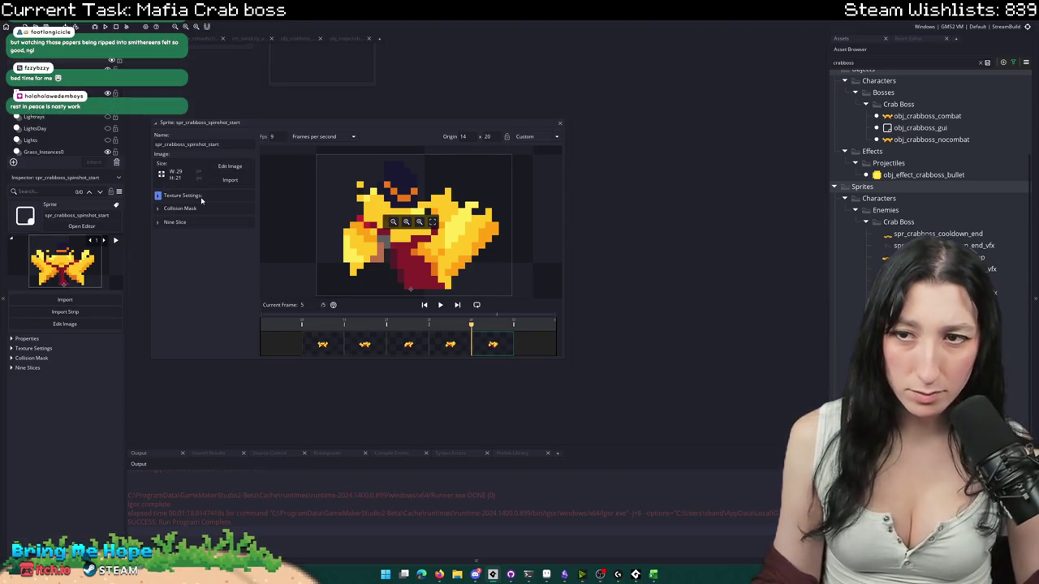
pyautogui.click(322, 344)
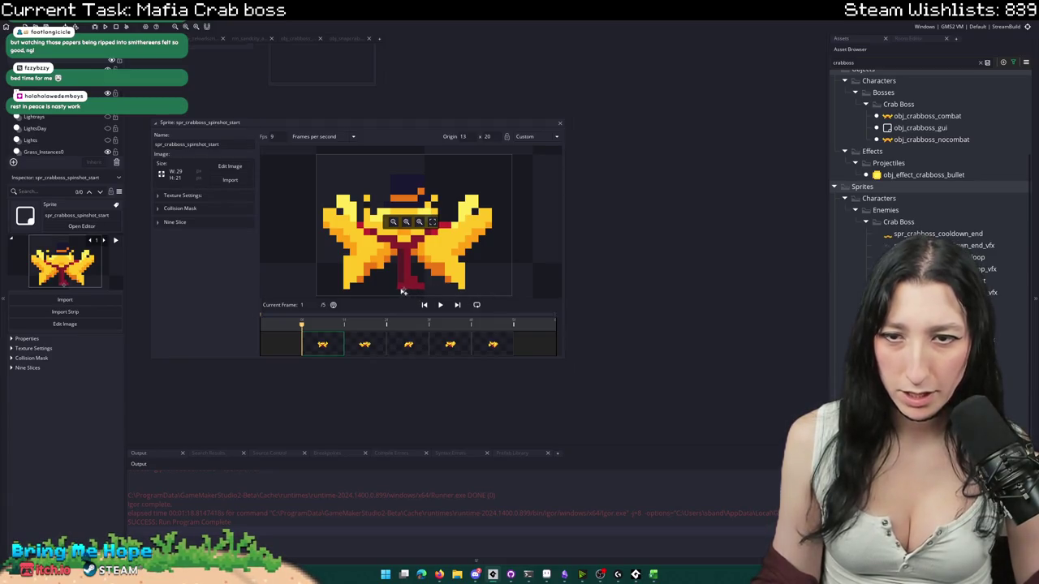
pyautogui.click(558, 124)
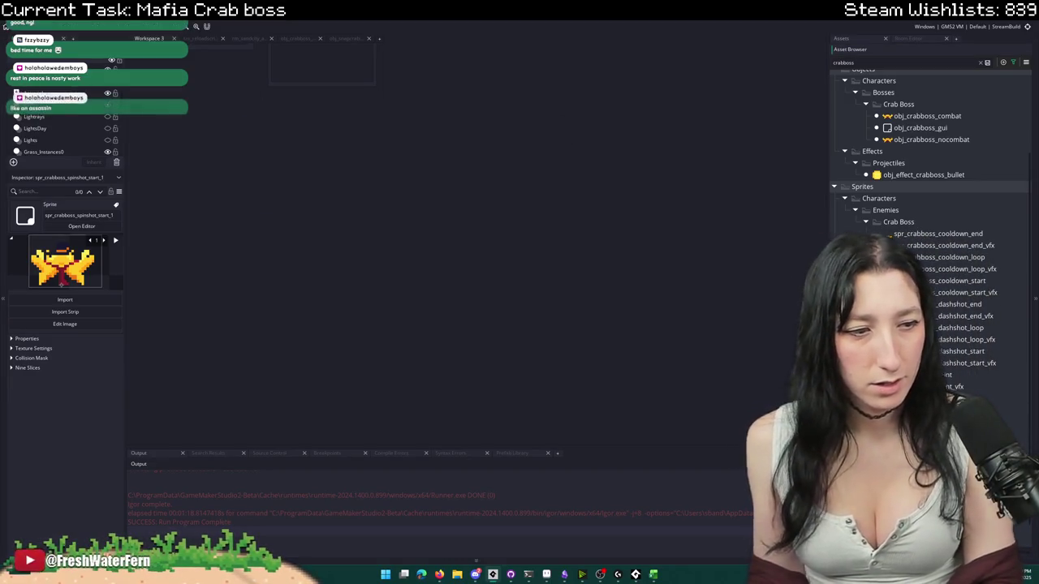
# - Open spr_crabboss_spinshot_loop and replace its frames with the spin-shot loop images
pyautogui.press('Up')
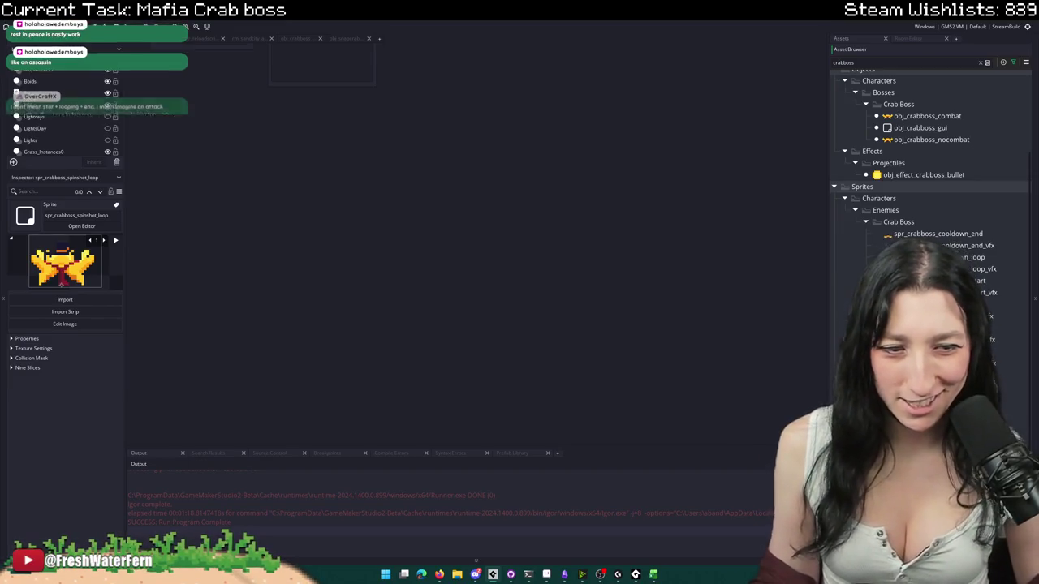
pyautogui.press('Return')
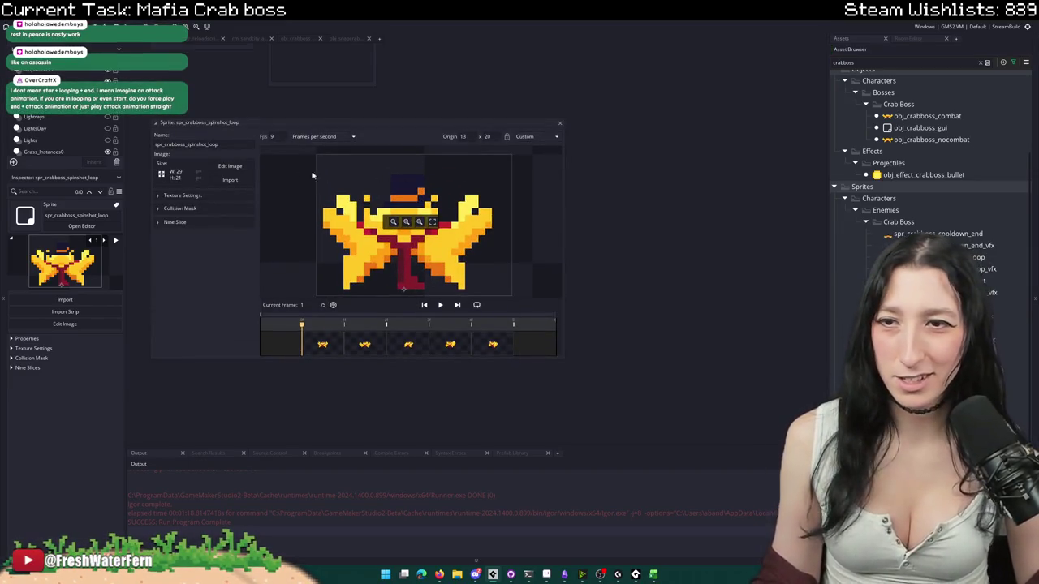
pyautogui.click(240, 181)
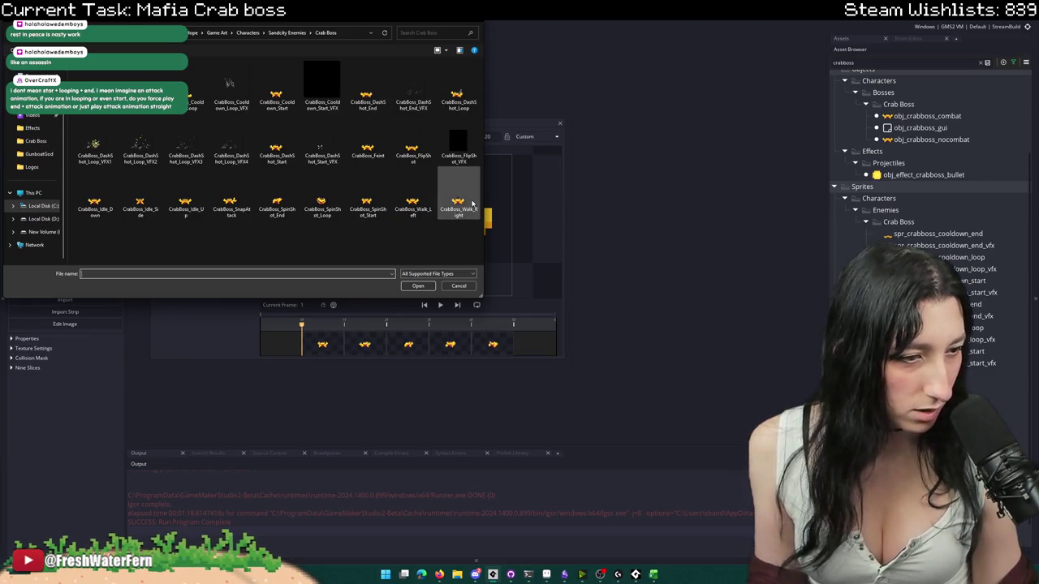
pyautogui.moveTo(459, 206)
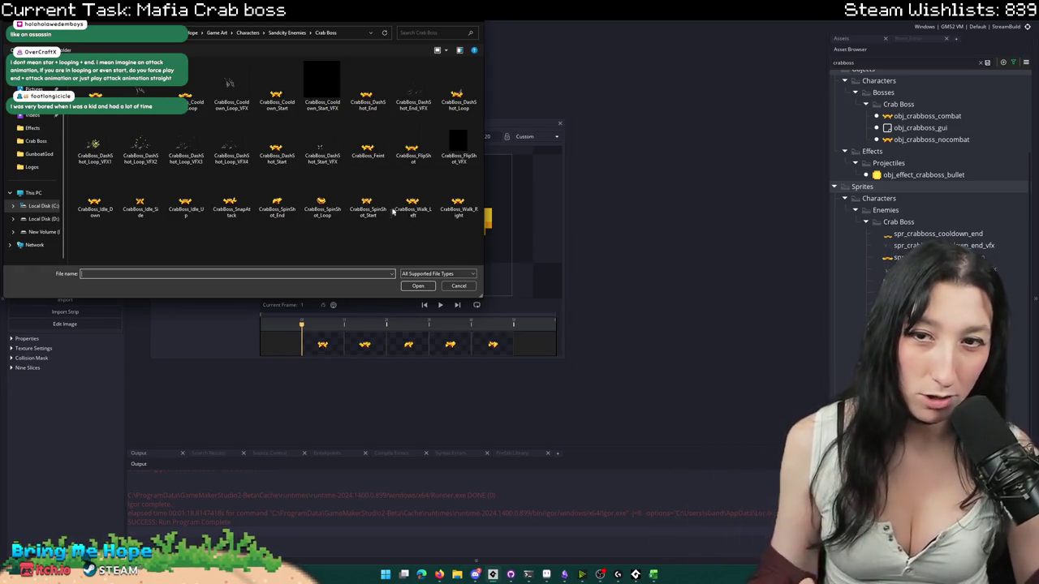
pyautogui.doubleClick(368, 199)
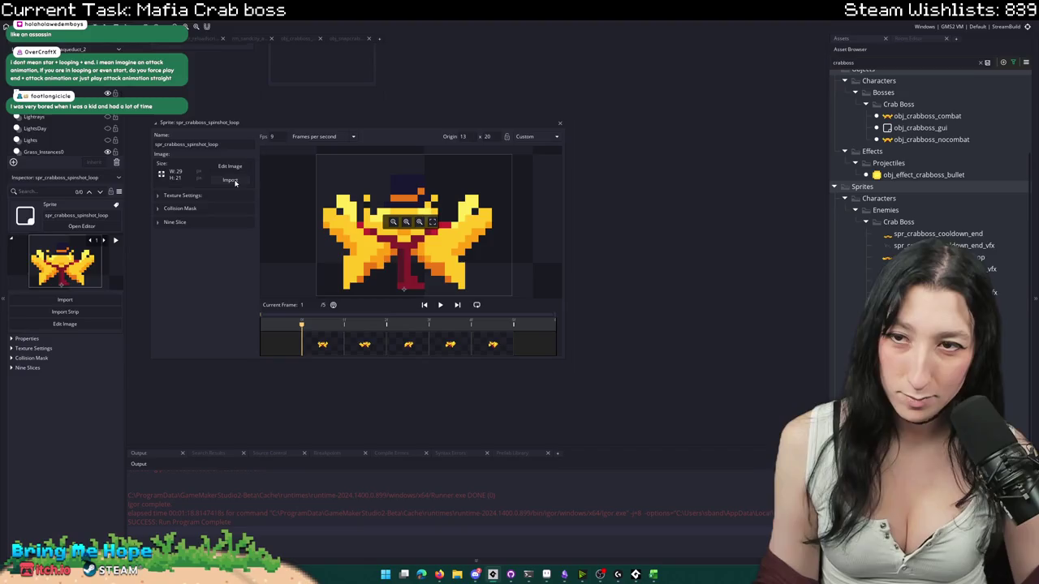
pyautogui.click(231, 180)
pyautogui.click(277, 195)
pyautogui.click(235, 199)
pyautogui.click(276, 203)
pyautogui.keyDown('shift'); pyautogui.click(323, 203); pyautogui.keyUp('shift')
pyautogui.click(417, 286)
pyautogui.click(550, 300)
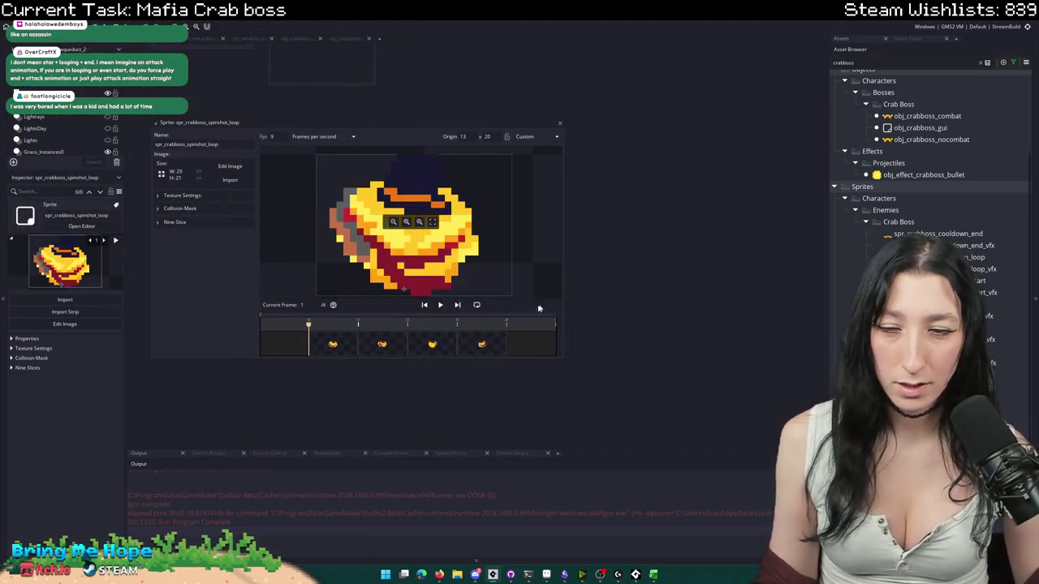
# - Scrub the four new loop frames, then close the editor and reopen spinshot_start to compare
pyautogui.moveTo(387, 328); pyautogui.dragTo(476, 343)
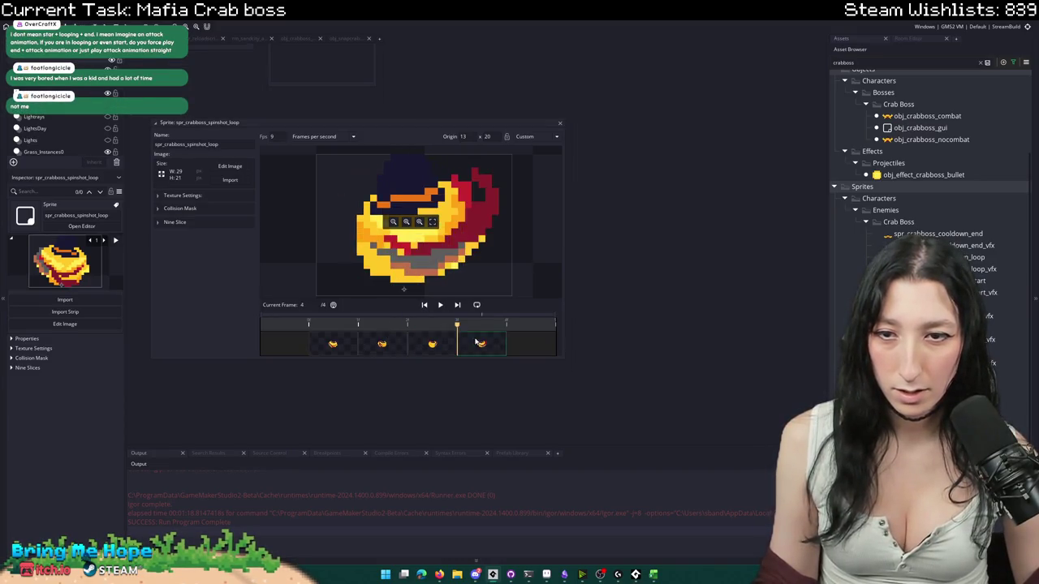
pyautogui.click(344, 341)
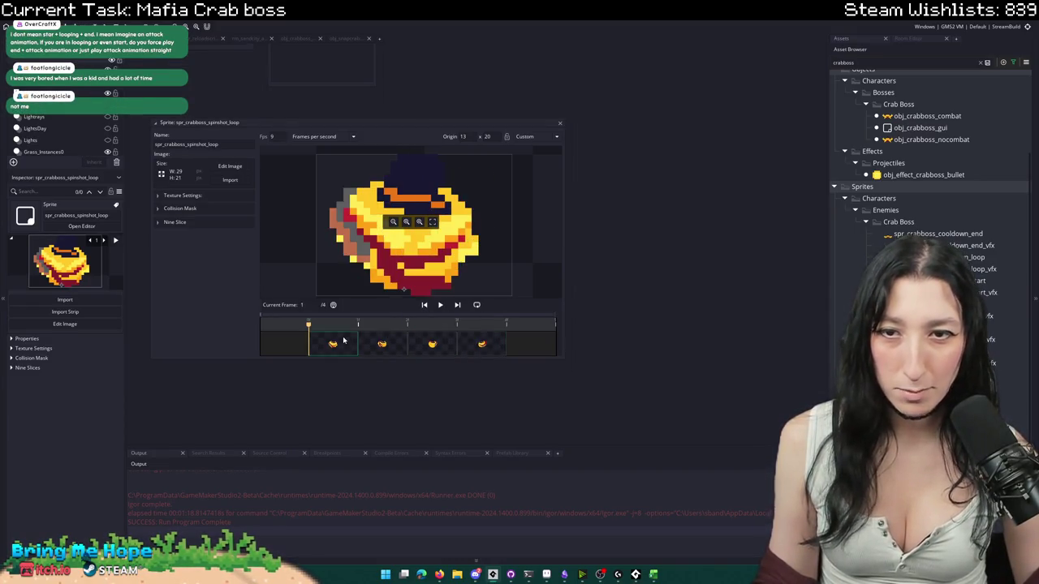
pyautogui.click(559, 123)
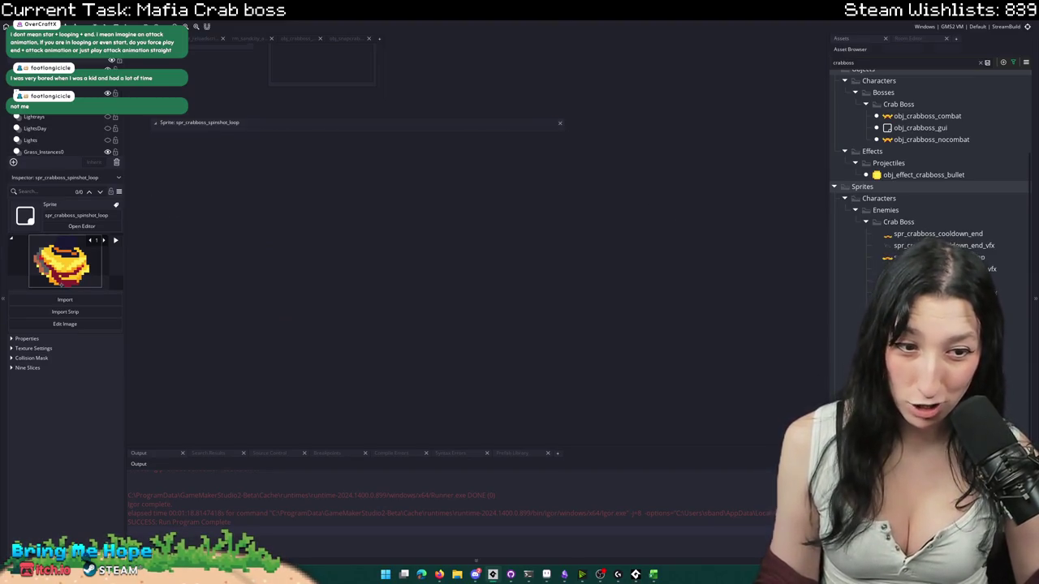
pyautogui.doubleClick(933, 280)
pyautogui.click(559, 124)
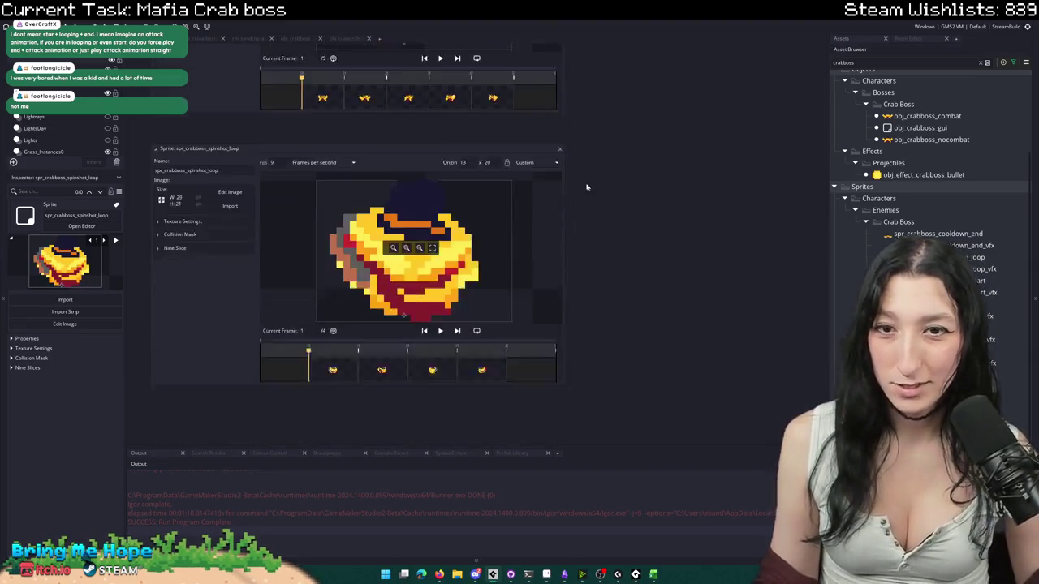
# - Close the spinshot_loop and spinshot_start editors and select spr_crabboss_spinshot_end
pyautogui.click(560, 124)
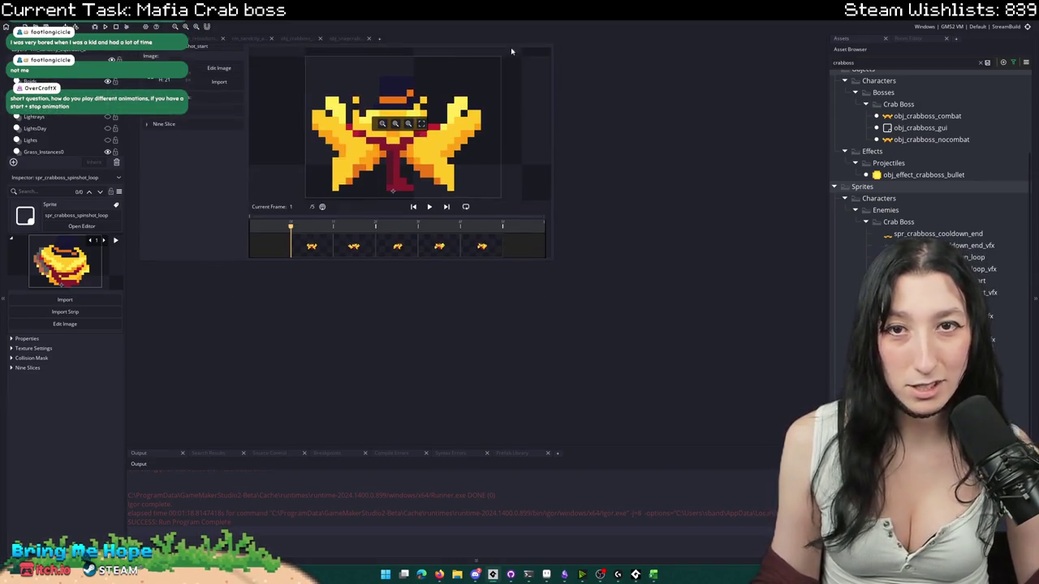
pyautogui.click(549, 75)
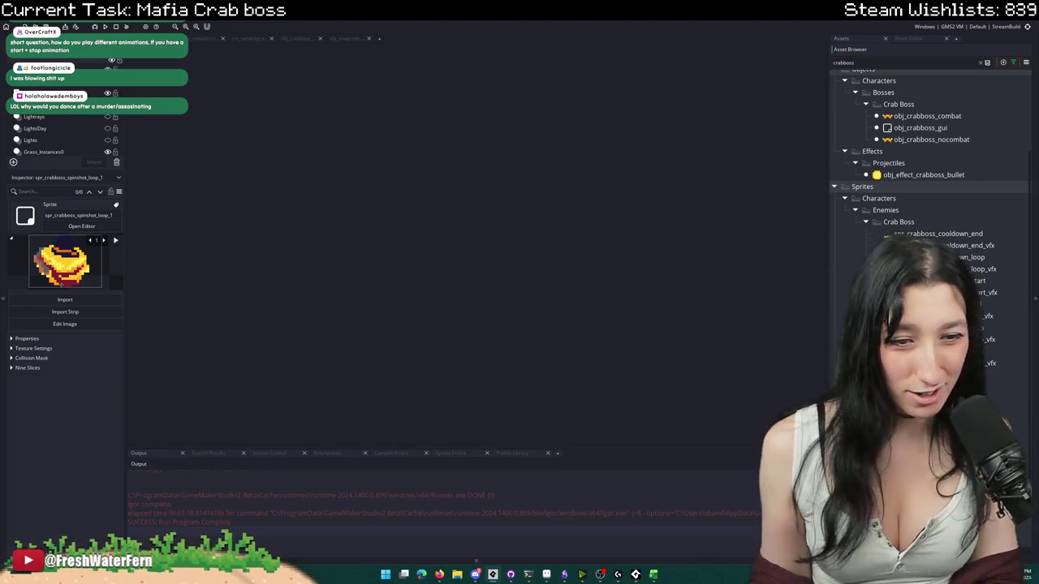
pyautogui.press('Up')
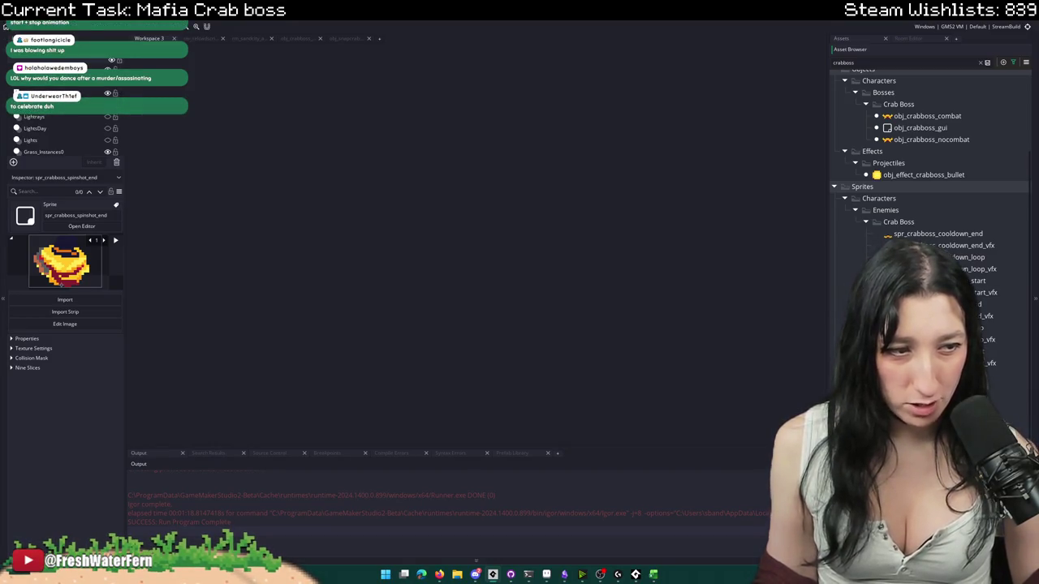
# - Open spr_crabboss_spinshot_end and replace its frames with the spin-shot end image
pyautogui.doubleClick(941, 351)
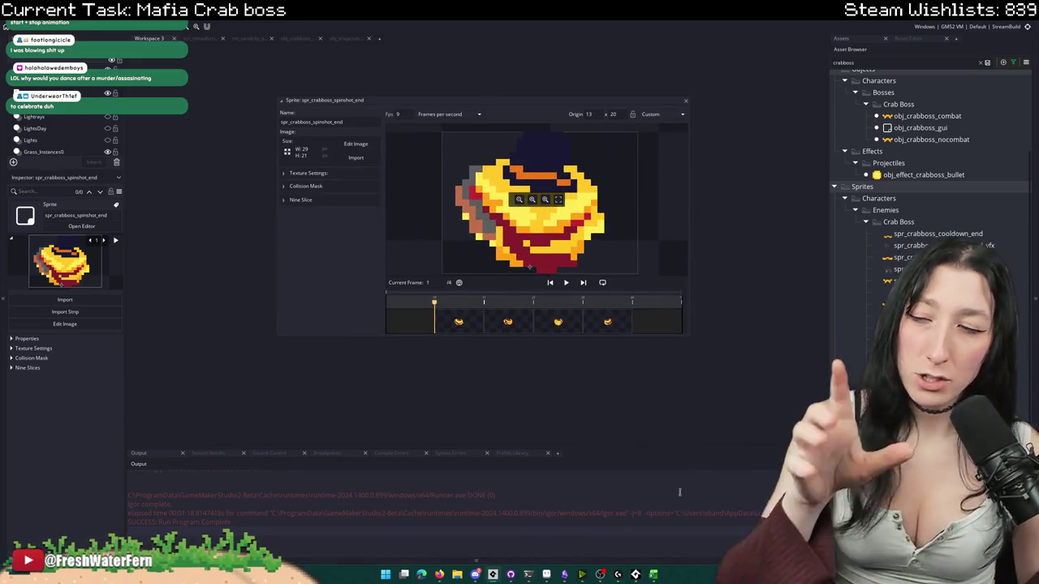
pyautogui.click(367, 162)
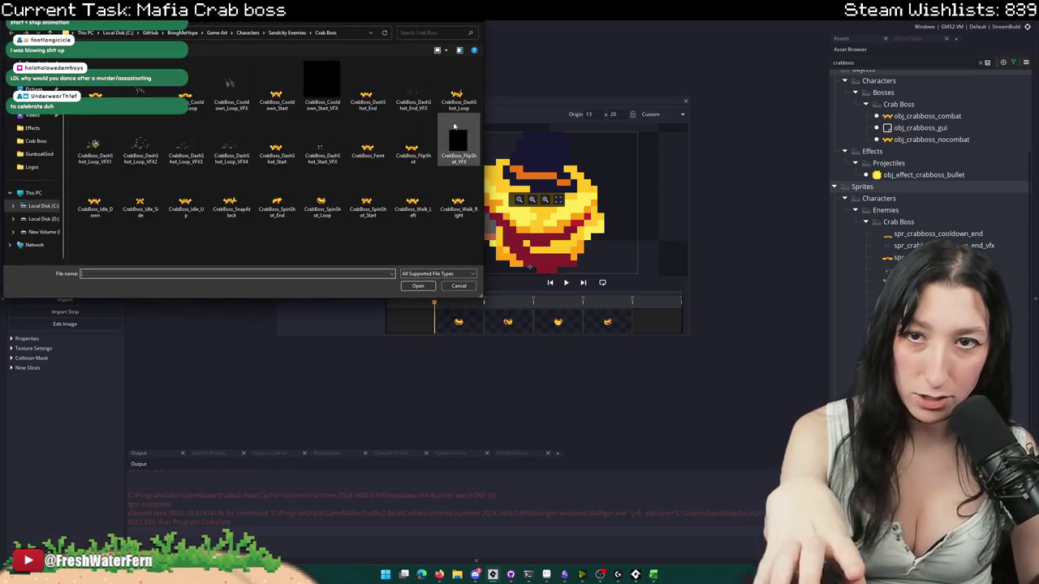
pyautogui.click(344, 207)
pyautogui.keyDown('shift'); pyautogui.click(277, 204); pyautogui.keyUp('shift')
pyautogui.click(417, 286)
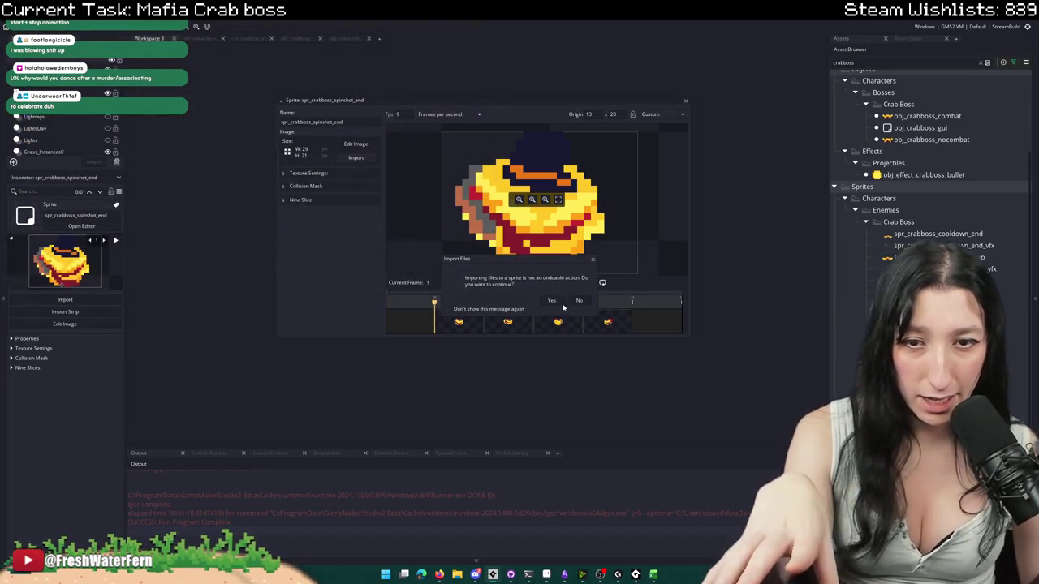
pyautogui.click(553, 300)
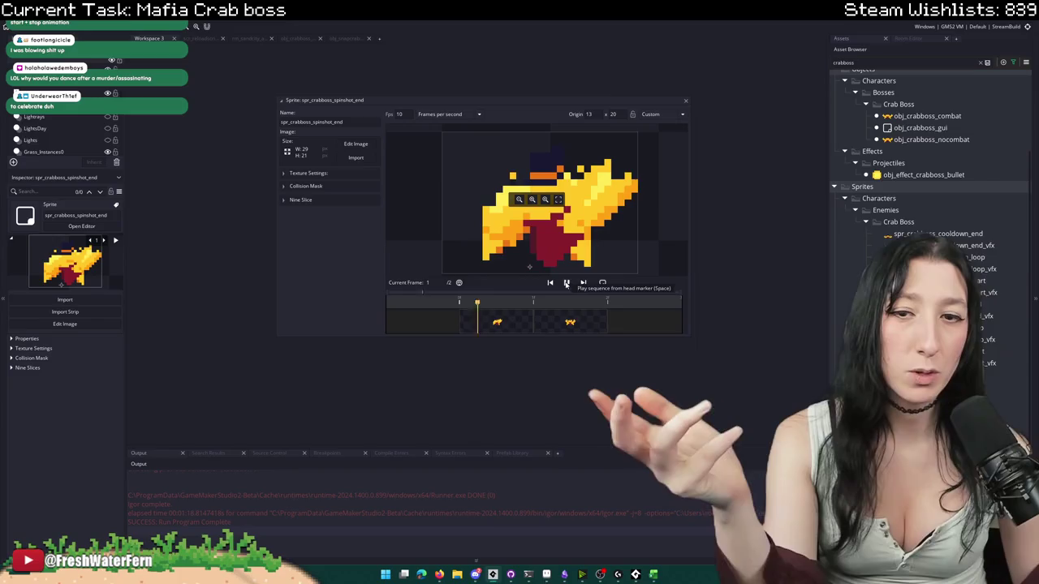
pyautogui.click(583, 283)
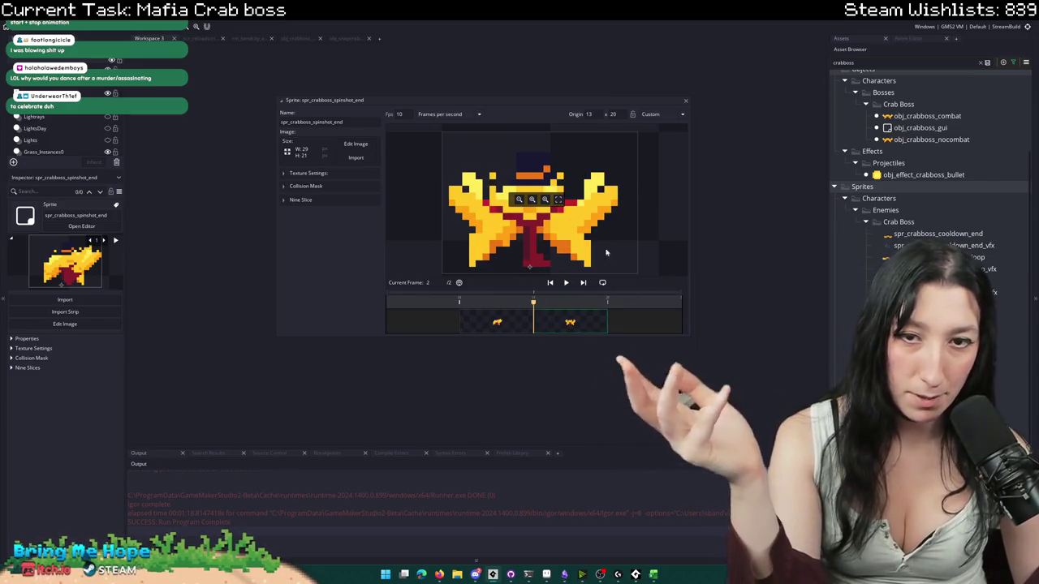
# - Check the collision mask settings, then close the end, start and loop sprite editors
pyautogui.click(333, 186)
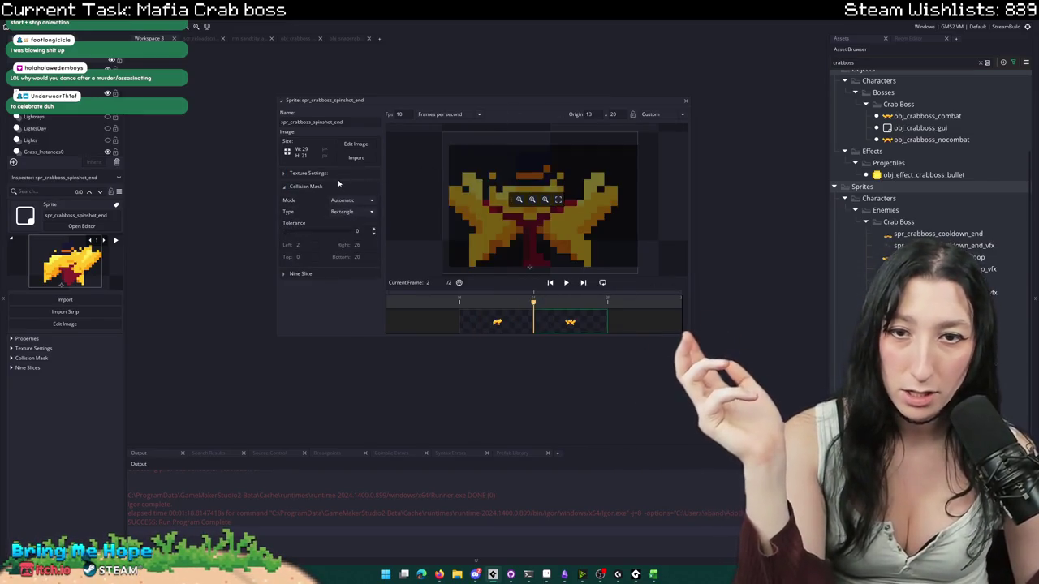
pyautogui.click(325, 186)
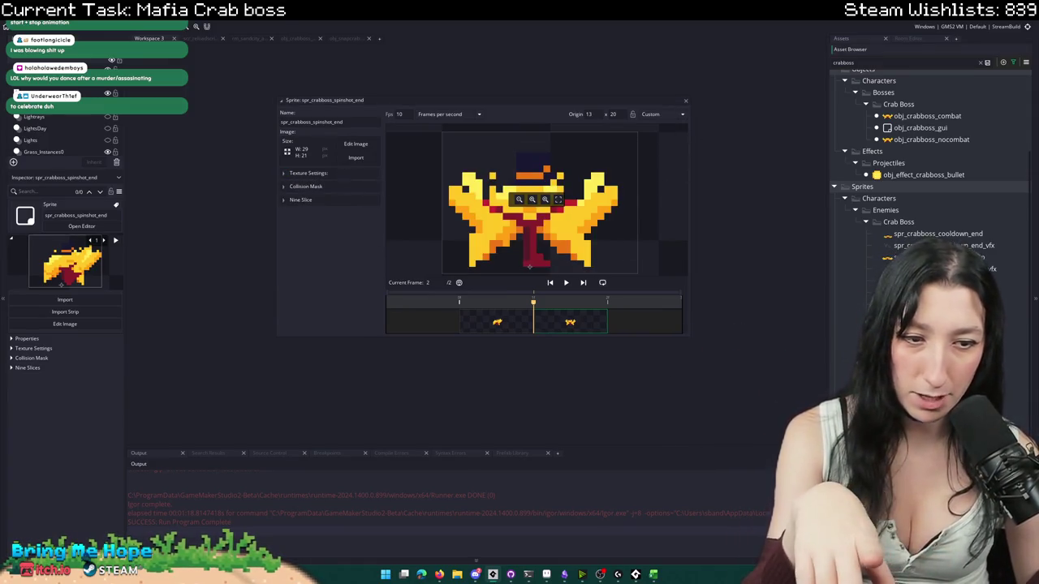
pyautogui.scroll(-3, 536, 227)
pyautogui.scroll(-4, 535, 227)
pyautogui.scroll(-3, 536, 227)
pyautogui.scroll(-1, 536, 227)
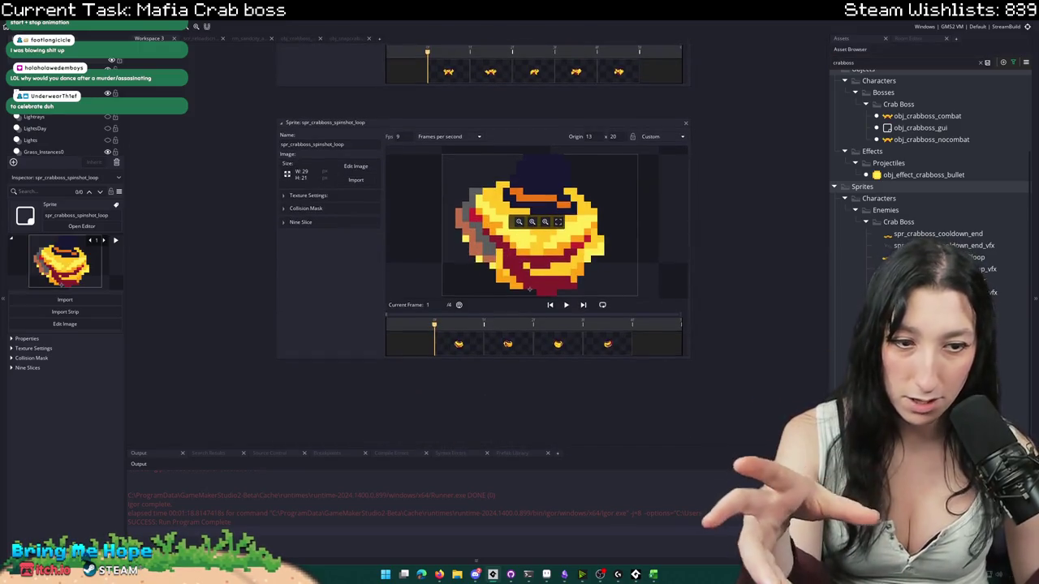
pyautogui.scroll(3, 330, 119)
pyautogui.scroll(1, 331, 120)
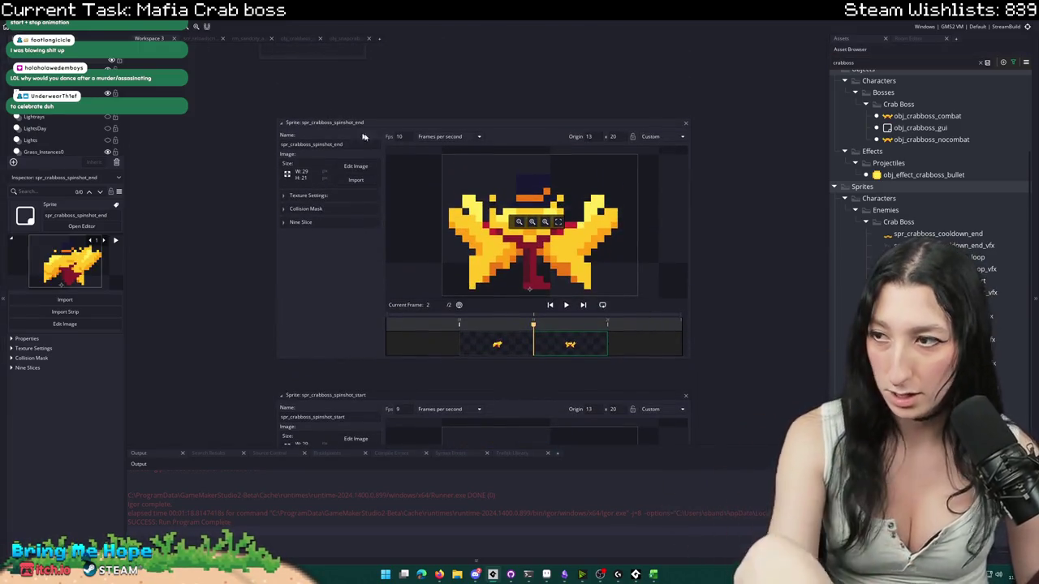
pyautogui.click(686, 122)
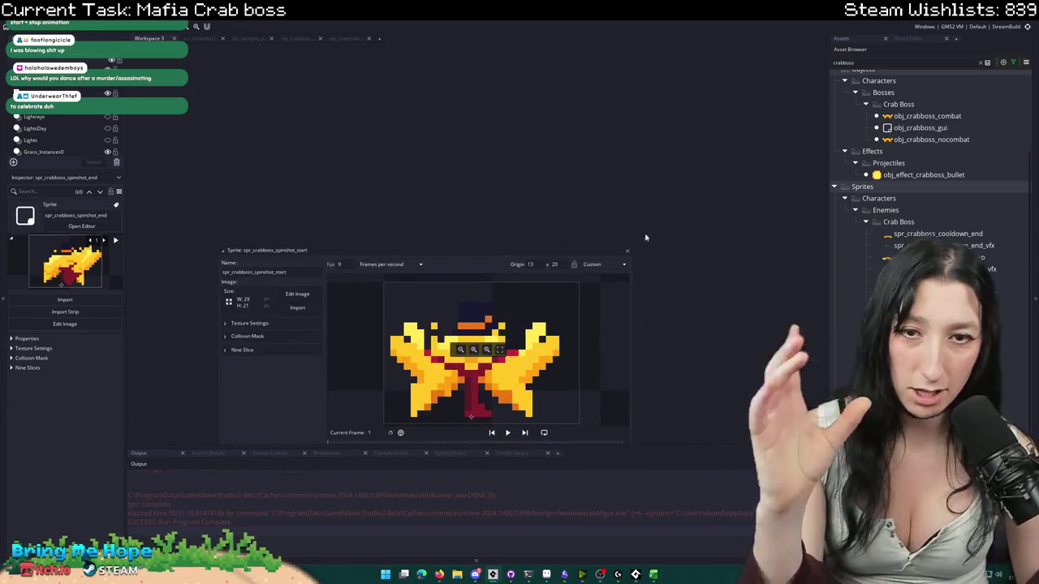
pyautogui.click(627, 251)
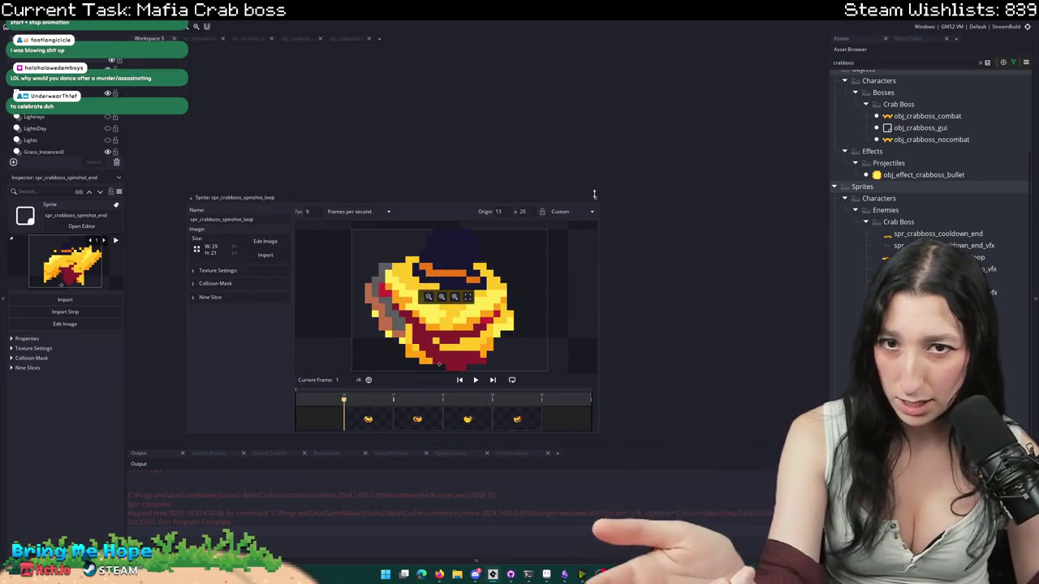
pyautogui.click(595, 200)
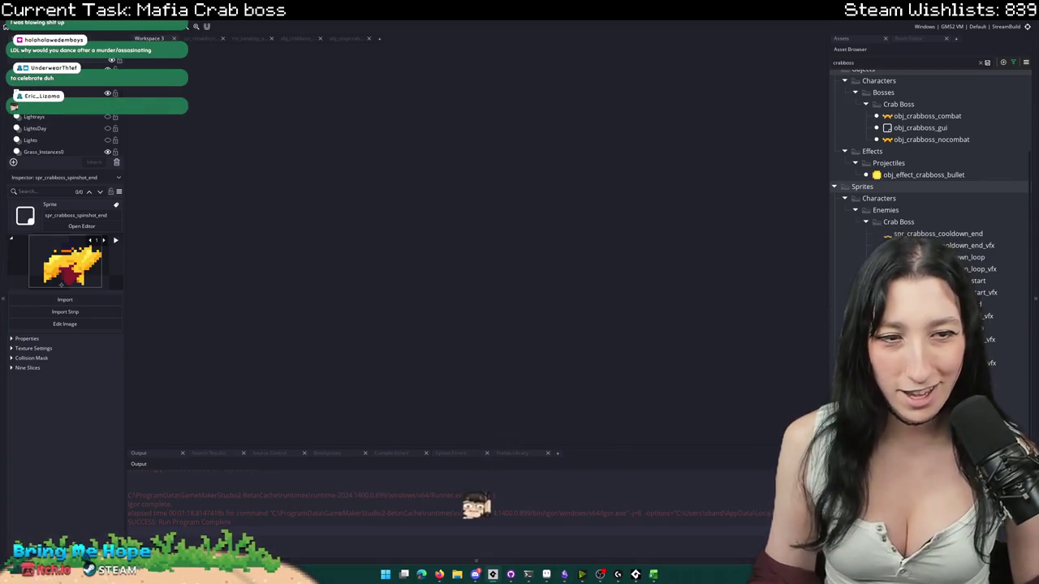
# - Scroll the Asset Browser up to view the Crab Boss sprites
pyautogui.scroll(2, 925, 162)
pyautogui.scroll(1, 926, 163)
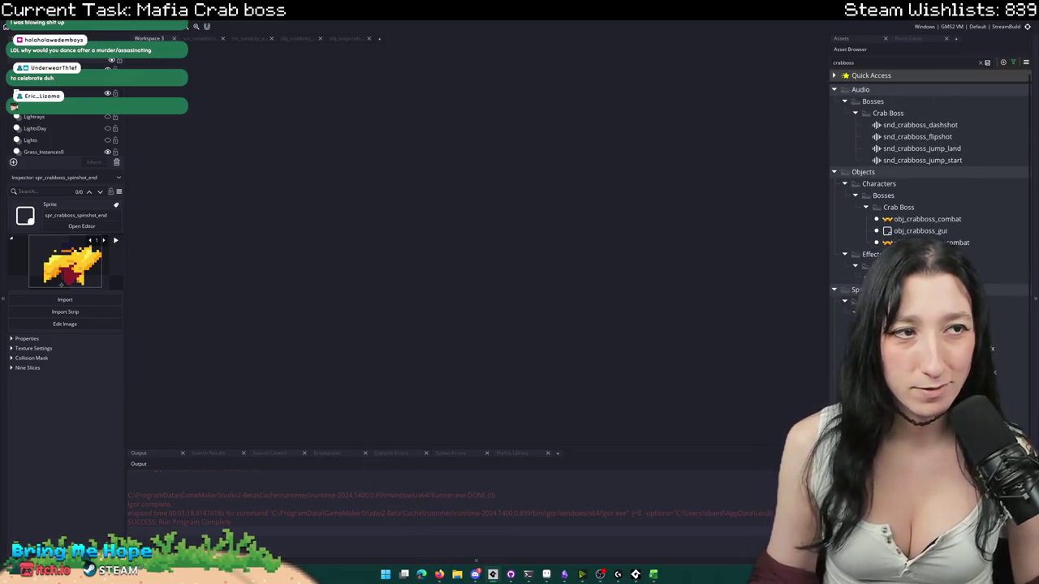
# - Open obj_crabboss_combat's state code and locate the character_state_flipshot attack choice
pyautogui.doubleClick(939, 220)
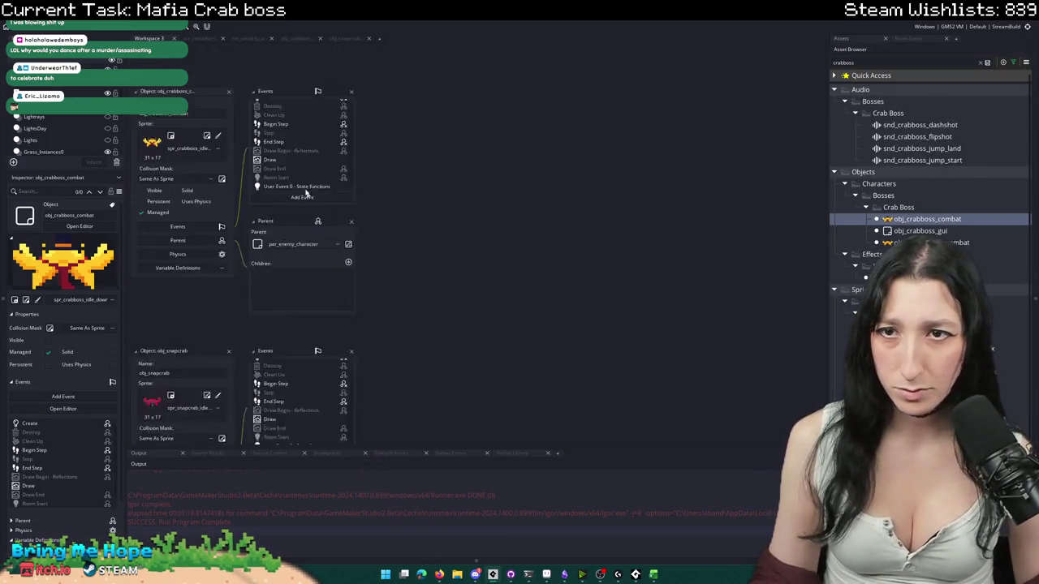
pyautogui.doubleClick(378, 206)
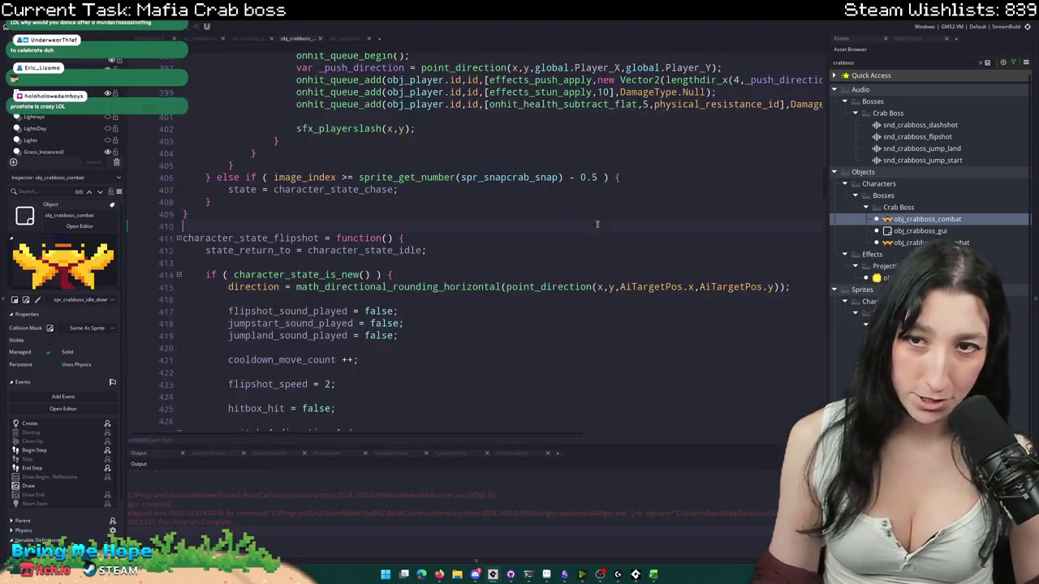
pyautogui.write('flipshot')
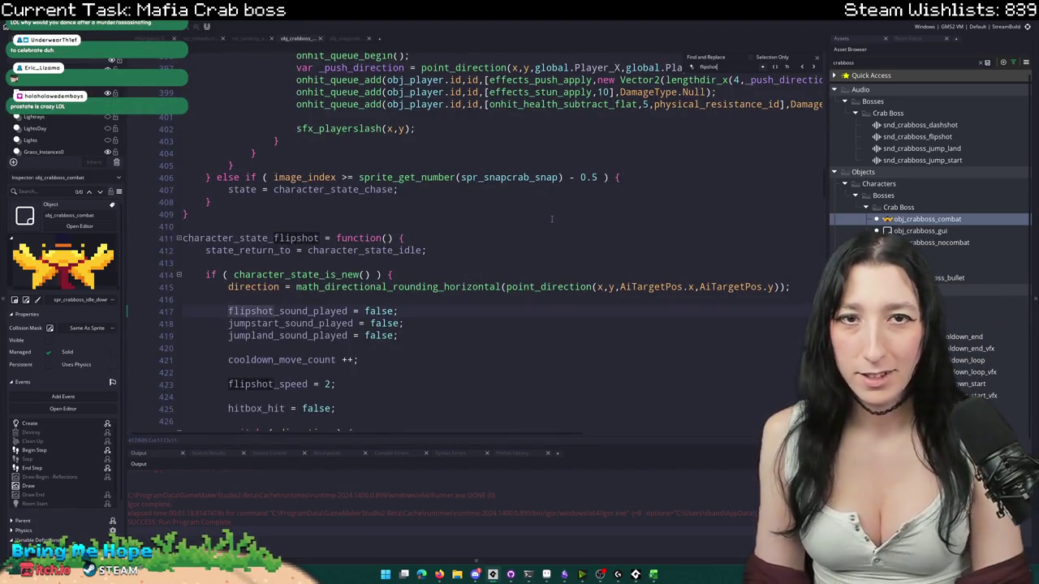
pyautogui.click(817, 61)
pyautogui.click(663, 195)
pyautogui.hotkey('ctrl', 'f')
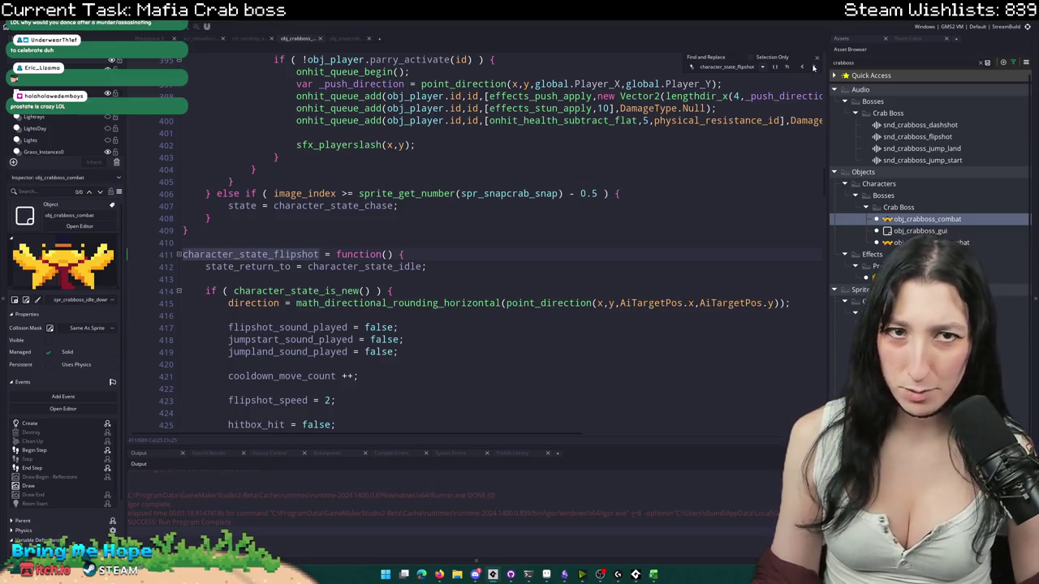
pyautogui.click(813, 68)
pyautogui.scroll(3, 201, 294)
pyautogui.scroll(2, 201, 294)
pyautogui.scroll(1, 202, 294)
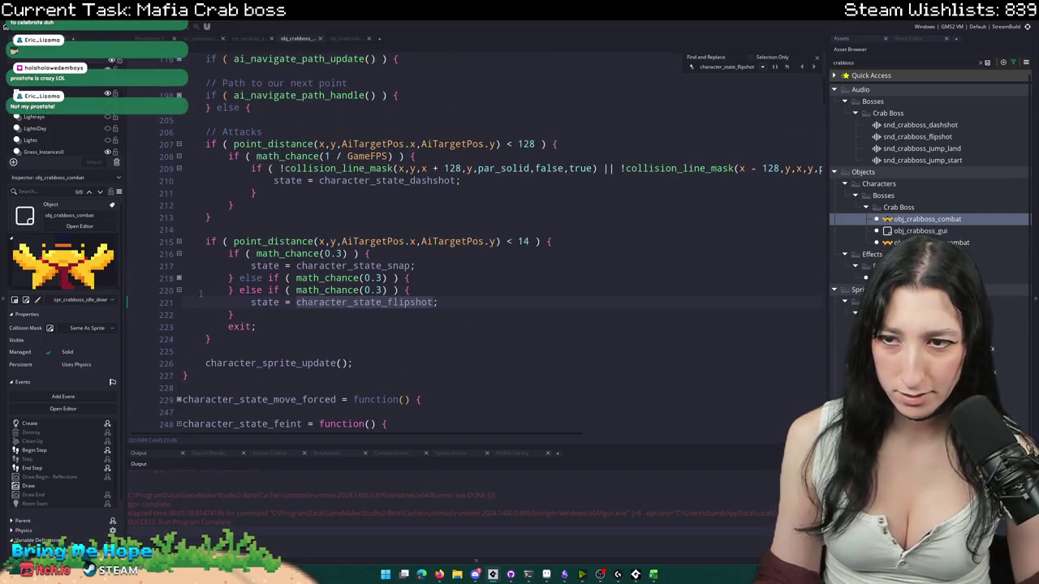
pyautogui.click(179, 278)
pyautogui.scroll(-1, 225, 299)
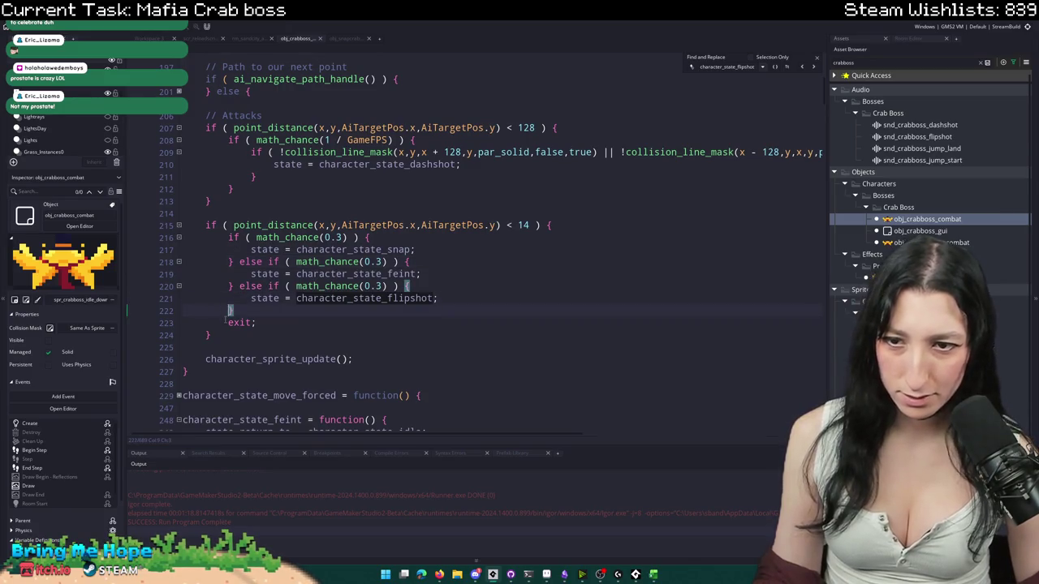
# - Comment out the random attack block and add 'state = character_state_spinshot;' above it
pyautogui.hotkey('ctrl', 'k')
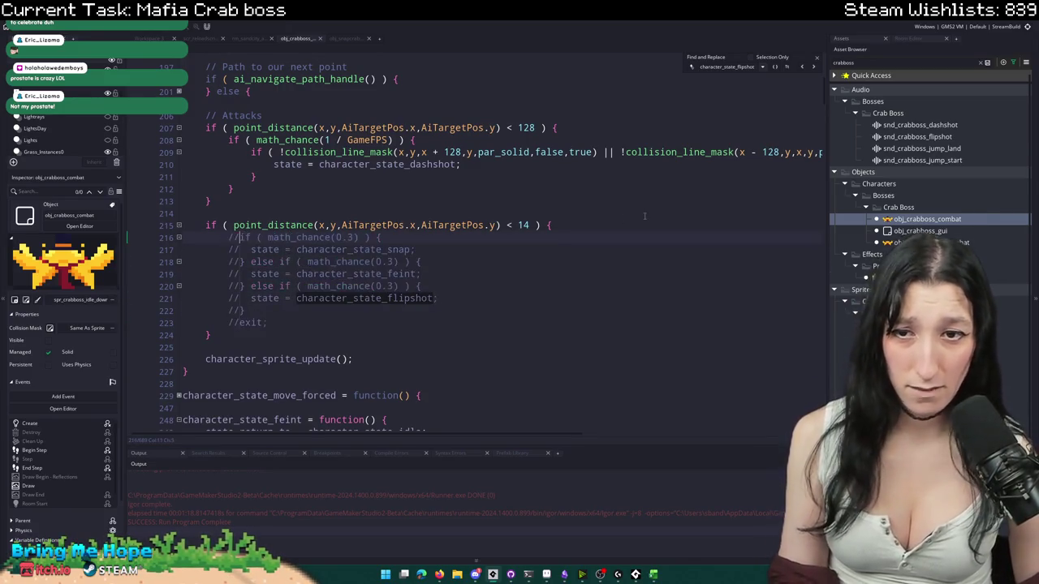
pyautogui.press('Return')
pyautogui.write('chara')
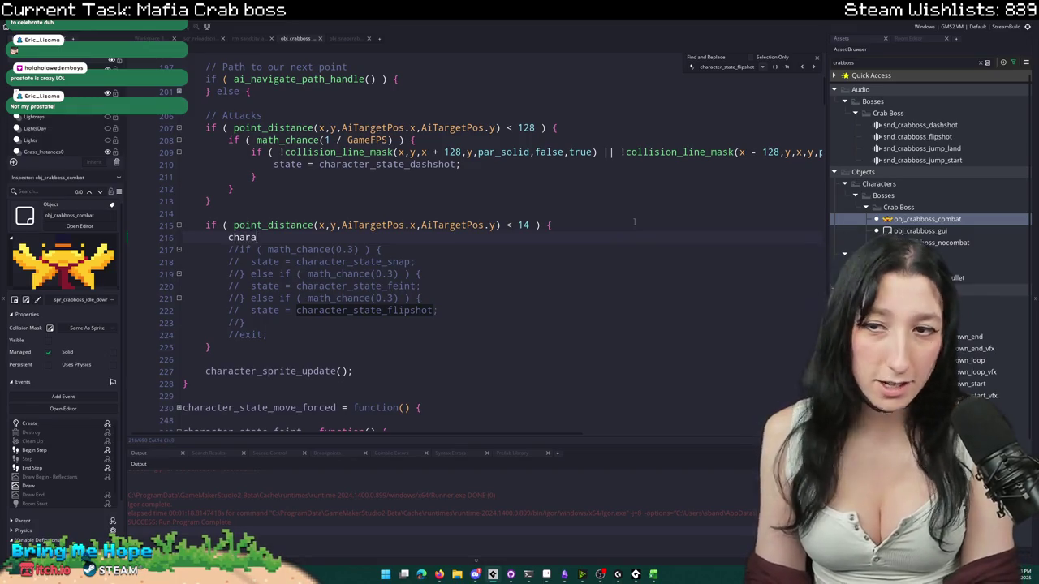
pyautogui.write('cter_state_spinshotk')
pyautogui.click(276, 310)
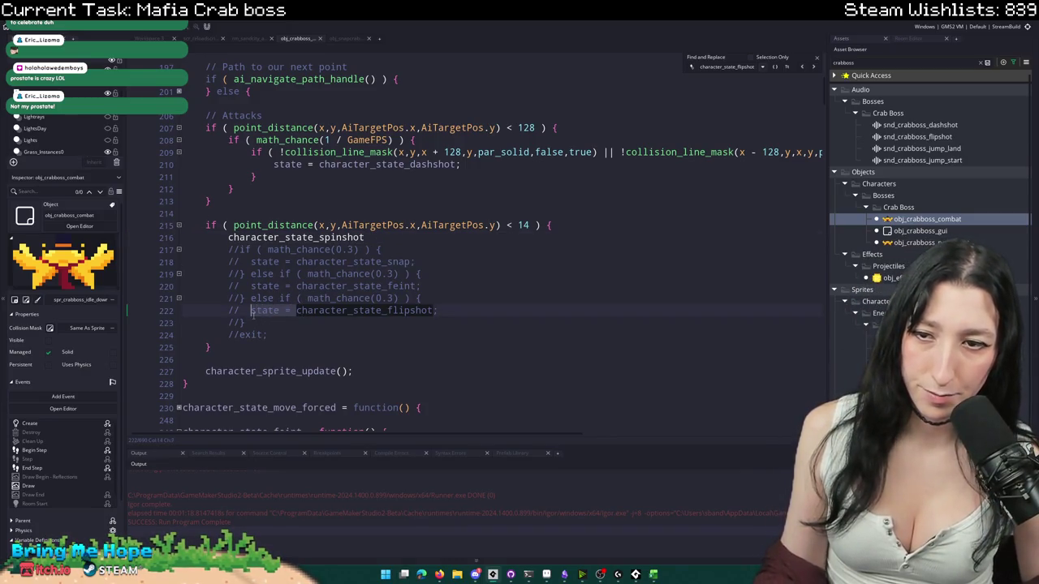
pyautogui.hotkey('ctrl', 'c')
pyautogui.click(228, 237)
pyautogui.hotkey('ctrl', 'v')
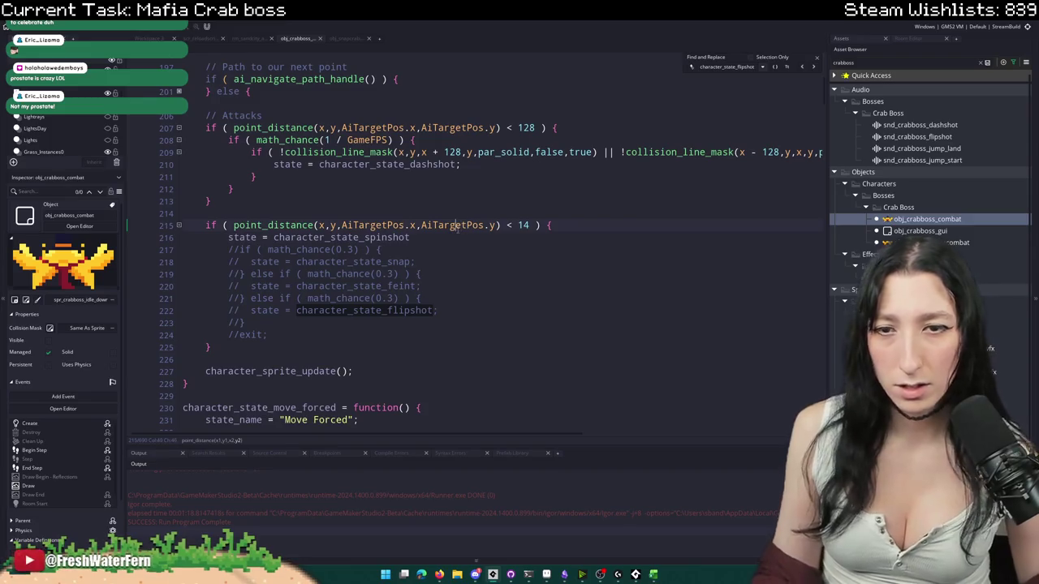
pyautogui.click(446, 236)
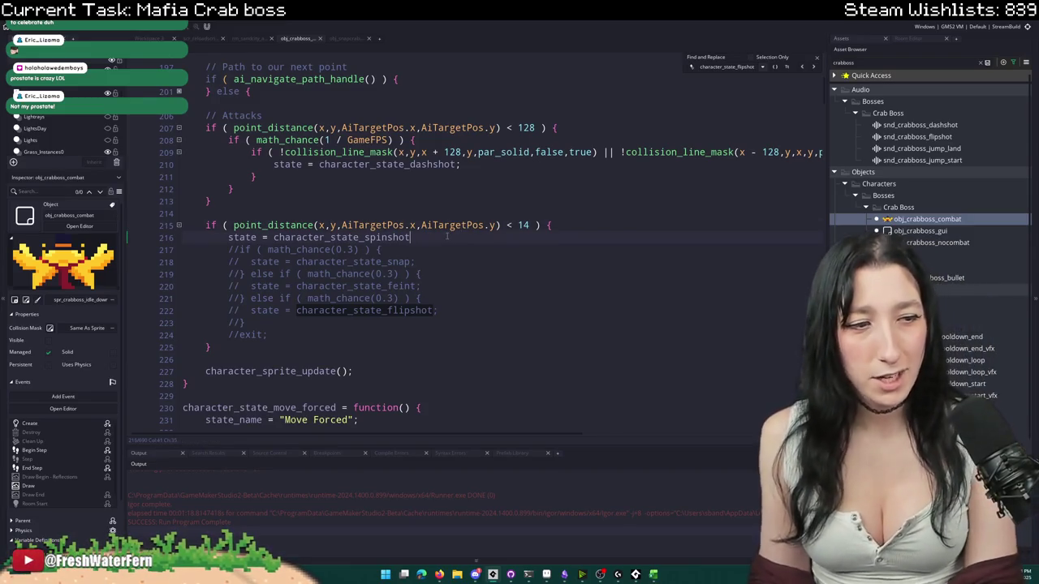
pyautogui.write(';')
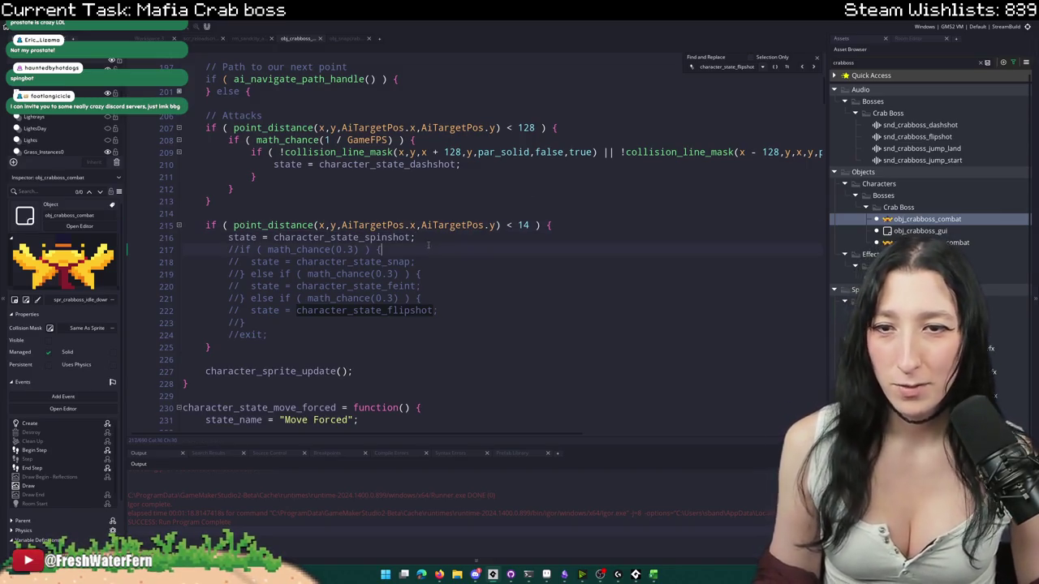
pyautogui.doubleClick(406, 237)
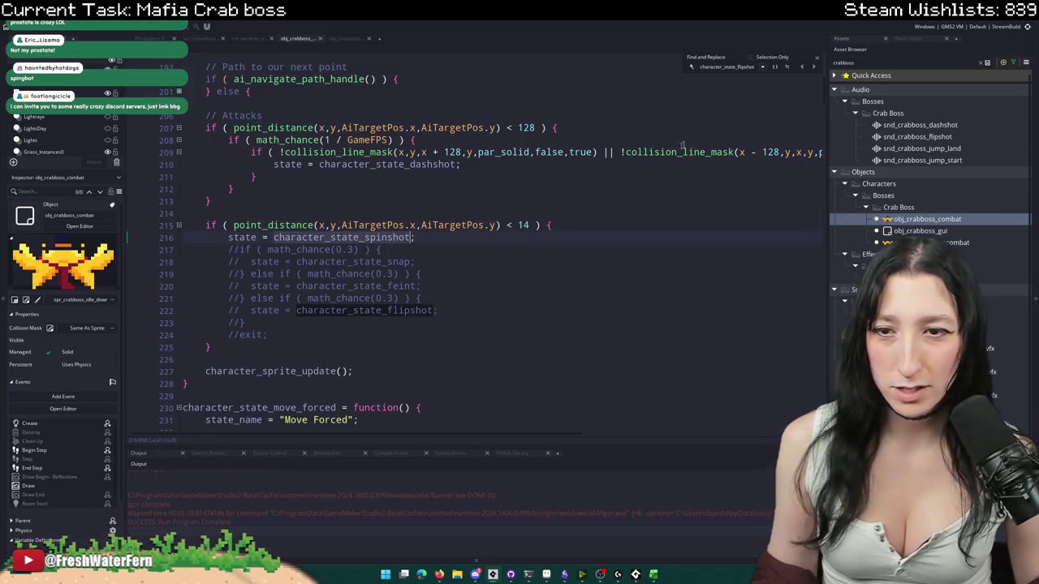
pyautogui.click(815, 60)
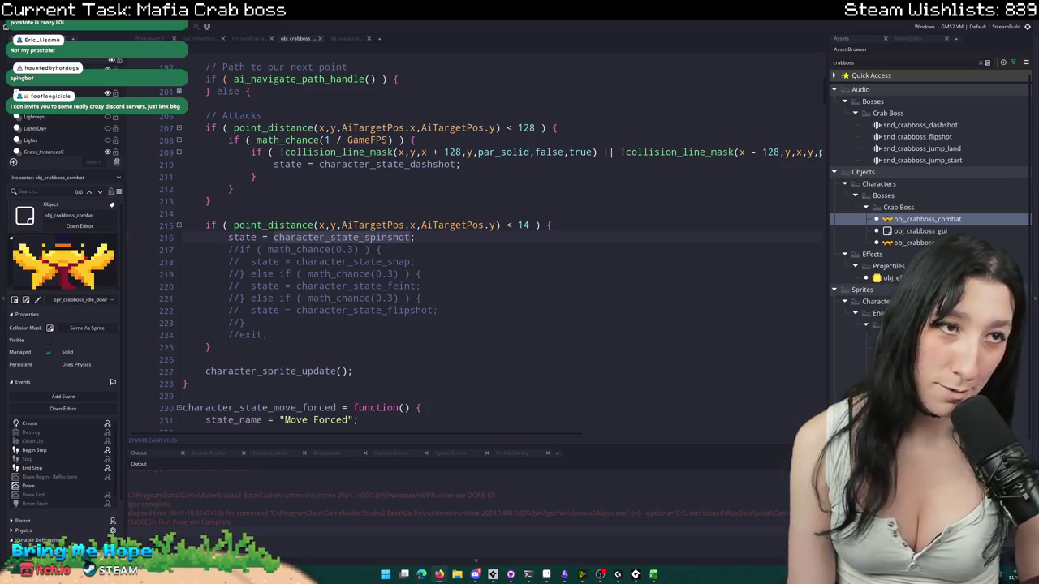
# - Switch from GameMaker's crab boss attack code to the chatter's Twitch channel in the browser
pyautogui.hotkey('alt', 'Tab')
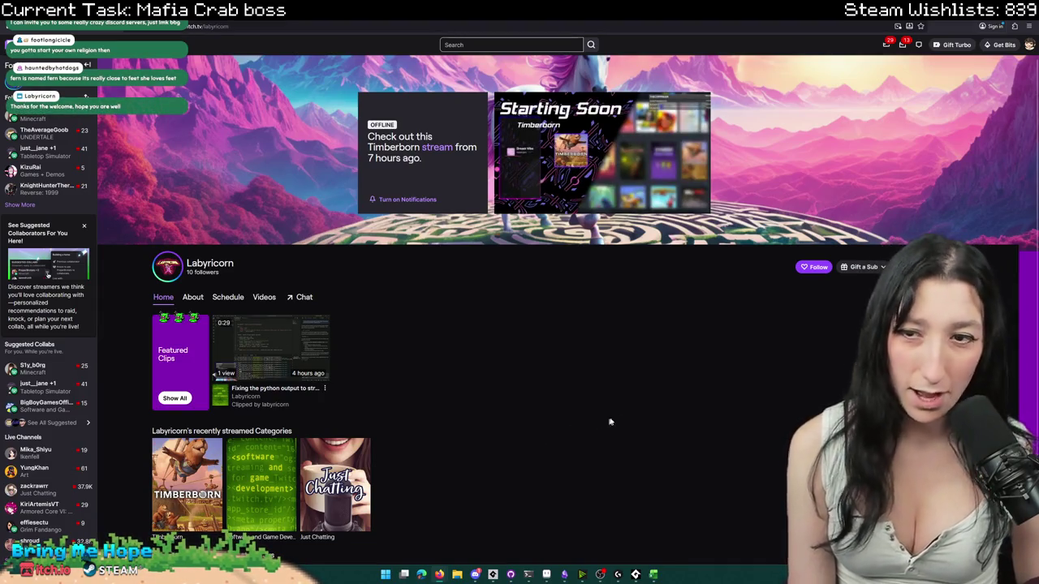
# - Open the Twitch channel's About section and browse the linked GitHub profile
pyautogui.click(205, 300)
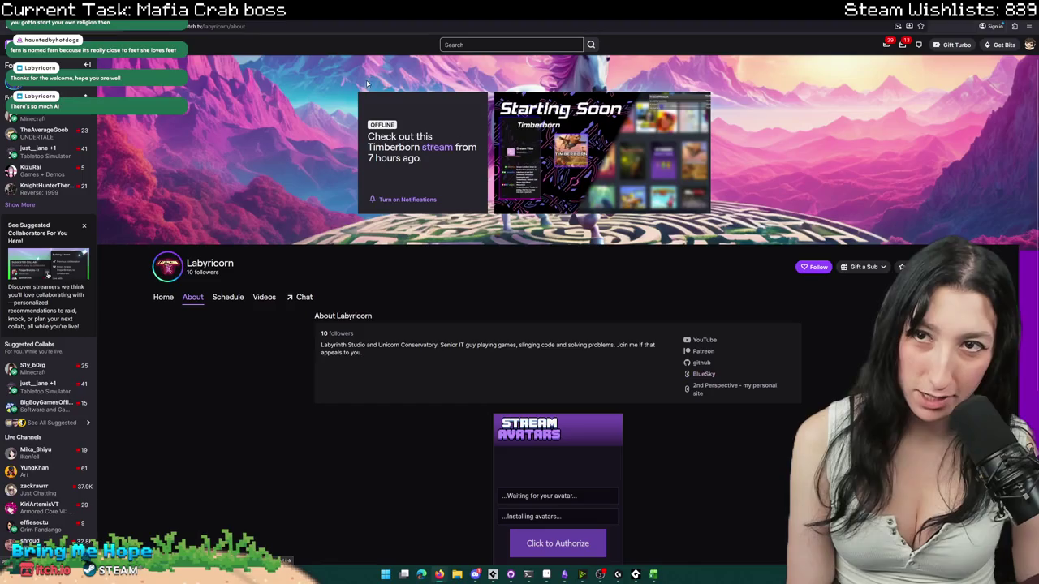
pyautogui.click(702, 362)
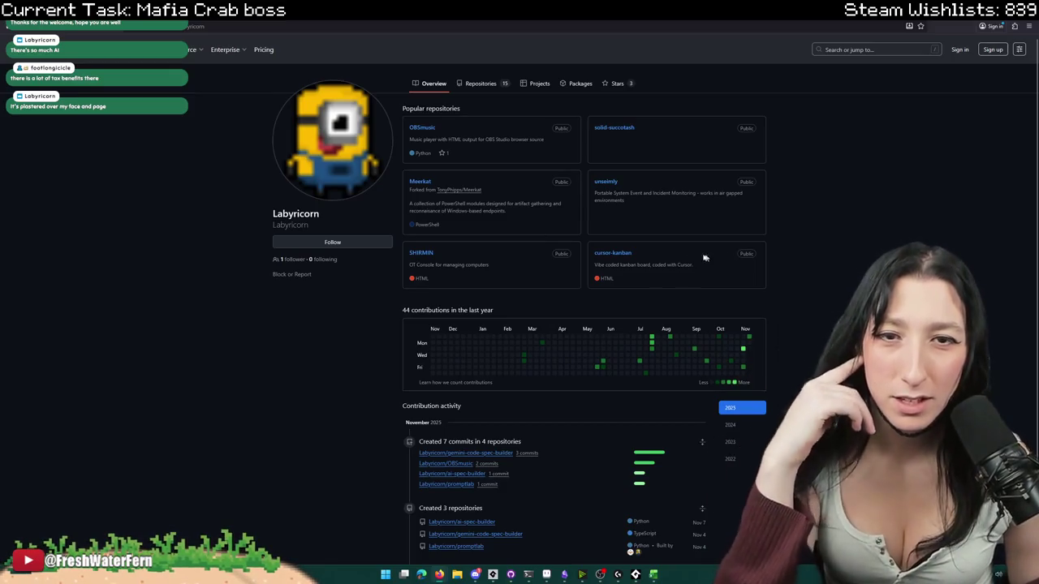
pyautogui.scroll(-1, 582, 170)
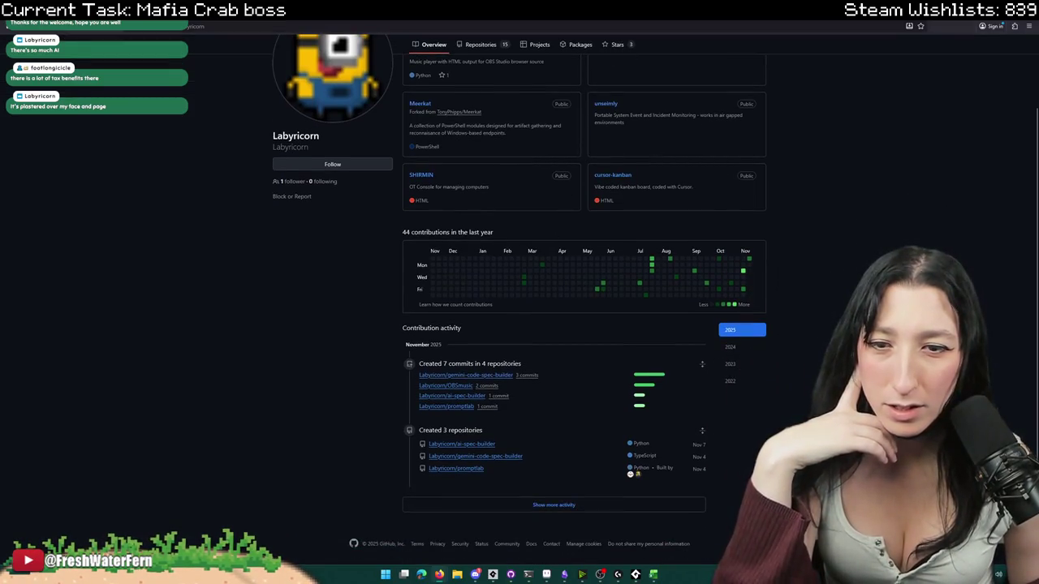
pyautogui.scroll(1, 725, 281)
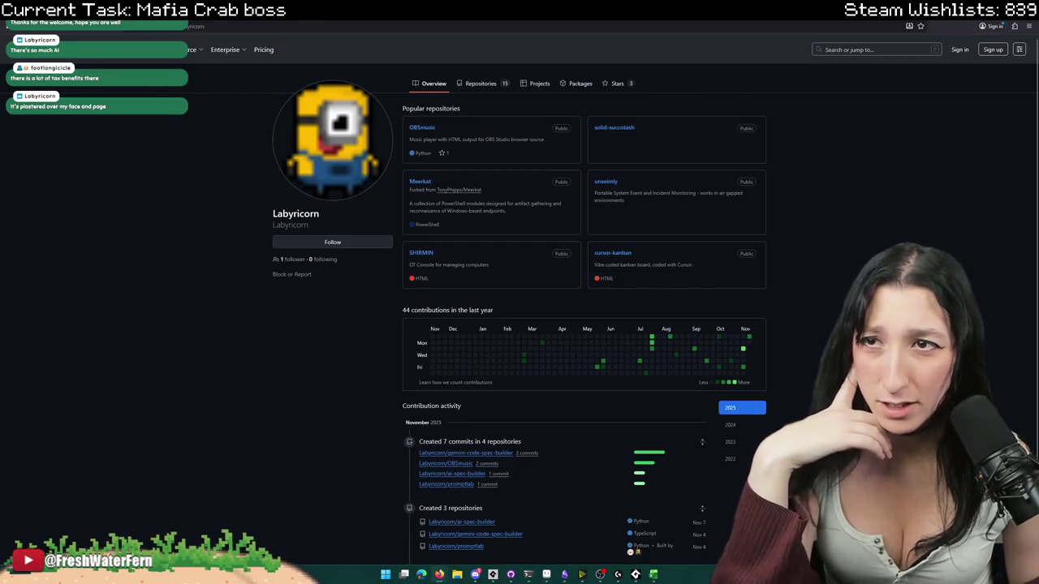
# - List the chatter's YouTube channel videos, then return to the GameMaker crab boss code
pyautogui.hotkey('ctrl', 'Tab')
pyautogui.click(349, 237)
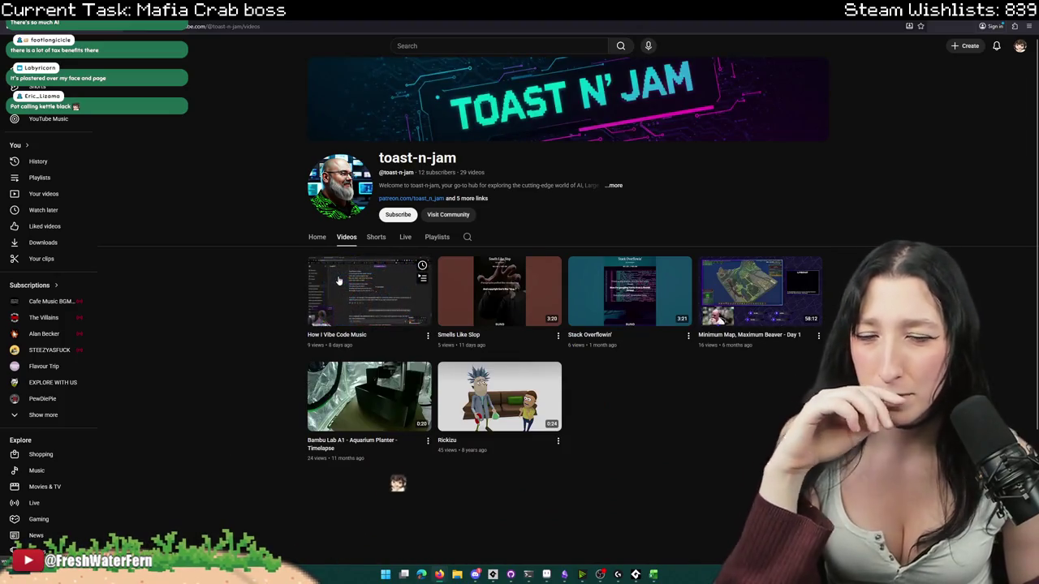
pyautogui.moveTo(368, 291)
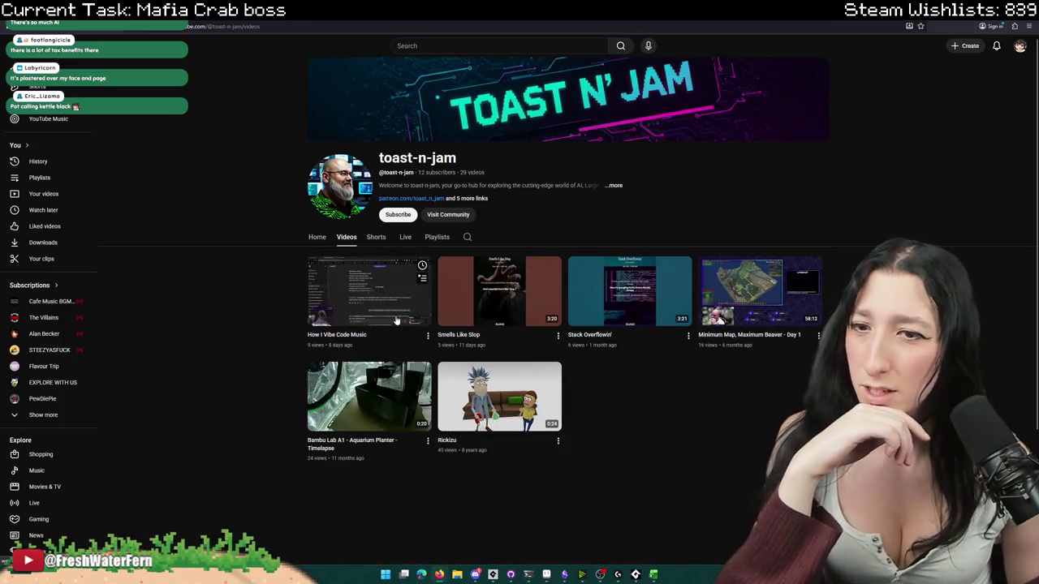
pyautogui.hotkey('alt', 'Tab')
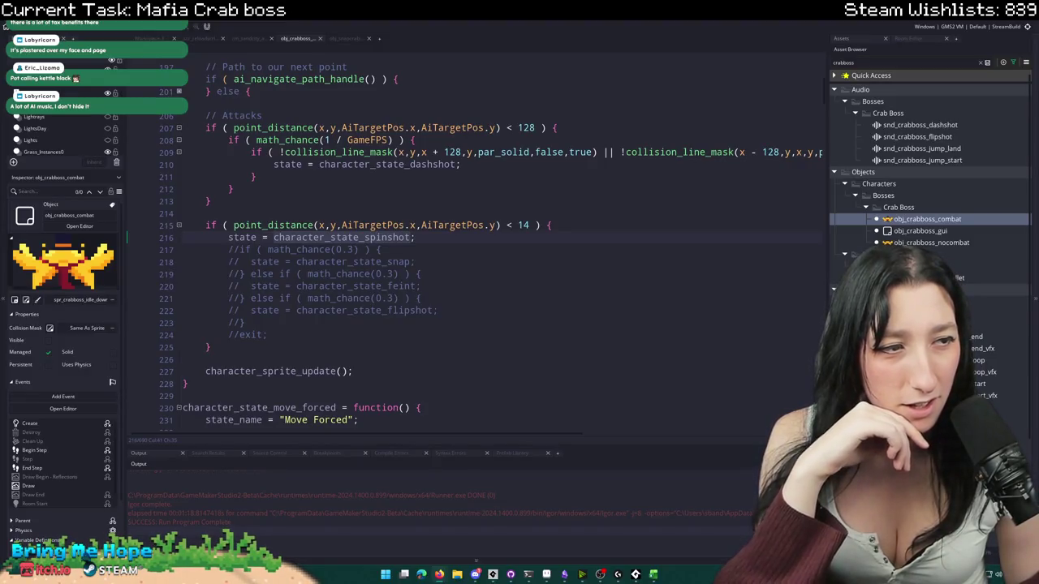
# - Glance over the Bluesky profile header, then return to GameMaker's dashshot_test script
pyautogui.hotkey('alt', 'Tab')
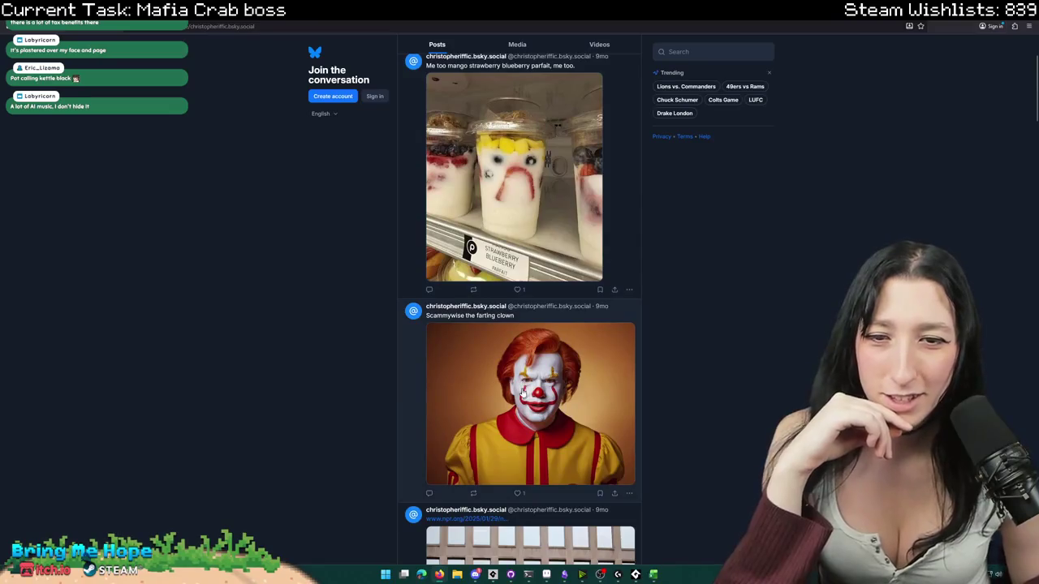
pyautogui.scroll(2, 578, 154)
pyautogui.scroll(-1, 542, 358)
pyautogui.scroll(1, 542, 358)
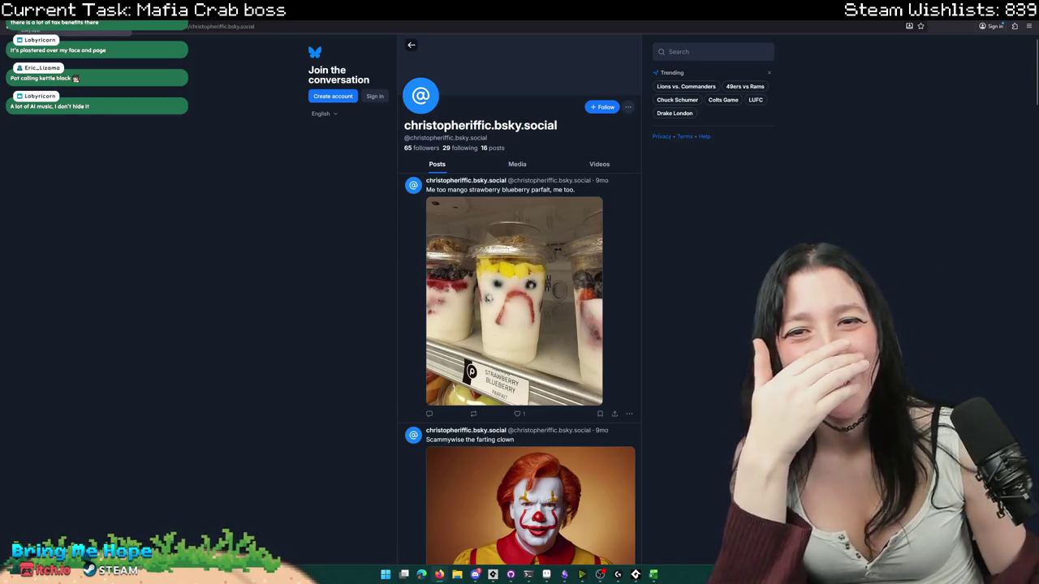
pyautogui.hotkey('alt', 'Tab')
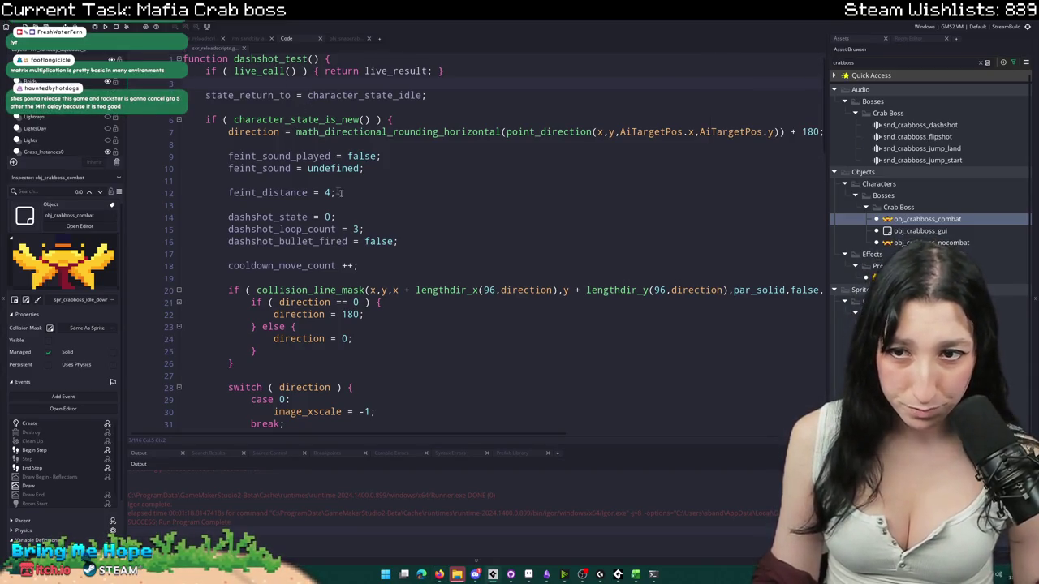
pyautogui.scroll(-3, 329, 185)
pyautogui.scroll(-6, 341, 203)
pyautogui.scroll(-6, 349, 220)
pyautogui.scroll(-5, 359, 242)
pyautogui.scroll(-6, 359, 242)
pyautogui.scroll(7, 370, 248)
pyautogui.scroll(7, 378, 252)
pyautogui.scroll(6, 384, 254)
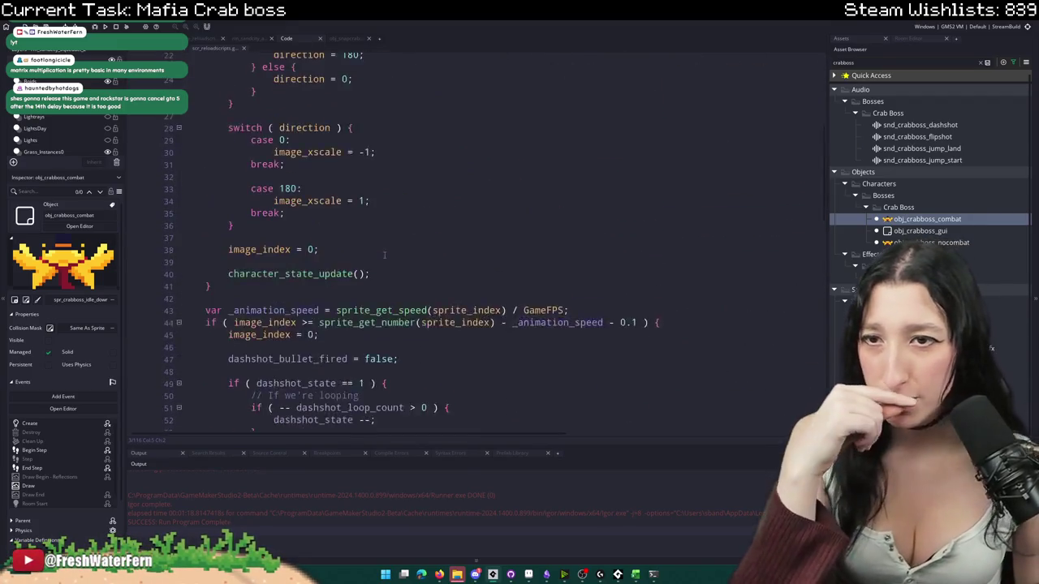
pyautogui.scroll(4, 388, 227)
pyautogui.scroll(3, 396, 179)
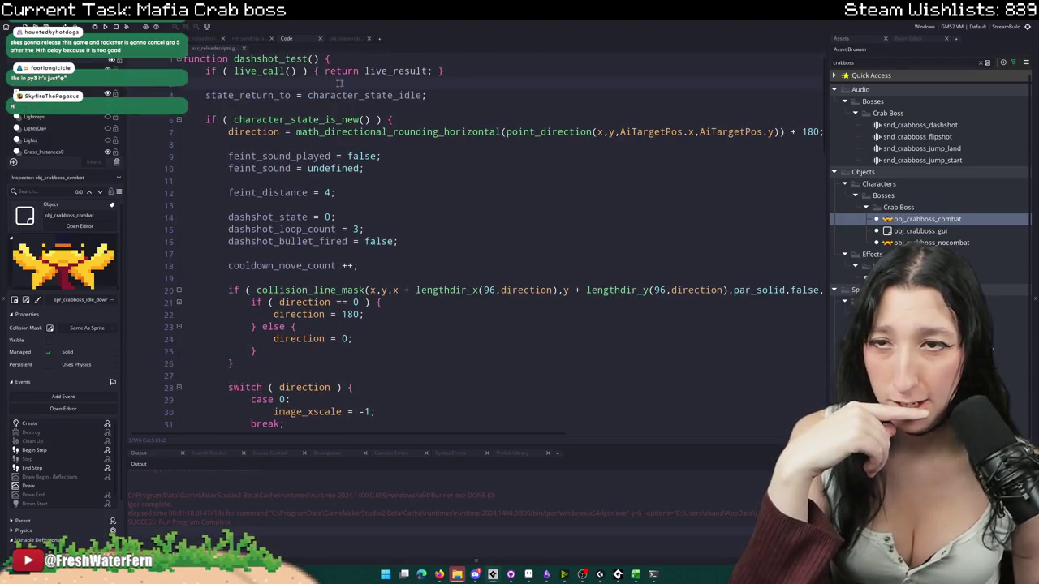
pyautogui.scroll(-1, 414, 129)
pyautogui.scroll(-2, 447, 150)
pyautogui.scroll(-2, 487, 174)
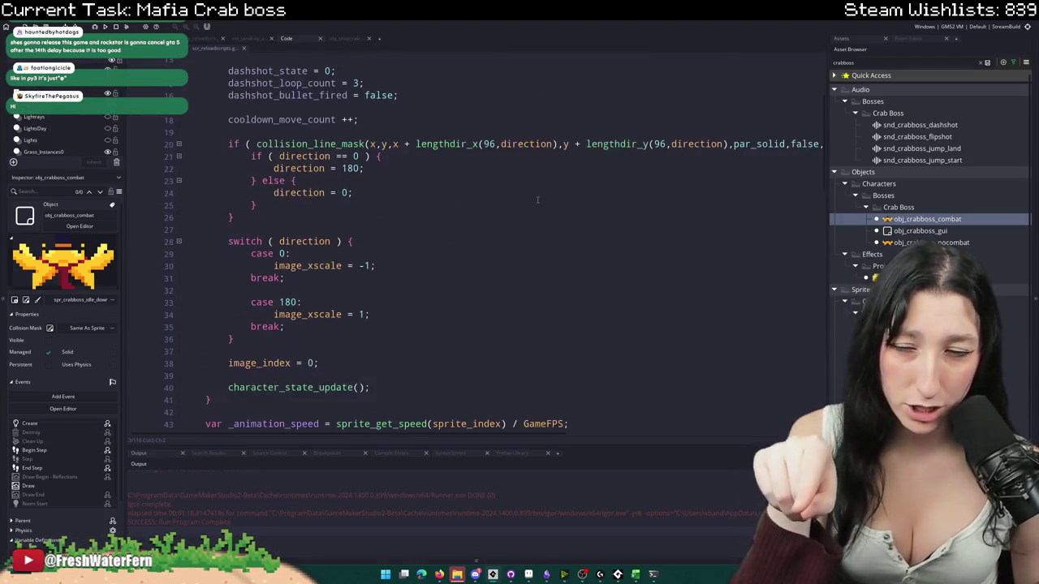
pyautogui.scroll(-1, 527, 194)
pyautogui.scroll(-4, 527, 203)
pyautogui.scroll(-2, 507, 210)
pyautogui.scroll(-1, 491, 215)
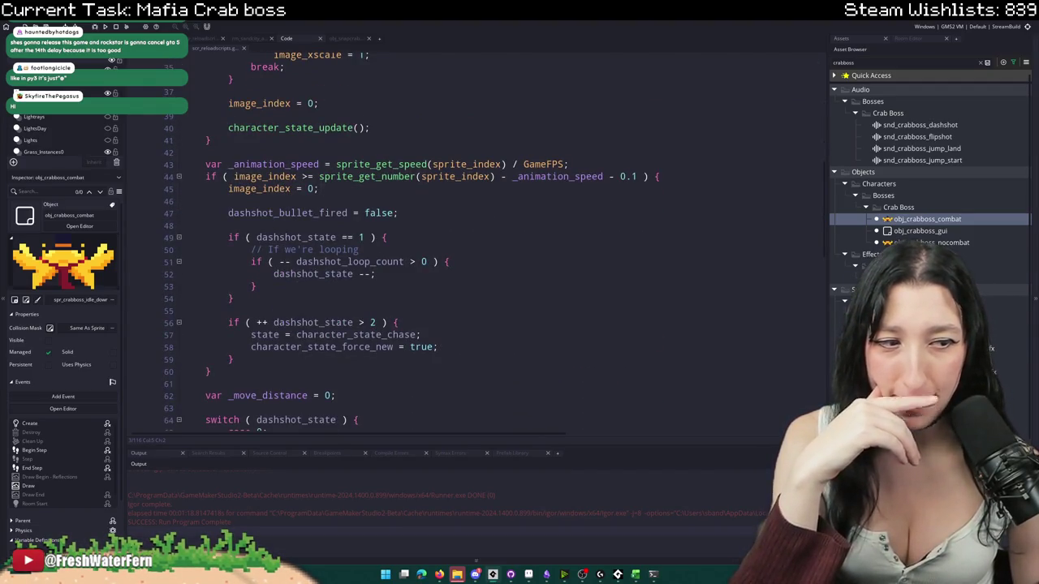
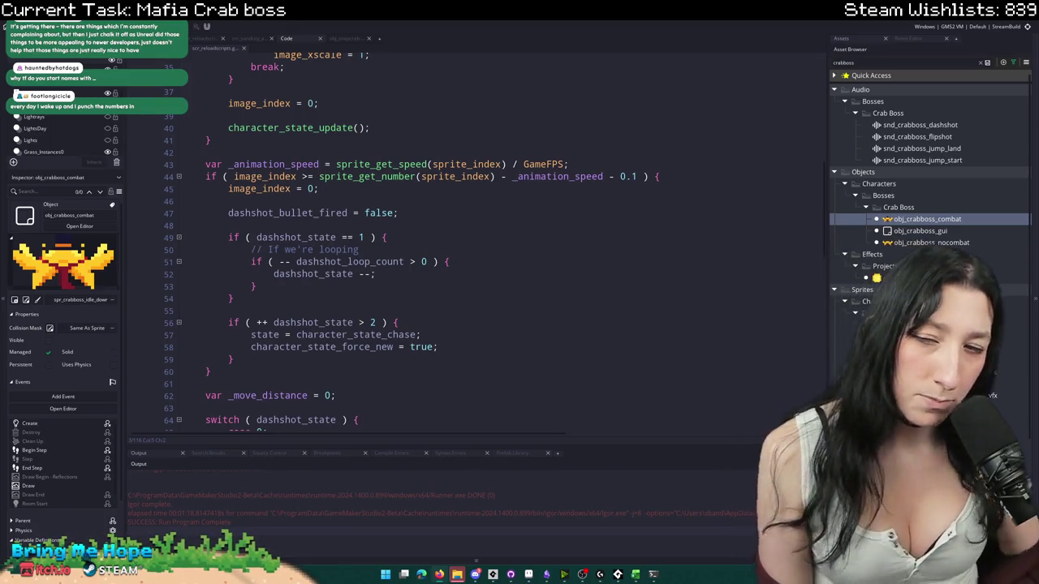
# - Maximize the crab boss script editor with F12 so the code fills the whole window
pyautogui.click(294, 176)
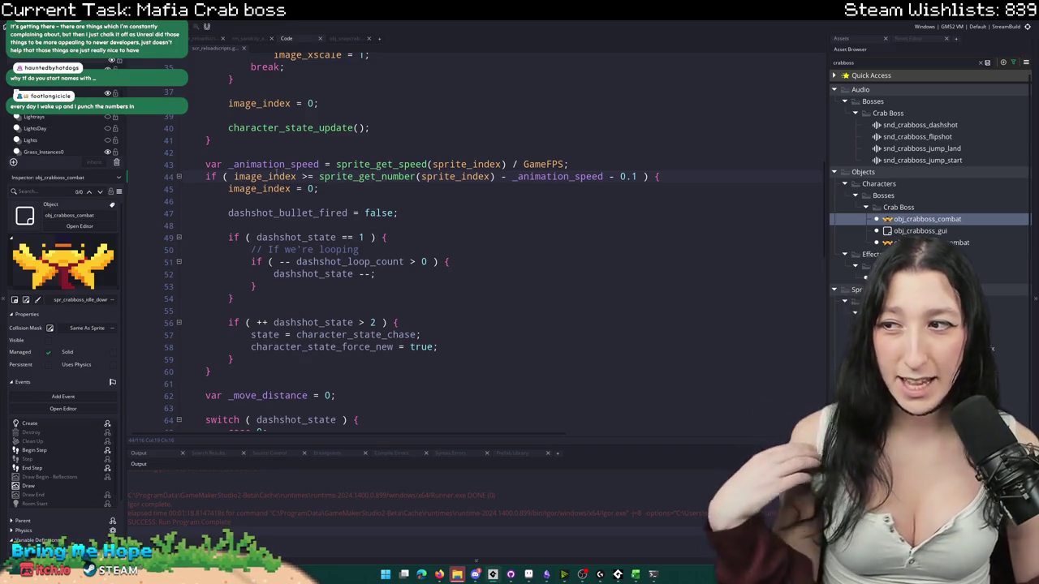
pyautogui.scroll(1, 265, 154)
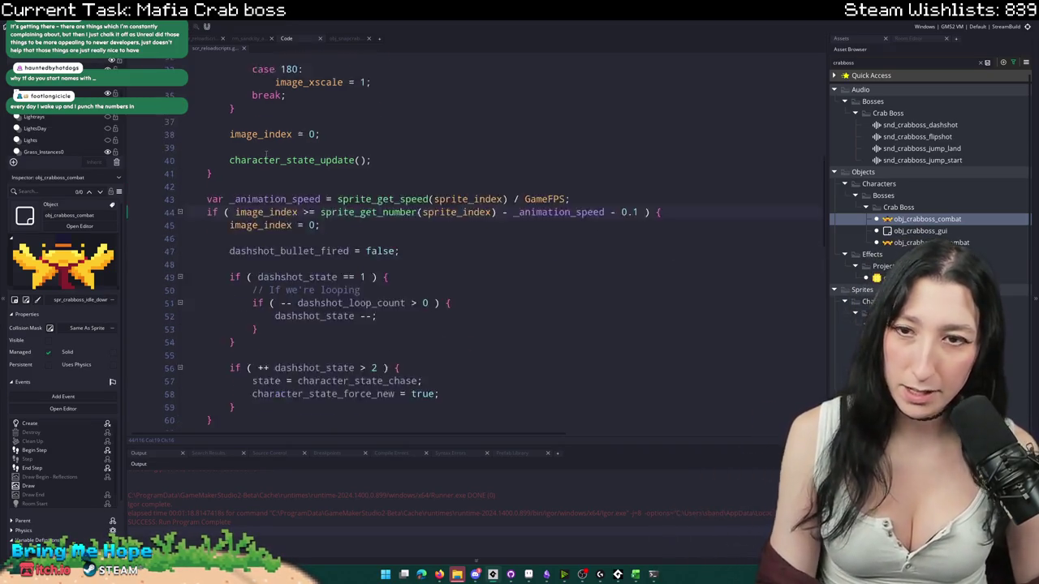
pyautogui.scroll(1, 265, 154)
pyautogui.press('F12')
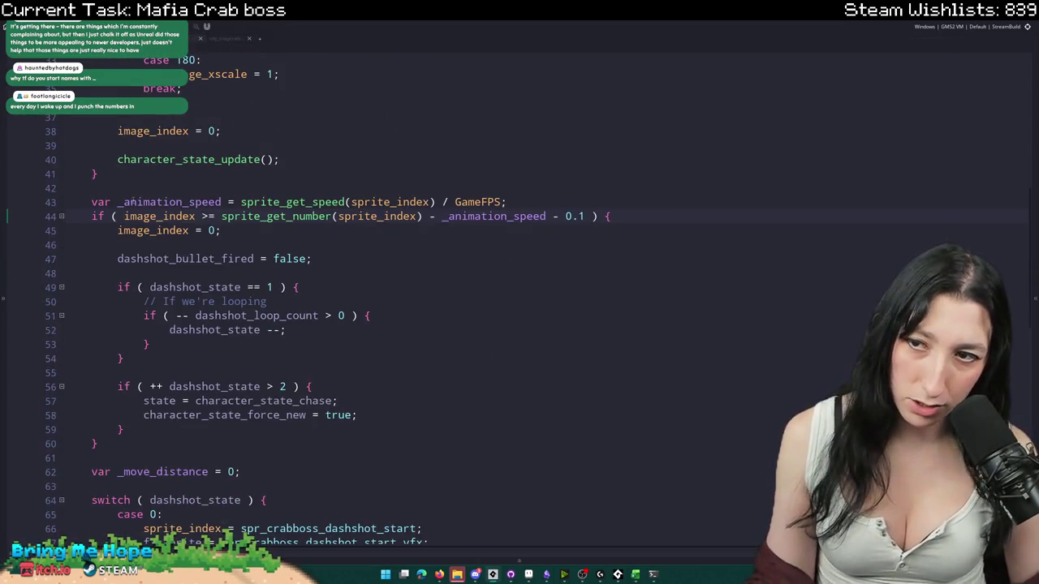
pyautogui.moveTo(92, 202); pyautogui.dragTo(218, 203)
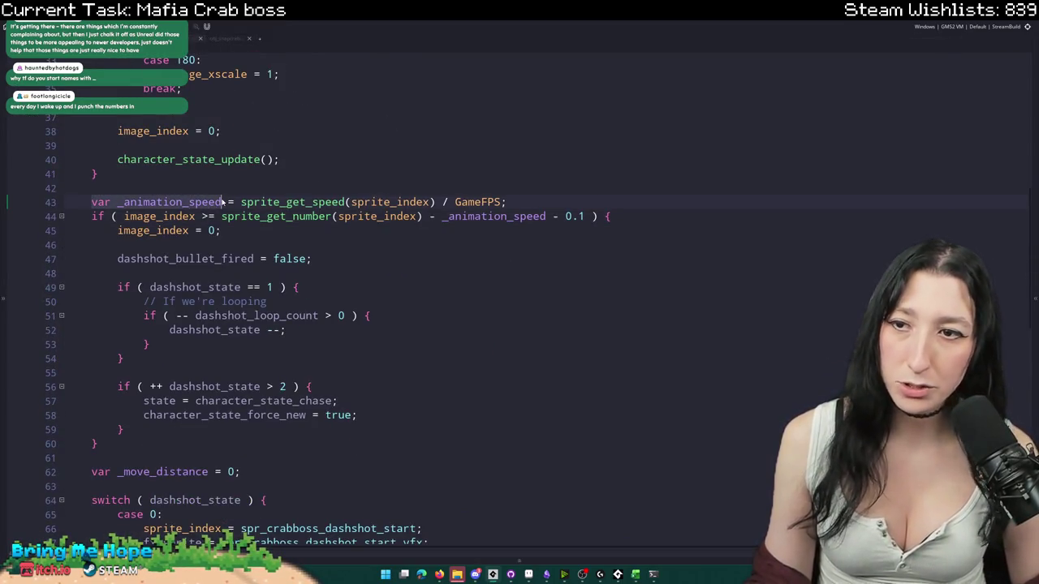
pyautogui.click(233, 202)
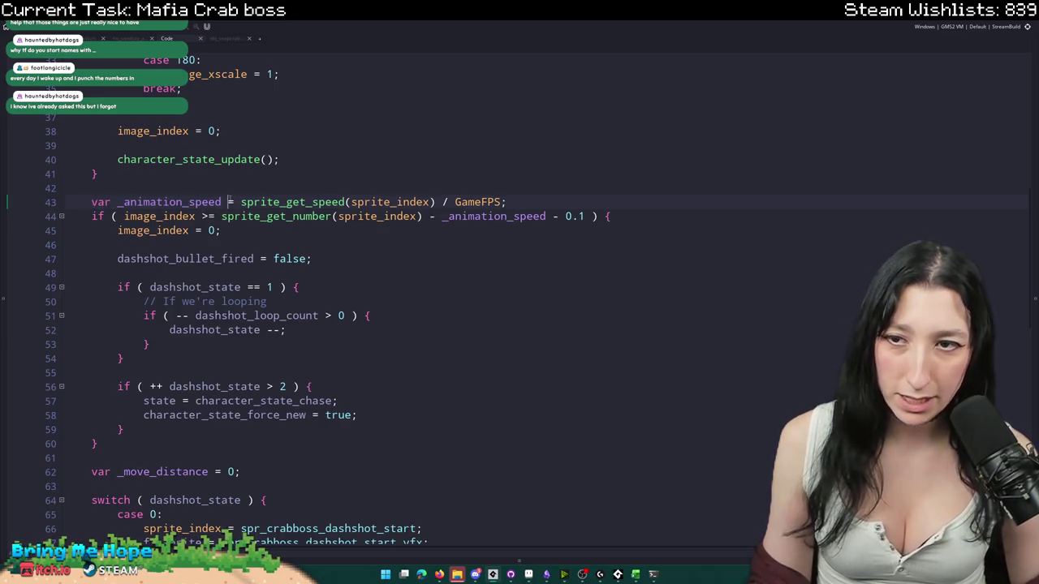
pyautogui.scroll(-1, 85, 198)
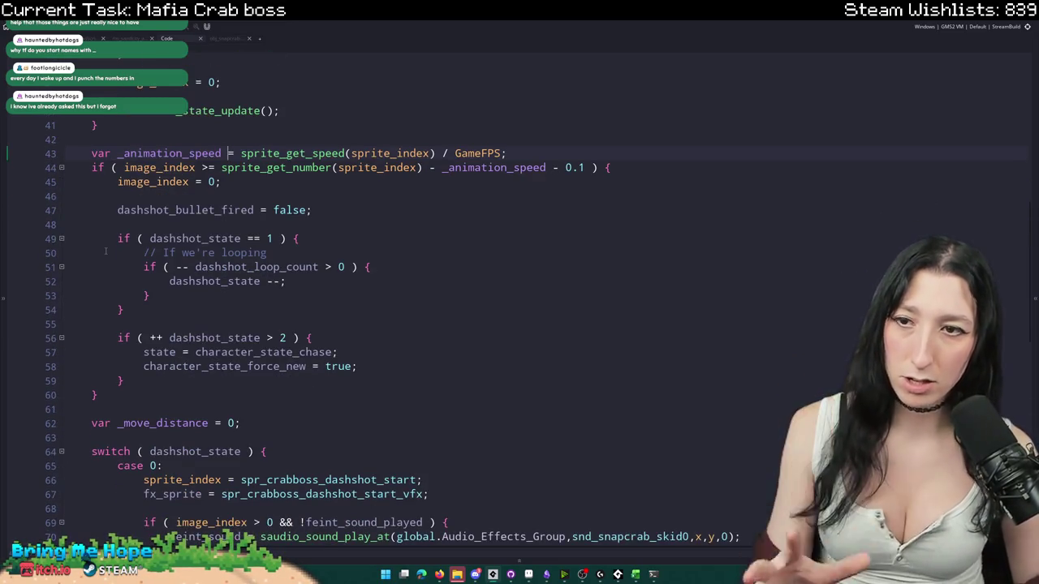
pyautogui.scroll(1, 120, 272)
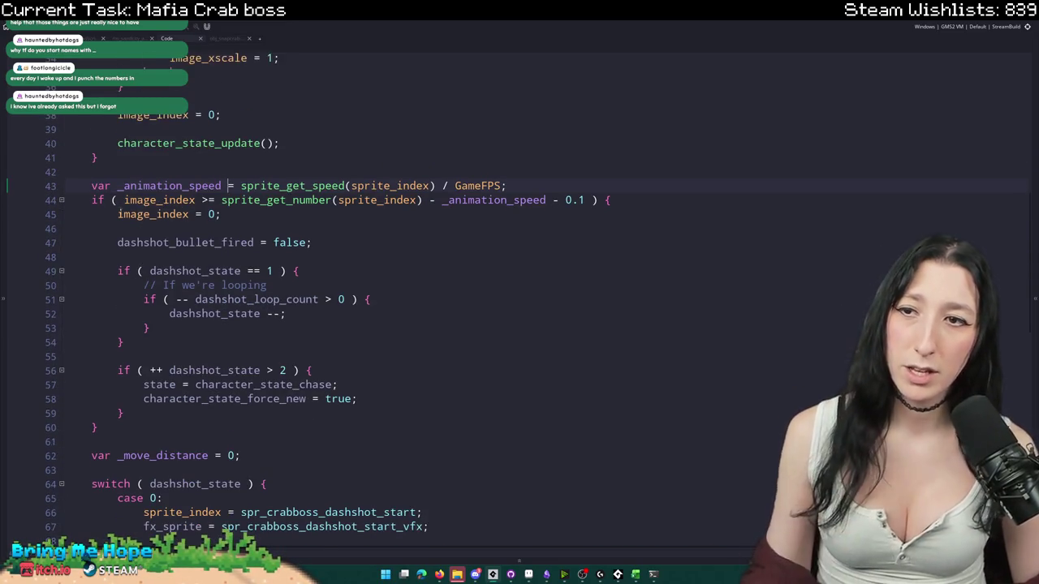
pyautogui.click(120, 191)
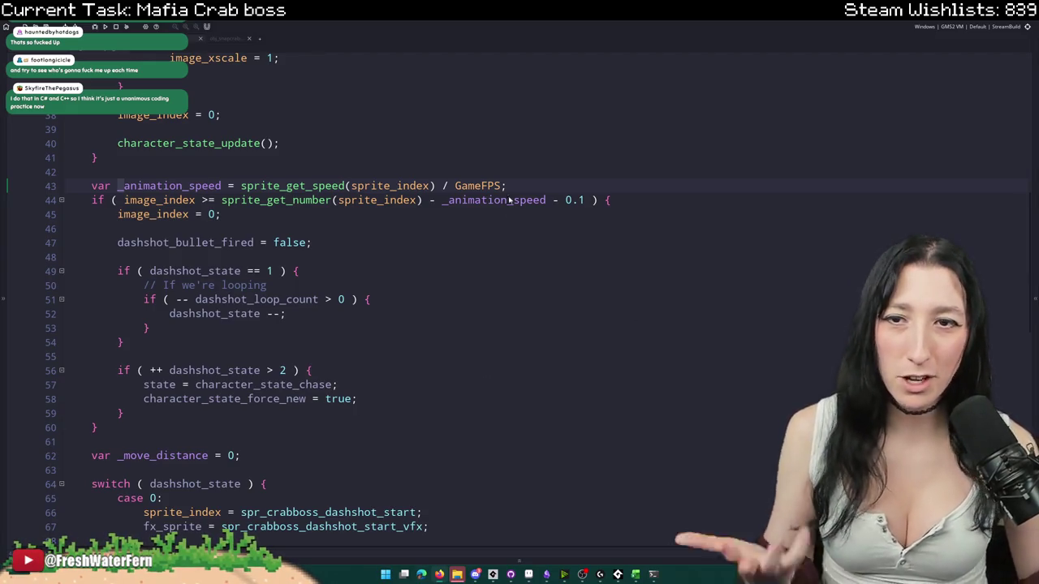
# - Rename the dashshot_ prefix on lines 14–16 to spinshot_ using a multi-line selection
pyautogui.press('Up')
pyautogui.press('Up')
pyautogui.scroll(2, 587, 176)
pyautogui.scroll(2, 620, 246)
pyautogui.scroll(-1, 620, 247)
pyautogui.scroll(5, 620, 247)
pyautogui.scroll(2, 621, 247)
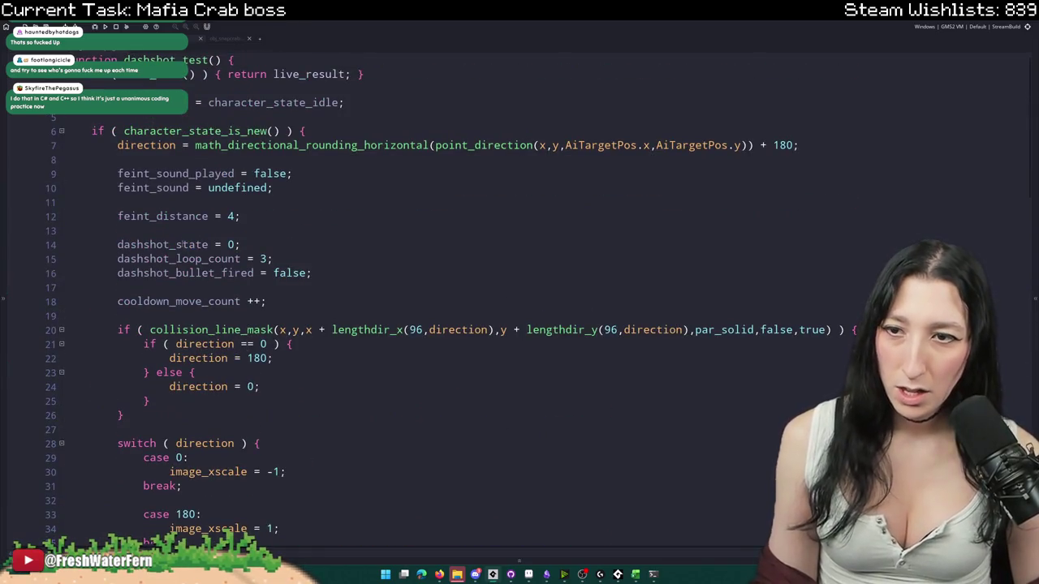
pyautogui.moveTo(171, 244); pyautogui.dragTo(117, 276)
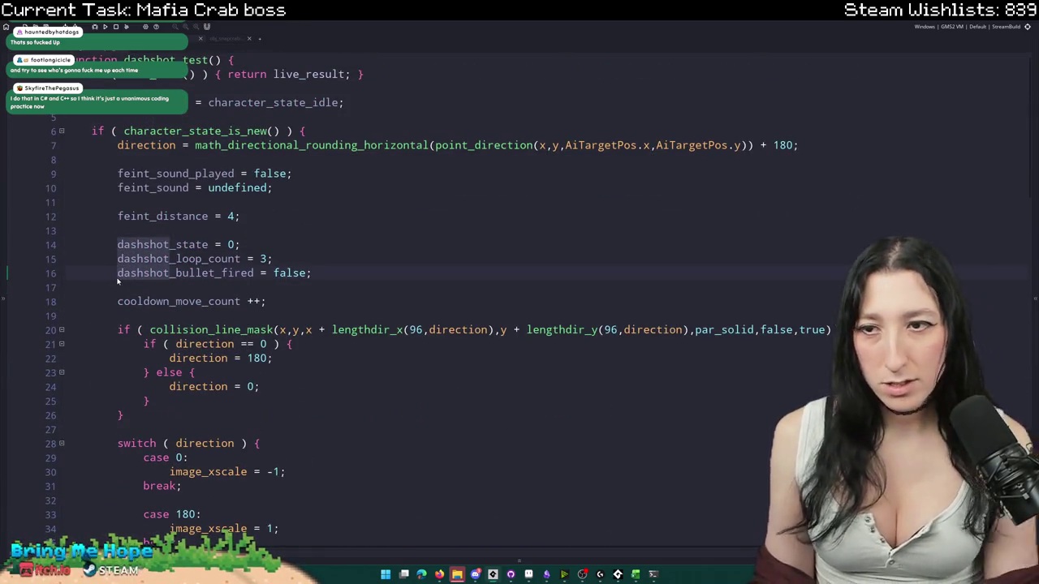
pyautogui.write('sk')
pyautogui.press('BackSpace')
pyautogui.write('pinshot')
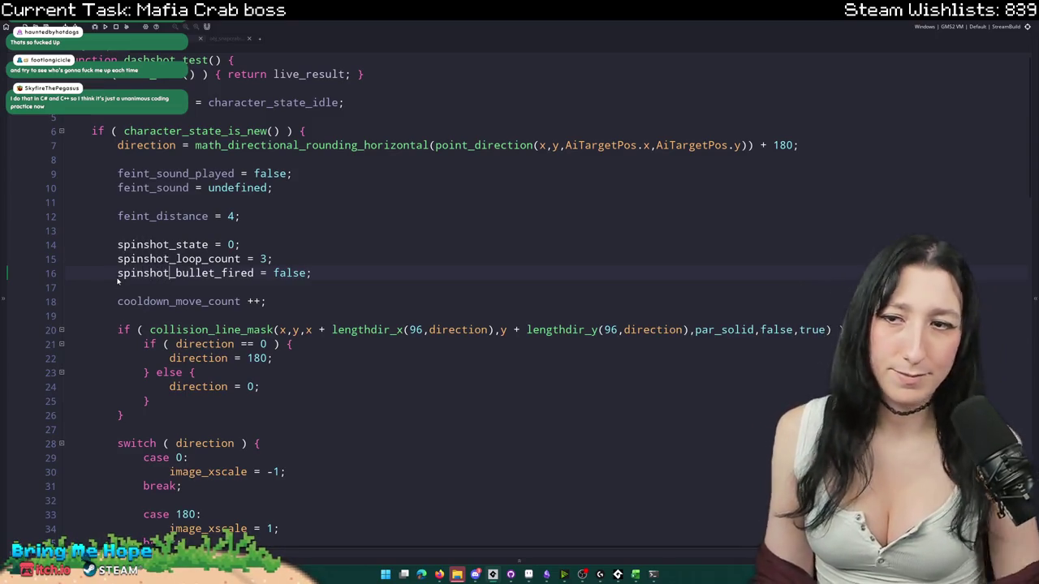
pyautogui.click(227, 237)
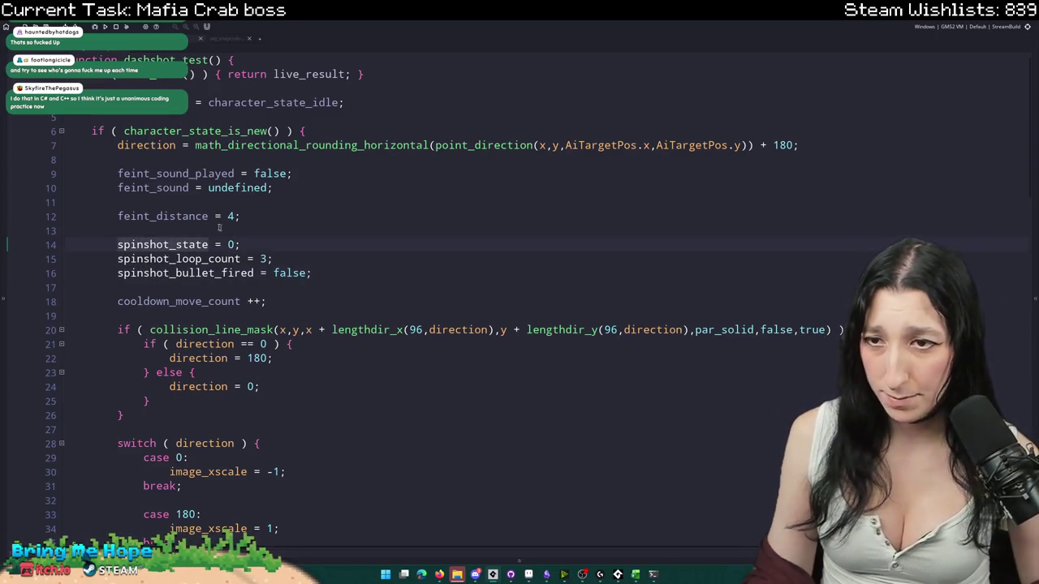
# - Delete the feint_distance variable line from the setup code
pyautogui.moveTo(185, 216); pyautogui.dragTo(121, 173)
pyautogui.click(264, 225)
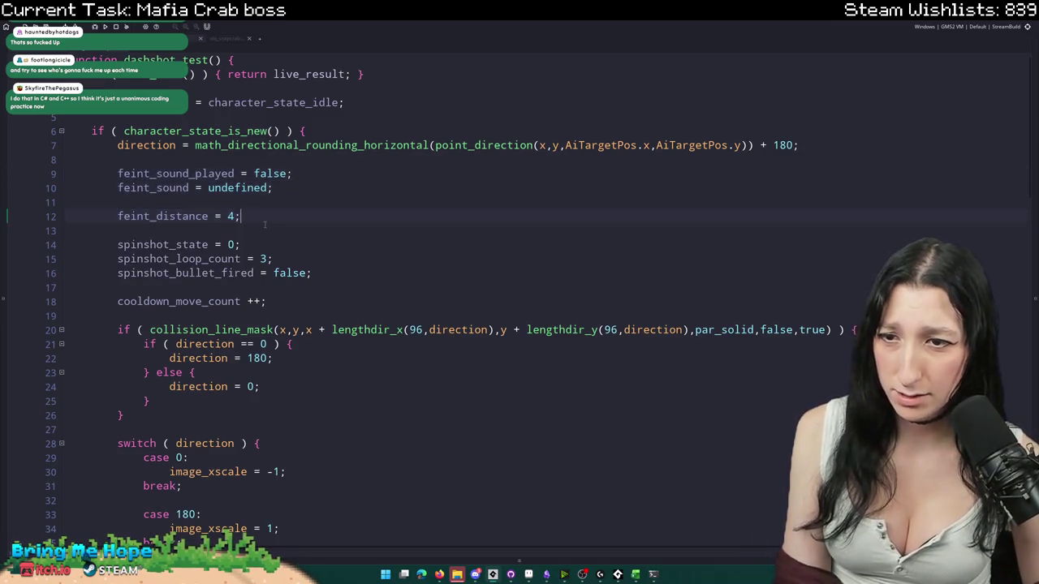
pyautogui.moveTo(267, 215); pyautogui.dragTo(73, 160)
pyautogui.press('BackSpace')
pyautogui.press('BackSpace')
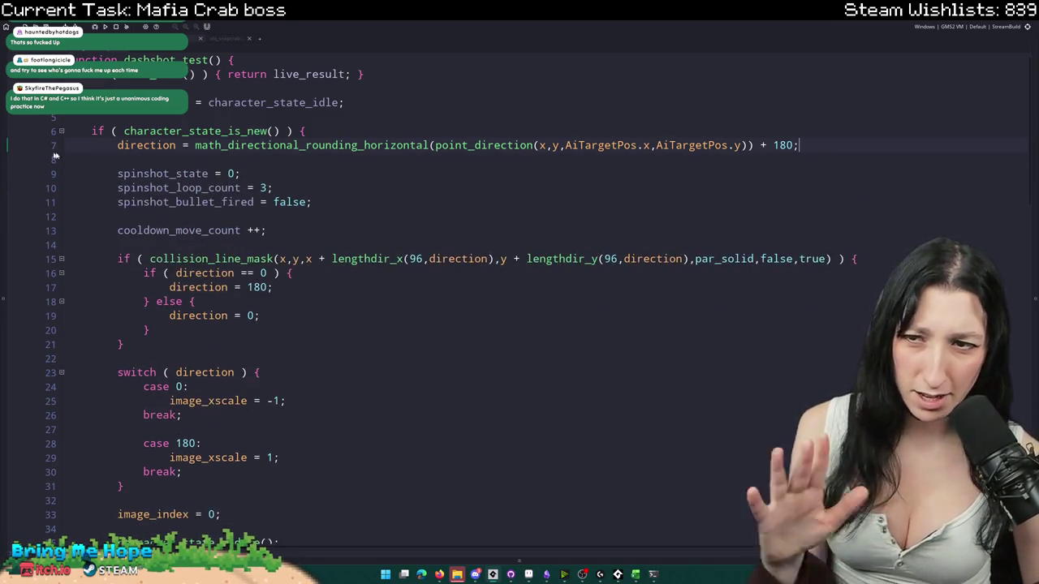
pyautogui.scroll(-1, 106, 177)
pyautogui.scroll(-3, 105, 177)
pyautogui.scroll(2, 106, 177)
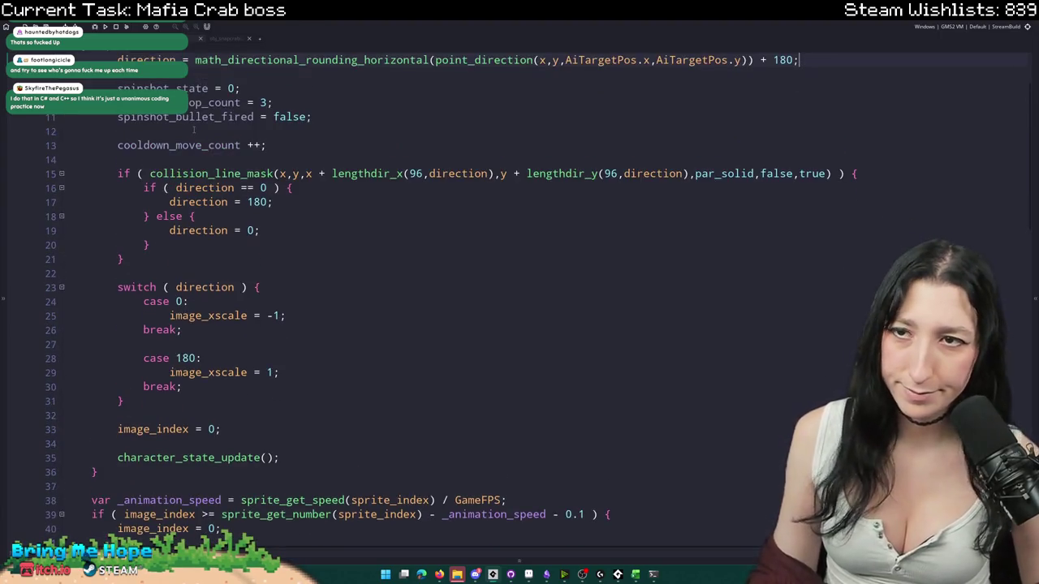
pyautogui.hotkey('ctrl', 'z')
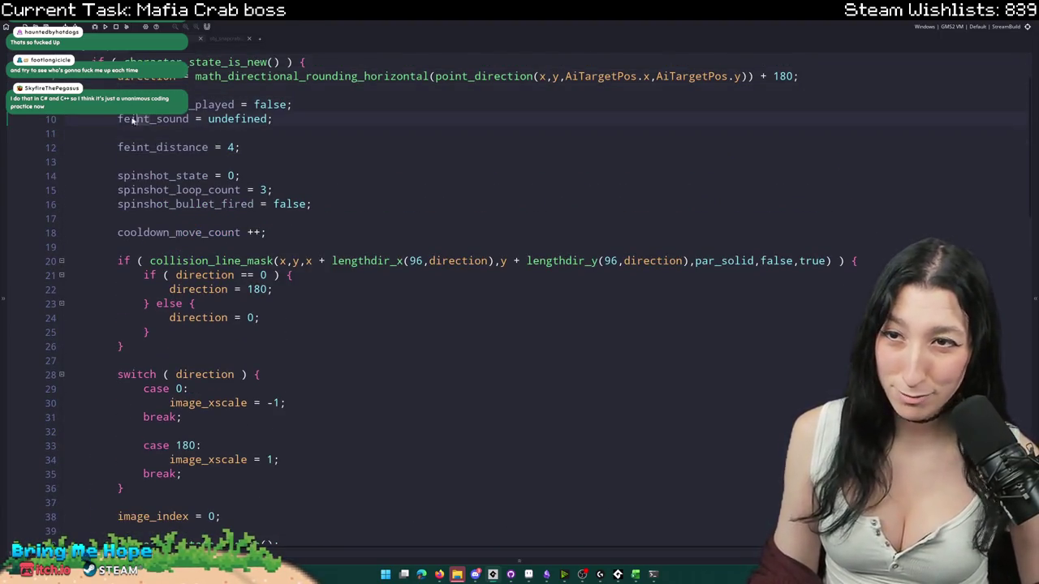
pyautogui.hotkey('ctrl', 'z')
pyautogui.moveTo(241, 147); pyautogui.dragTo(117, 133)
pyautogui.press('BackSpace')
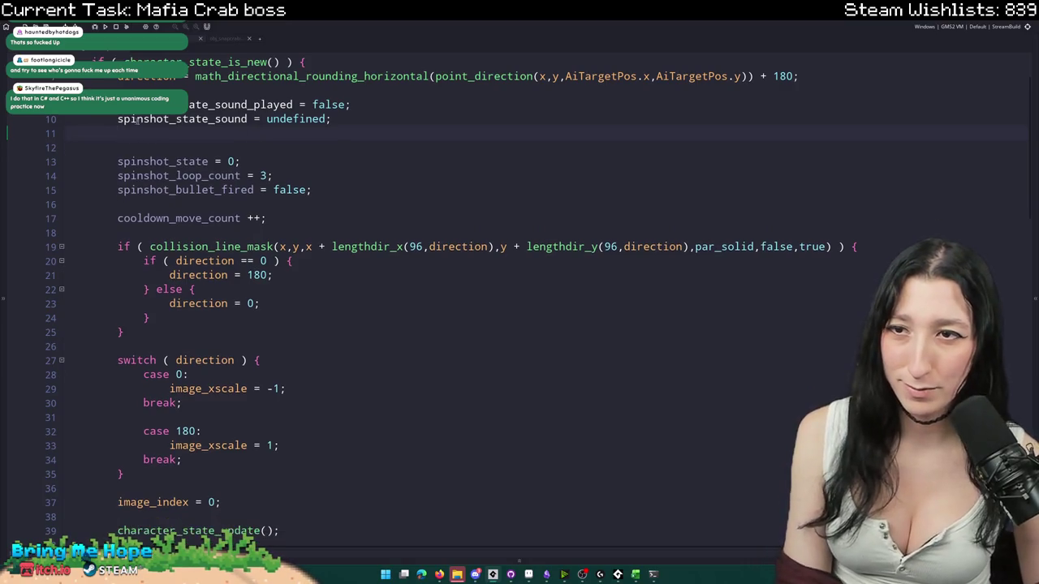
pyautogui.press('BackSpace')
# - Remove the extra 'state' from both feint sound variable names
pyautogui.moveTo(208, 106); pyautogui.dragTo(172, 120)
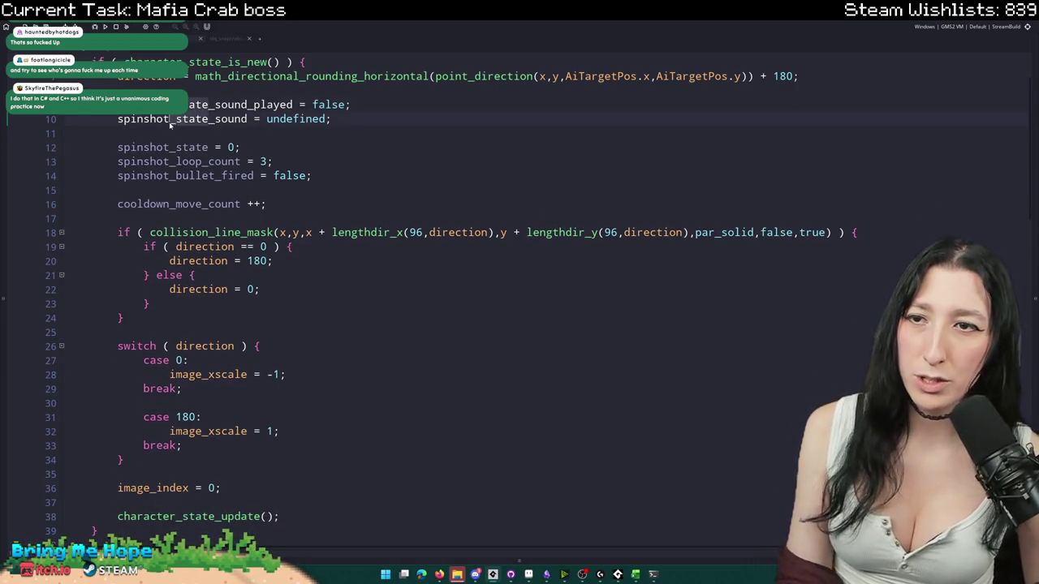
pyautogui.press('BackSpace')
pyautogui.press('BackSpace')
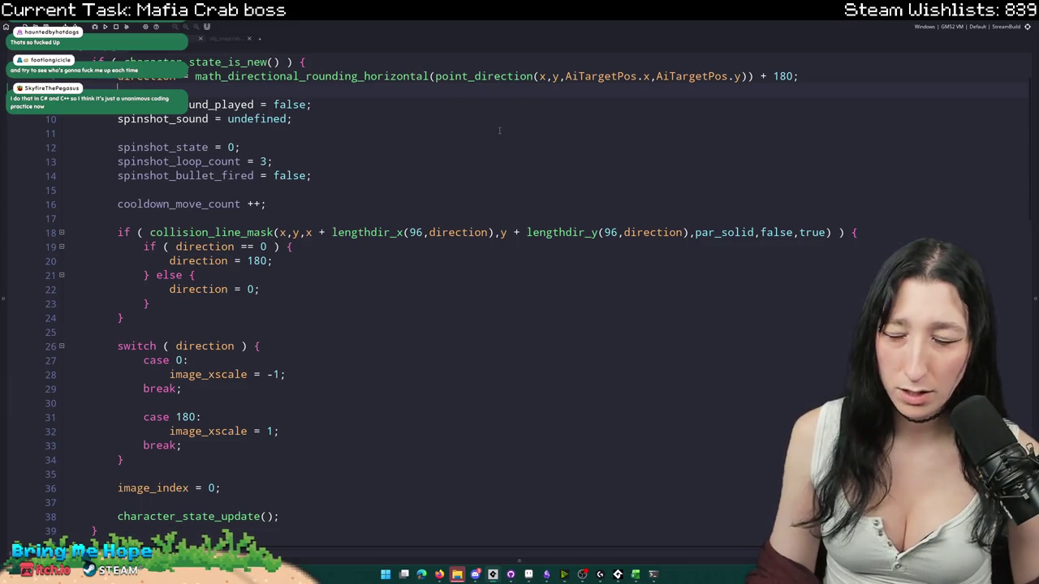
pyautogui.scroll(1, 500, 130)
pyautogui.scroll(1, 324, 244)
# - Delete the collision if-block, the direction calculation line and the direction switch block
pyautogui.click(152, 355)
pyautogui.moveTo(152, 355)
pyautogui.mouseDown()
pyautogui.moveTo(32, 231)
pyautogui.moveTo(28, 258)
pyautogui.mouseUp()
pyautogui.press('BackSpace')
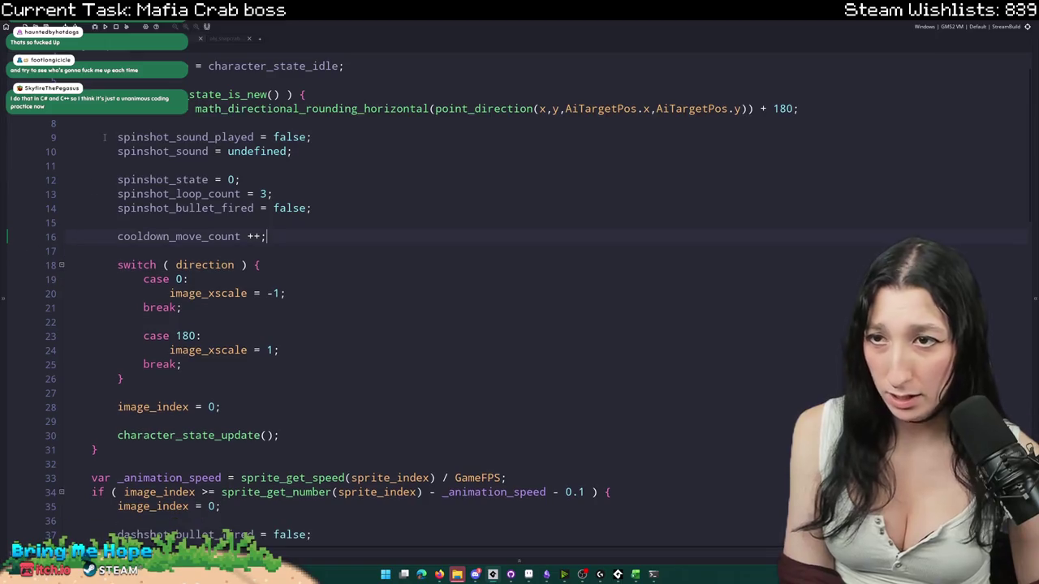
pyautogui.click(118, 137)
pyautogui.hotkey('shift', 'Up')
pyautogui.hotkey('shift', 'Up')
pyautogui.press('BackSpace')
pyautogui.moveTo(171, 350); pyautogui.dragTo(53, 222)
pyautogui.press('BackSpace')
pyautogui.press('BackSpace')
pyautogui.scroll(-5, 214, 241)
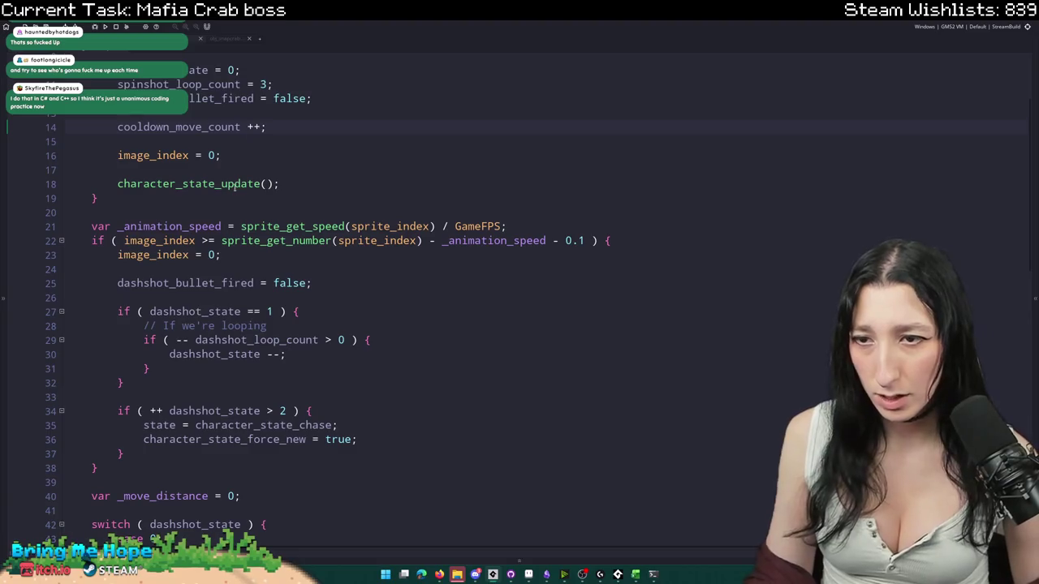
# - Replace dashshot_bullet_fired on line 25 with spinshot_bullet_fired
pyautogui.doubleClick(215, 234)
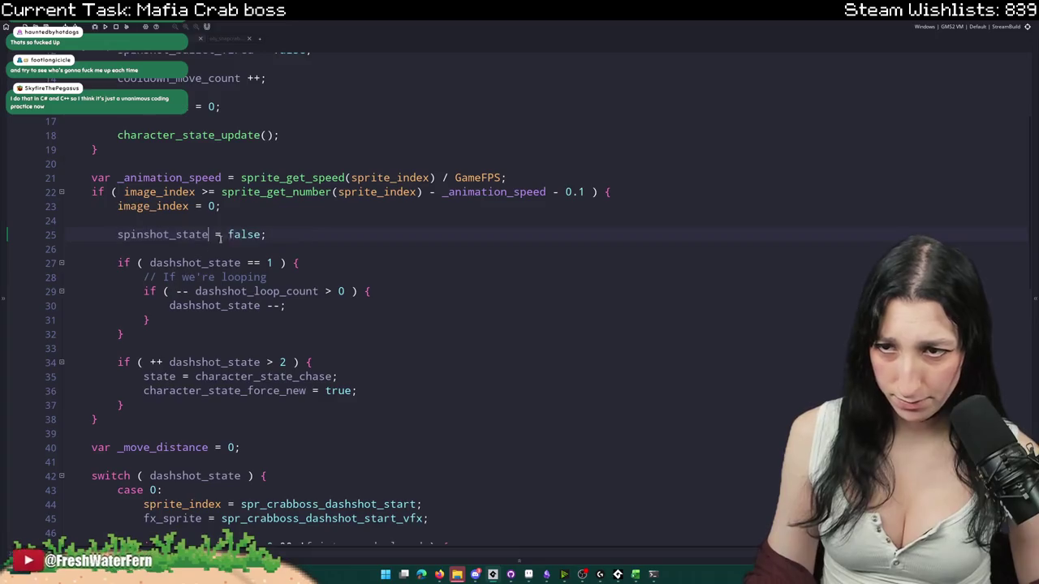
pyautogui.moveTo(218, 235); pyautogui.dragTo(118, 235)
pyautogui.write('spinshot_state')
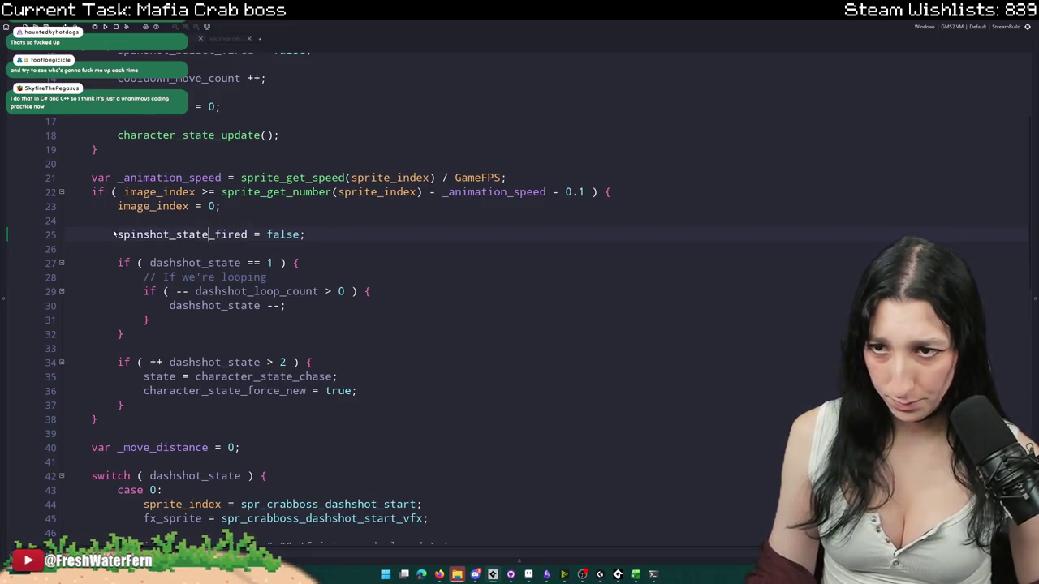
pyautogui.hotkey('ctrl', 'z')
pyautogui.scroll(1, 114, 235)
pyautogui.scroll(3, 150, 230)
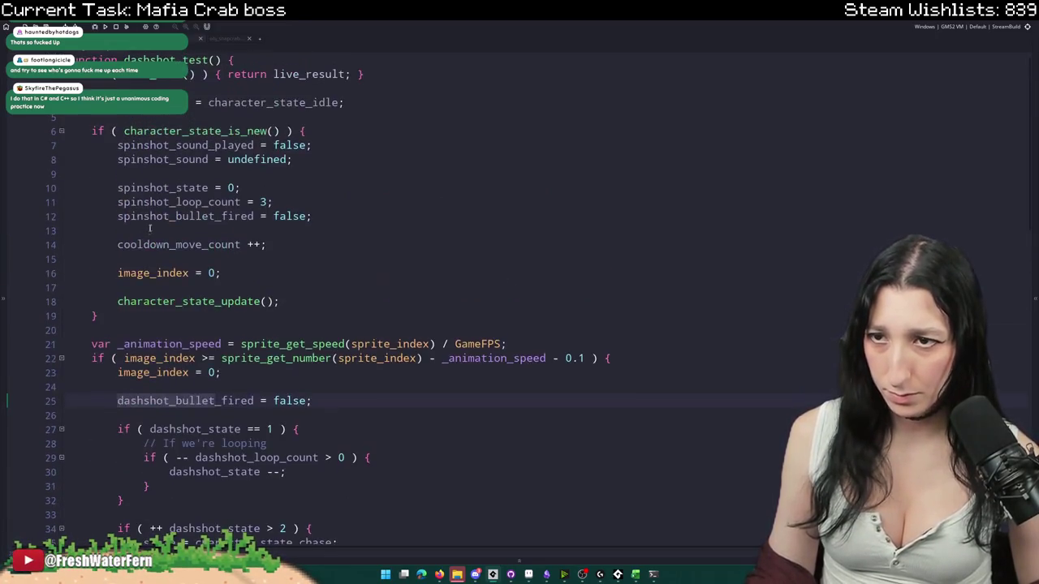
pyautogui.doubleClick(186, 216)
pyautogui.hotkey('ctrl', 'c')
pyautogui.scroll(-2, 187, 244)
pyautogui.click(176, 320)
pyautogui.doubleClick(176, 320)
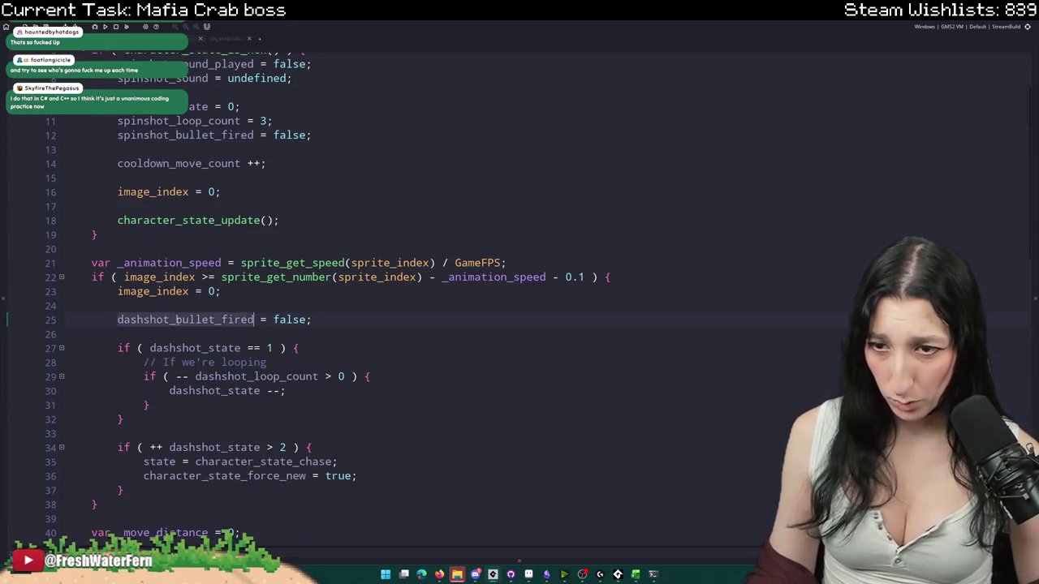
pyautogui.hotkey('ctrl', 'v')
pyautogui.scroll(-2, 176, 320)
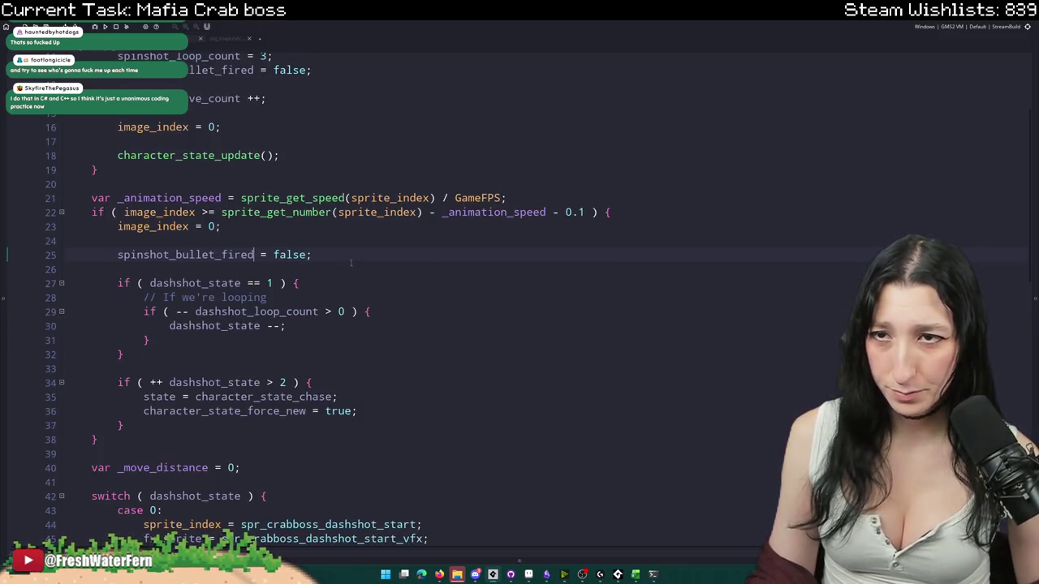
pyautogui.scroll(1, 351, 263)
pyautogui.click(341, 120)
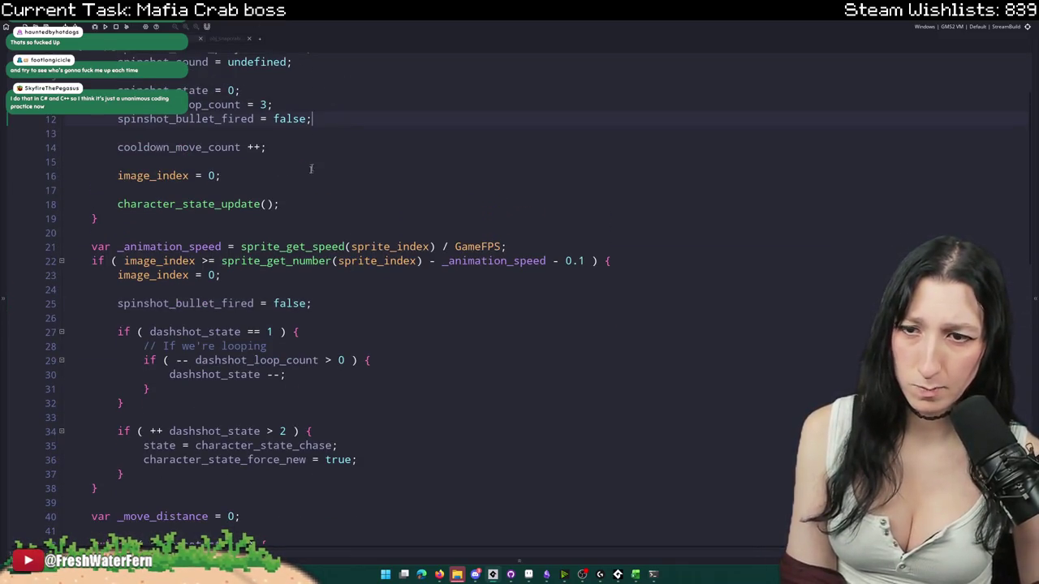
pyautogui.scroll(1, 298, 240)
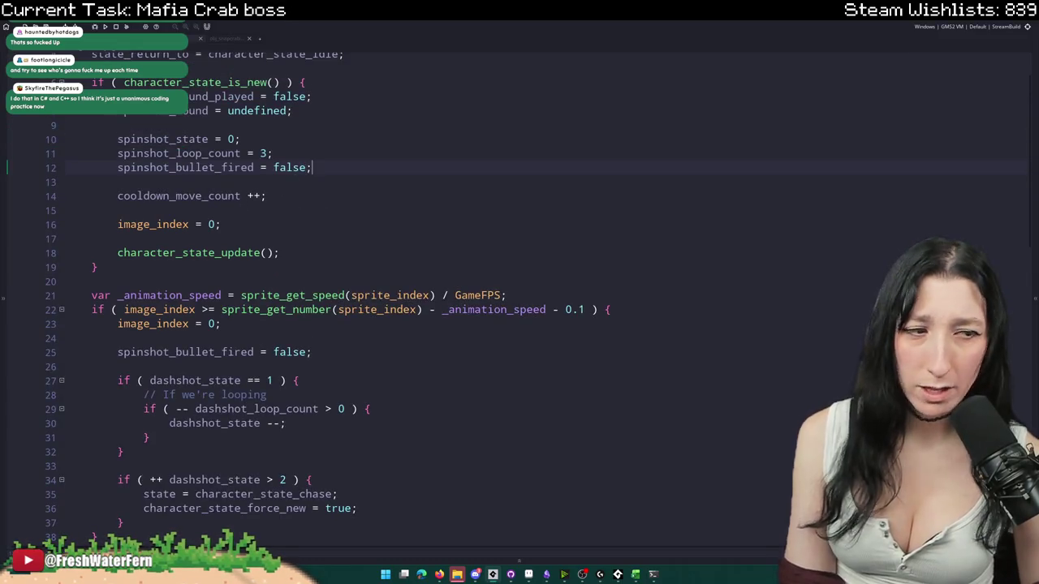
pyautogui.scroll(-1, 566, 304)
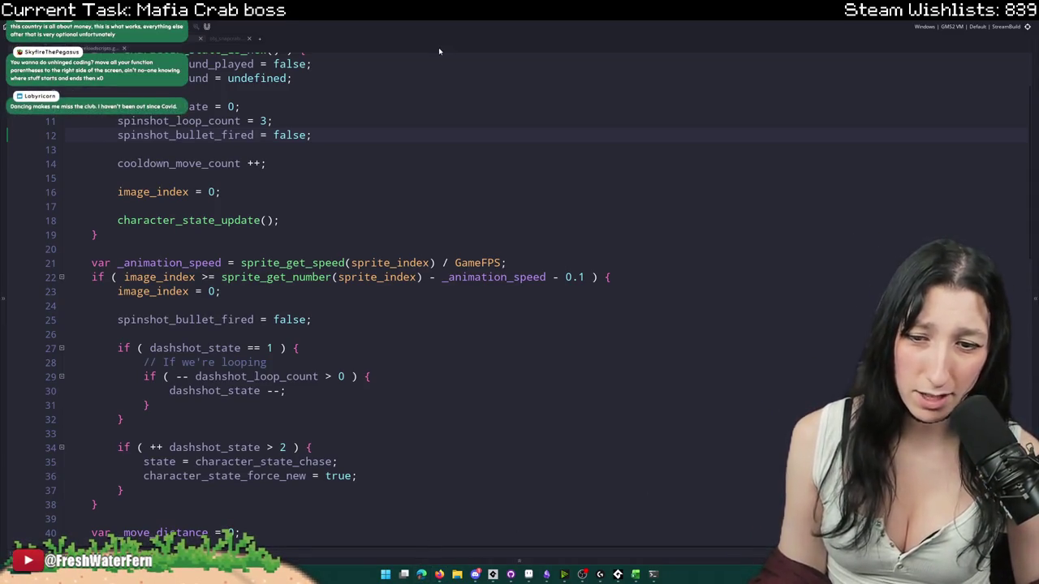
pyautogui.write('part')
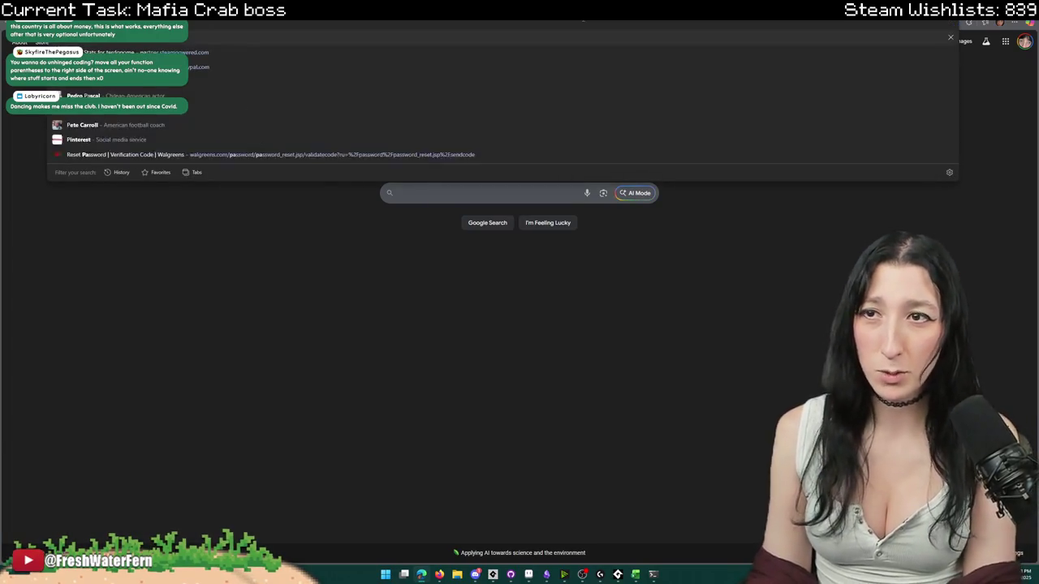
pyautogui.hotkey('alt', 'Tab')
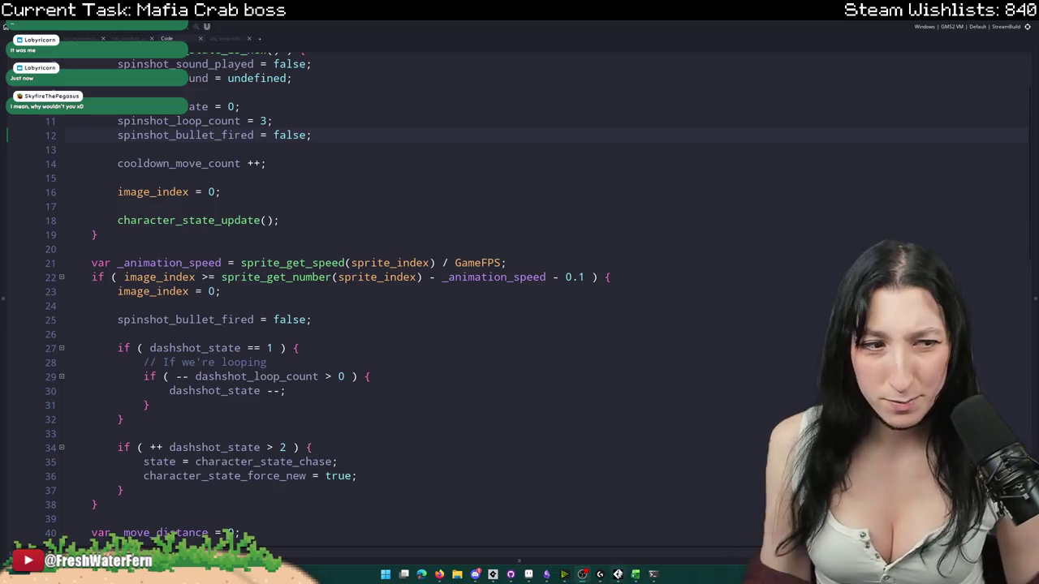
# - Rename the dashshot_state checks in the loop logic to spinshot_state
pyautogui.click(284, 220)
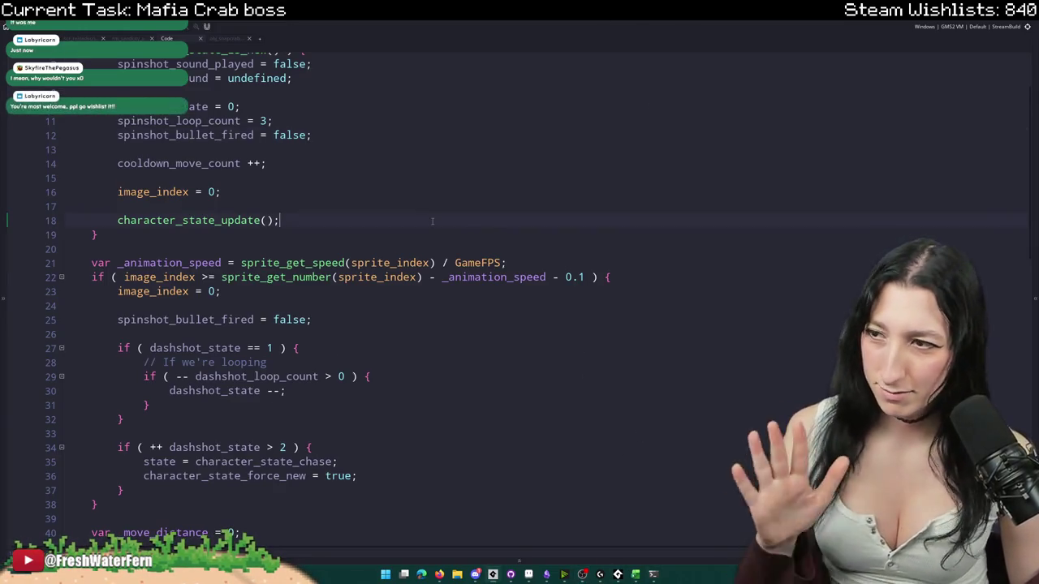
pyautogui.scroll(2, 284, 220)
pyautogui.scroll(-1, 284, 253)
pyautogui.scroll(-3, 207, 314)
pyautogui.scroll(-1, 207, 313)
pyautogui.scroll(-1, 207, 314)
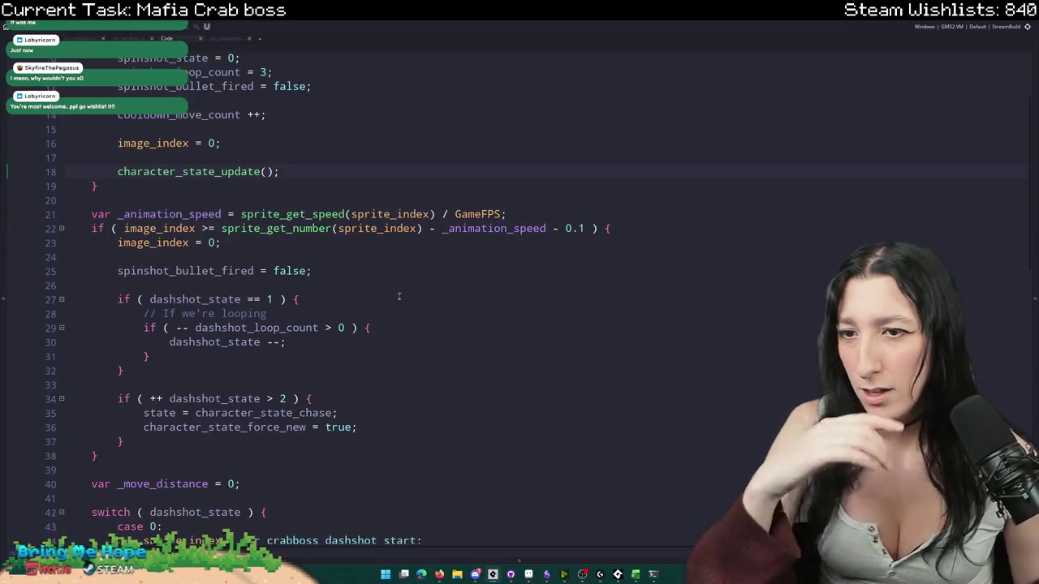
pyautogui.scroll(-4, 207, 313)
pyautogui.click(201, 233)
pyautogui.click(118, 206)
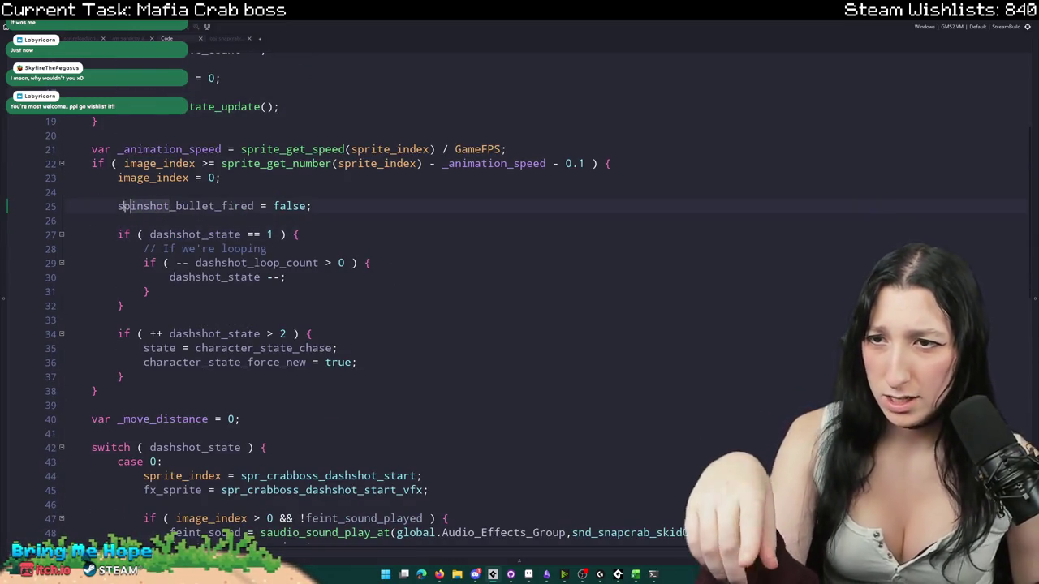
pyautogui.click(150, 234)
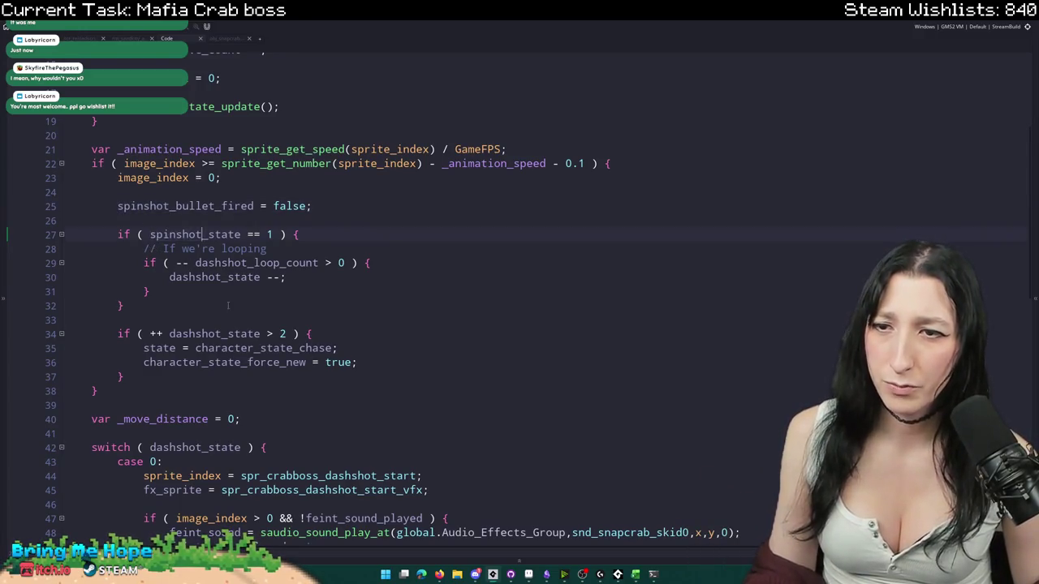
pyautogui.scroll(5, 223, 300)
pyautogui.scroll(-4, 284, 324)
pyautogui.scroll(-3, 345, 360)
pyautogui.write('pin')
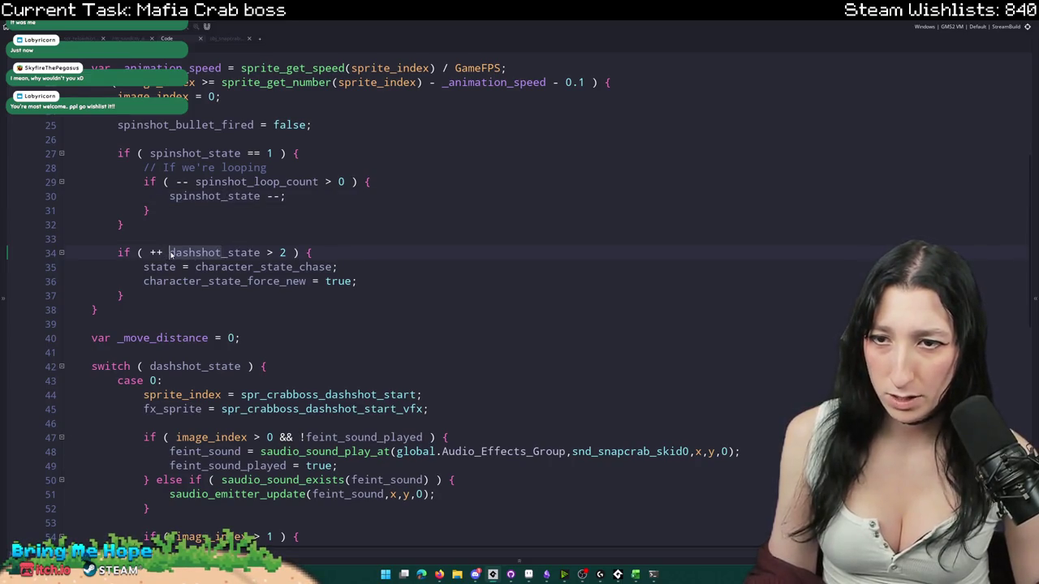
pyautogui.write('spinshot')
# - Delete the three fx_sprite lines for the start, loop and end effects
pyautogui.click(235, 313)
pyautogui.scroll(-3, 235, 320)
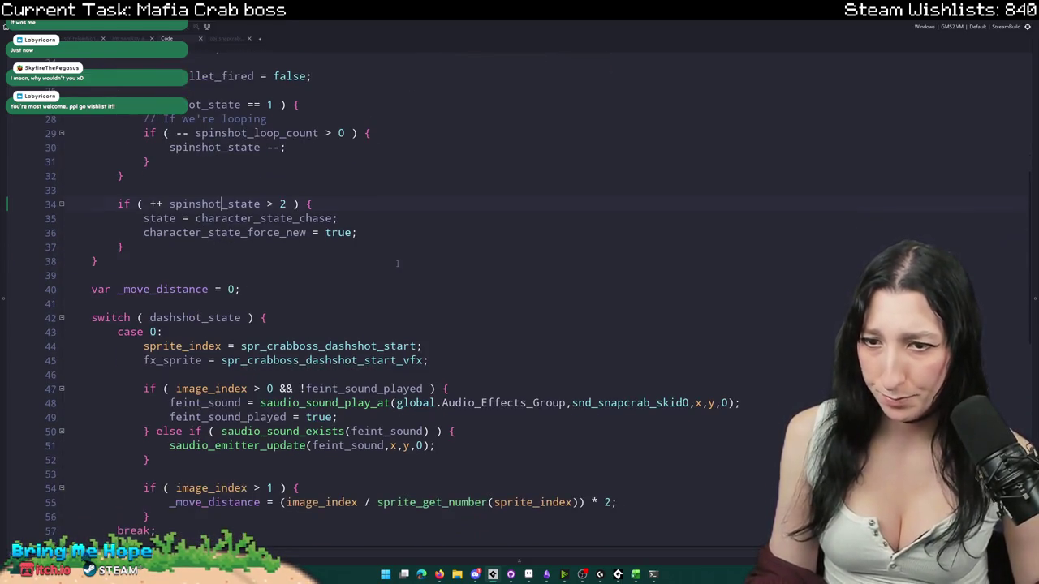
pyautogui.scroll(-5, 378, 53)
pyautogui.moveTo(456, 297); pyautogui.dragTo(463, 281)
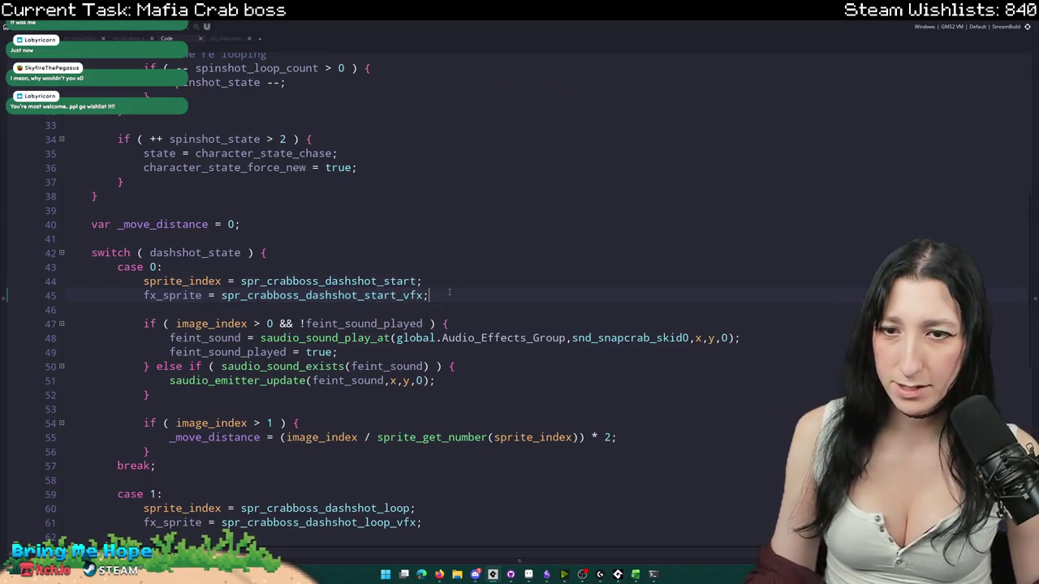
pyautogui.press('BackSpace')
pyautogui.scroll(-4, 471, 349)
pyautogui.press('BackSpace')
pyautogui.moveTo(471, 347)
pyautogui.mouseDown()
pyautogui.moveTo(416, 332)
pyautogui.moveTo(411, 312)
pyautogui.mouseUp()
pyautogui.scroll(-7, 403, 375)
pyautogui.press('BackSpace')
pyautogui.scroll(6, 406, 243)
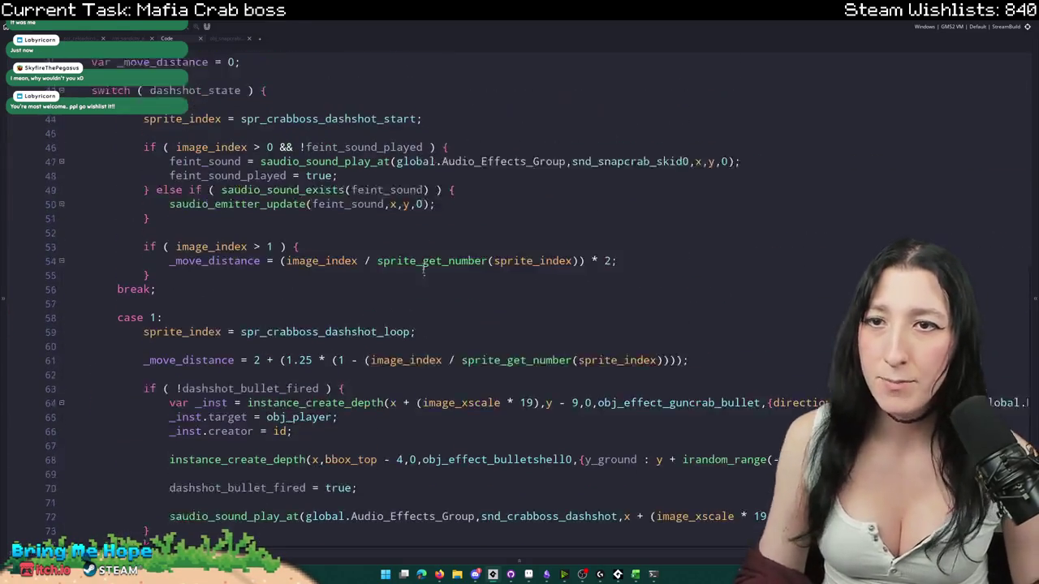
pyautogui.scroll(1, 390, 126)
# - Change the case 0 sprite to spr_crabboss_spinshot_start
pyautogui.moveTo(419, 134); pyautogui.dragTo(331, 135)
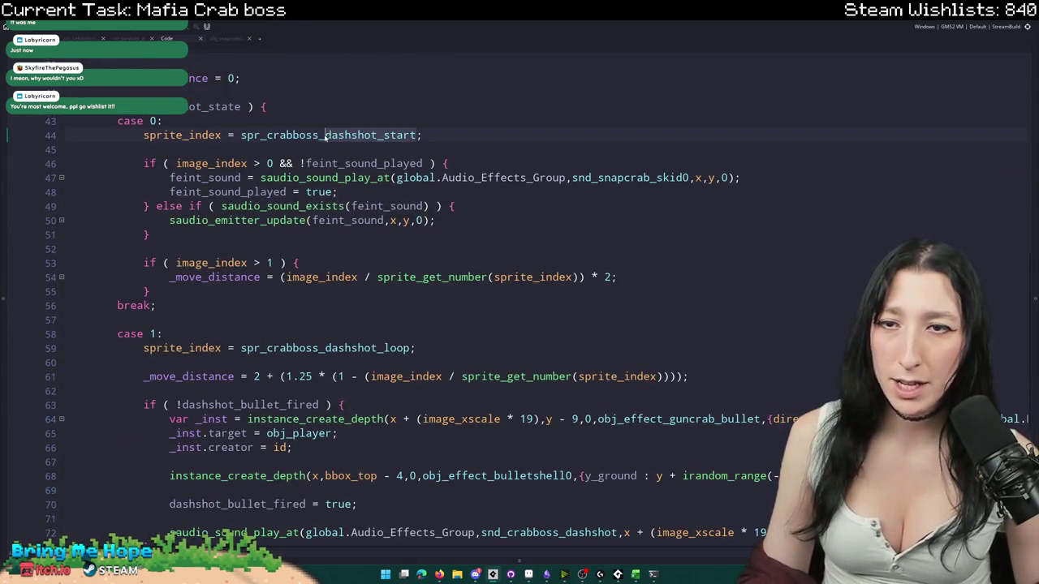
pyautogui.write('spin')
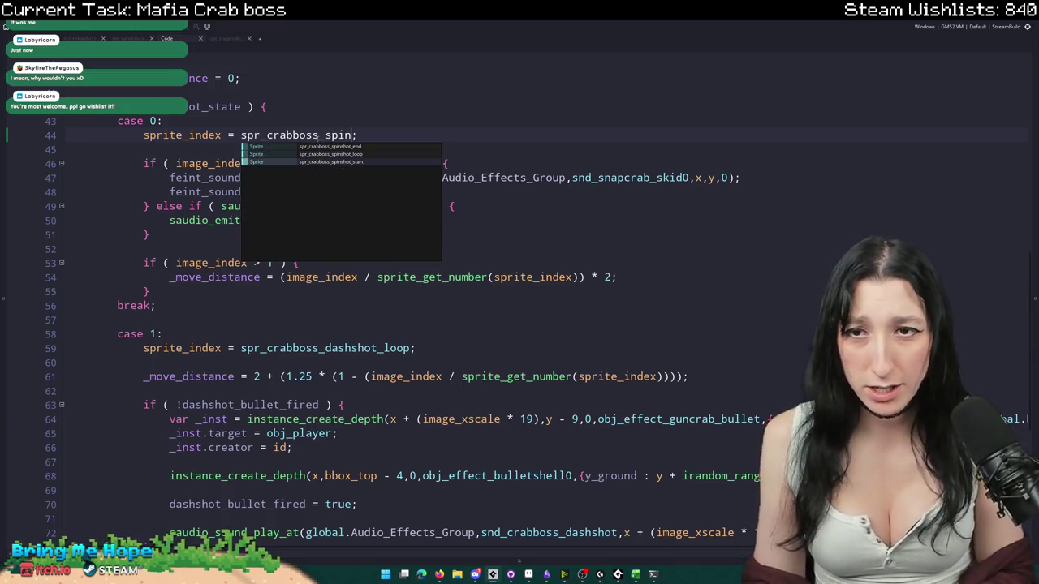
pyautogui.press('Return')
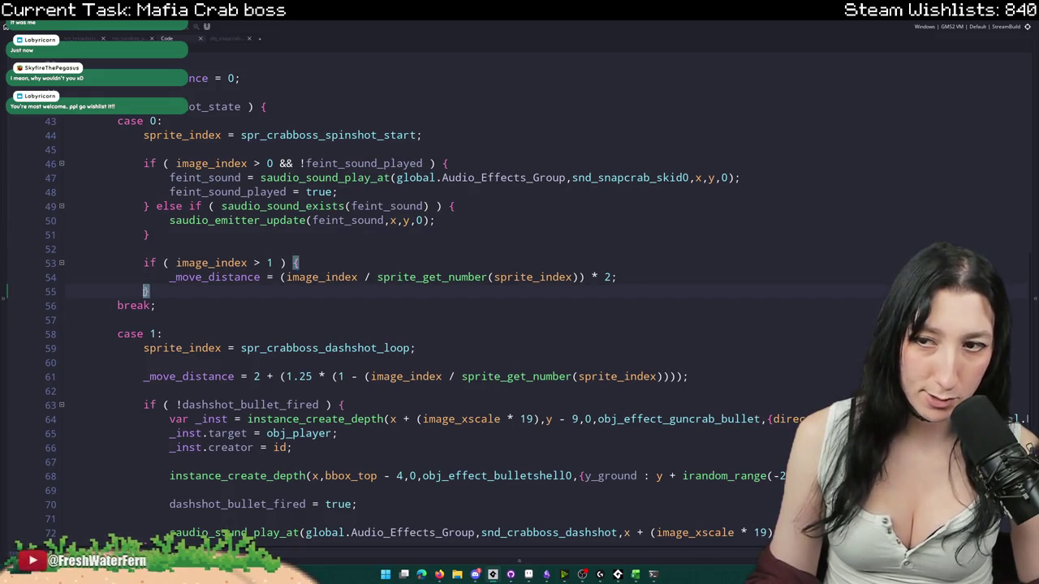
# - Comment out the case 0 sound and movement code and set case 1 to spr_crabboss_spinshot_loop
pyautogui.click(138, 192)
pyautogui.hotkey('ctrl', 'k')
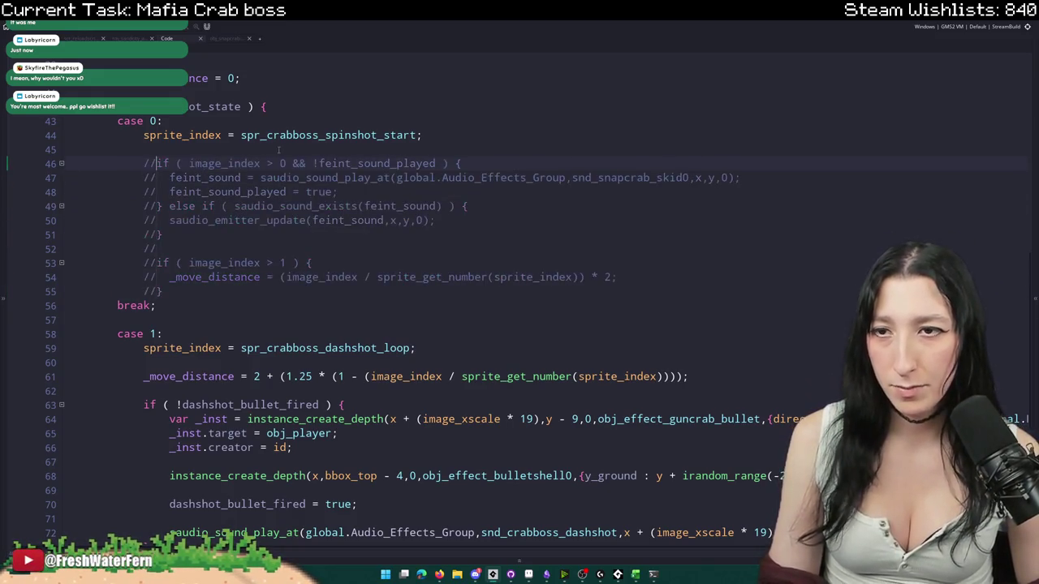
pyautogui.doubleClick(276, 135)
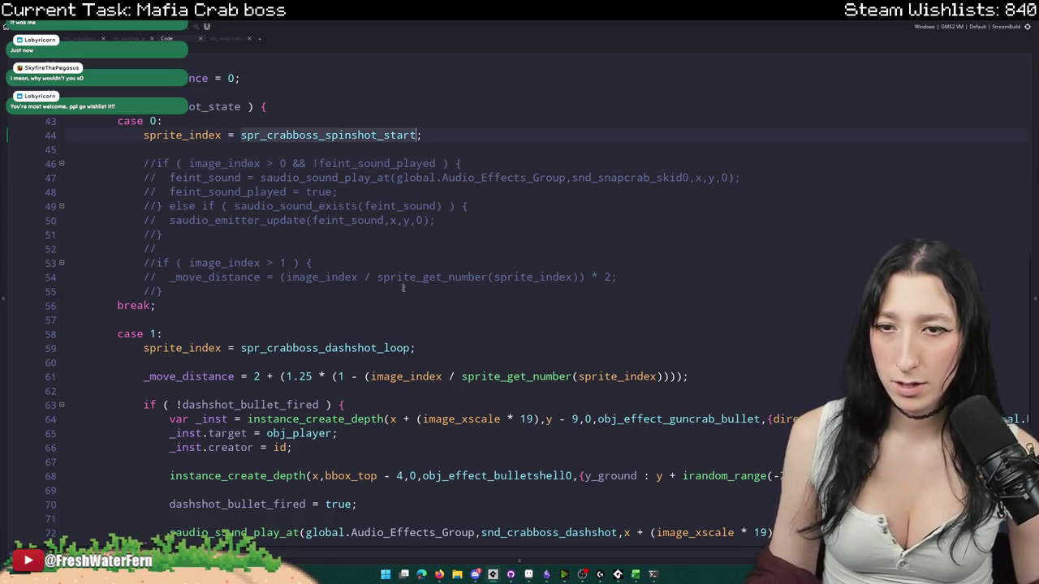
pyautogui.hotkey('ctrl', 'c')
pyautogui.doubleClick(391, 347)
pyautogui.hotkey('ctrl', 'v')
pyautogui.press('BackSpace')
pyautogui.press('BackSpace')
pyautogui.press('BackSpace')
pyautogui.press('BackSpace')
pyautogui.press('BackSpace')
pyautogui.write('loop')
# - Comment out the case 1 move distance line
pyautogui.scroll(-2, 108, 307)
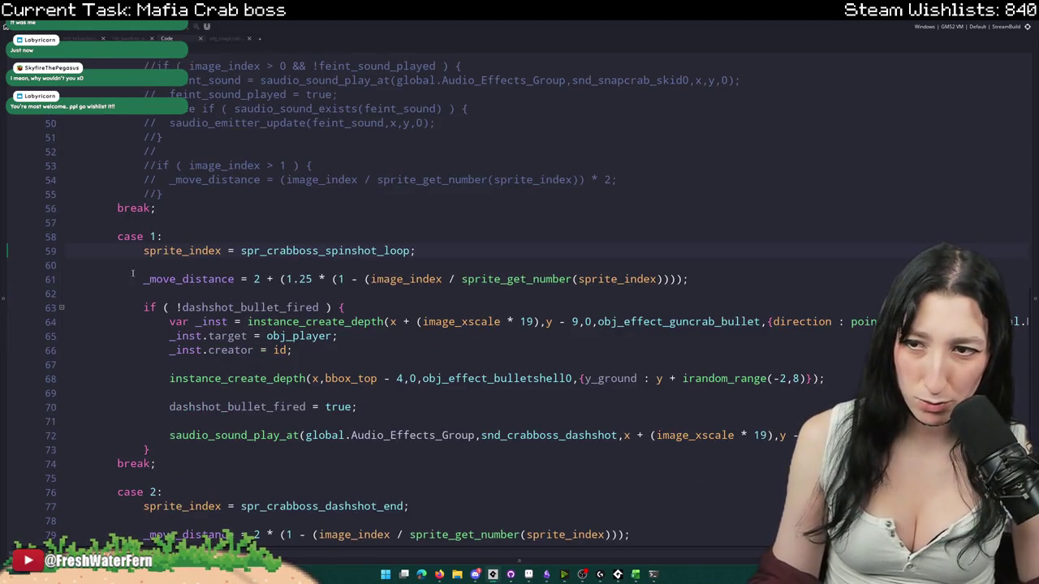
pyautogui.scroll(-2, 139, 278)
pyautogui.hotkey('ctrl', 'k')
pyautogui.scroll(-2, 406, 203)
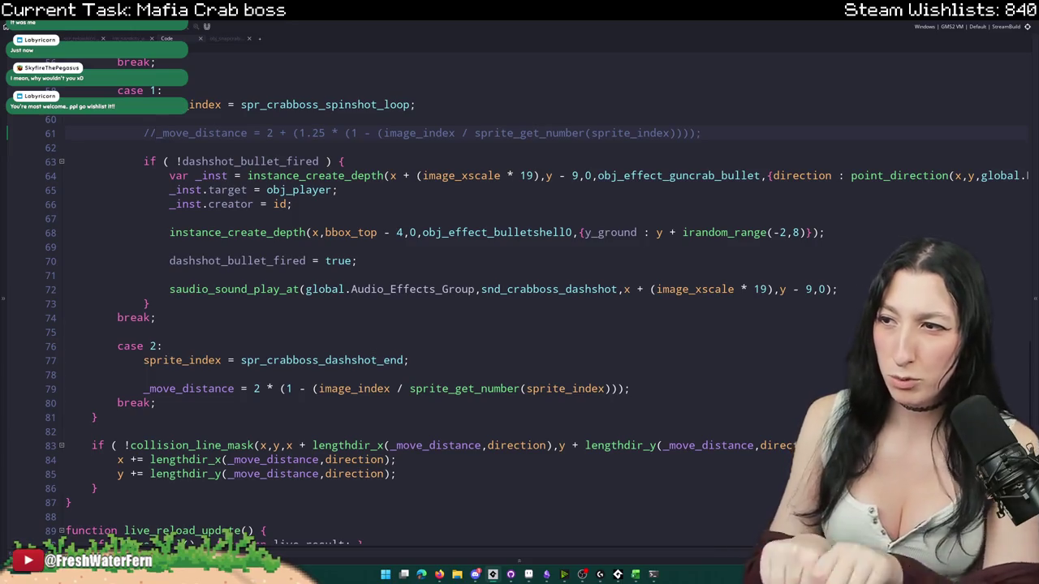
pyautogui.rightClick(157, 141)
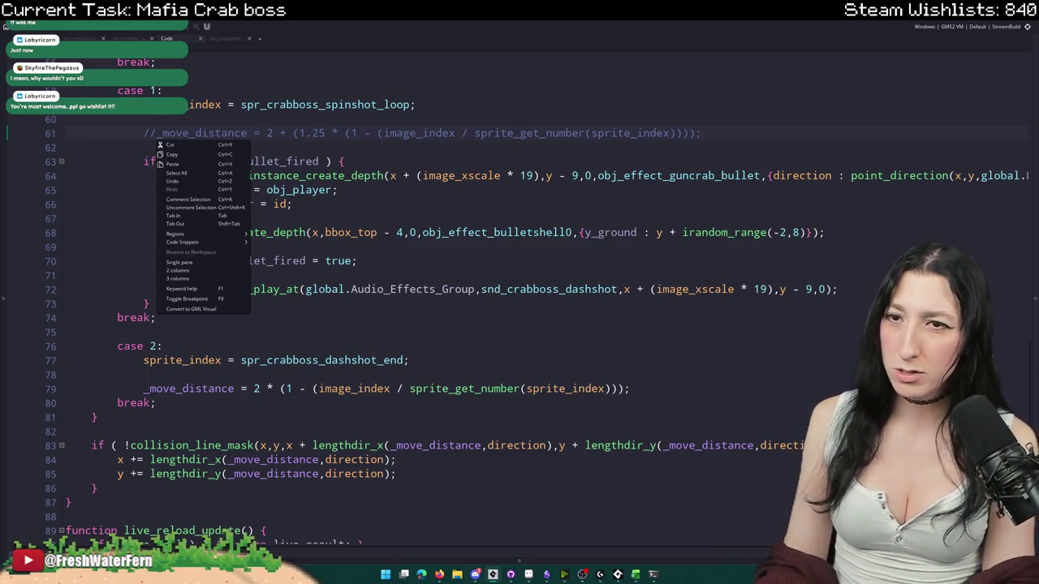
pyautogui.click(882, 136)
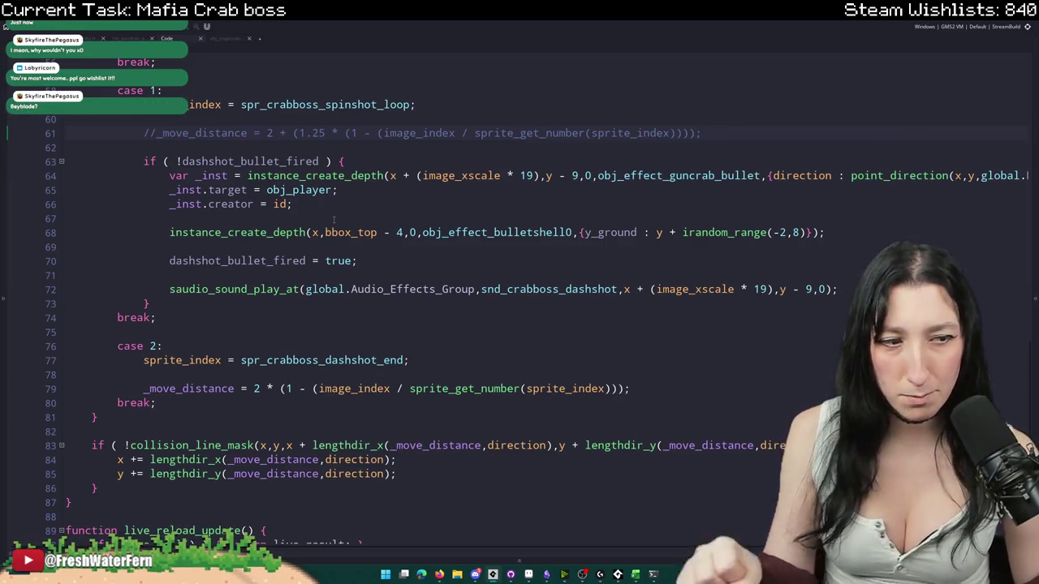
# - Rename the case 2 end sprite to spr_crabboss_spinshot_end
pyautogui.scroll(-1, 255, 347)
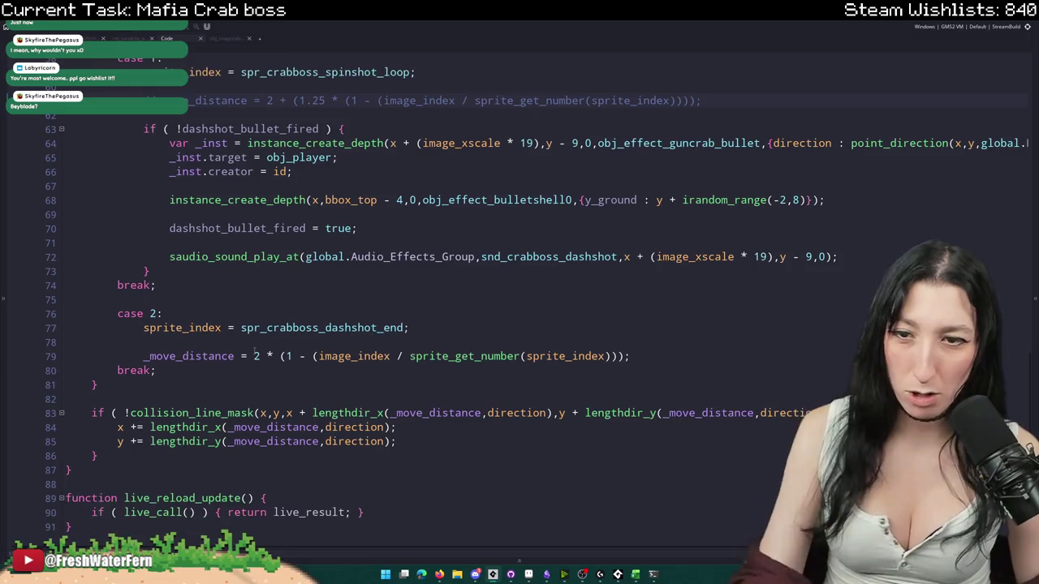
pyautogui.click(320, 328)
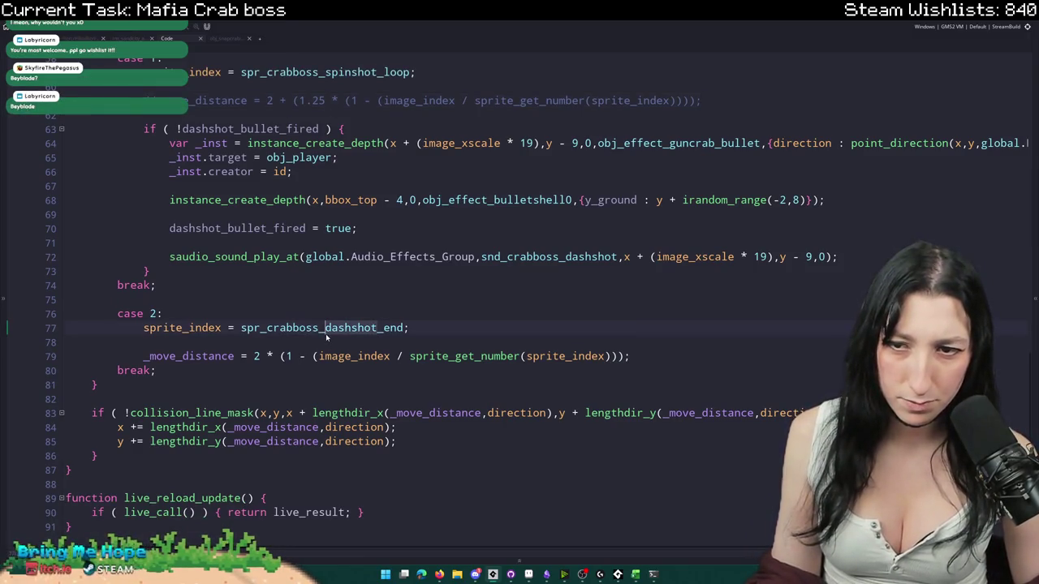
pyautogui.press('Delete')
pyautogui.press('Delete')
pyautogui.press('Delete')
pyautogui.write('spingshot')
pyautogui.press('BackSpace')
pyautogui.press('BackSpace')
pyautogui.press('BackSpace')
pyautogui.press('BackSpace')
pyautogui.press('BackSpace')
pyautogui.press('BackSpace')
pyautogui.write('nshot')
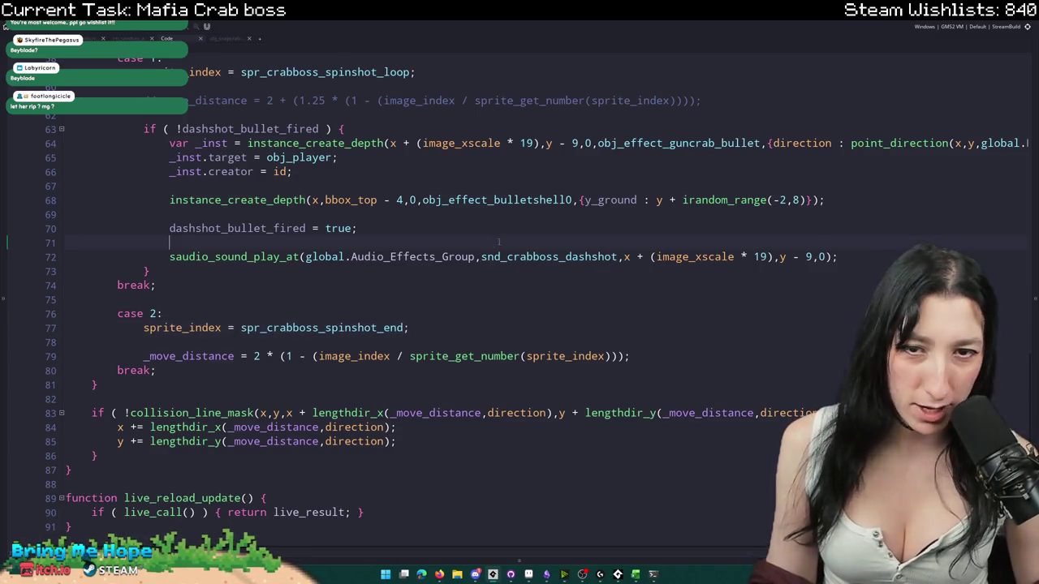
pyautogui.press('Down')
pyautogui.scroll(1, 188, 270)
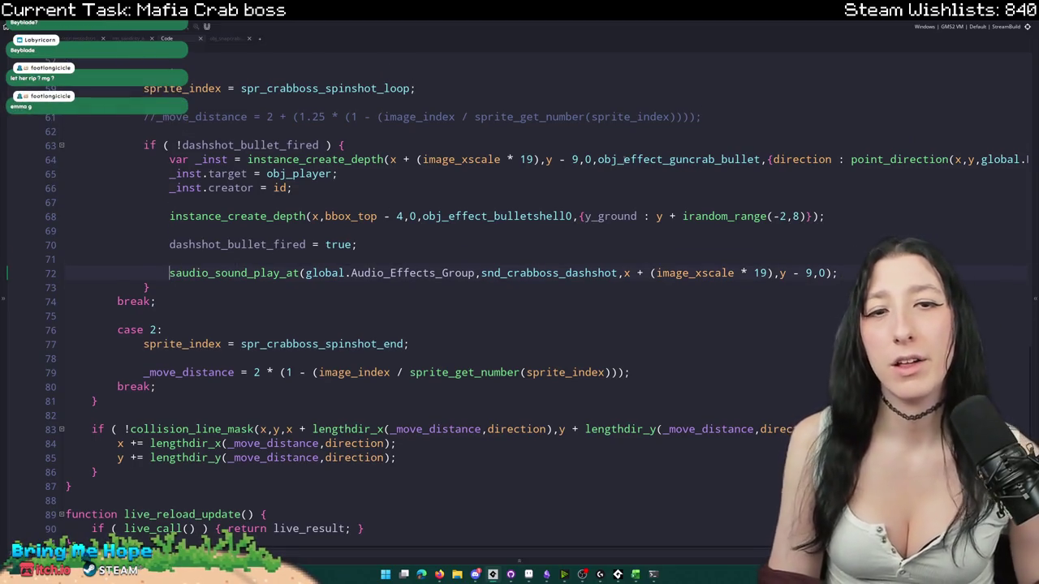
pyautogui.scroll(2, 764, 216)
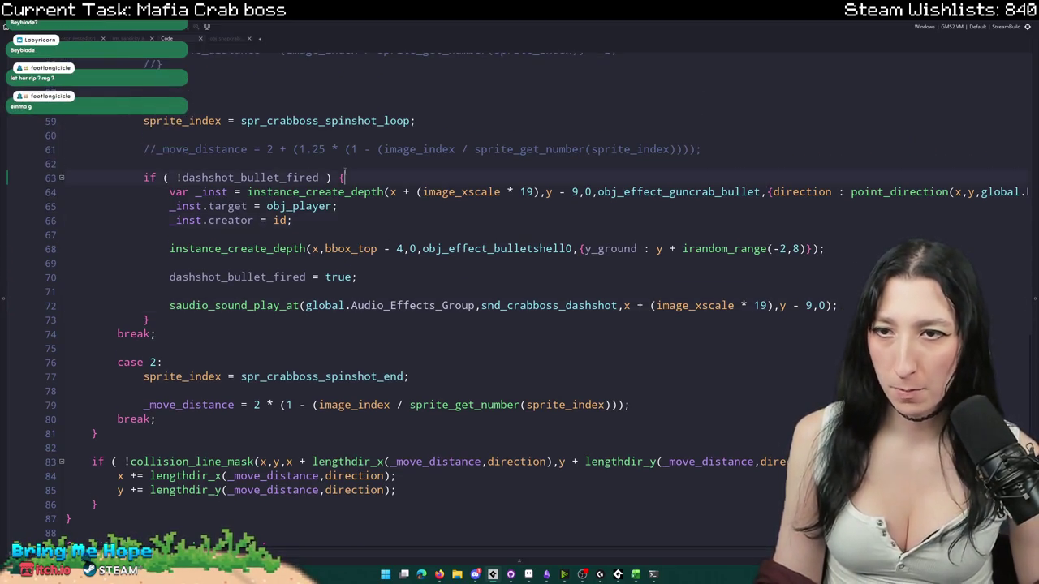
pyautogui.doubleClick(318, 177)
pyautogui.scroll(6, 347, 302)
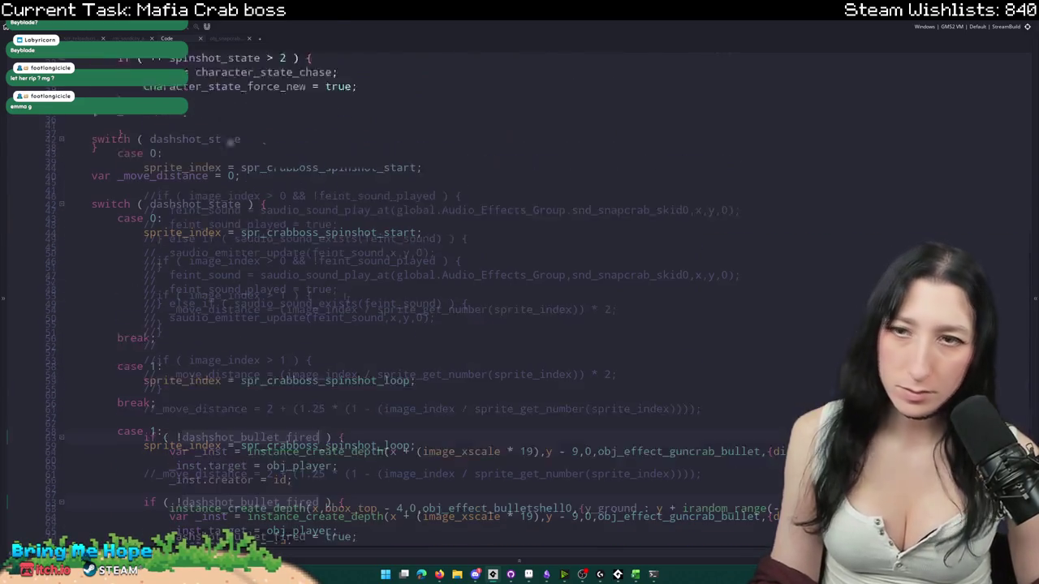
pyautogui.scroll(5, 292, 295)
pyautogui.scroll(6, 239, 289)
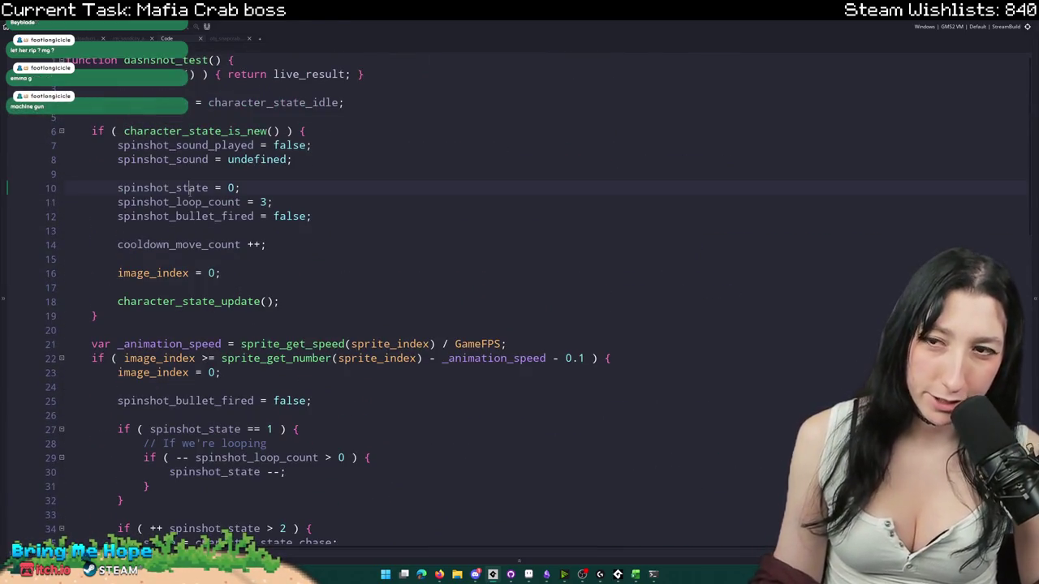
# - Initialise spinshot_bullet_fired to 0 and delete its reset after the animation loops
pyautogui.doubleClick(185, 216)
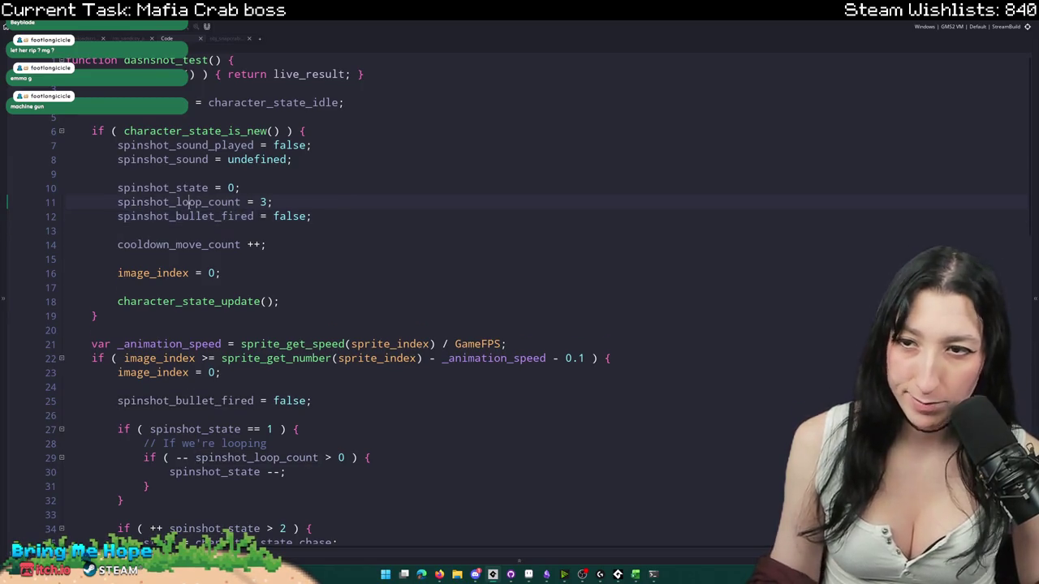
pyautogui.click(276, 216)
pyautogui.doubleClick(275, 216)
pyautogui.write('0')
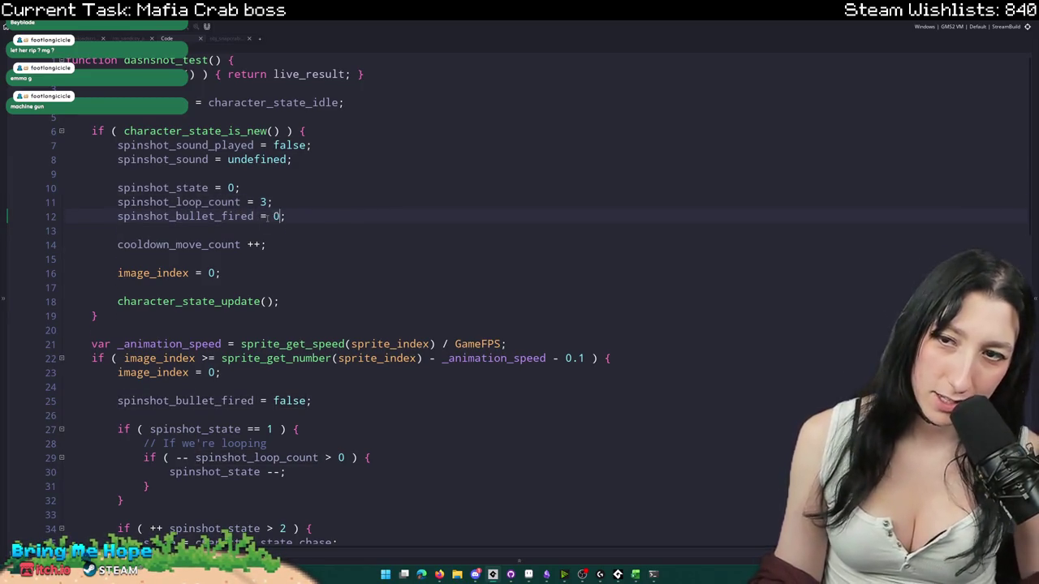
pyautogui.moveTo(338, 401); pyautogui.dragTo(341, 372)
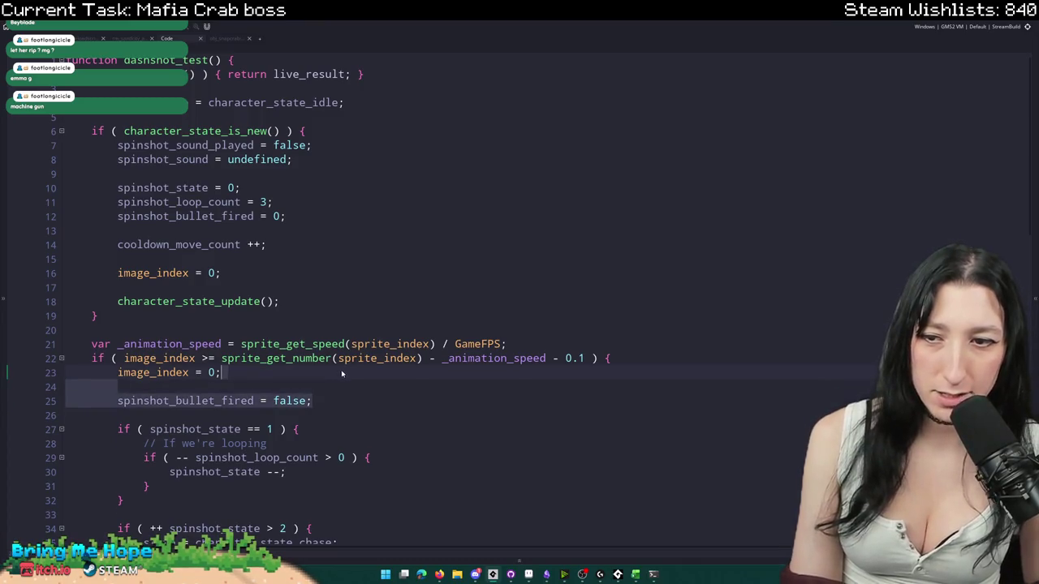
pyautogui.press('BackSpace')
pyautogui.doubleClick(214, 216)
# - Change the firing condition to ( ++spinshot_bullet_fired % 5 == 0 )
pyautogui.scroll(-4, 215, 216)
pyautogui.scroll(-4, 235, 301)
pyautogui.scroll(-3, 256, 381)
pyautogui.scroll(-3, 275, 468)
pyautogui.scroll(-2, 274, 468)
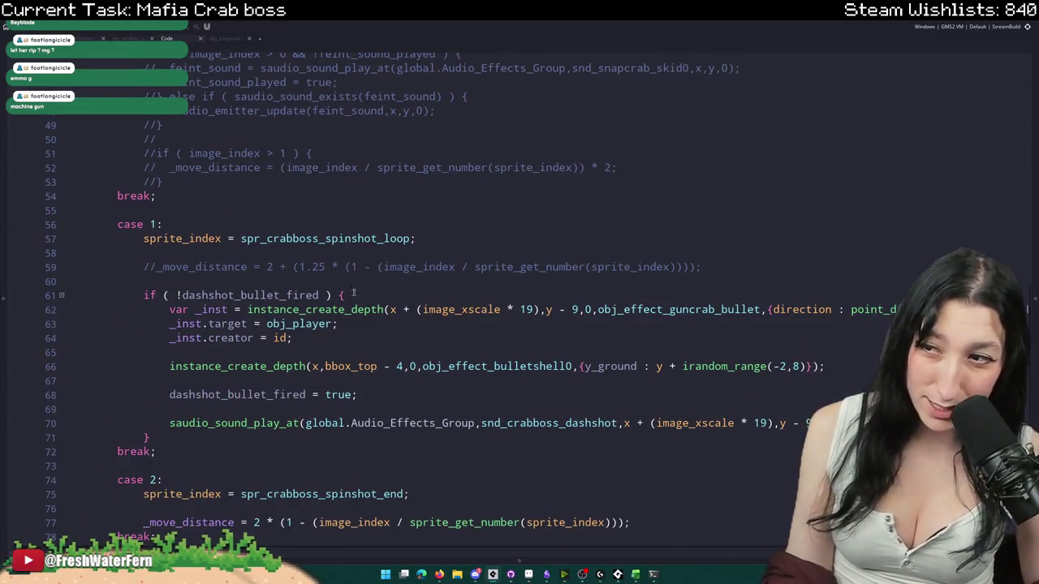
pyautogui.moveTo(321, 296); pyautogui.dragTo(167, 295)
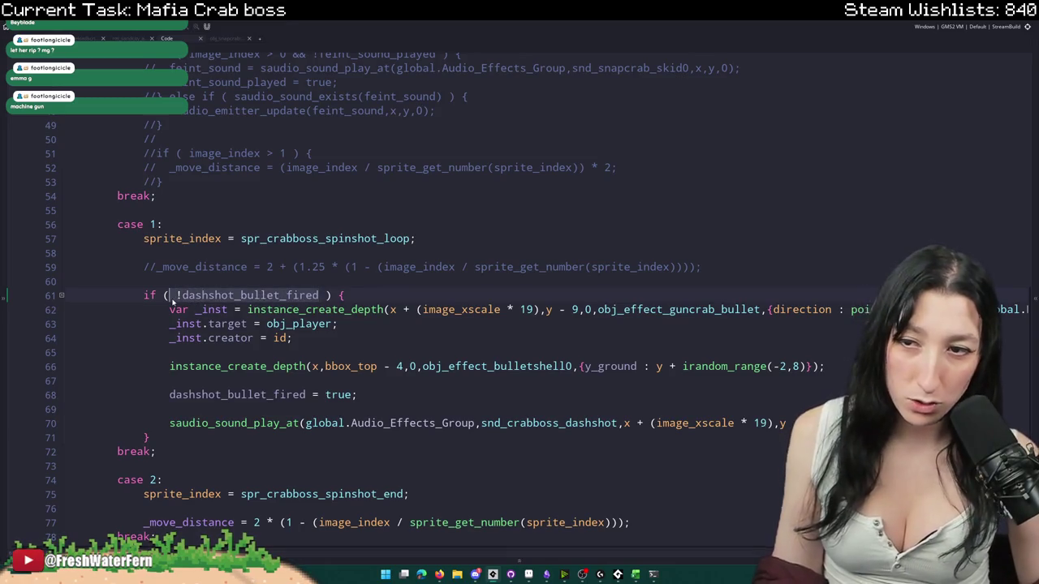
pyautogui.write('spinshot_bullet_fired ')
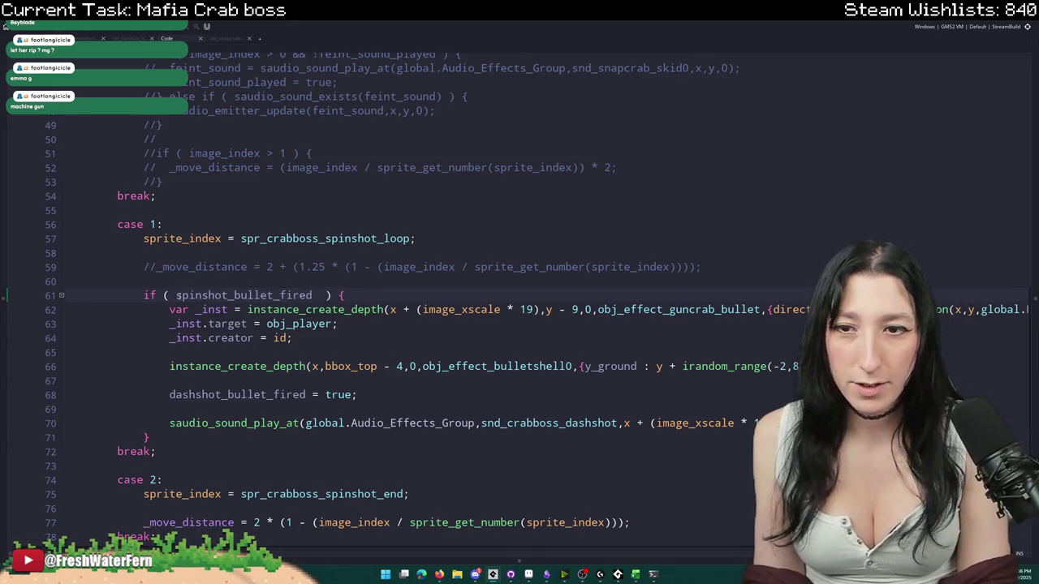
pyautogui.write('++ i')
pyautogui.press('BackSpace')
pyautogui.press('BackSpace')
pyautogui.press('BackSpace')
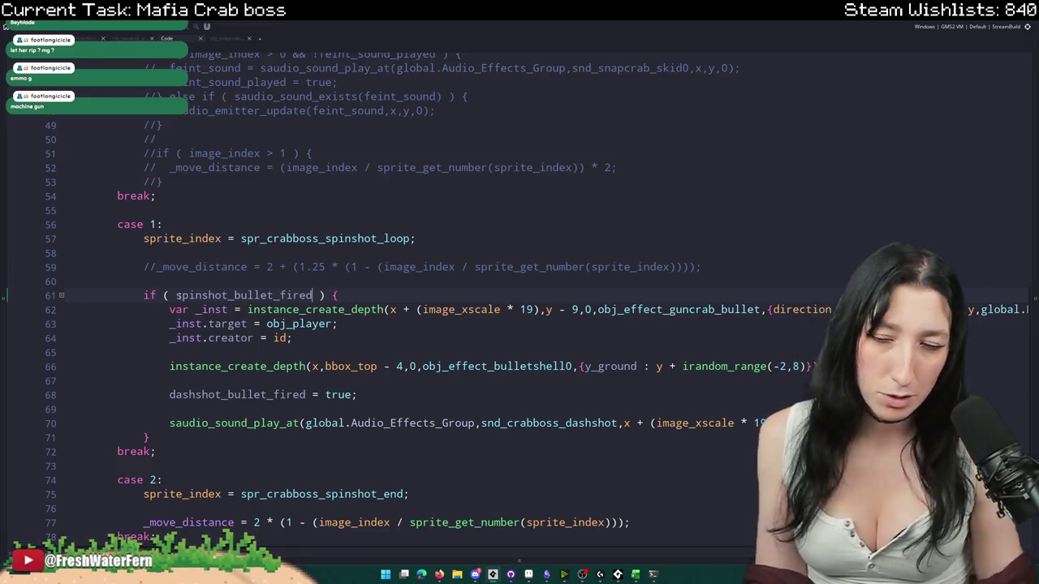
pyautogui.click(175, 295)
pyautogui.write('++')
pyautogui.click(172, 296)
pyautogui.press('BackSpace')
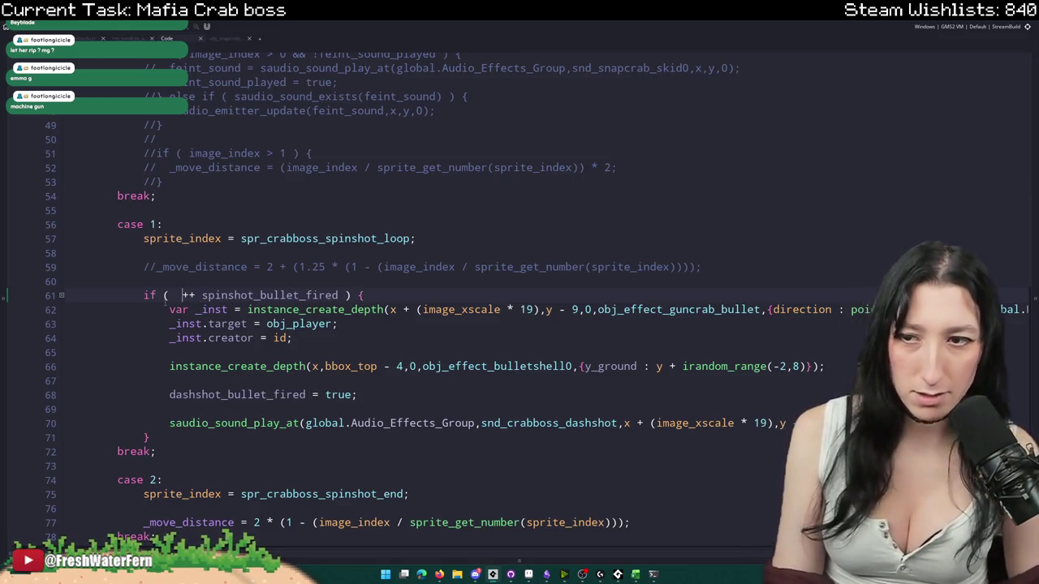
pyautogui.click(332, 296)
pyautogui.write('mod i')
pyautogui.press('BackSpace')
pyautogui.press('BackSpace')
pyautogui.press('BackSpace')
pyautogui.press('BackSpace')
pyautogui.write('%')
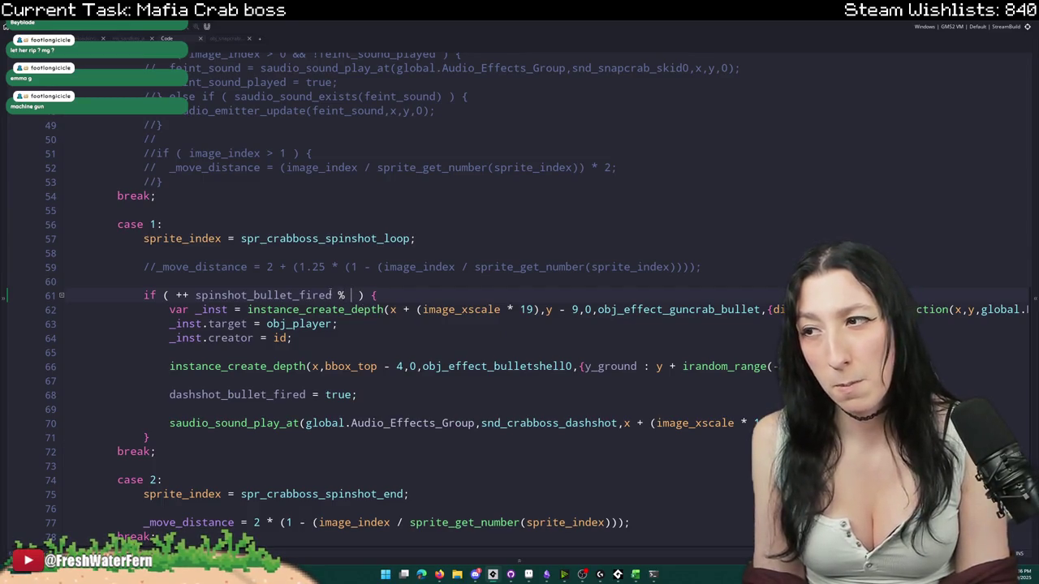
pyautogui.write(' 4')
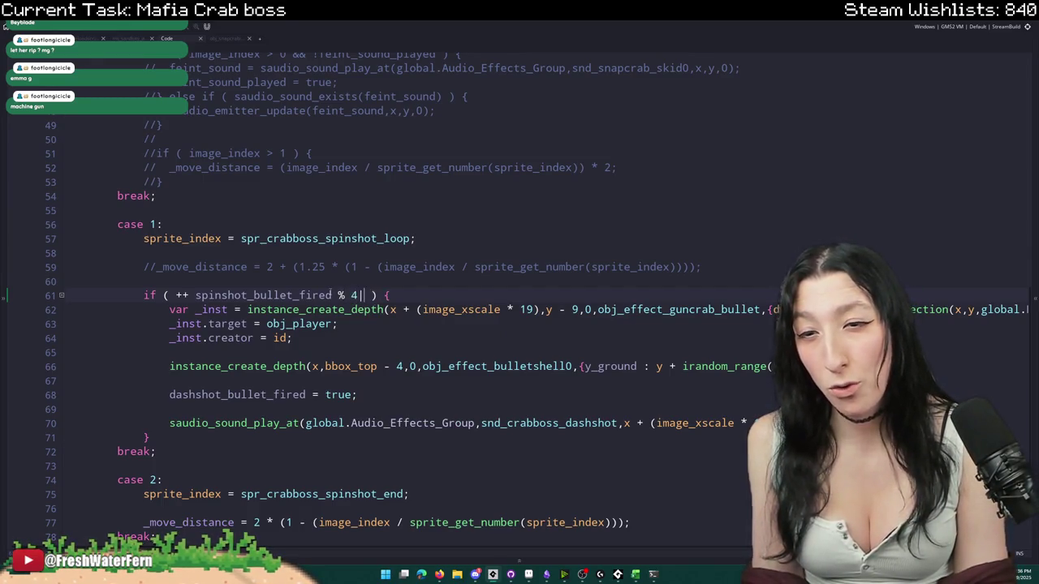
pyautogui.write(' == 0')
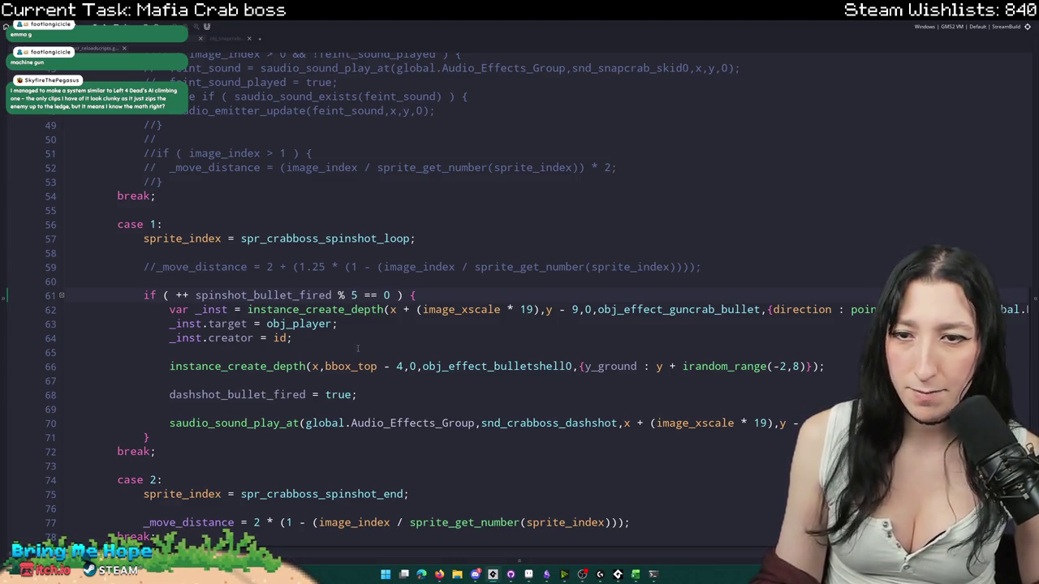
# - Scroll back up to the spinshot state setup code
pyautogui.scroll(2, 357, 349)
pyautogui.scroll(5, 357, 349)
pyautogui.scroll(3, 358, 349)
pyautogui.scroll(-8, 345, 91)
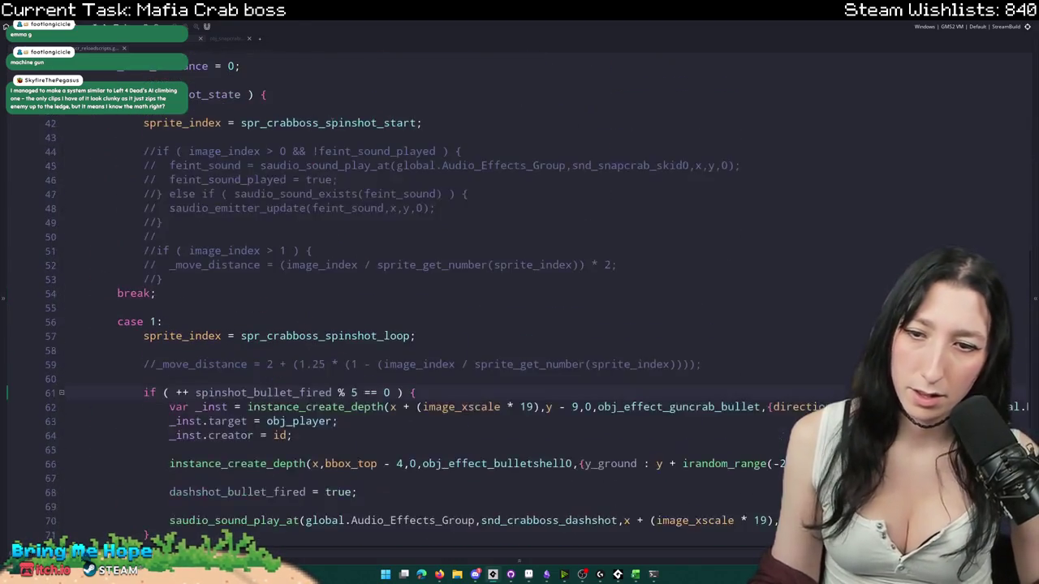
pyautogui.scroll(6, 365, 146)
pyautogui.scroll(3, 377, 179)
pyautogui.scroll(2, 389, 208)
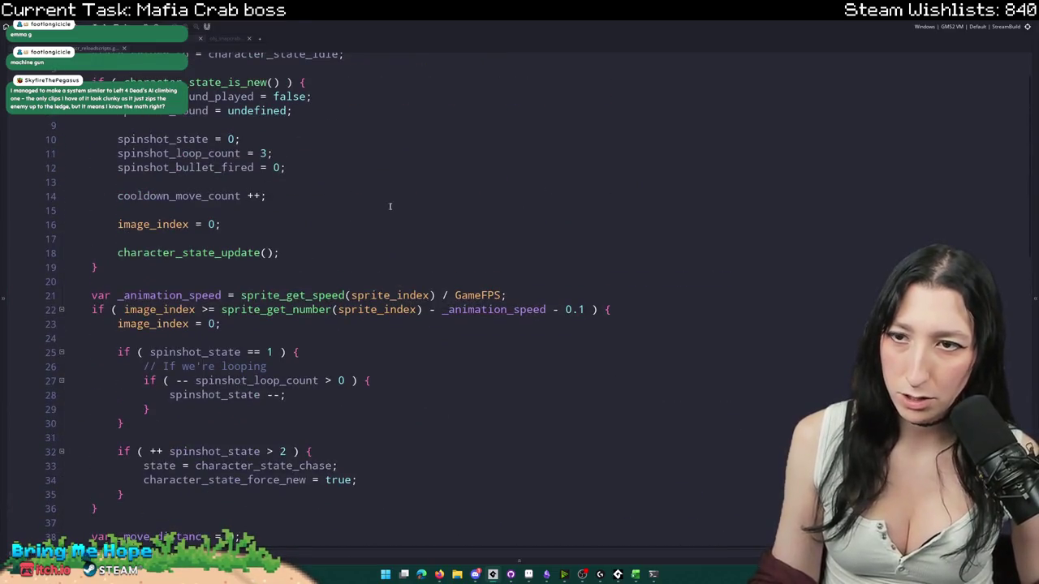
# - Add spinshot_direction = 0; to the spinshot state setup
pyautogui.press('Return')
pyautogui.press('Return')
pyautogui.write('spin')
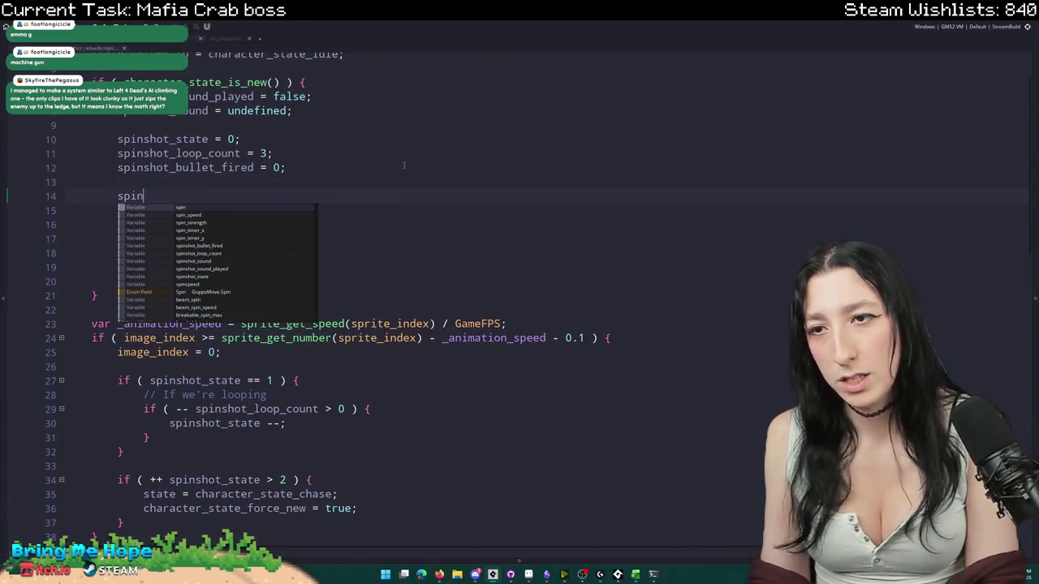
pyautogui.write('shot_direction = 0;')
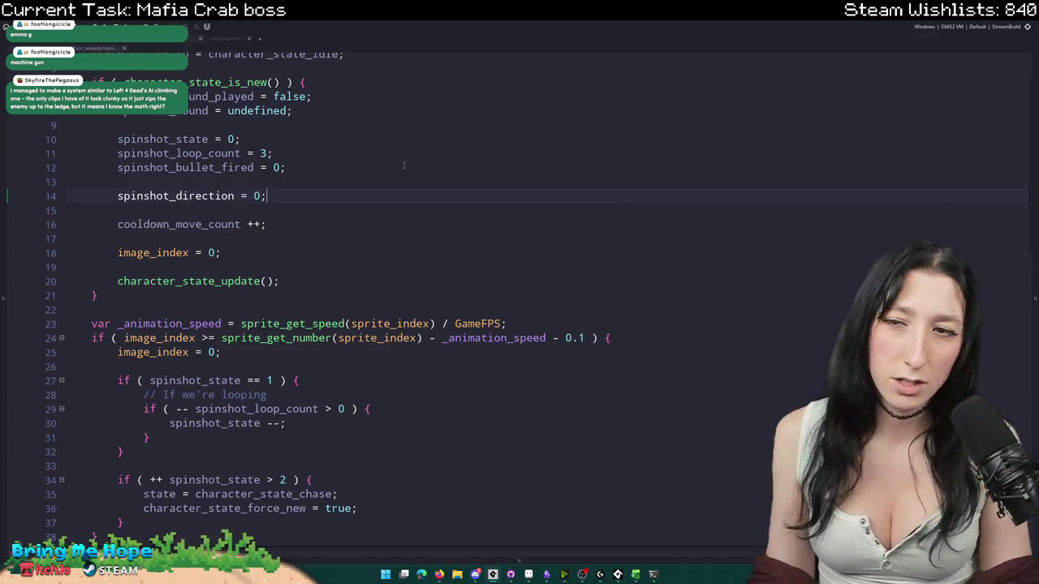
pyautogui.doubleClick(183, 197)
pyautogui.scroll(-1, 183, 211)
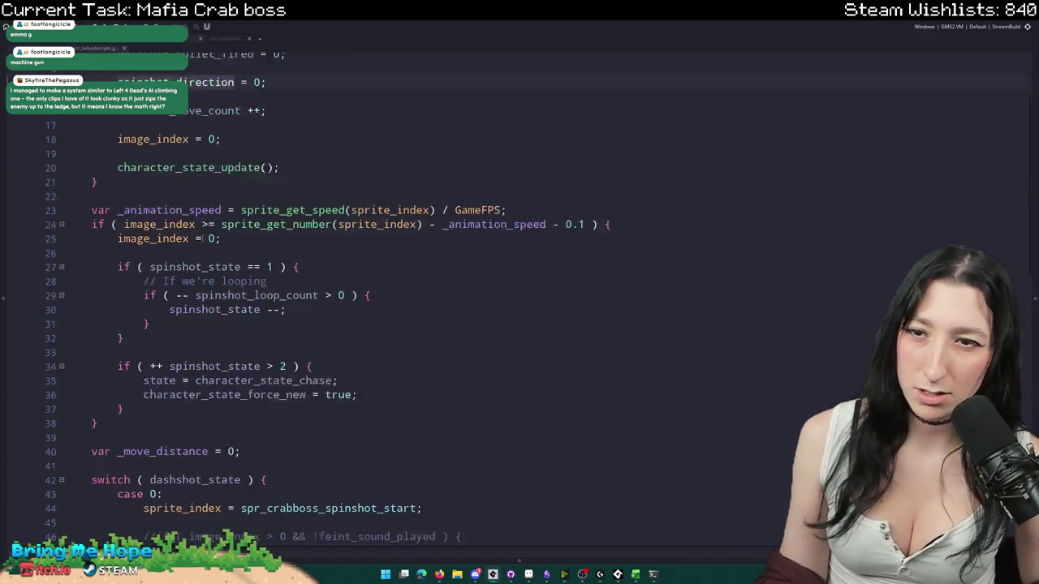
pyautogui.scroll(-11, 194, 287)
pyautogui.scroll(-4, 194, 287)
pyautogui.scroll(-3, 188, 289)
pyautogui.scroll(5, 199, 280)
pyautogui.scroll(3, 204, 272)
pyautogui.scroll(-3, 229, 258)
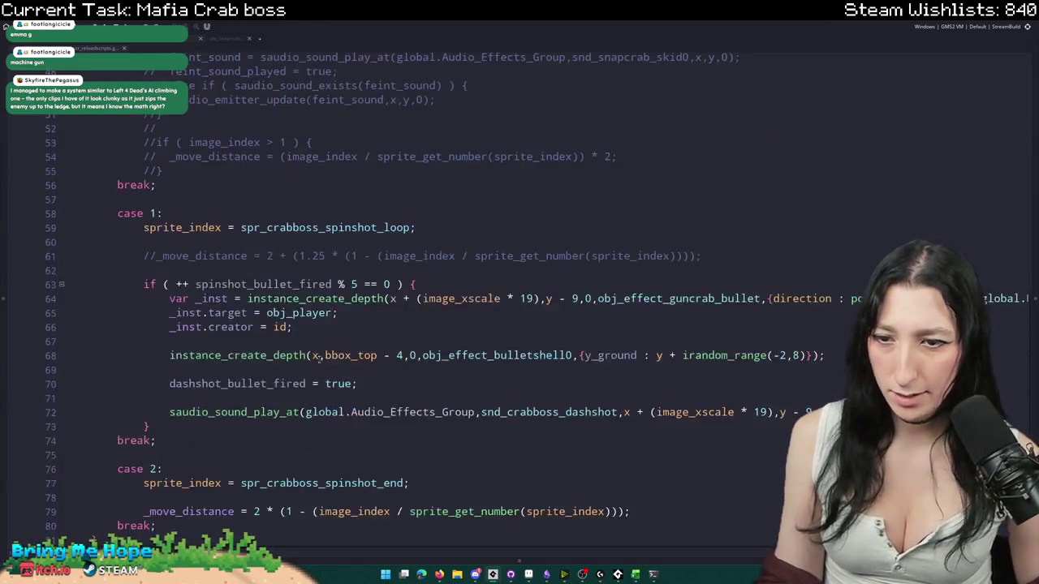
# - Add spinshot_direction += random_range(15,30); after the creator assignment
pyautogui.press('Return')
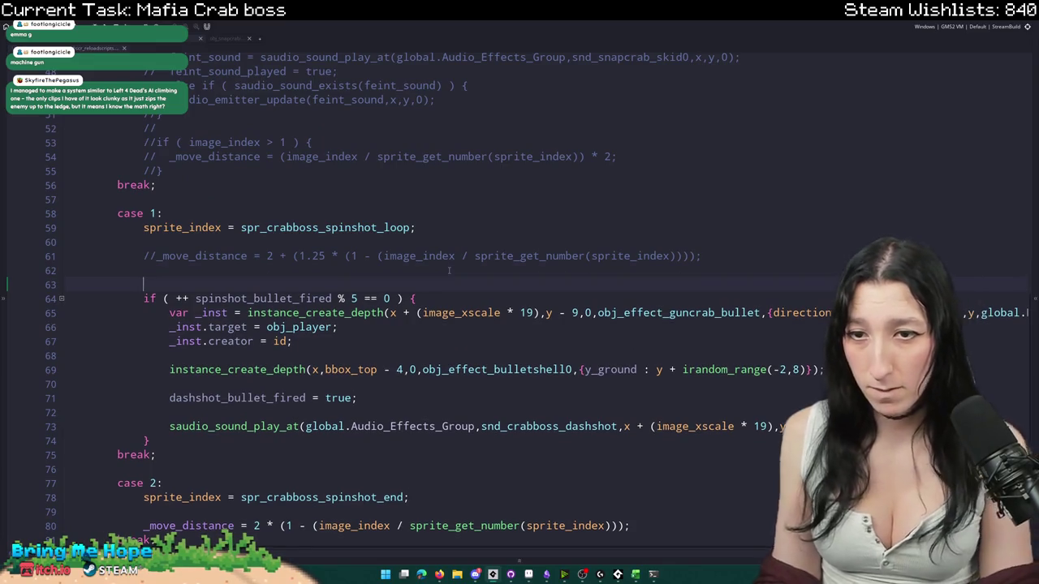
pyautogui.write('spinshot_direction')
pyautogui.press('BackSpace')
pyautogui.press('BackSpace')
pyautogui.press('BackSpace')
pyautogui.click(400, 327)
pyautogui.press('Return')
pyautogui.press('Return')
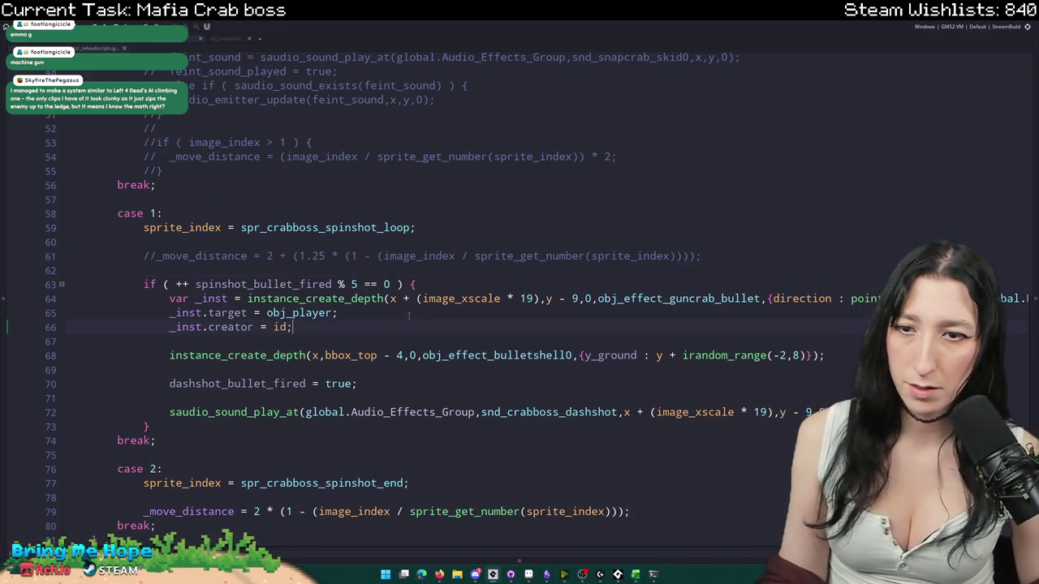
pyautogui.write('spinshot_direction += ran')
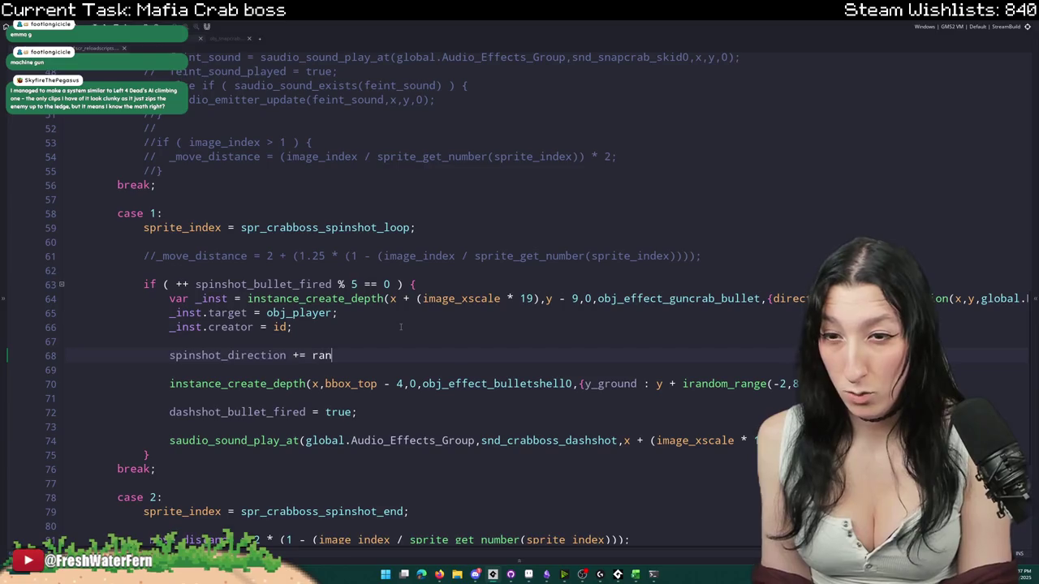
pyautogui.write('dom_range(15,')
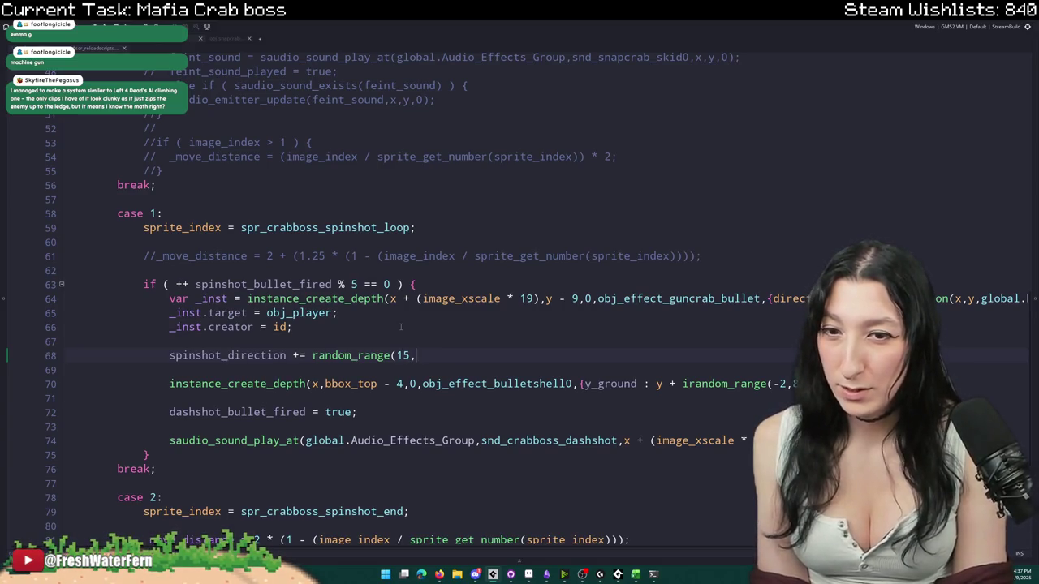
pyautogui.write('3);')
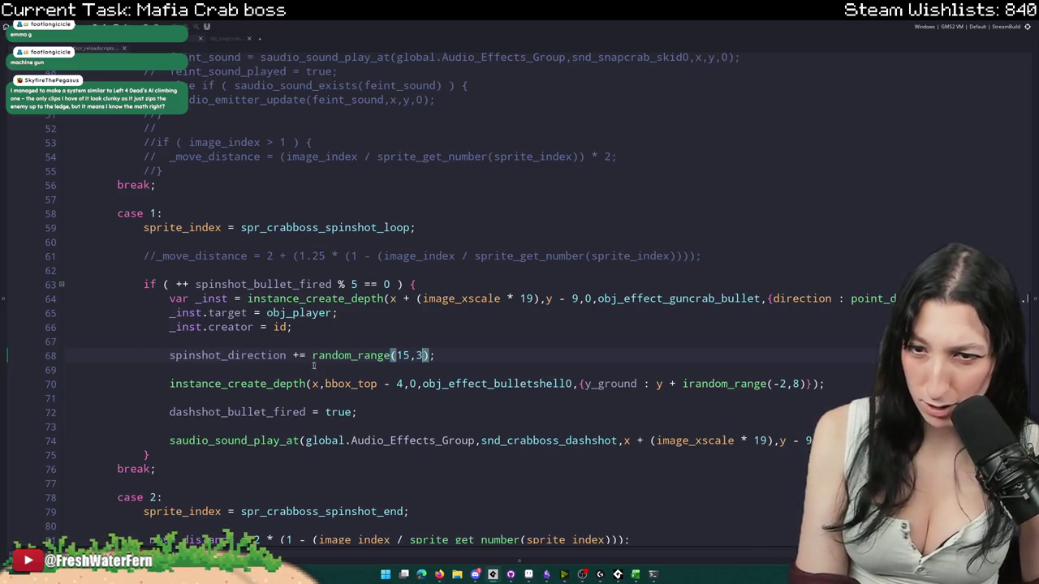
pyautogui.press('BackSpace')
pyautogui.press('BackSpace')
pyautogui.write('30')
# - Spawn bullets at x, y - 8 with direction set to spinshot_direction
pyautogui.doubleClick(249, 357)
pyautogui.hotkey('ctrl', 'c')
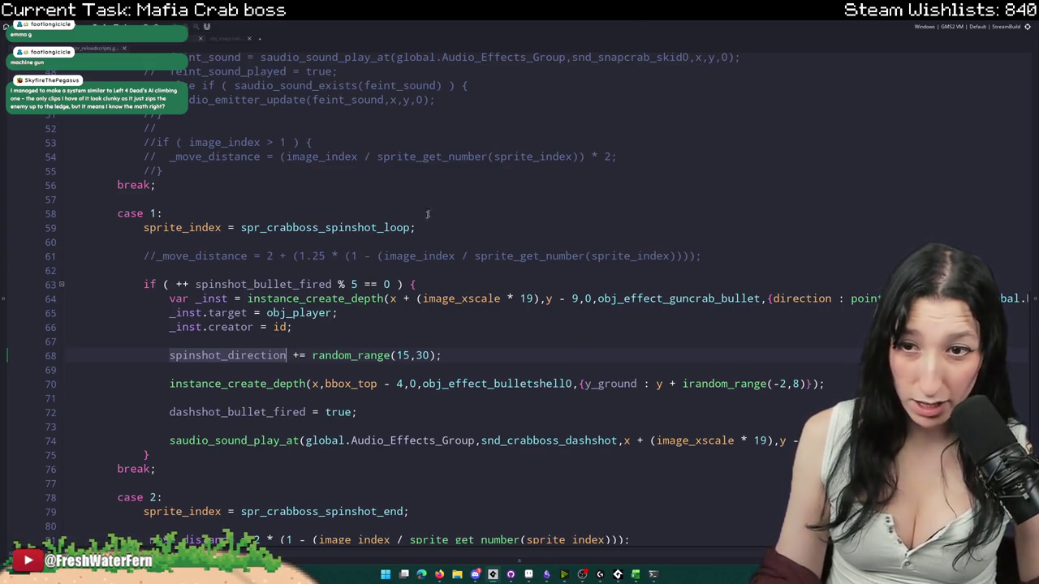
pyautogui.doubleClick(297, 314)
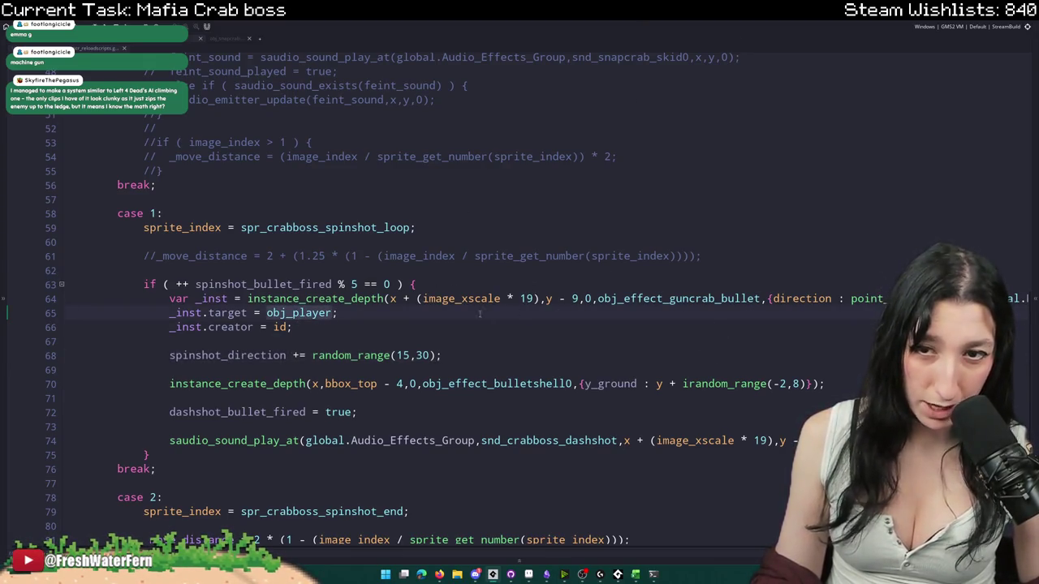
pyautogui.click(571, 298)
pyautogui.moveTo(542, 299); pyautogui.dragTo(396, 299)
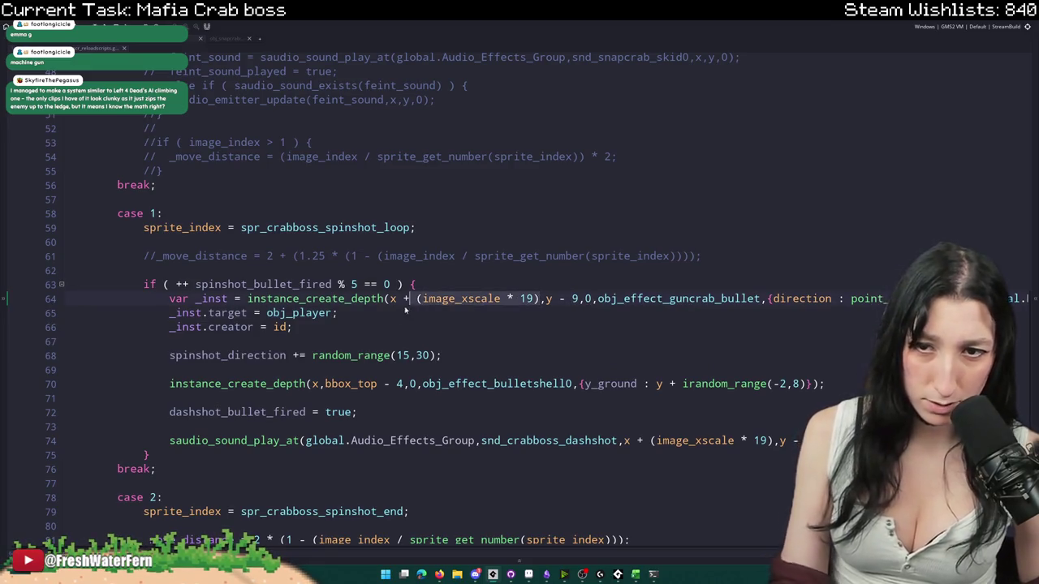
pyautogui.press('BackSpace')
pyautogui.press('BackSpace')
pyautogui.write('8')
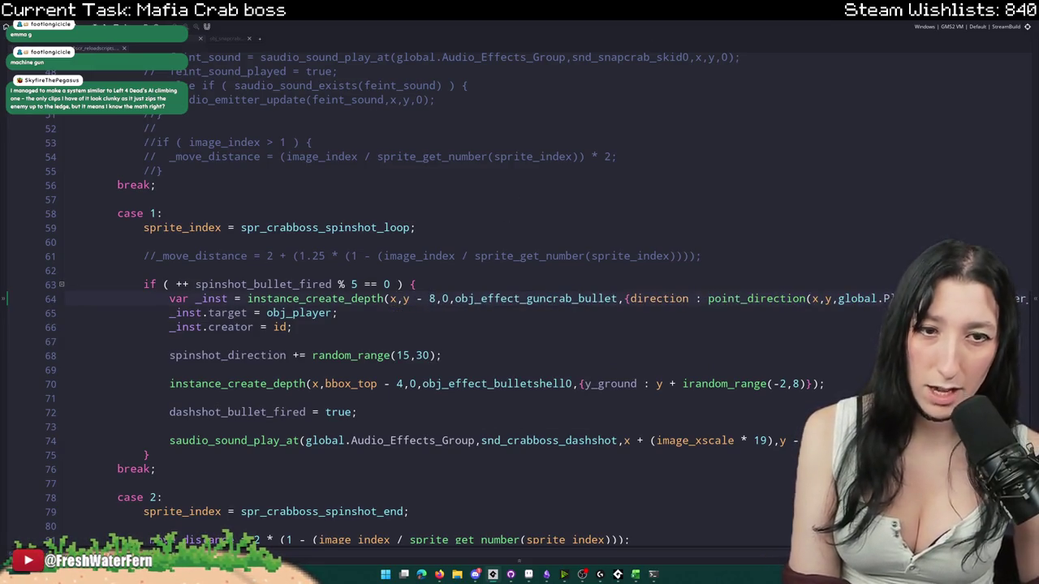
pyautogui.hscroll(2, 520, 292)
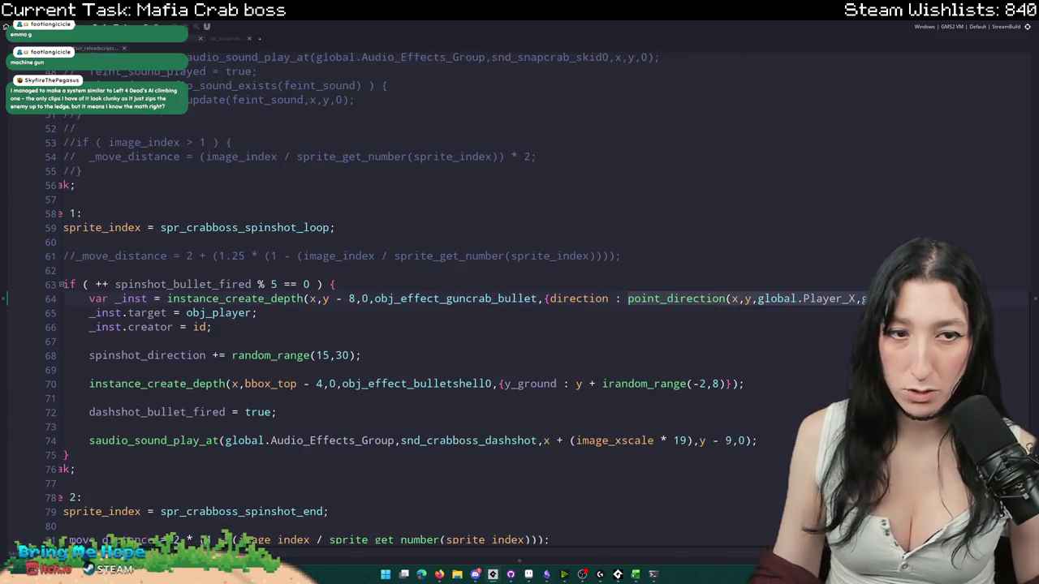
pyautogui.hotkey('ctrl', 'v')
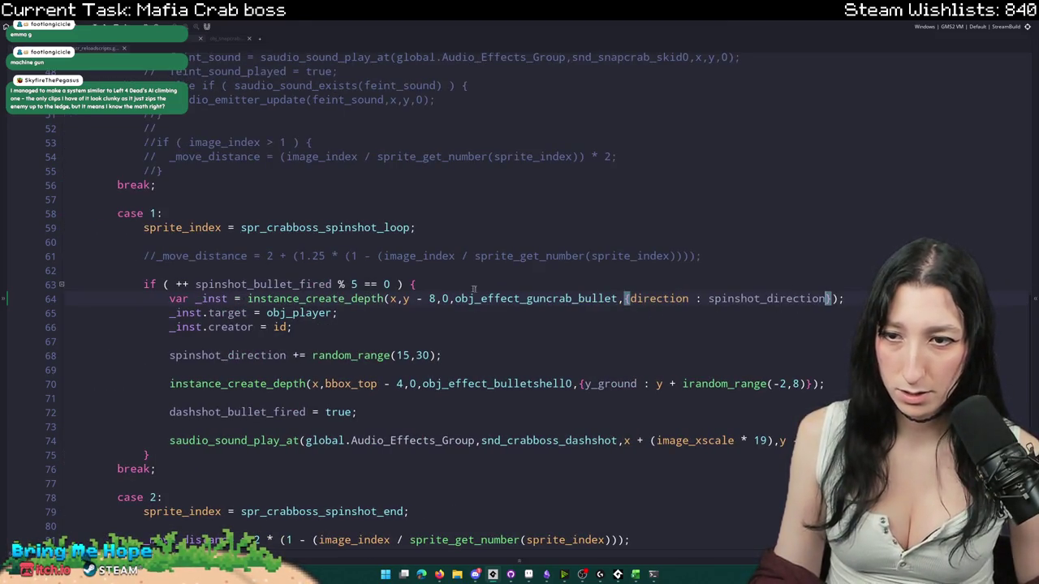
# - Move the spinshot_direction increment line above the bullet spawn line
pyautogui.click(179, 356)
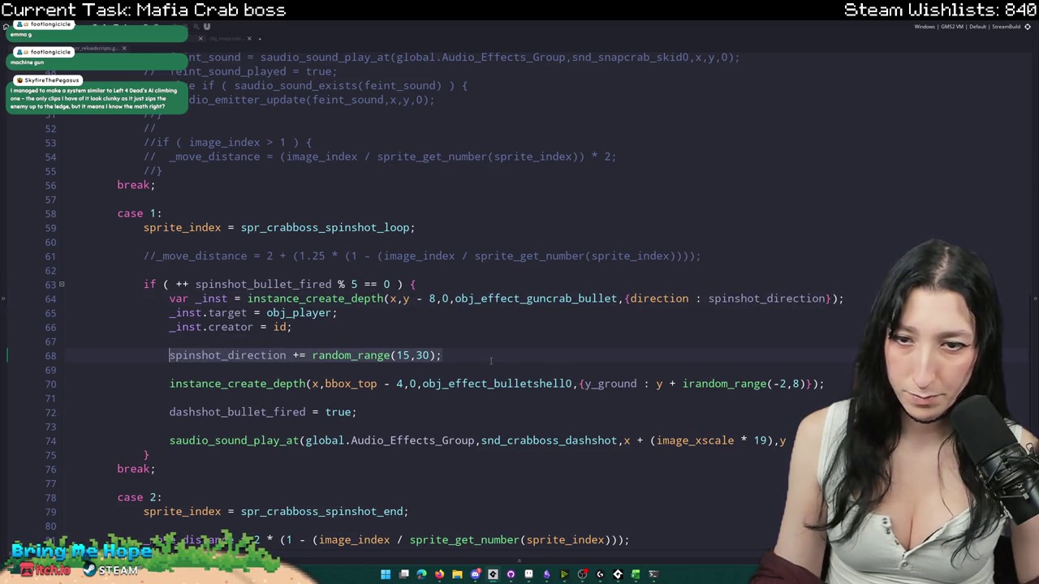
pyautogui.hotkey('shift', 'End')
pyautogui.hotkey('ctrl', 'x')
pyautogui.click(515, 284)
pyautogui.press('Return')
pyautogui.hotkey('ctrl', 'v')
pyautogui.press('Return')
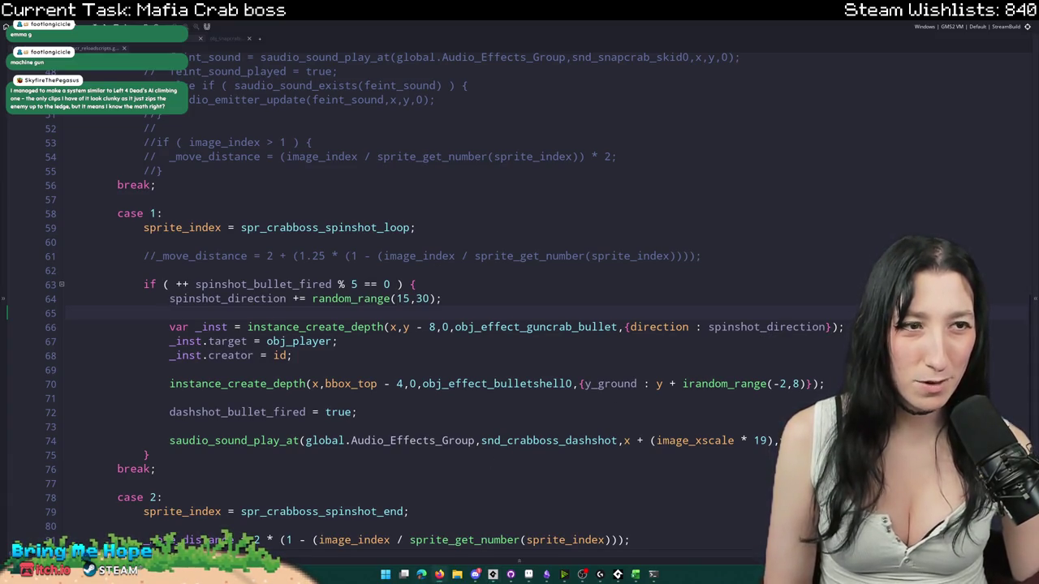
pyautogui.hotkey('alt', 'Tab')
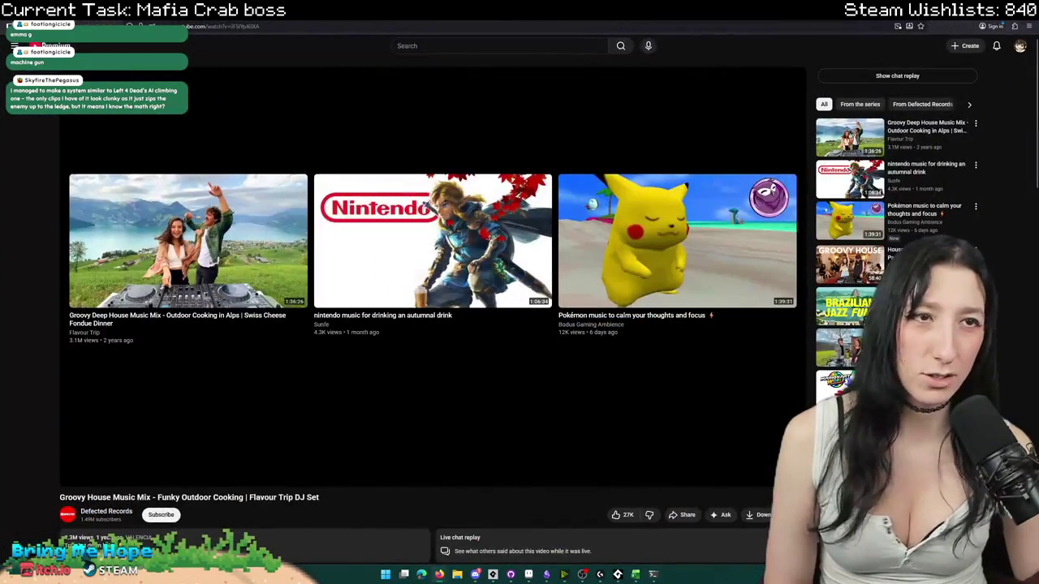
pyautogui.moveTo(188, 241)
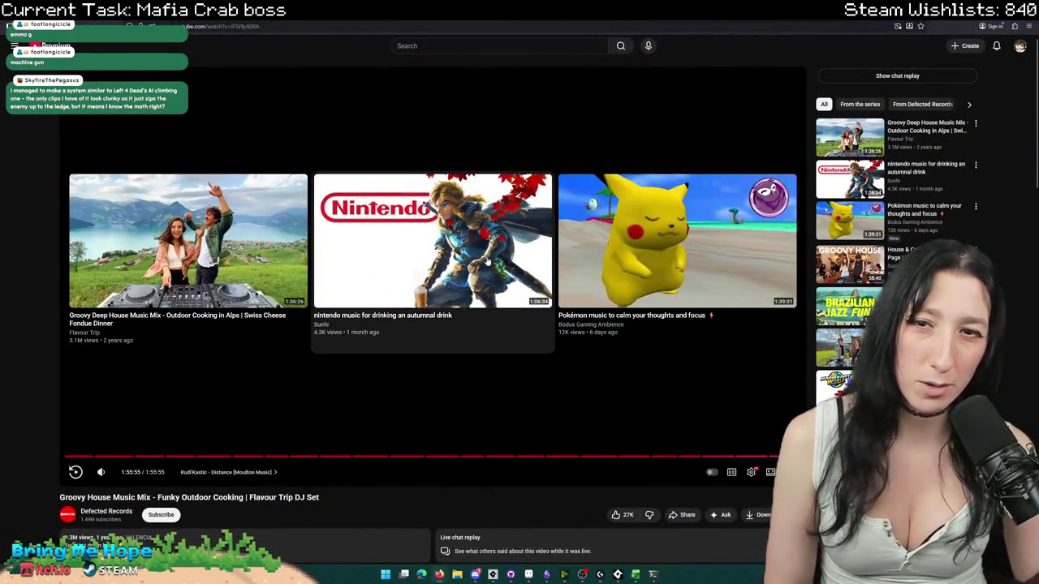
# - Play the Groovy Deep House Music Mix from about 1:27, then return to GameMaker
pyautogui.click(174, 265)
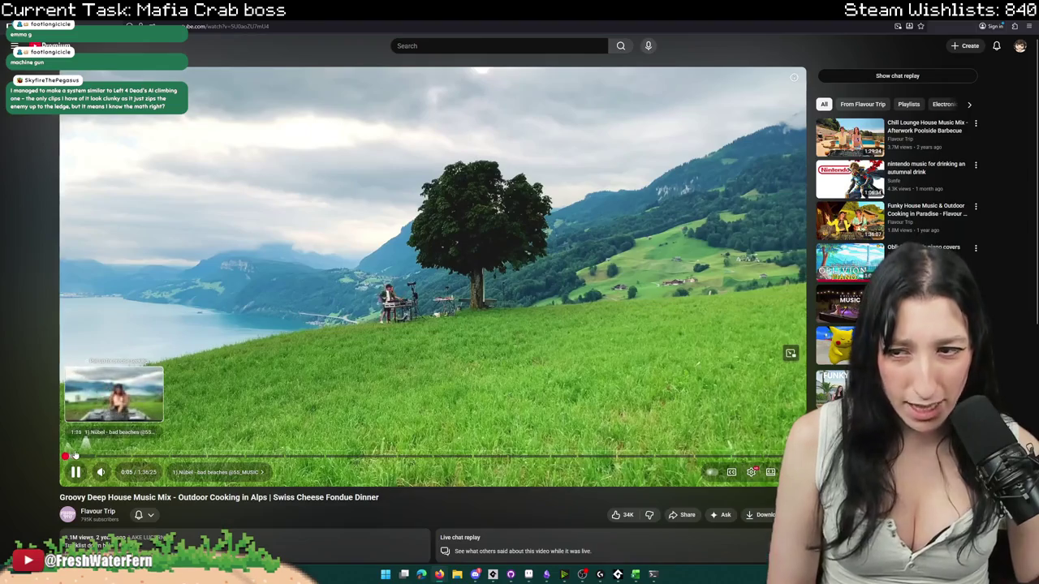
pyautogui.click(75, 458)
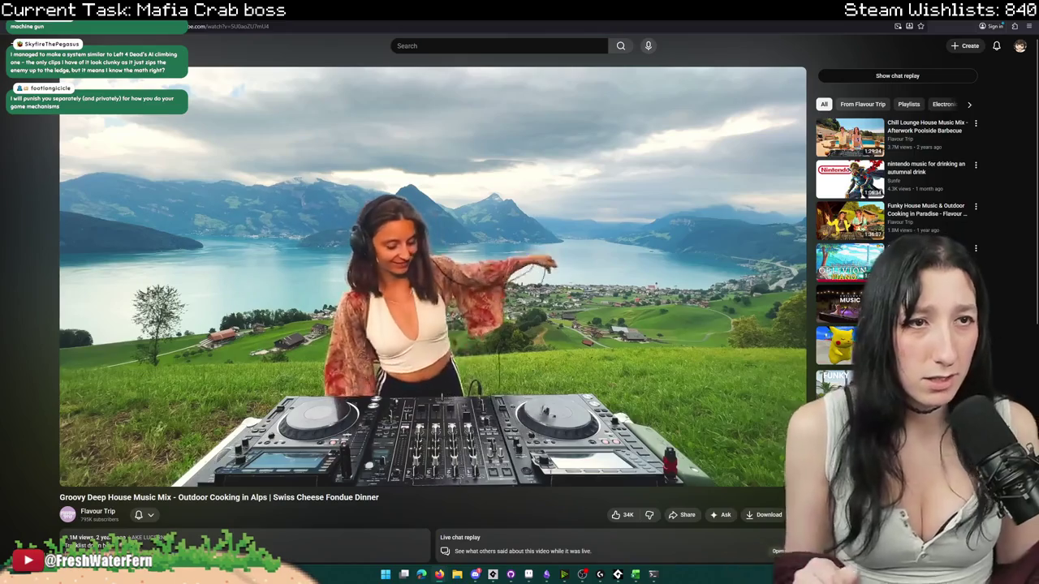
pyautogui.hotkey('alt', 'Tab')
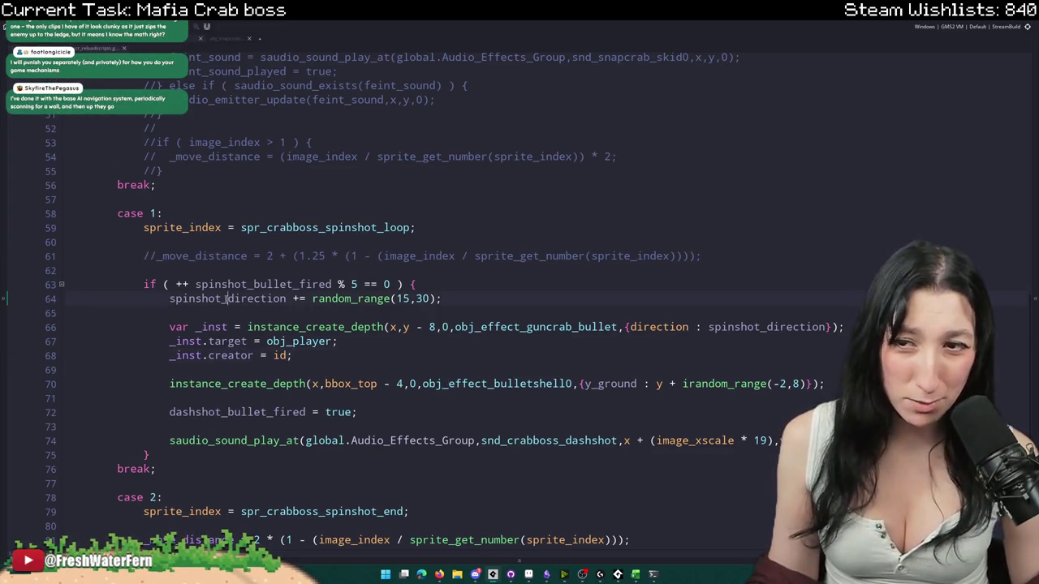
# - Delete the leftover dashshot_bullet_fired line and the case 2 move distance line
pyautogui.moveTo(365, 413); pyautogui.dragTo(99, 395)
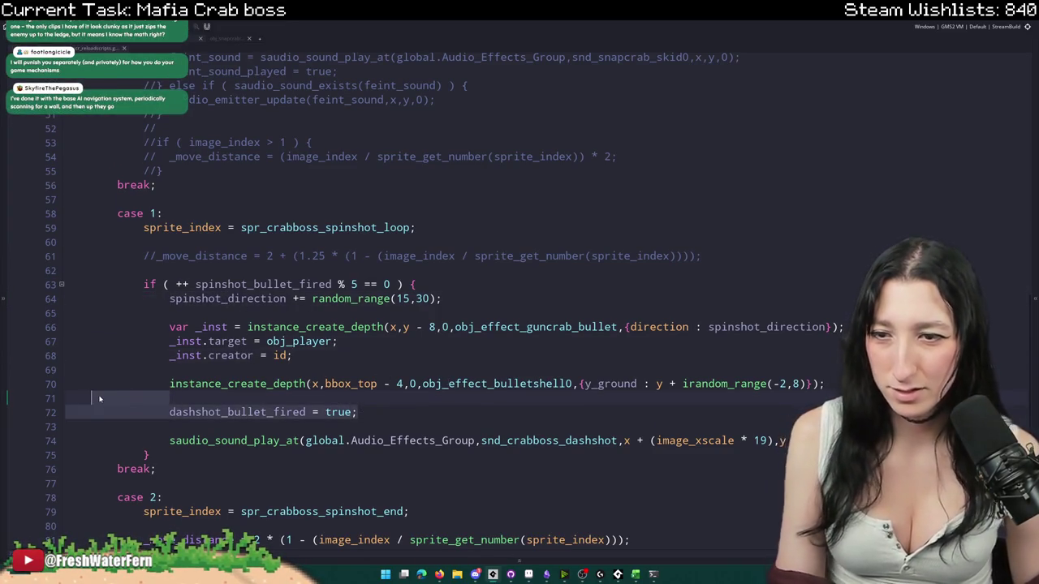
pyautogui.press('BackSpace')
pyautogui.press('BackSpace')
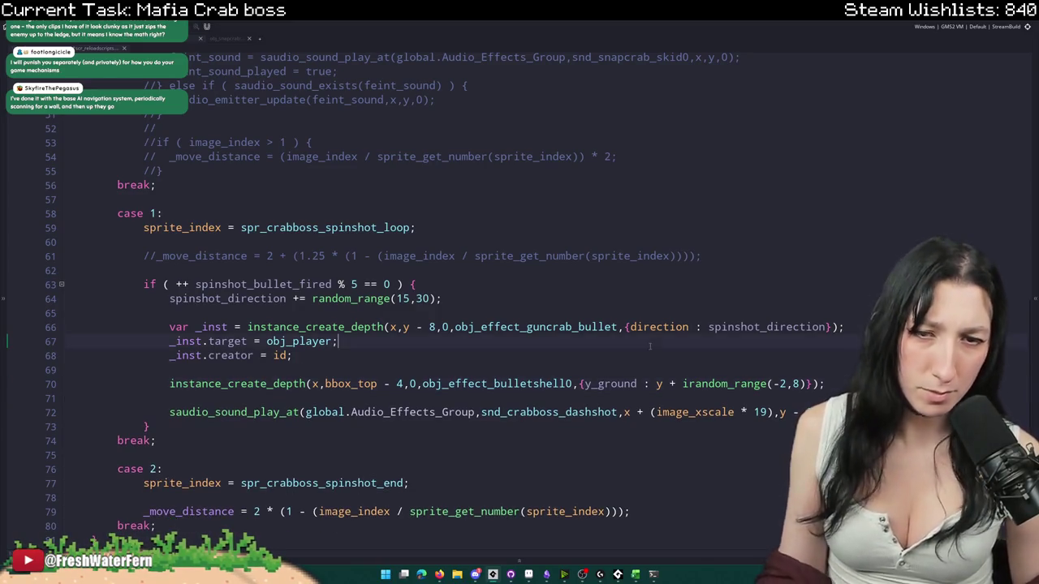
pyautogui.scroll(-1, 589, 371)
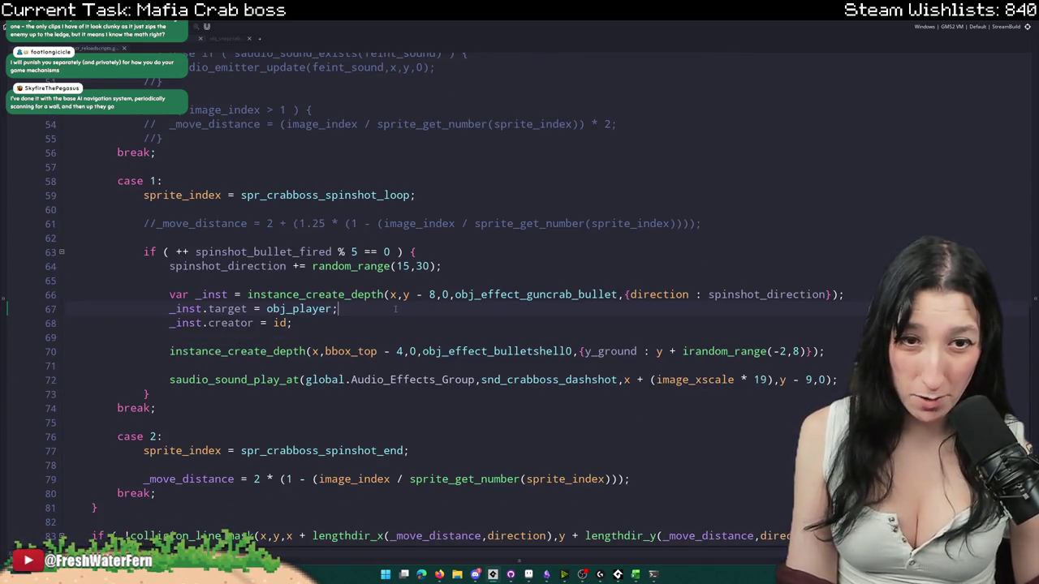
pyautogui.scroll(-2, 396, 309)
pyautogui.scroll(-1, 390, 315)
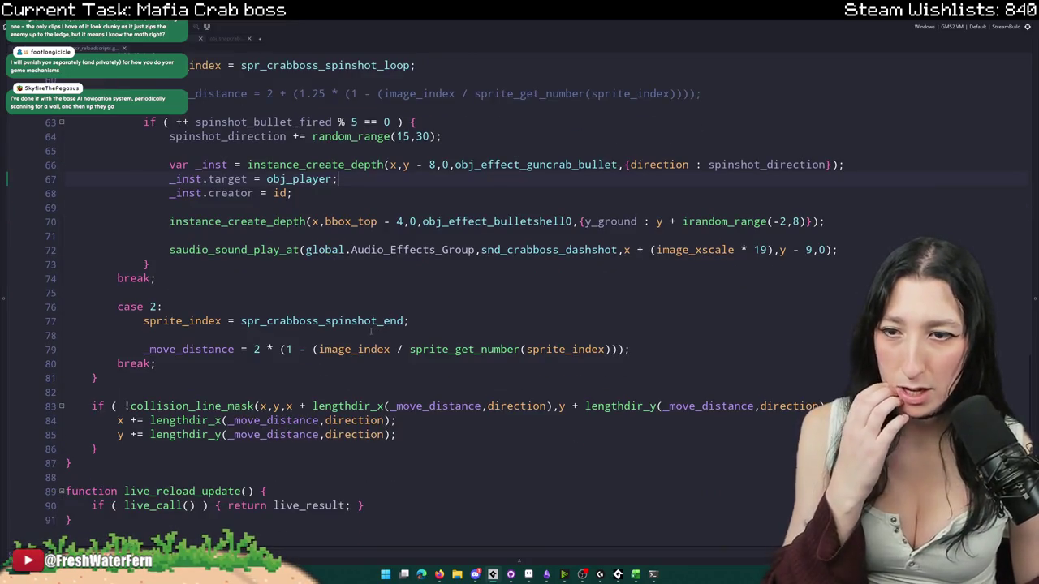
pyautogui.moveTo(674, 353); pyautogui.dragTo(686, 323)
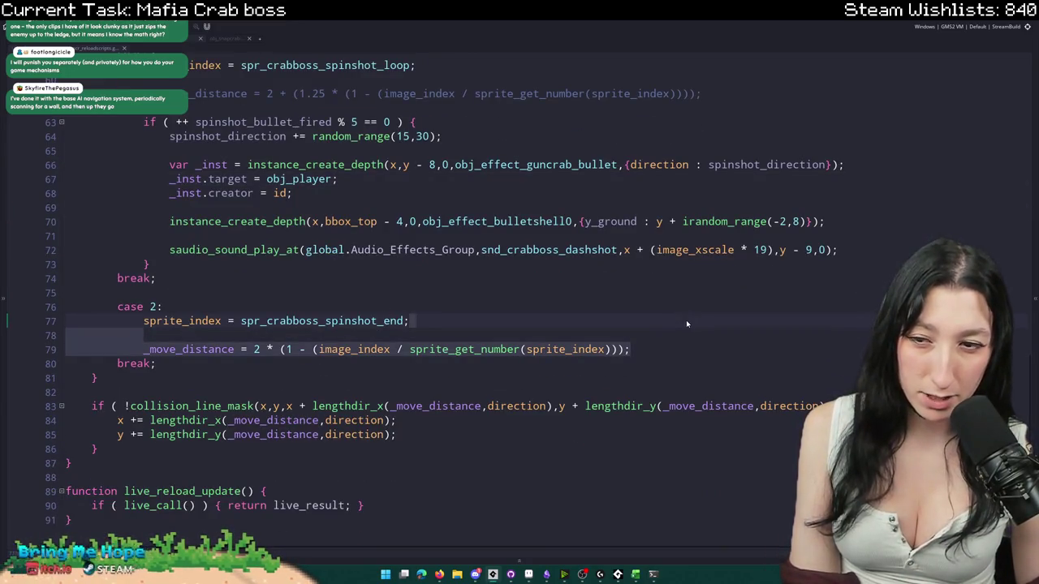
pyautogui.press('BackSpace')
# - Remove the collision_line_mask if block and build the game with F5
pyautogui.click(319, 439)
pyautogui.moveTo(261, 436); pyautogui.dragTo(39, 399)
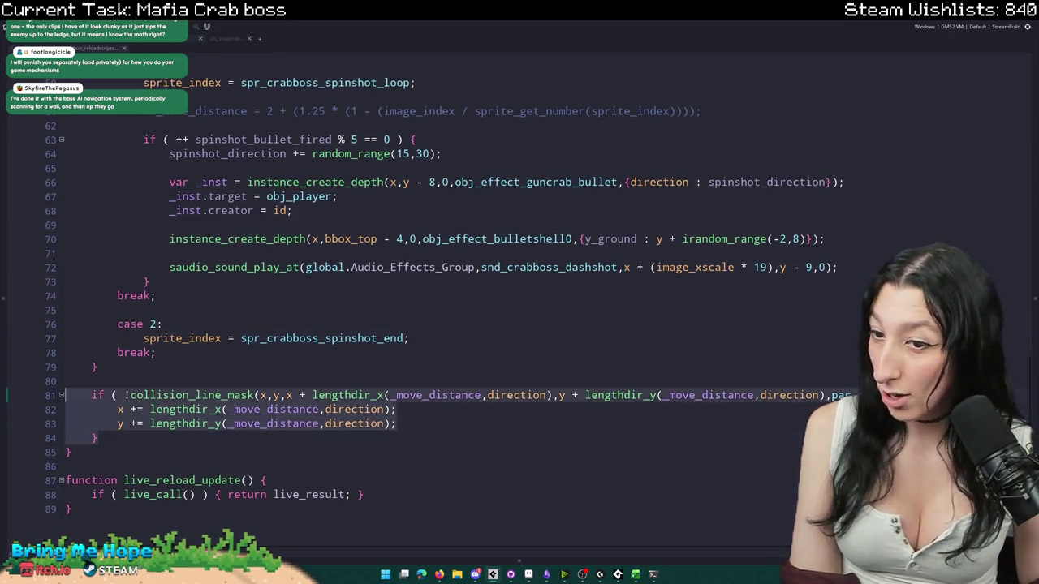
pyautogui.press('BackSpace')
pyautogui.scroll(4, 297, 299)
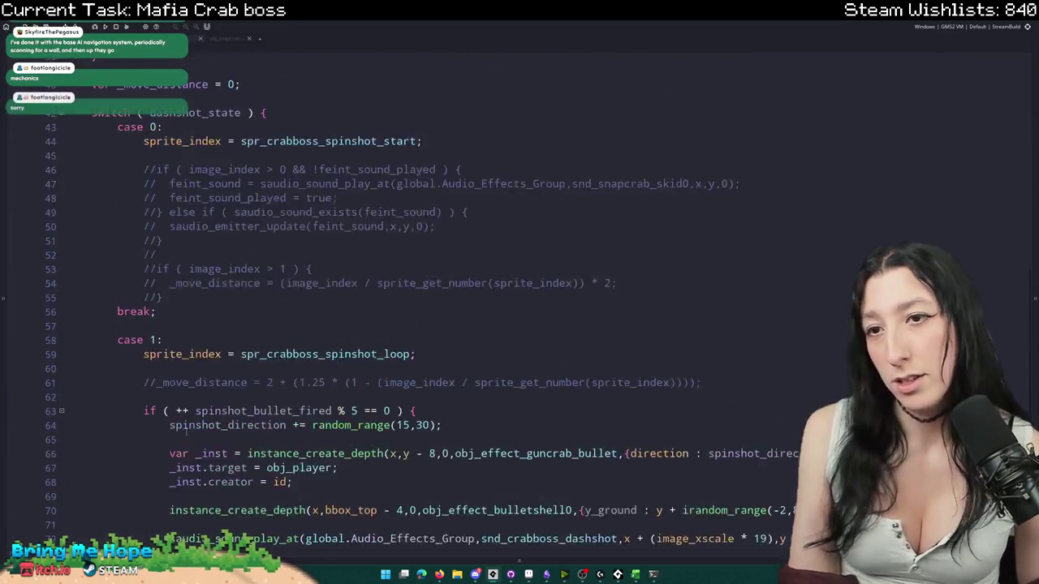
pyautogui.scroll(9, 297, 299)
pyautogui.scroll(3, 297, 299)
pyautogui.scroll(4, 297, 299)
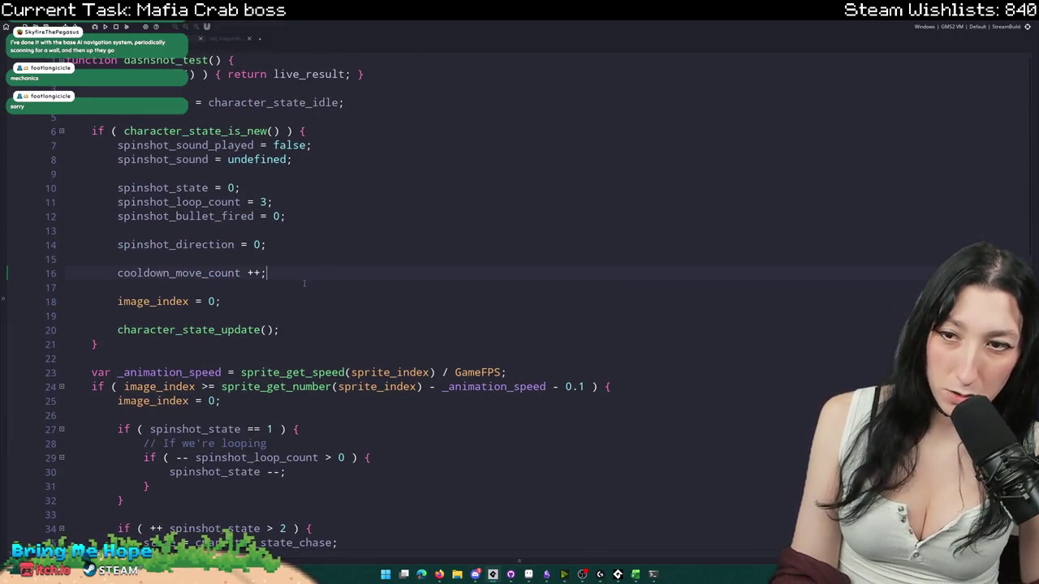
pyautogui.press('F5')
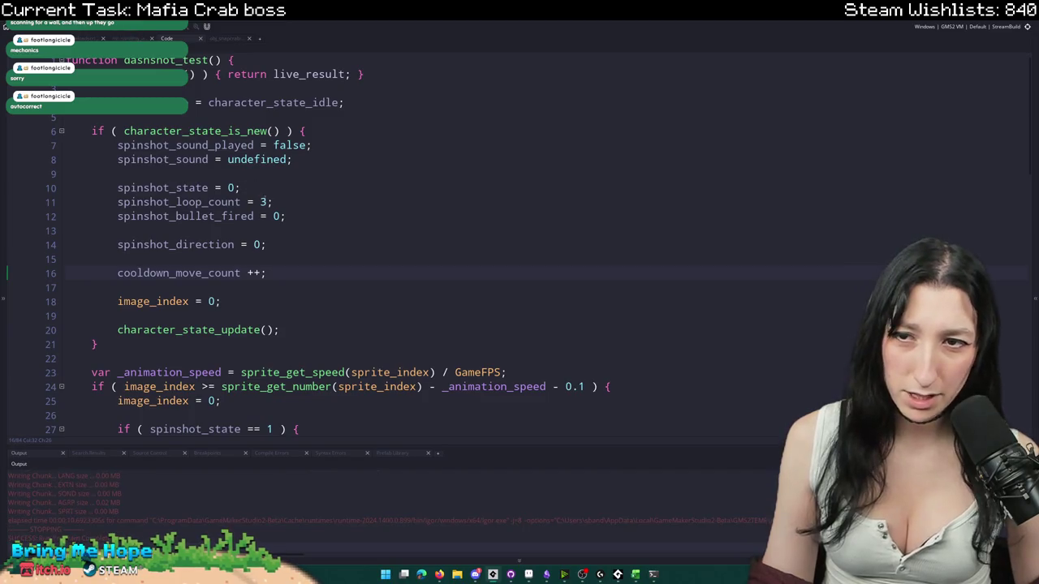
pyautogui.click(194, 202)
pyautogui.write('5')
# - Review the spinshot code, then abort the game at the dashshot_state code error
pyautogui.scroll(-3, 333, 210)
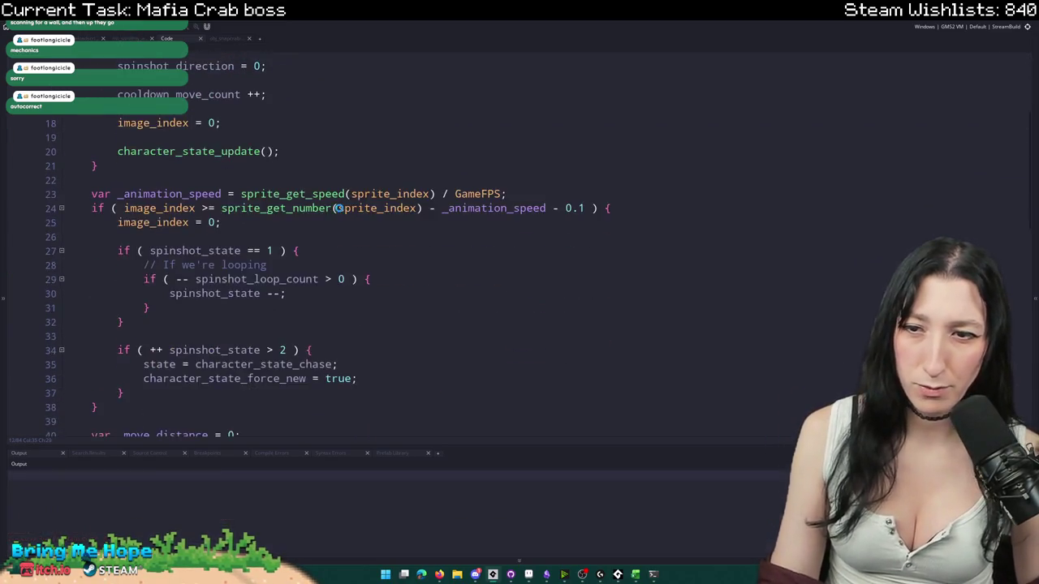
pyautogui.scroll(-5, 327, 213)
pyautogui.scroll(-3, 327, 235)
pyautogui.scroll(-2, 309, 228)
pyautogui.scroll(-1, 295, 217)
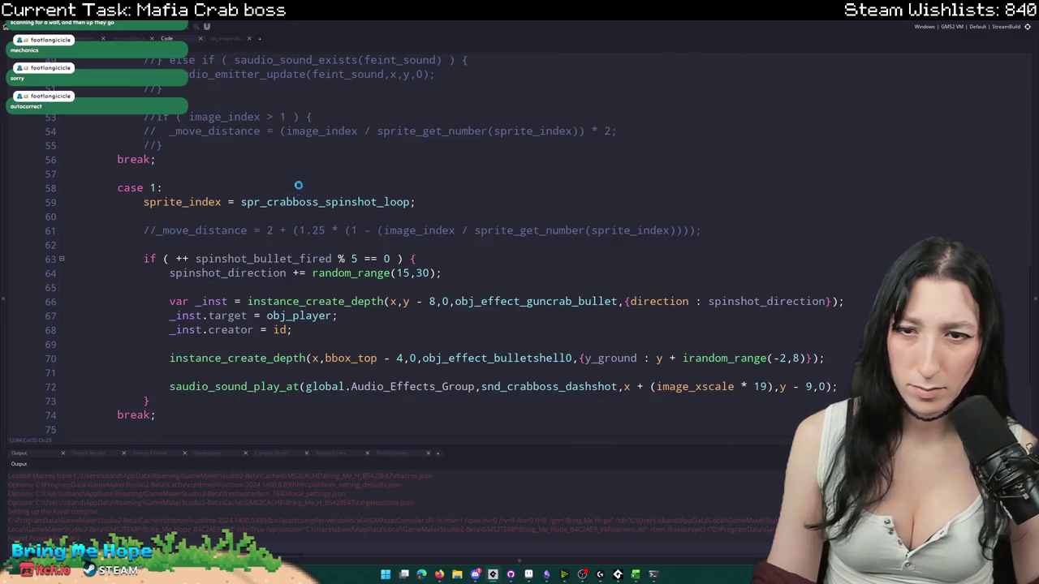
pyautogui.scroll(3, 171, 176)
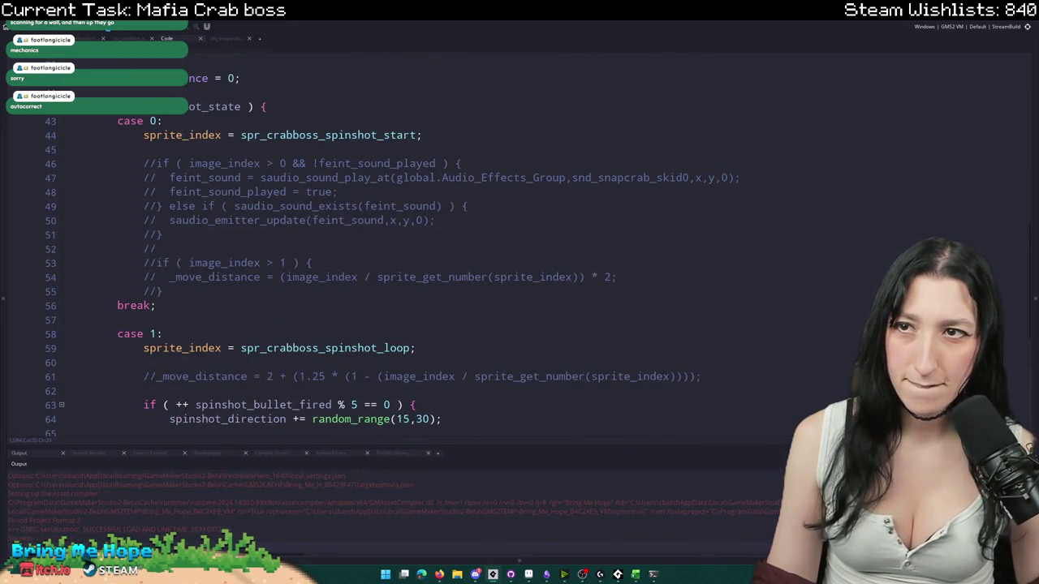
pyautogui.scroll(2, 229, 160)
pyautogui.scroll(3, 229, 161)
pyautogui.scroll(3, 230, 161)
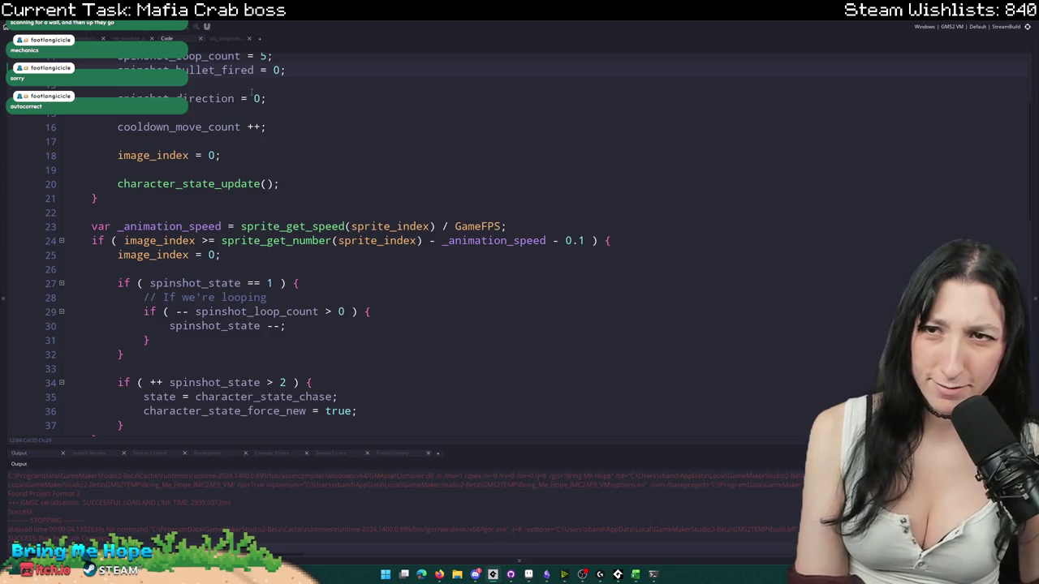
pyautogui.scroll(2, 252, 91)
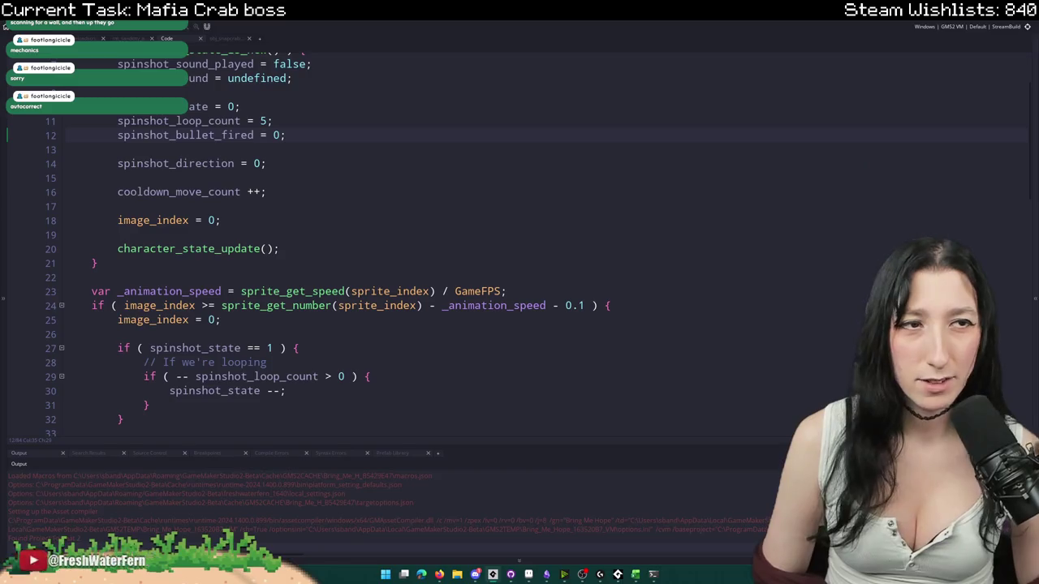
pyautogui.scroll(-2, 405, 263)
pyautogui.scroll(-3, 405, 262)
pyautogui.scroll(-1, 405, 262)
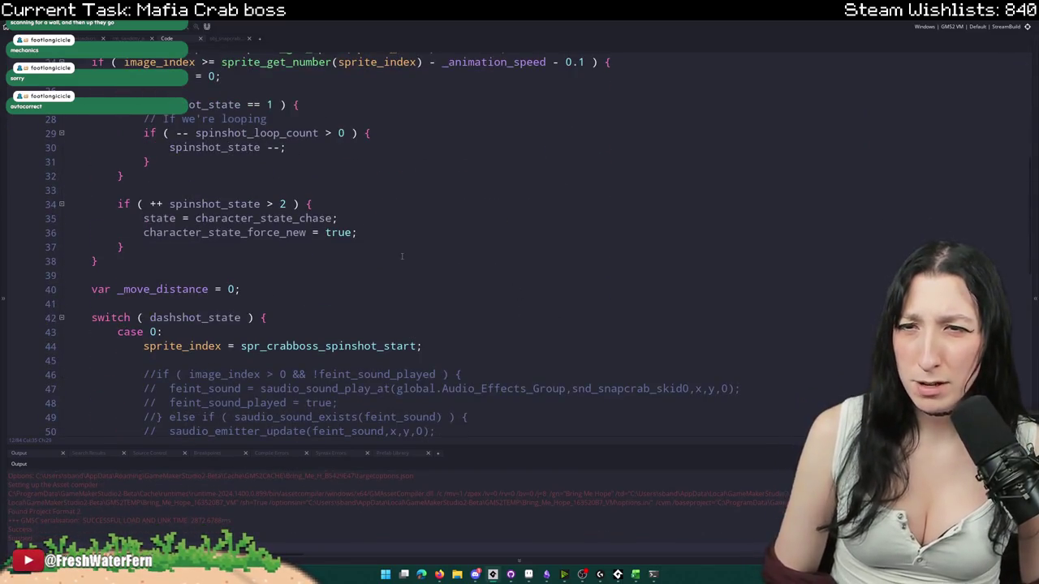
pyautogui.scroll(1, 405, 262)
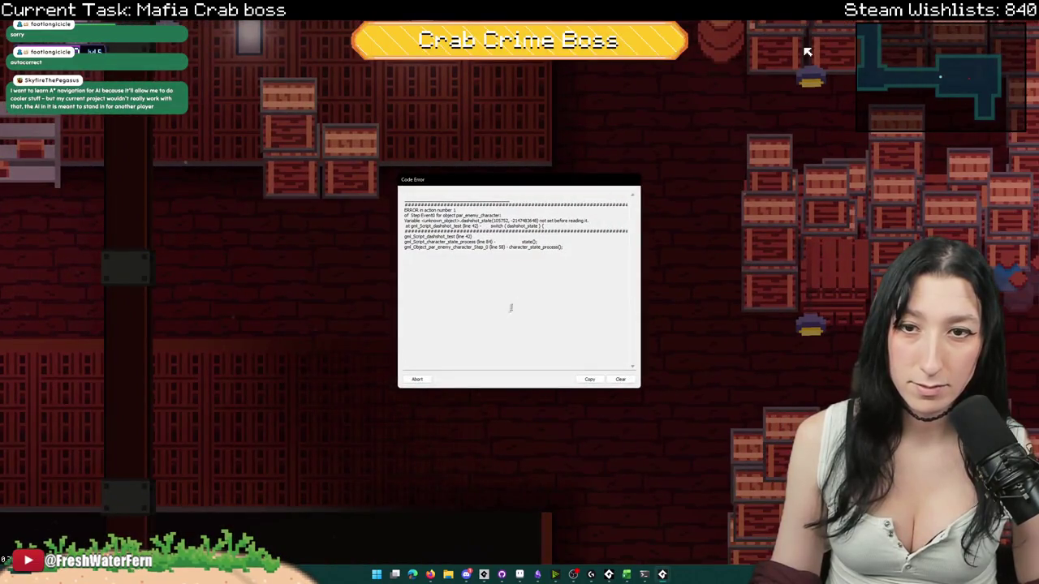
pyautogui.click(430, 379)
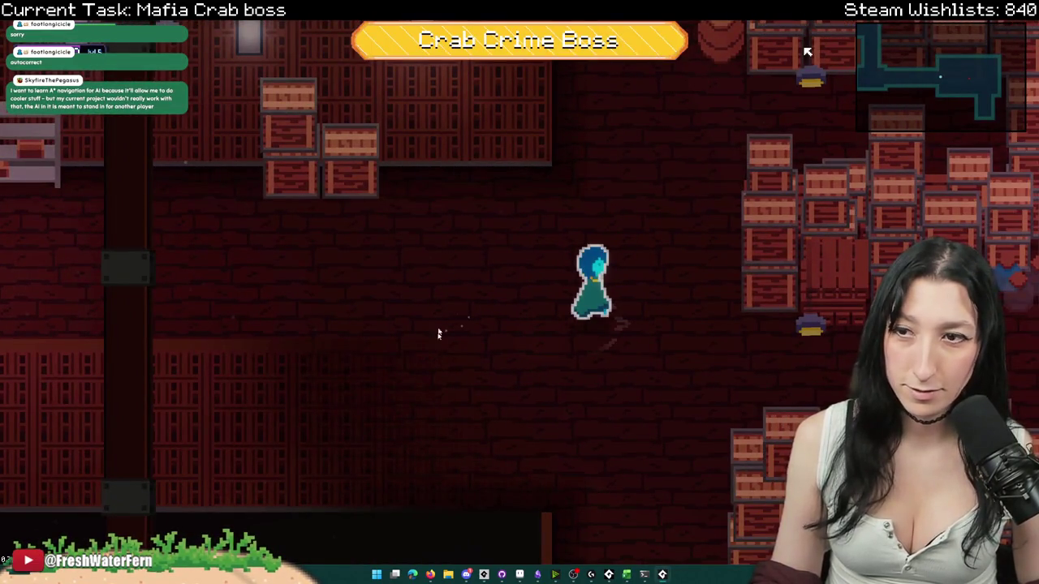
# - Replace dashshot_state with spinshot_state in the switch statement
pyautogui.scroll(5, 282, 189)
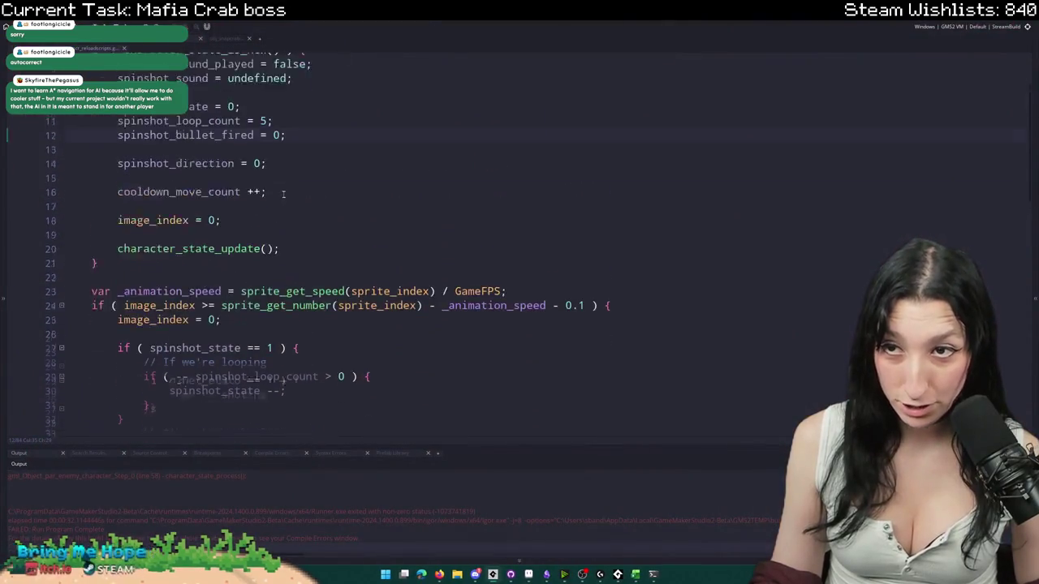
pyautogui.scroll(1, 282, 189)
pyautogui.scroll(-6, 192, 265)
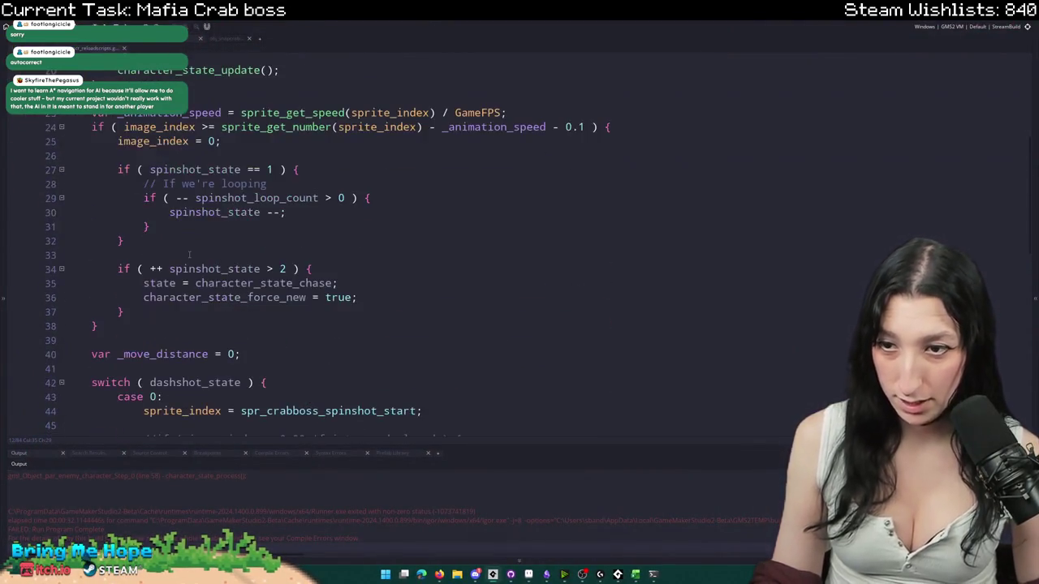
pyautogui.scroll(-2, 280, 162)
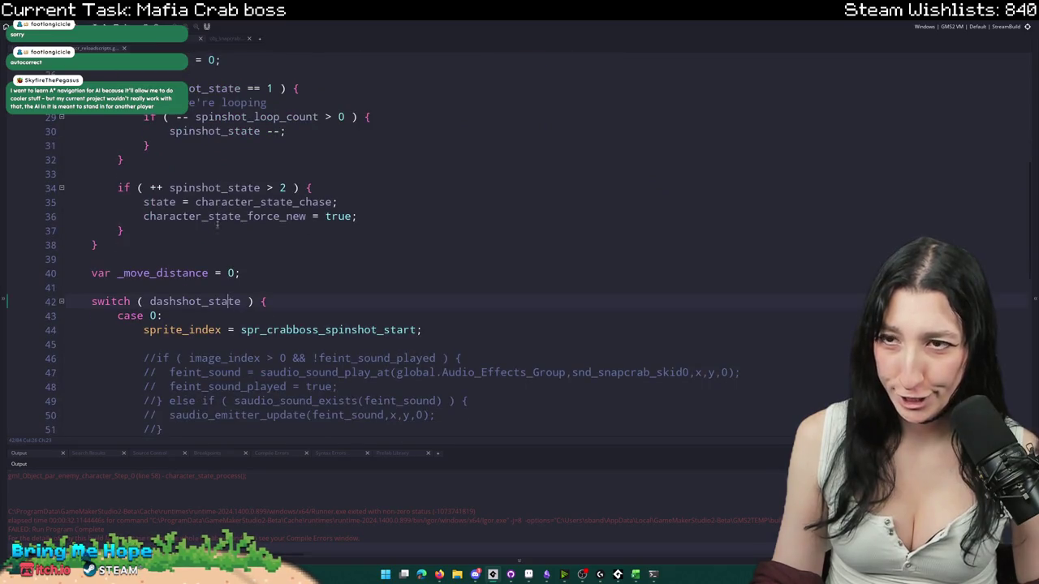
pyautogui.doubleClick(214, 187)
pyautogui.hotkey('ctrl', 'c')
pyautogui.doubleClick(195, 301)
pyautogui.hotkey('ctrl', 'v')
# - Search the assets for 'aqueducts' and open the quest_sandcity_aqueducts script
pyautogui.scroll(4, 207, 278)
pyautogui.scroll(1, 208, 243)
pyautogui.scroll(1, 207, 219)
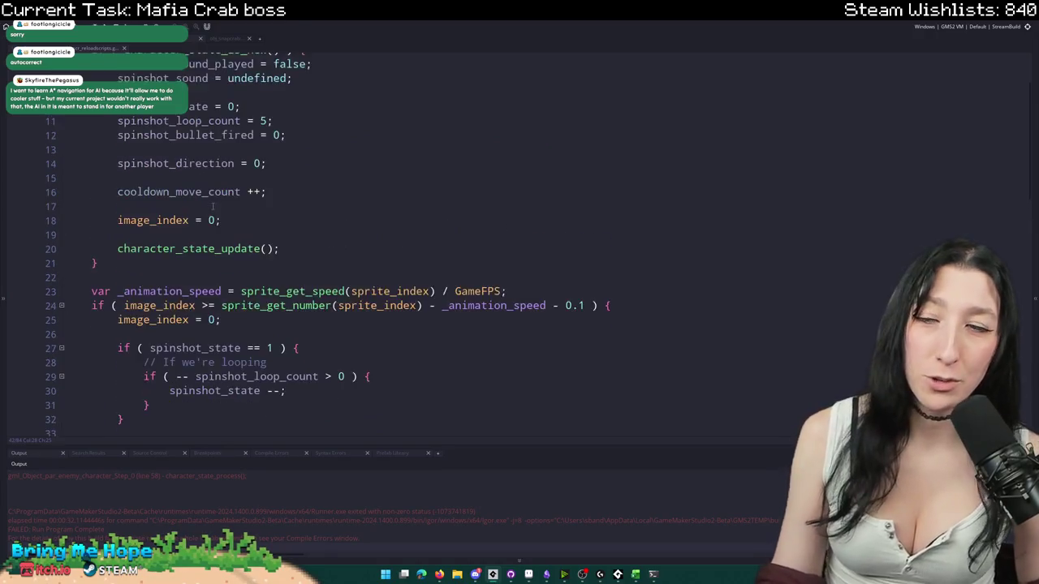
pyautogui.scroll(2, 208, 199)
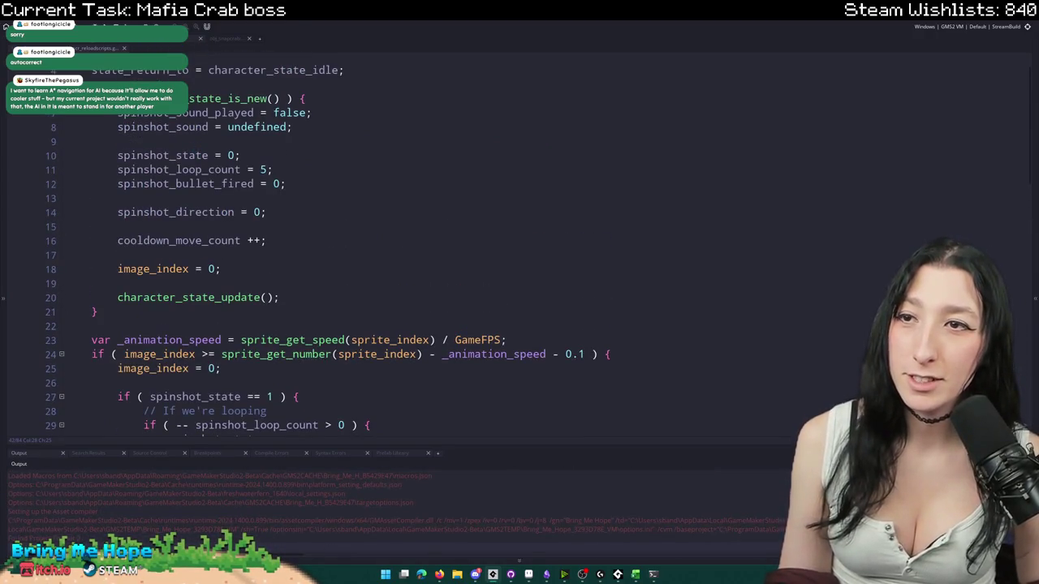
pyautogui.scroll(1, 198, 119)
pyautogui.hotkey('ctrl', 't')
pyautogui.write('qued')
pyautogui.press('BackSpace')
pyautogui.write('st_')
pyautogui.press('BackSpace')
pyautogui.press('BackSpace')
pyautogui.press('BackSpace')
pyautogui.write('aqueducts')
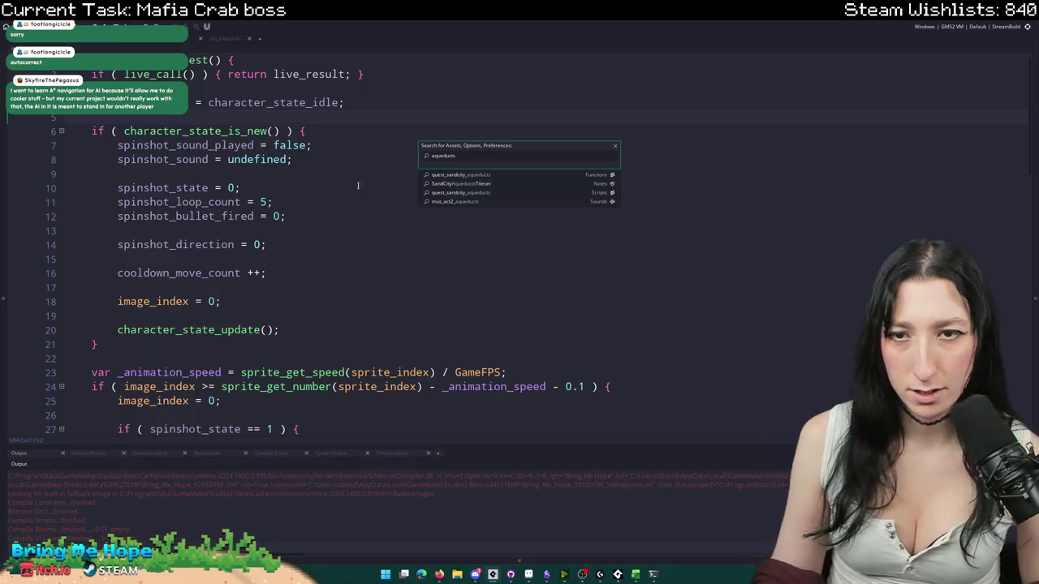
pyautogui.click(462, 193)
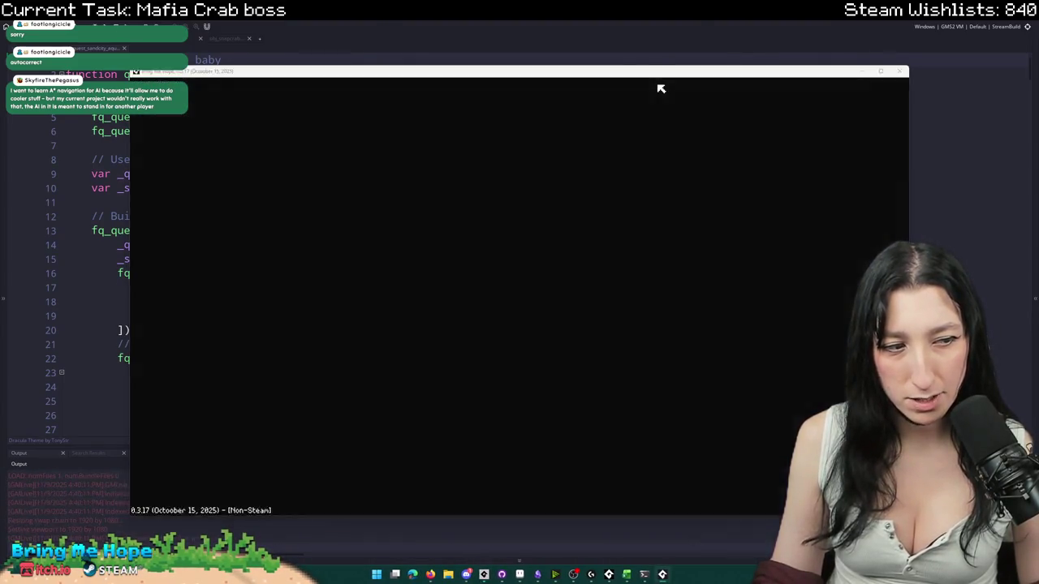
# - Scroll through the aqueducts script, selecting it all and then clearing the selection
pyautogui.scroll(-5, 427, 247)
pyautogui.hotkey('ctrl', 'a')
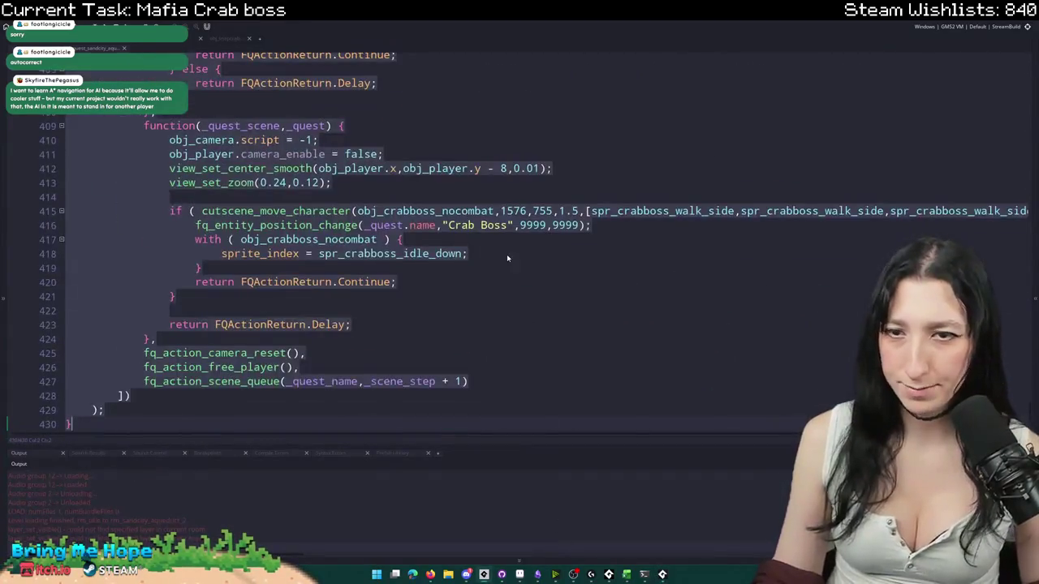
pyautogui.click(507, 258)
pyautogui.scroll(2, 507, 259)
pyautogui.scroll(3, 423, 141)
pyautogui.scroll(3, 423, 141)
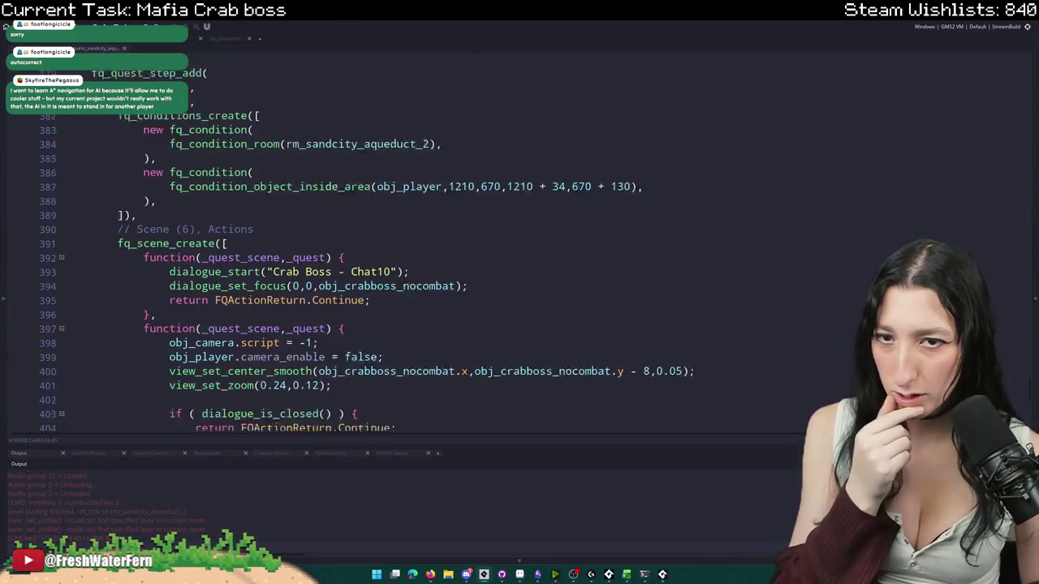
pyautogui.scroll(-1, 423, 141)
pyautogui.scroll(-2, 404, 207)
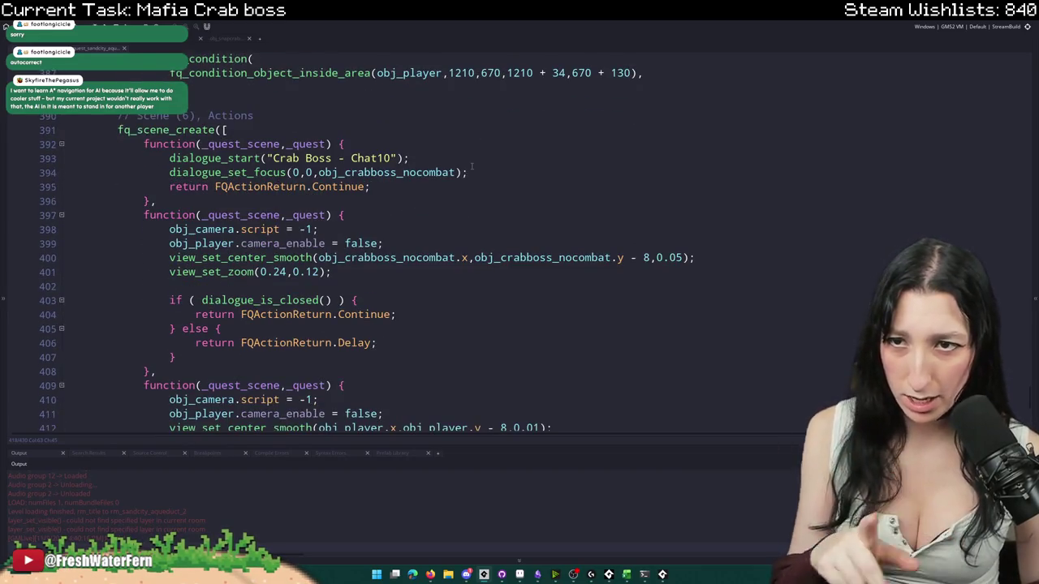
# - Locate the Crab Boss - Chat10 dialogue at the dialogue_start line 393
pyautogui.doubleClick(349, 159)
pyautogui.click(170, 158)
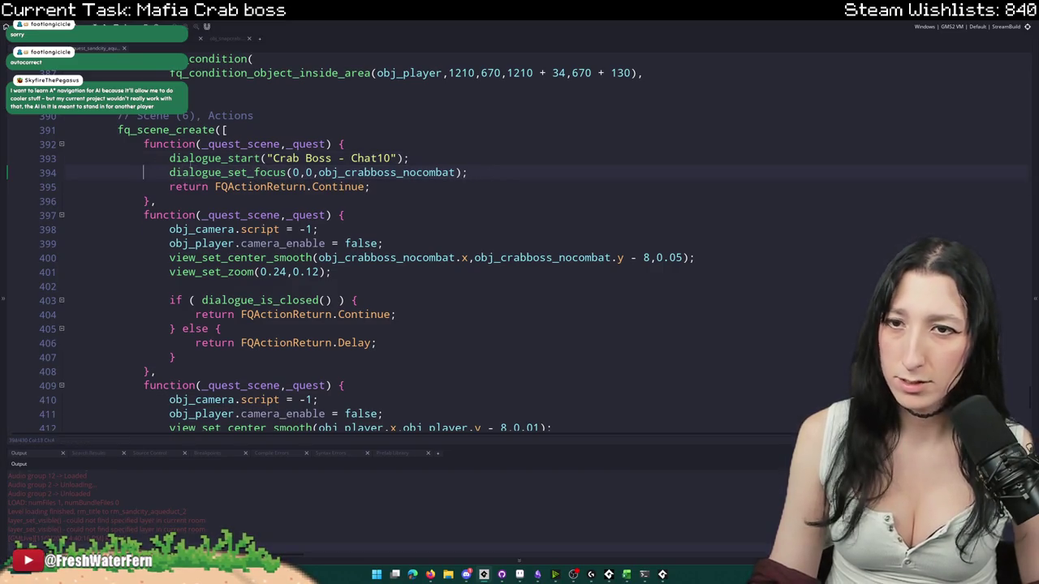
pyautogui.scroll(-2, 406, 243)
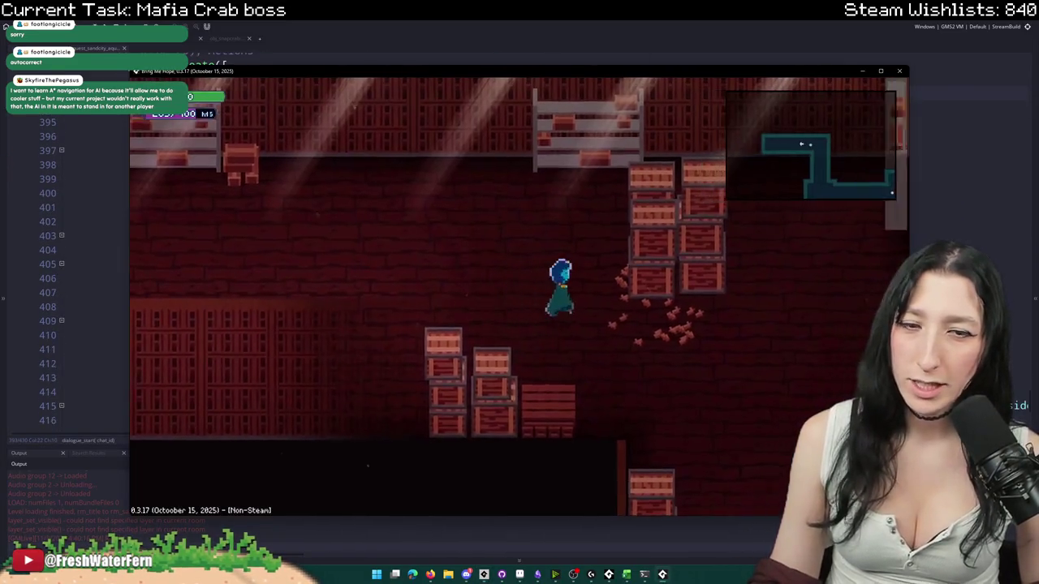
# - Walk the player through the crate room and into the shaft room, then close the game
pyautogui.press('Down')
pyautogui.press('F11')
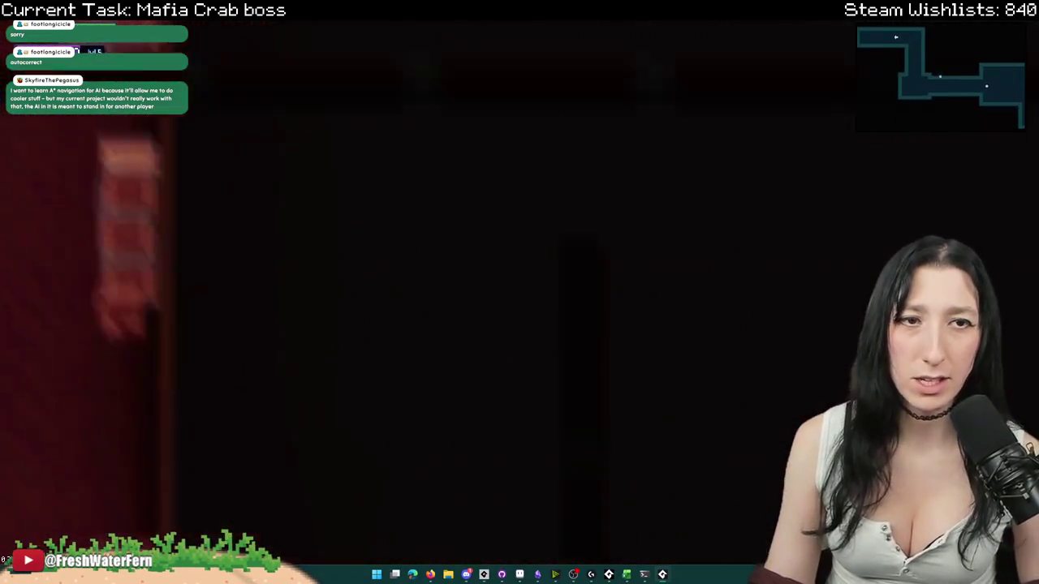
pyautogui.press('Right')
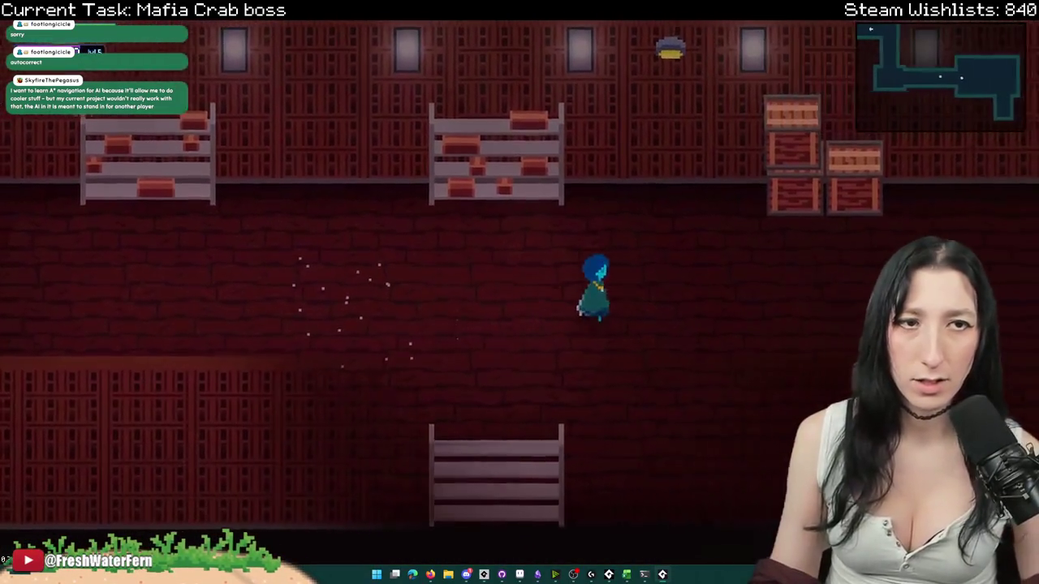
pyautogui.press('Right')
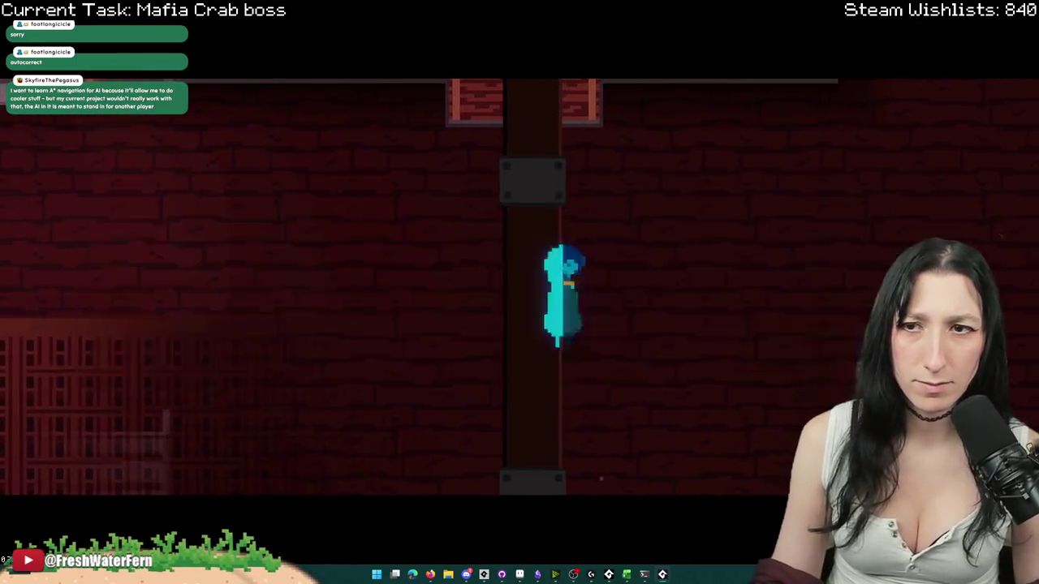
pyautogui.press('Escape')
# - Relaunch the game, pause it, and lower the audio Master Volume to 30%
pyautogui.scroll(2, 209, 97)
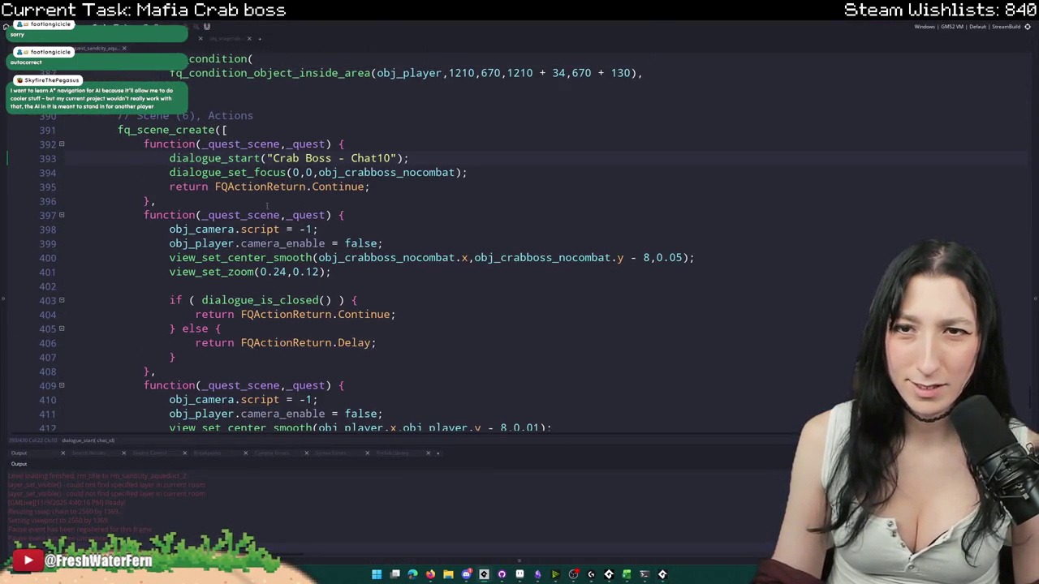
pyautogui.hotkey('alt', 'Tab')
pyautogui.press('Right')
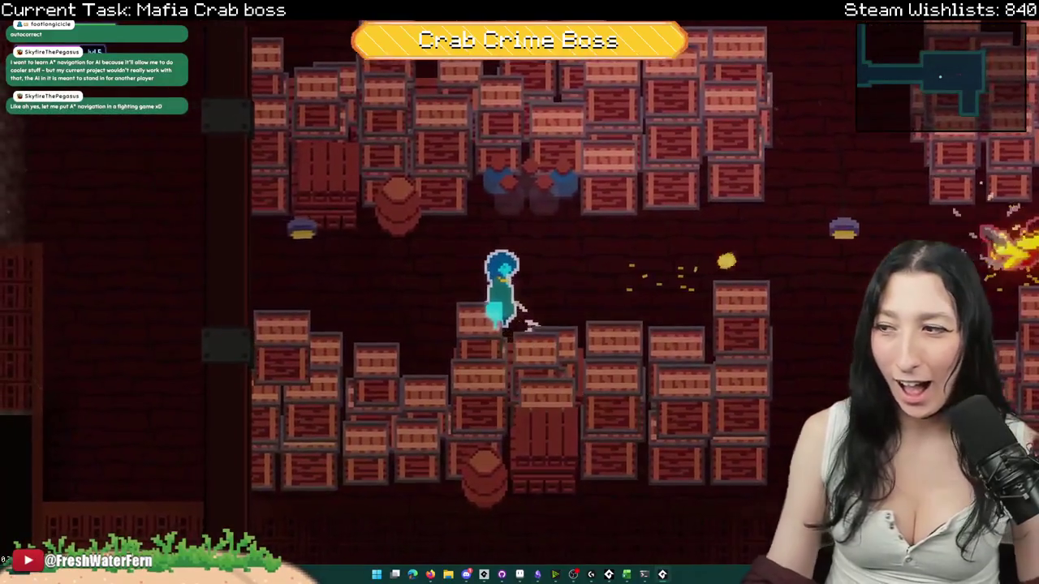
pyautogui.press('Escape')
pyautogui.press('Down')
pyautogui.press('Return')
pyautogui.press('Down')
pyautogui.press('Down')
pyautogui.press('Down')
pyautogui.press('Return')
pyautogui.press('Left')
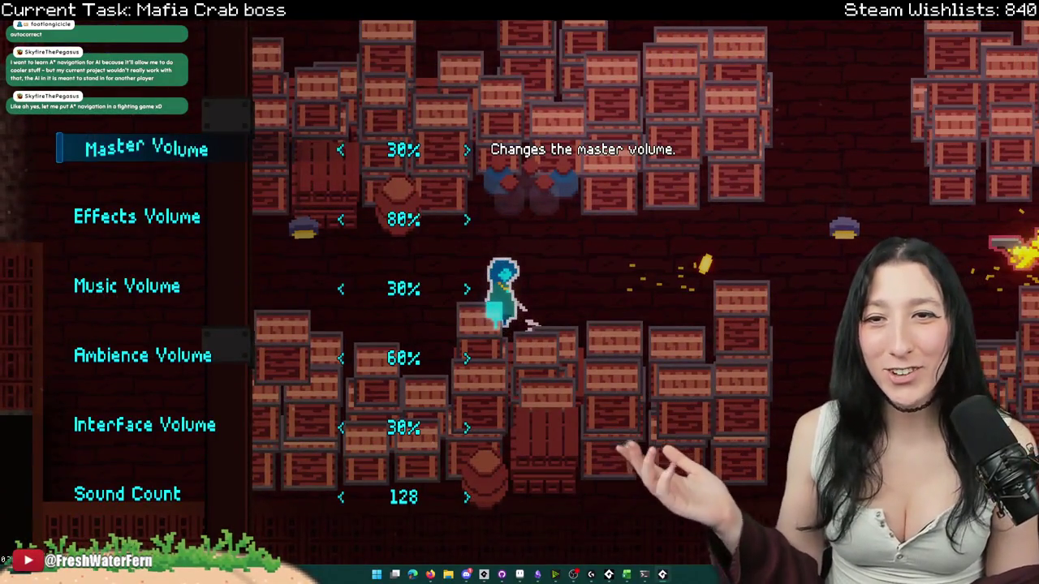